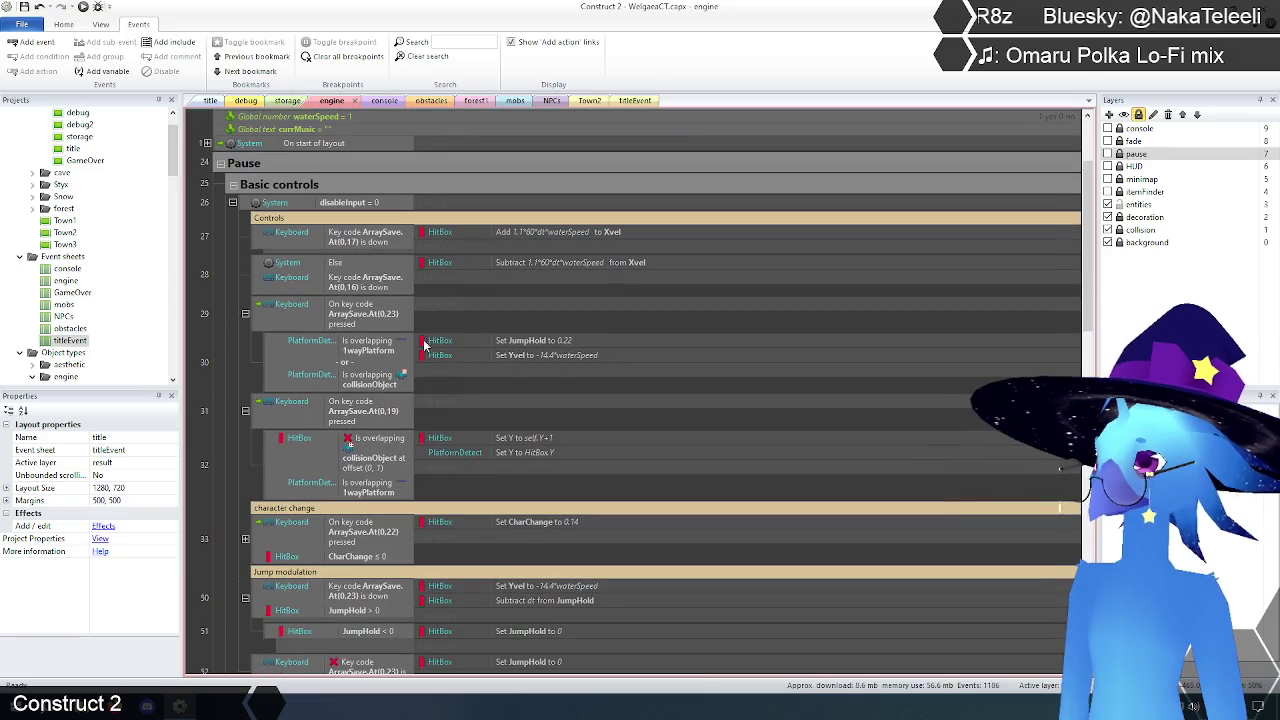
Step: Change the Add to Xvel and Subtract from Xvel values to 1.1*60*dt*waterSpeed^2
double_click(583, 233)
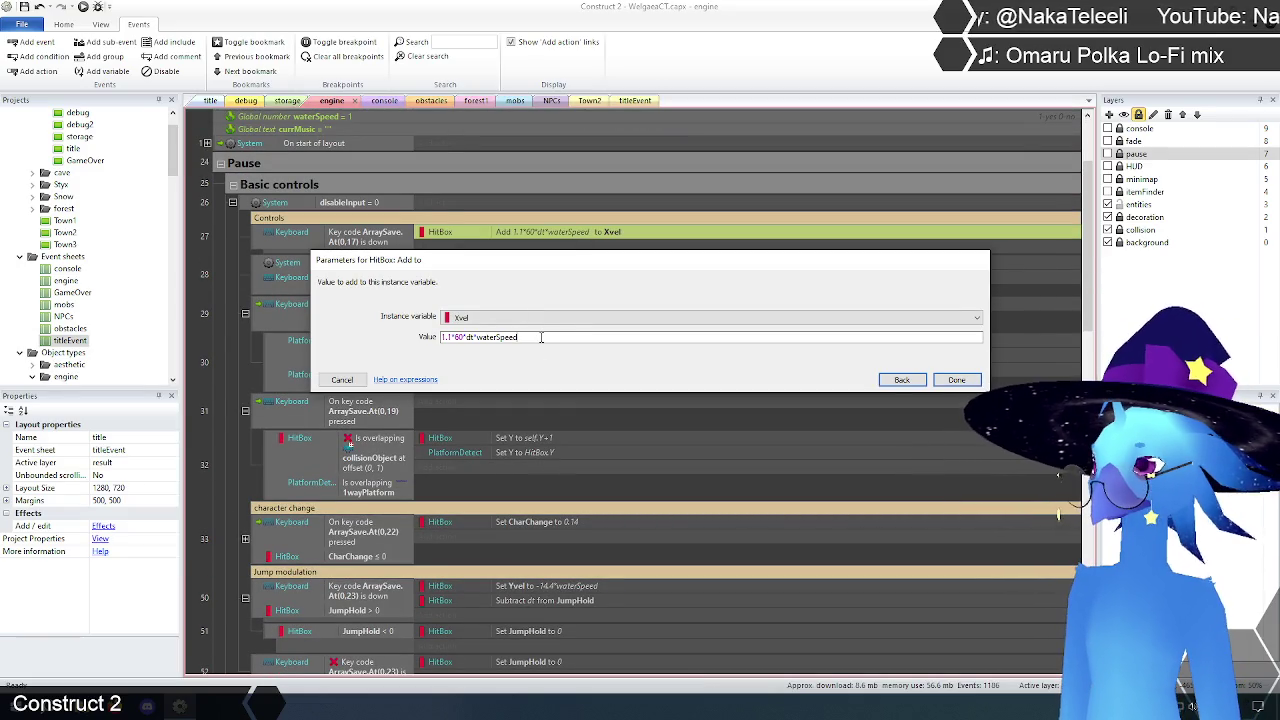
click(966, 386)
double_click(604, 263)
click(531, 337)
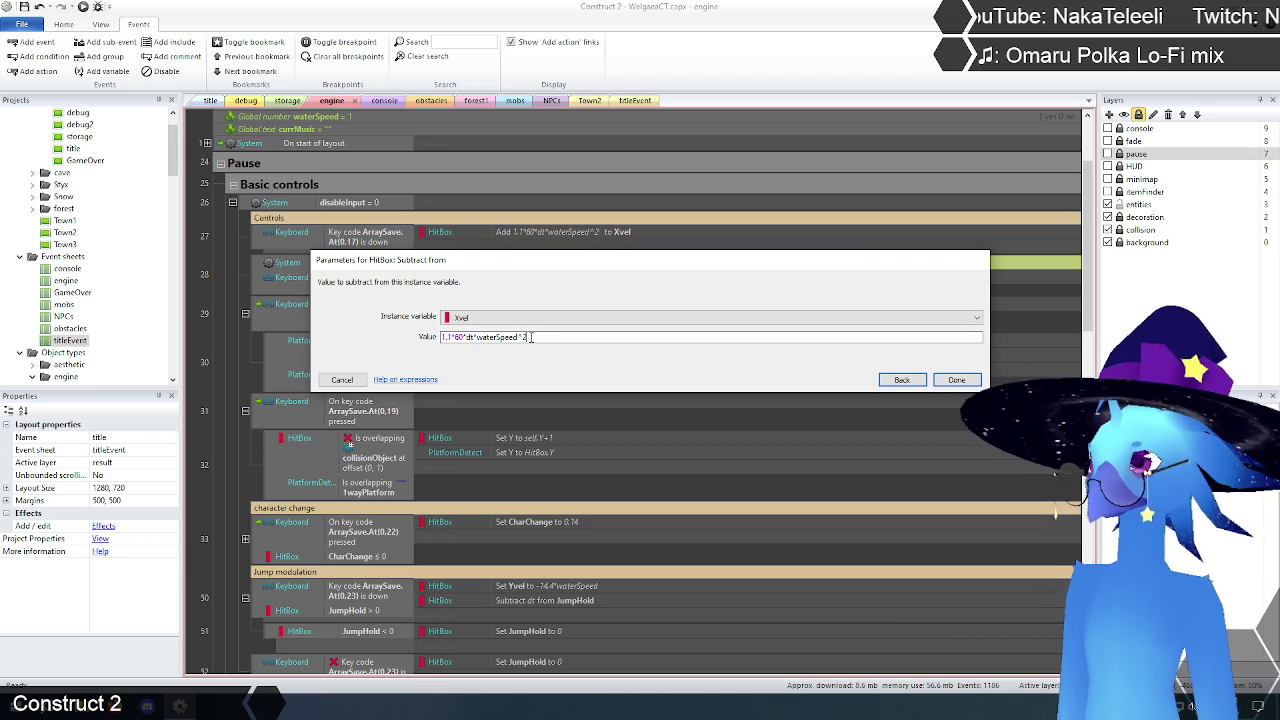
click(956, 380)
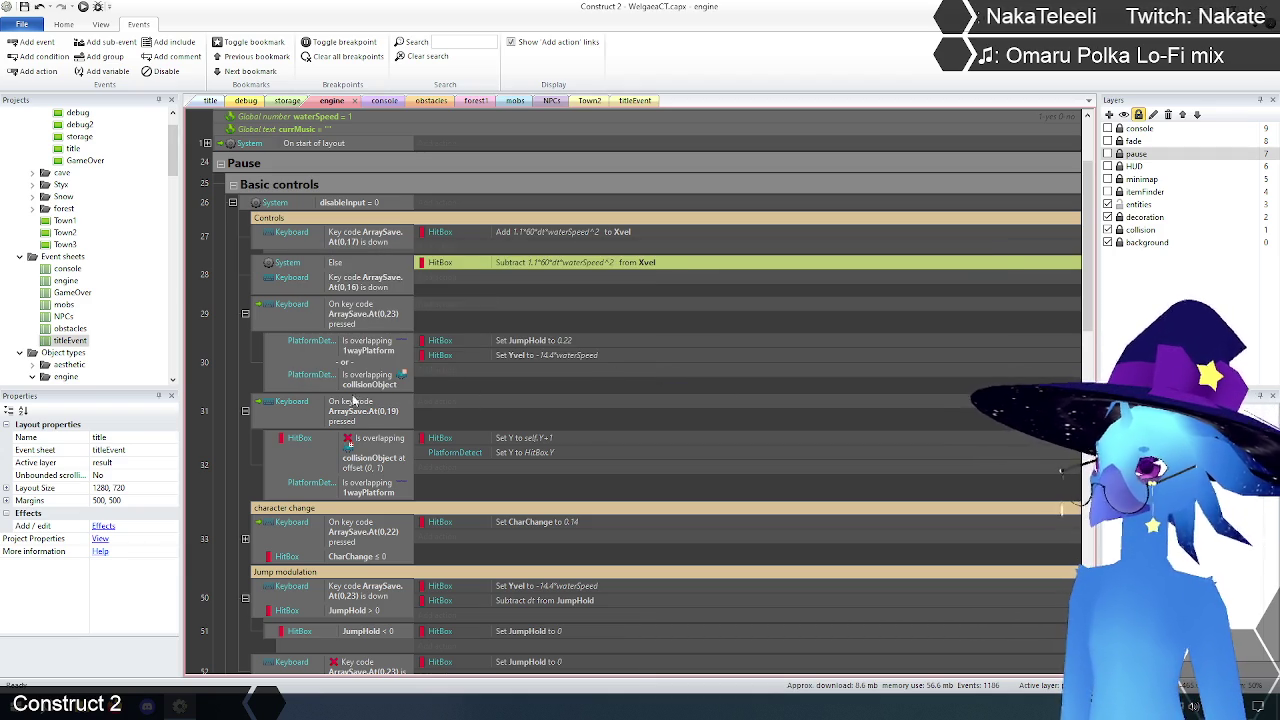
click(243, 375)
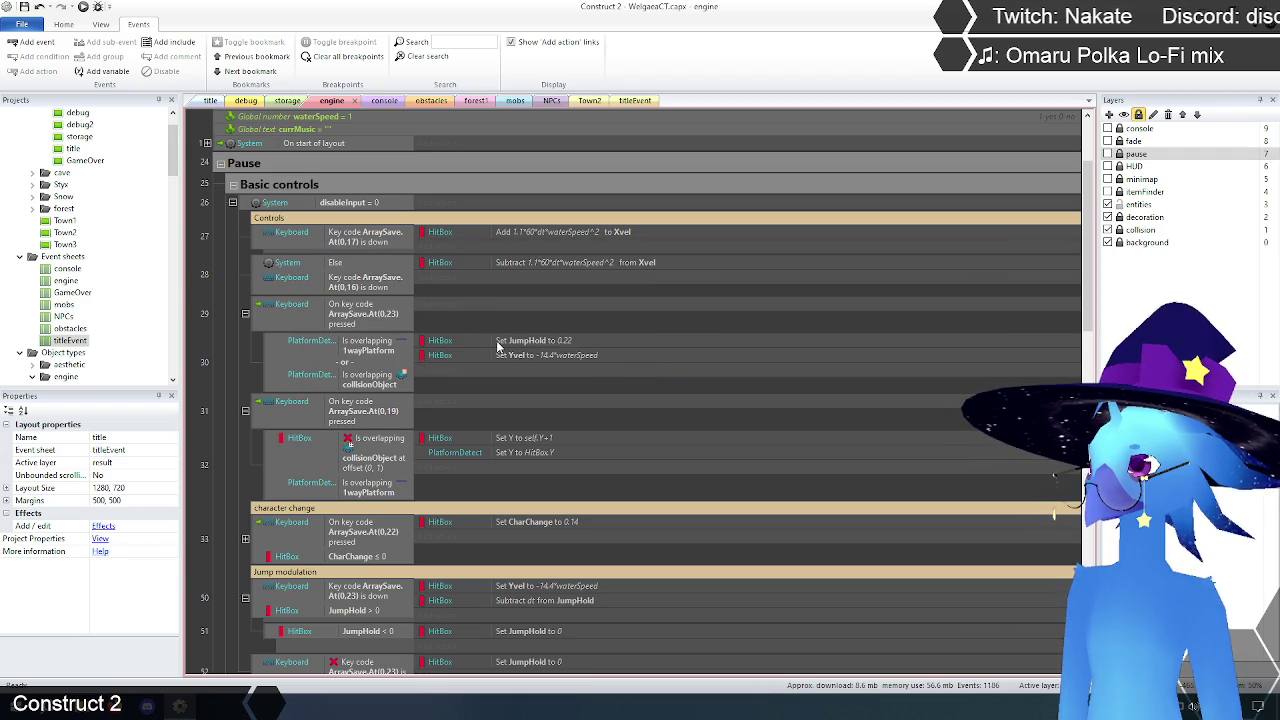
scroll(497, 345, down, 5)
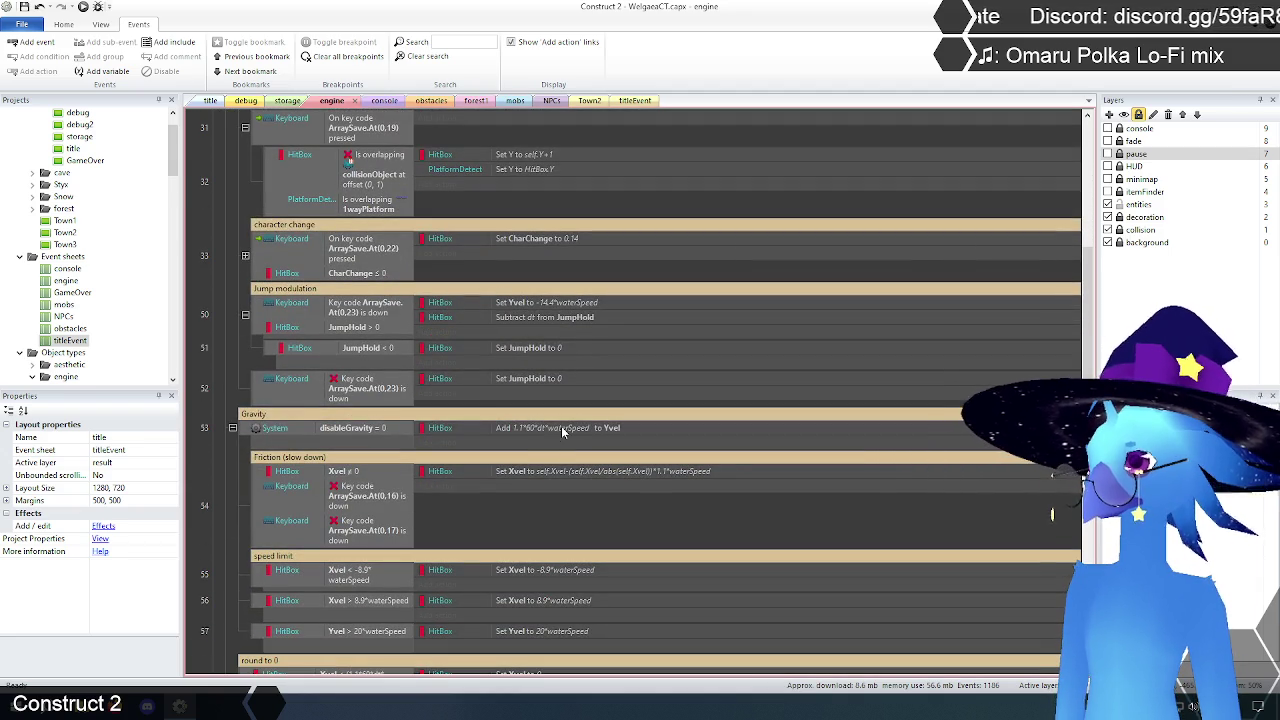
Step: Square waterSpeed in event 53's gravity Add to Yvel value
double_click(561, 428)
click(530, 338)
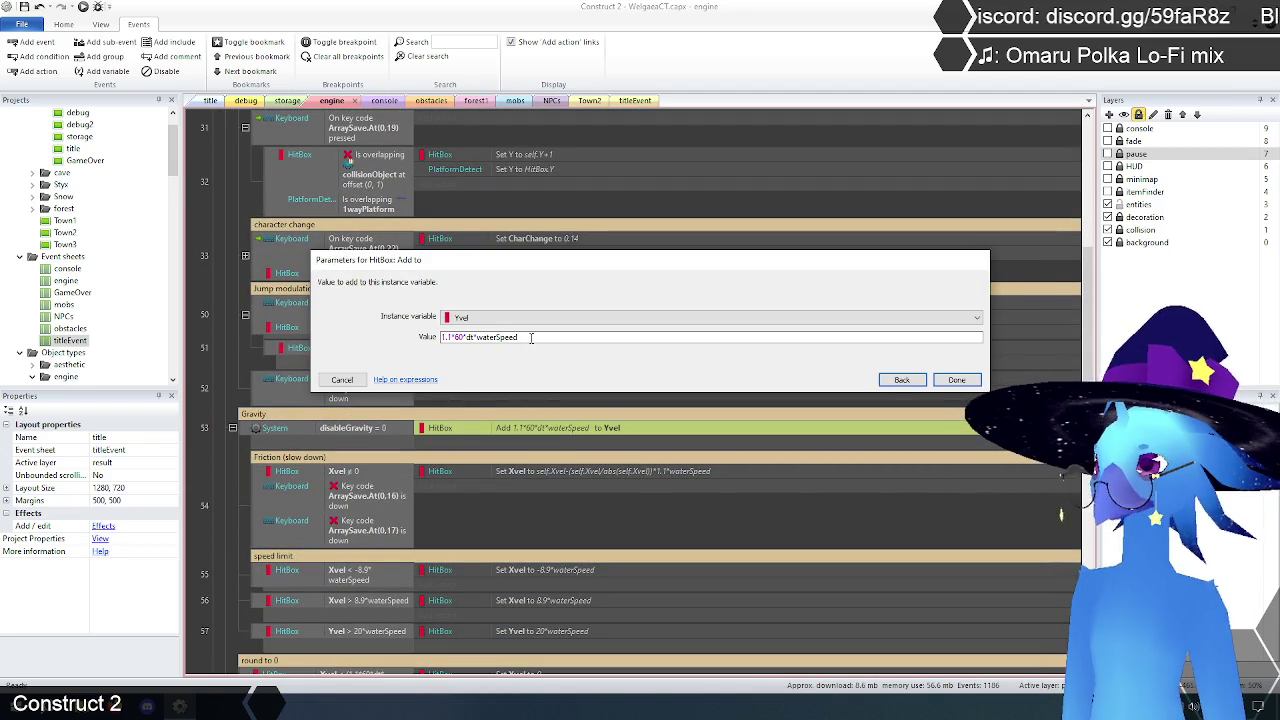
click(962, 382)
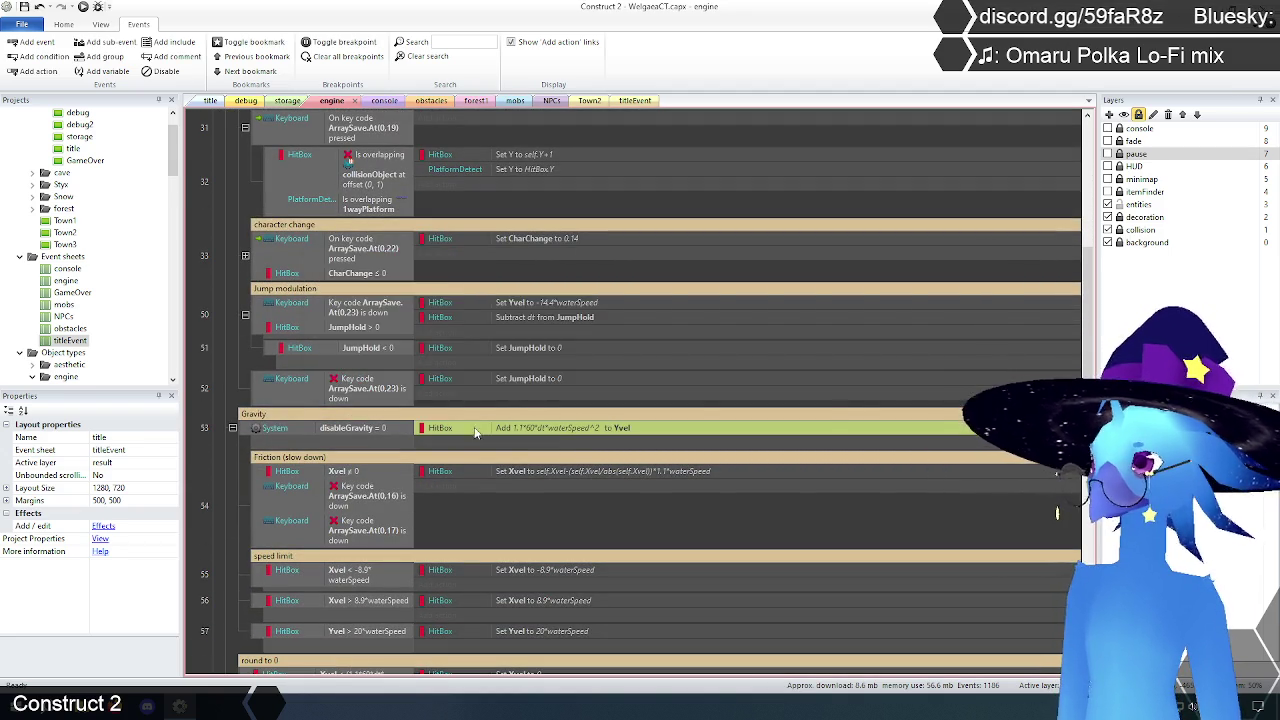
scroll(468, 426, down, 3)
Step: Set both event 58 round-to-zero Xvel comparisons to use (1.1*60*dt*waterSpeed^2)/2
double_click(362, 517)
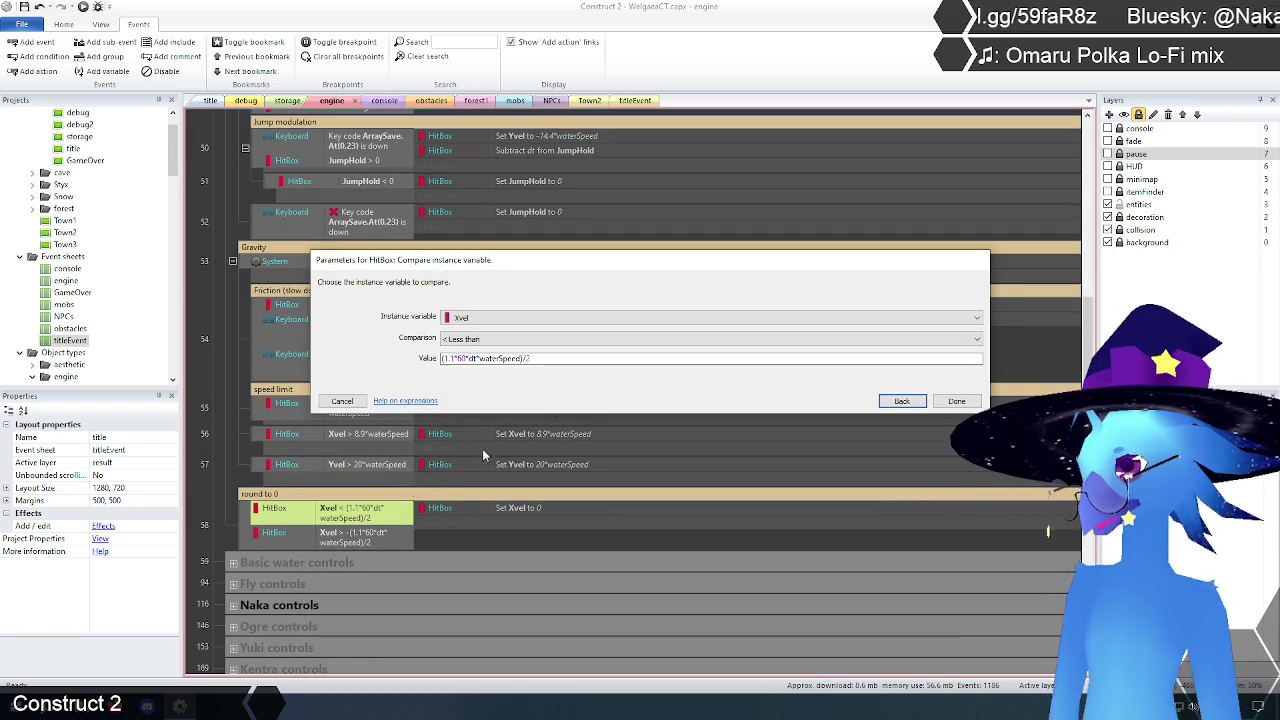
click(520, 358)
text(^2)
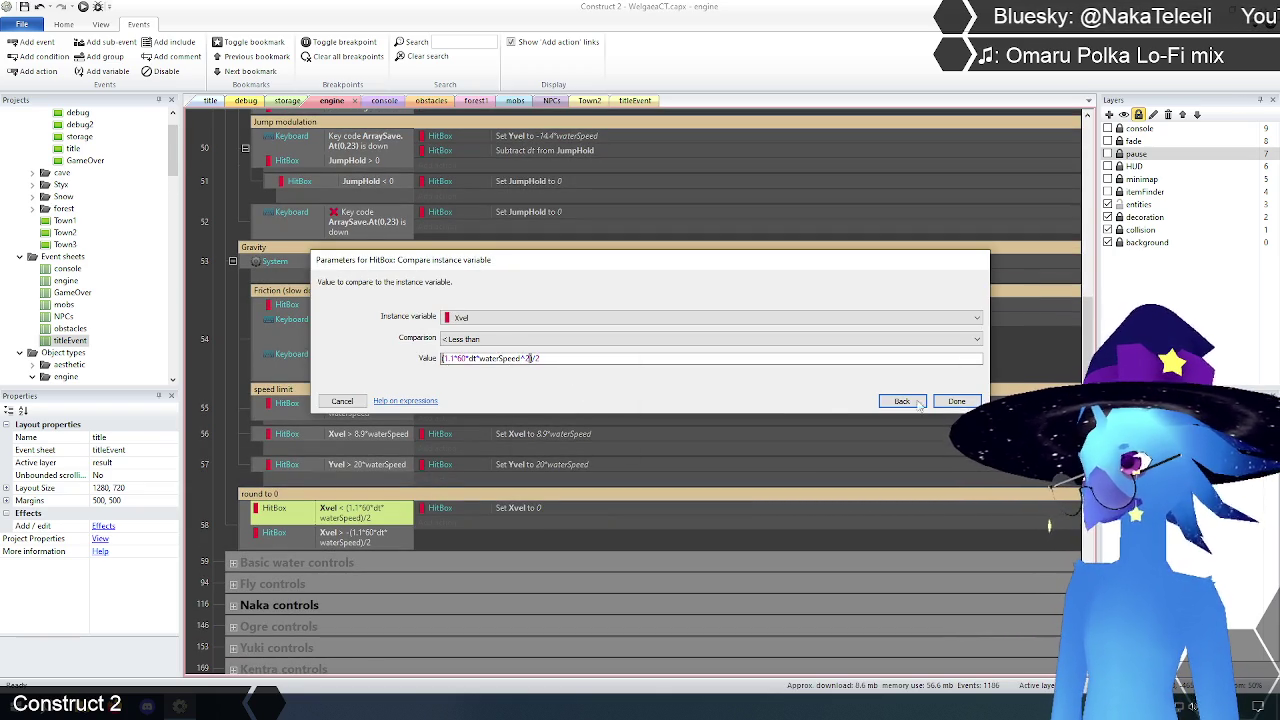
key(Return)
double_click(345, 542)
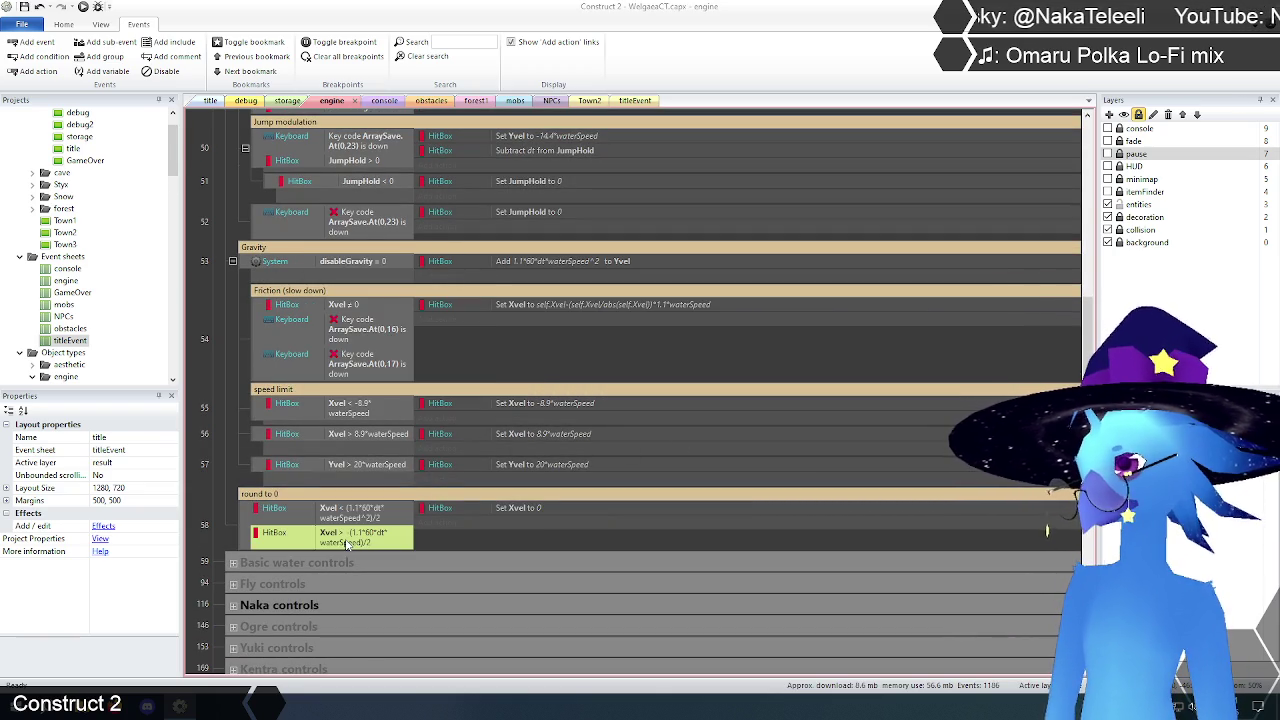
click(520, 360)
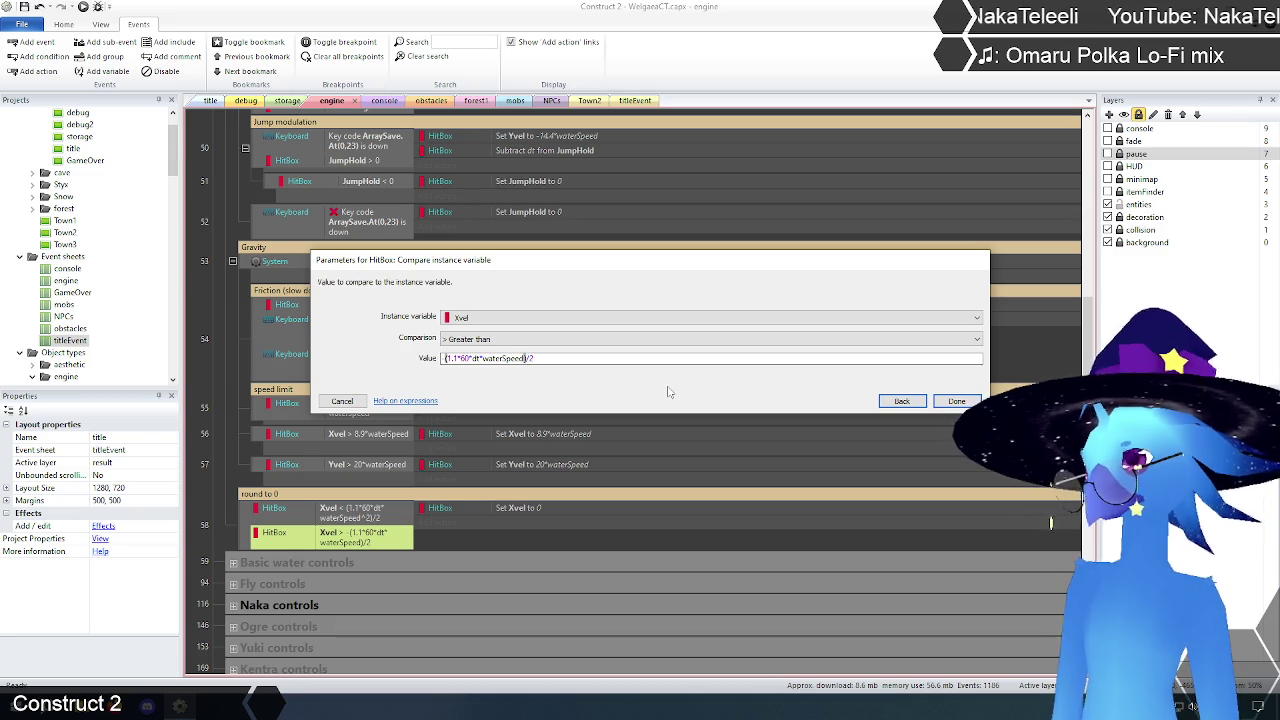
click(950, 402)
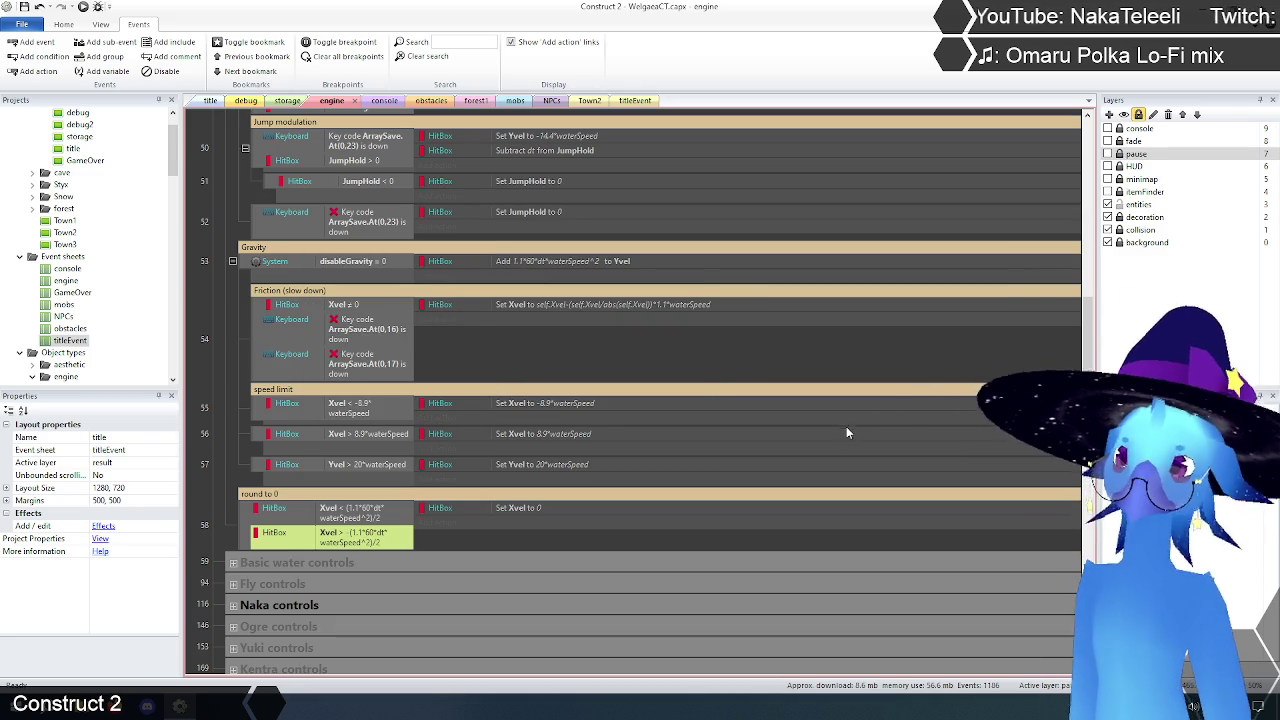
click(226, 309)
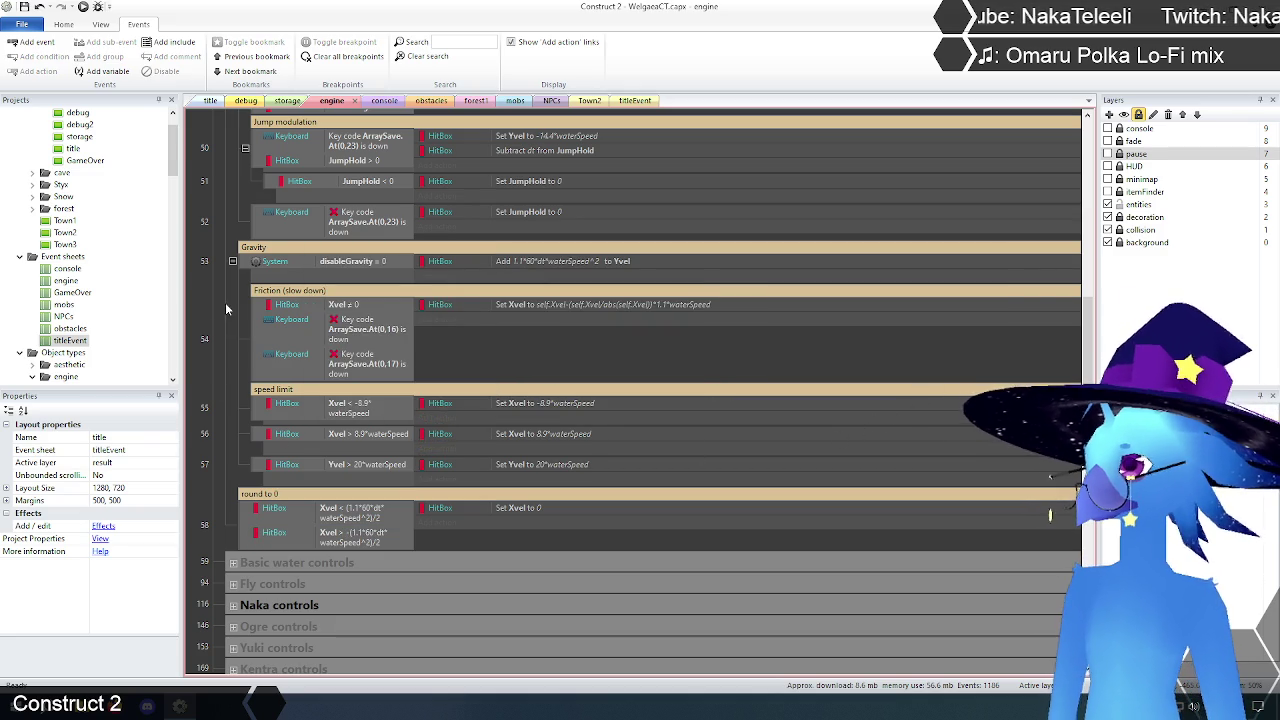
click(211, 104)
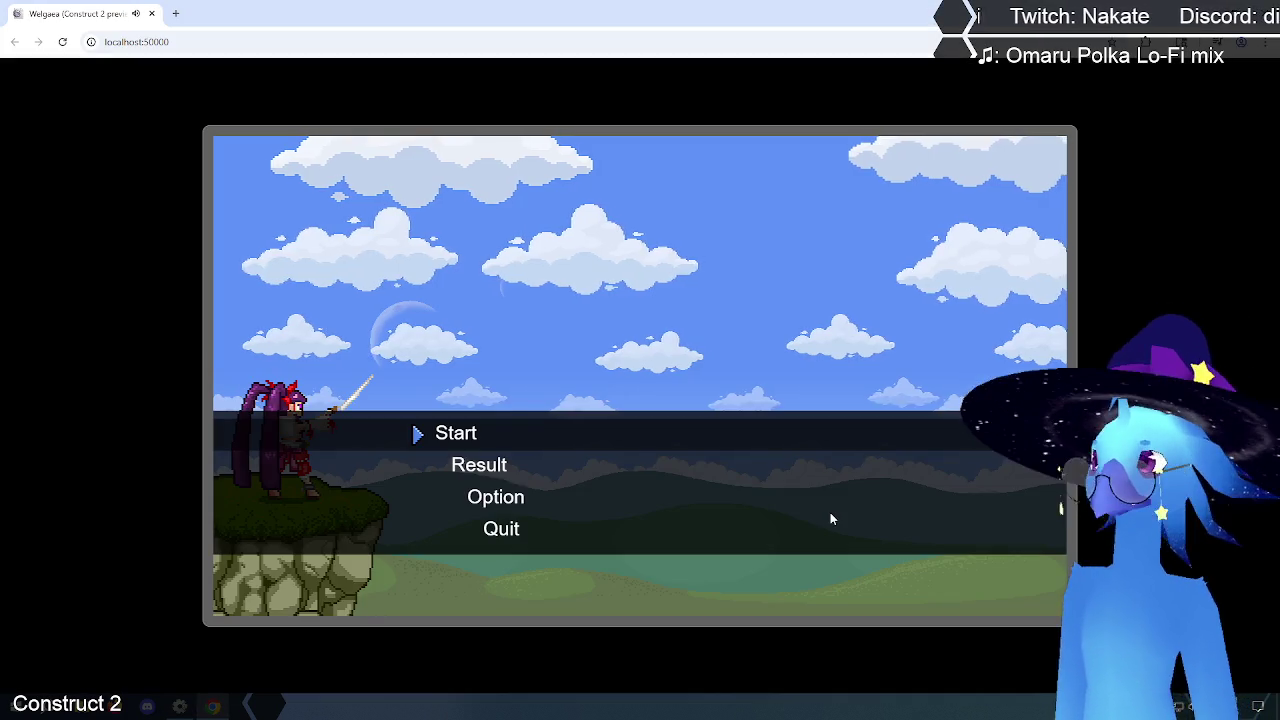
Step: Walk and jump the character left past the fences, then back right and left, and return to the engine sheet
key(Return)
key(Return)
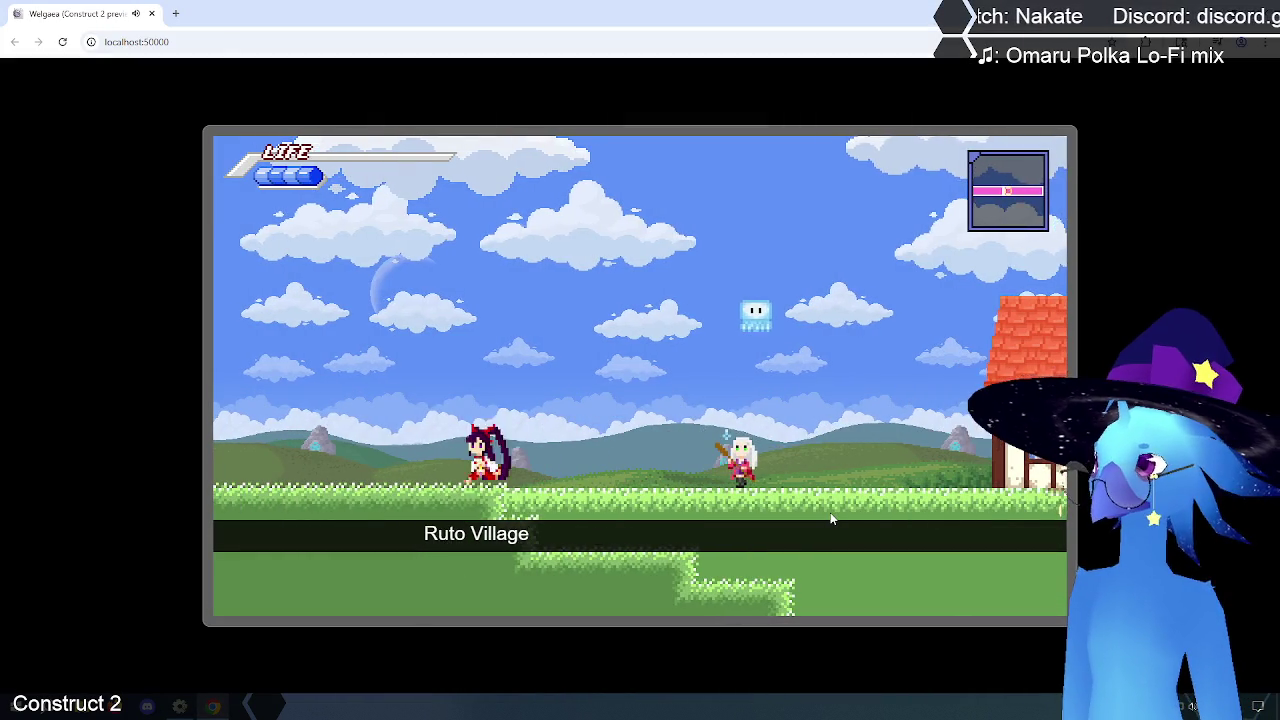
key(Left)
key(Up)
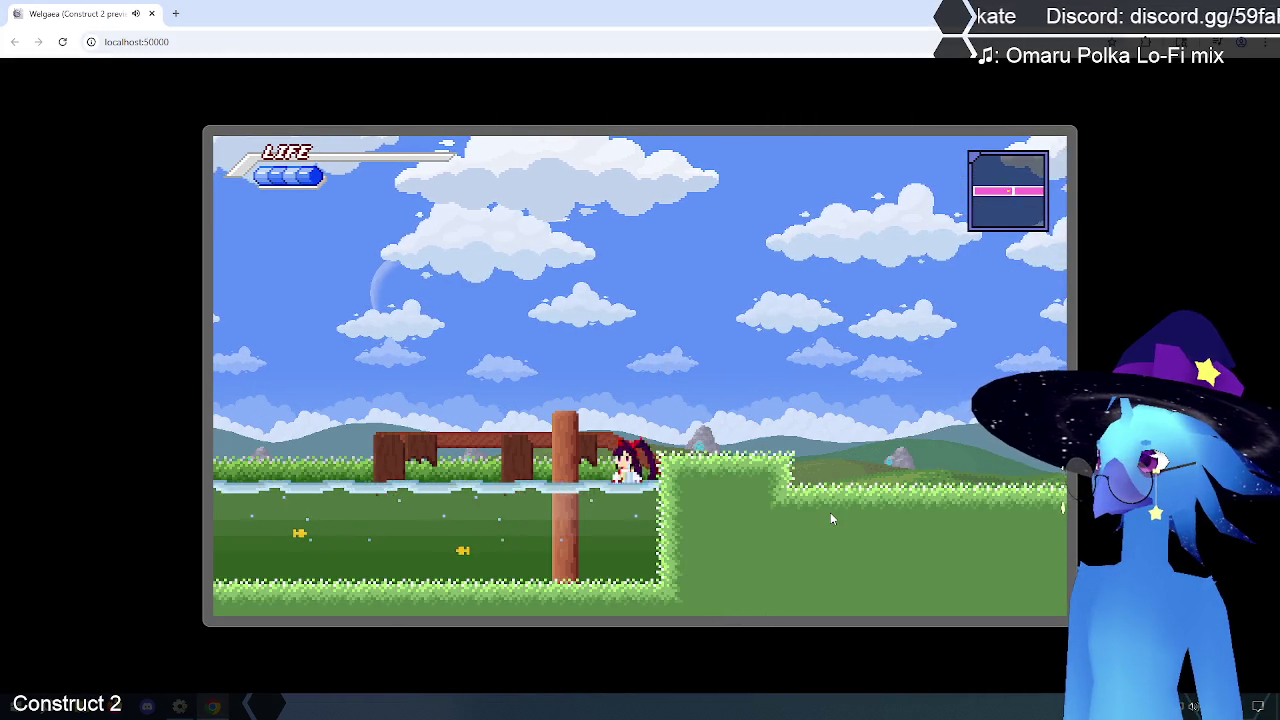
key(Left)
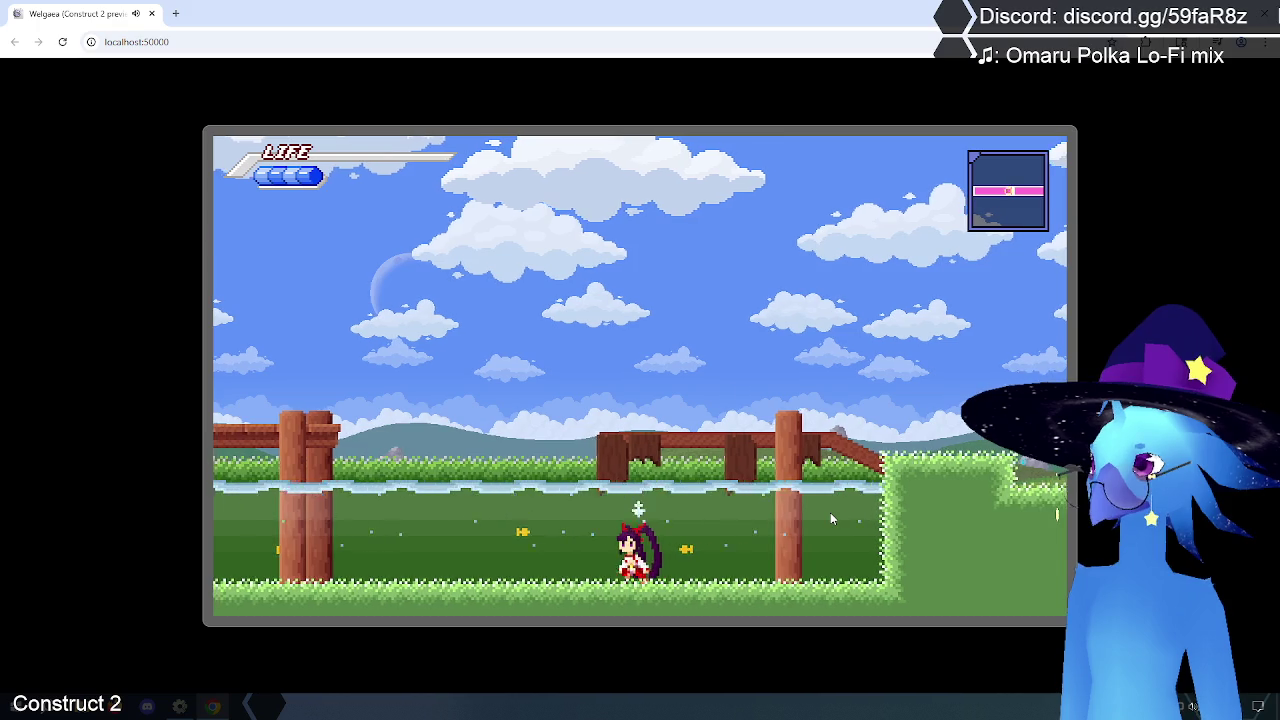
key(Left)
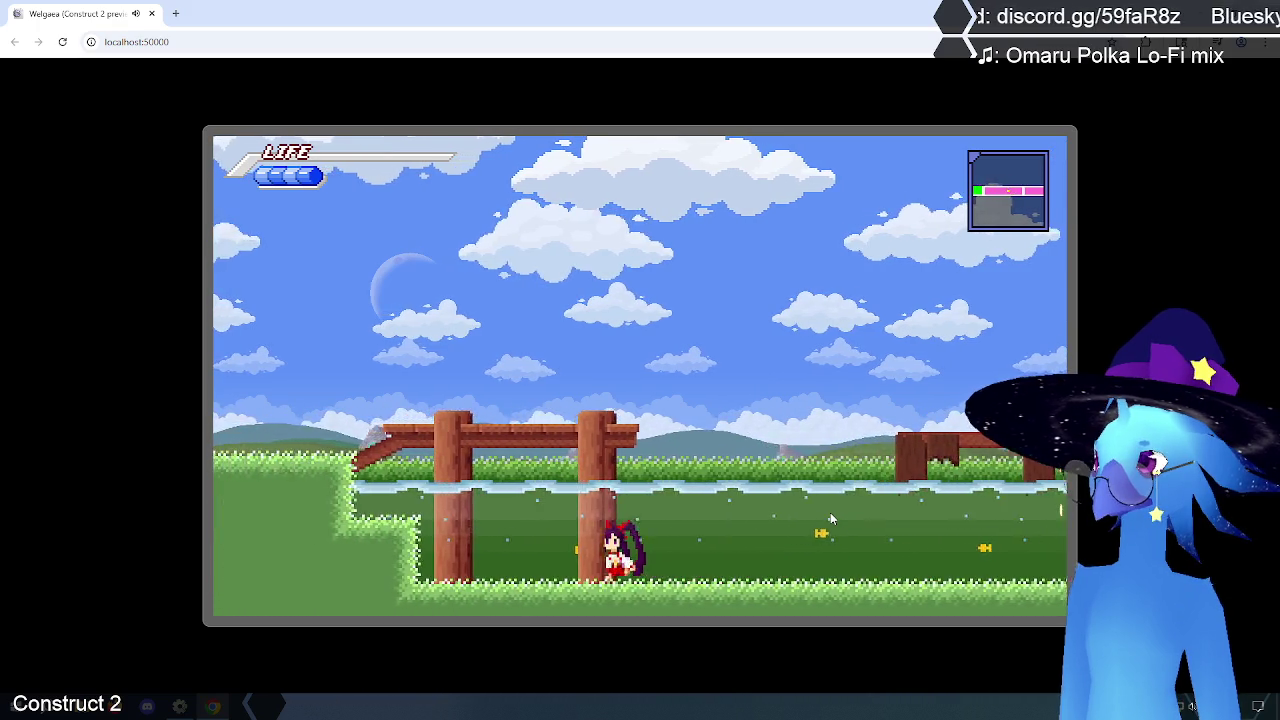
key(Right)
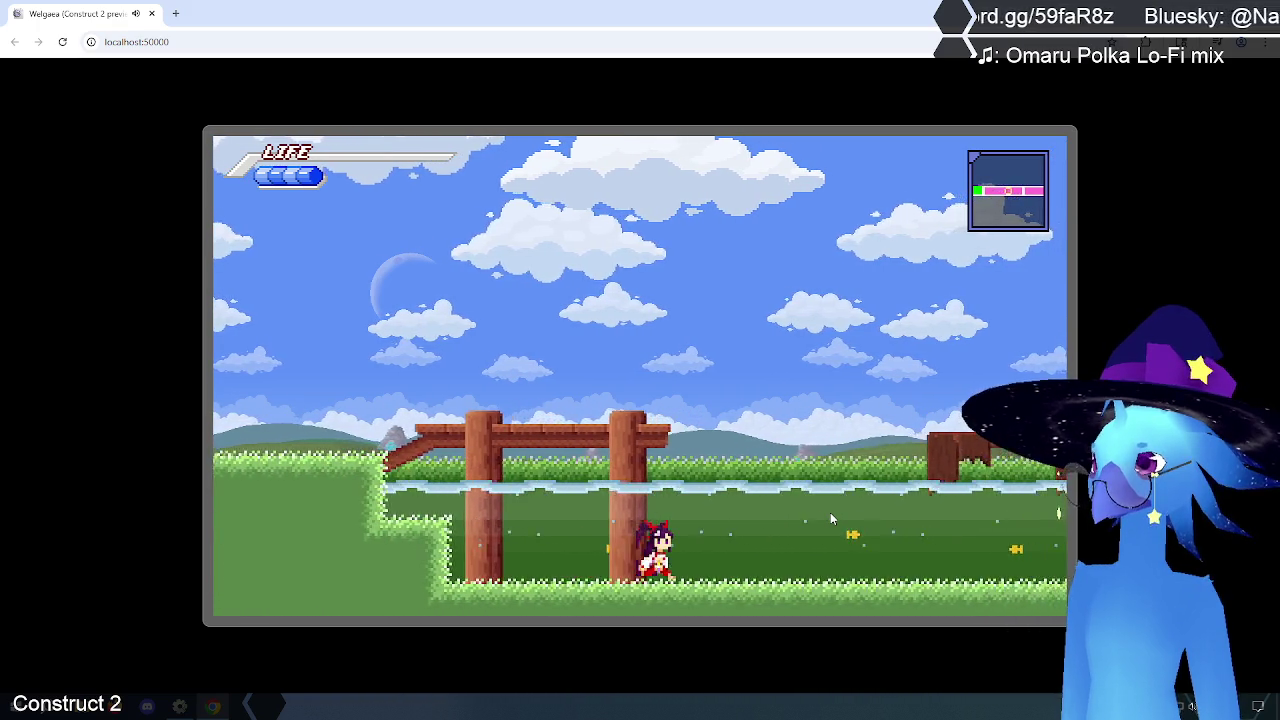
key(Right)
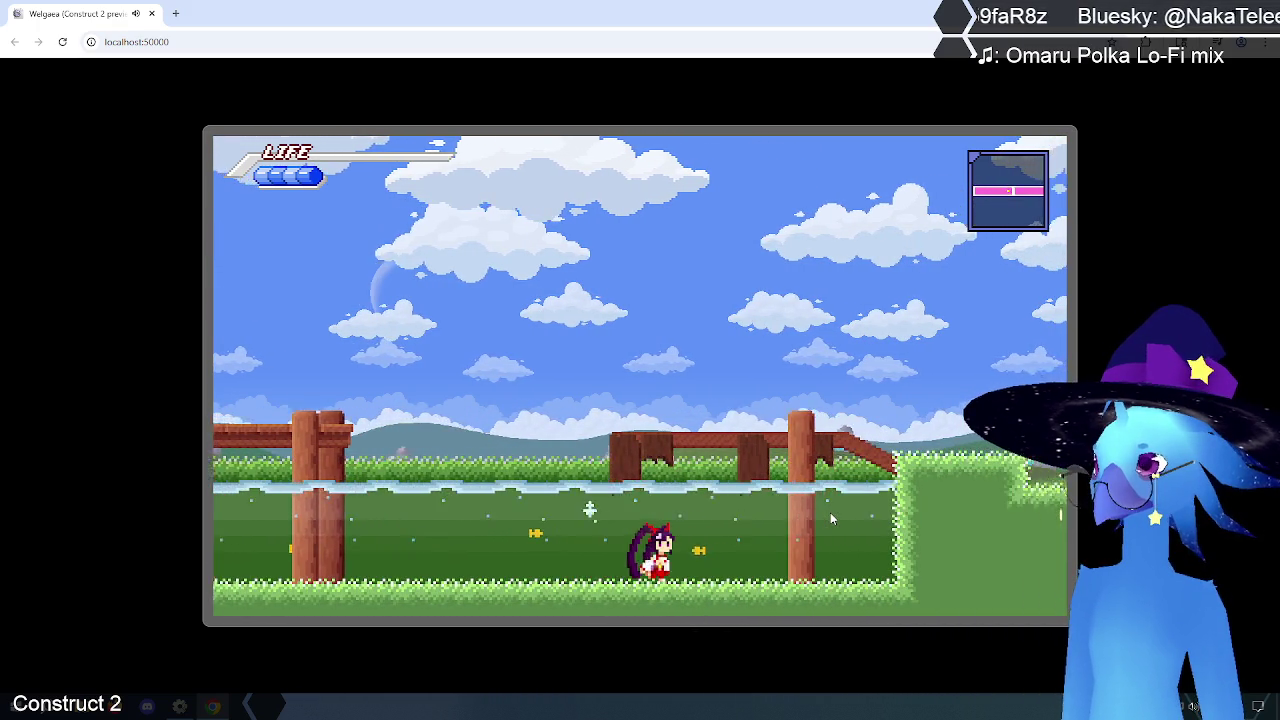
key(Left)
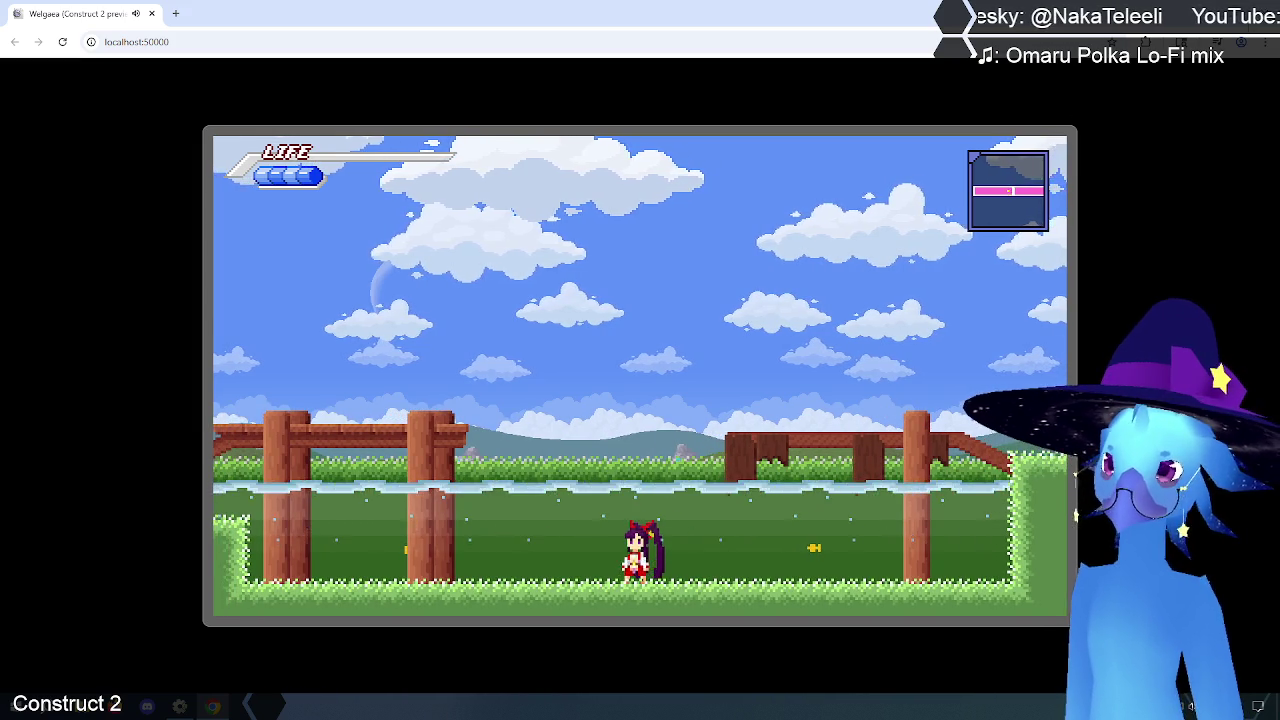
key(alt+Tab)
click(341, 101)
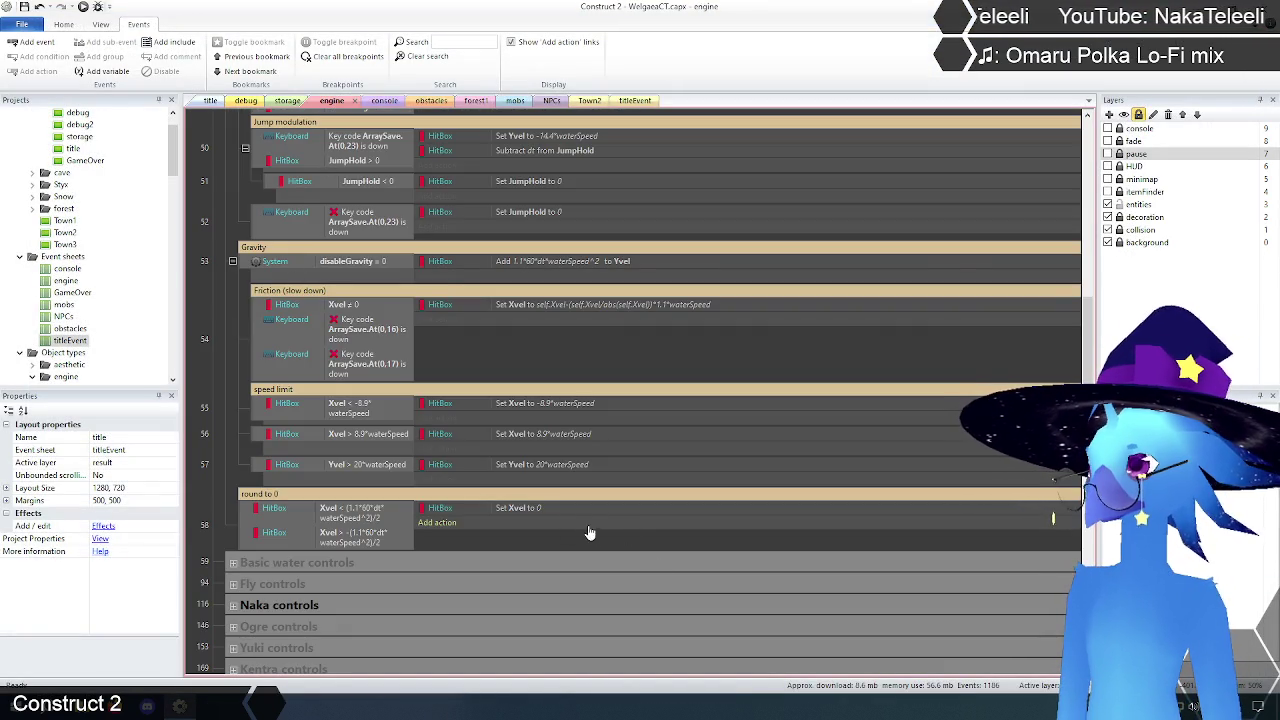
Step: Change both event 58 round-to-zero Xvel comparisons to use waterSpeed^4
double_click(377, 516)
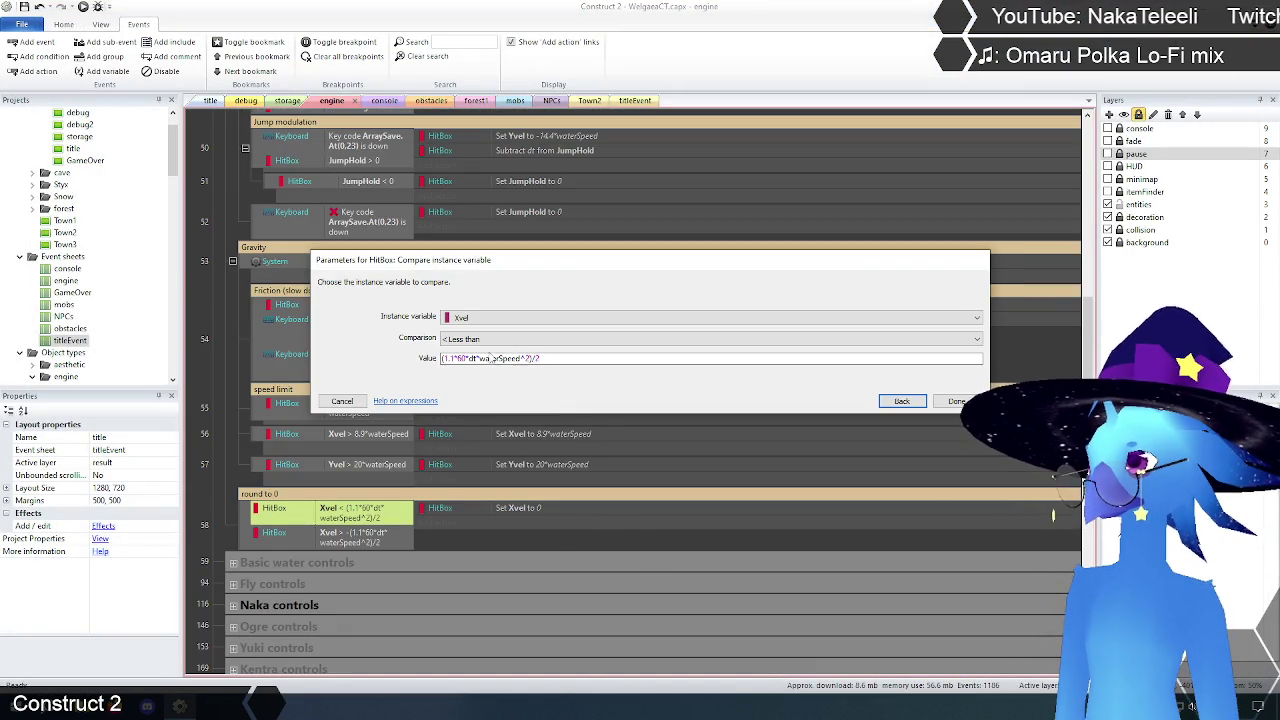
click(529, 357)
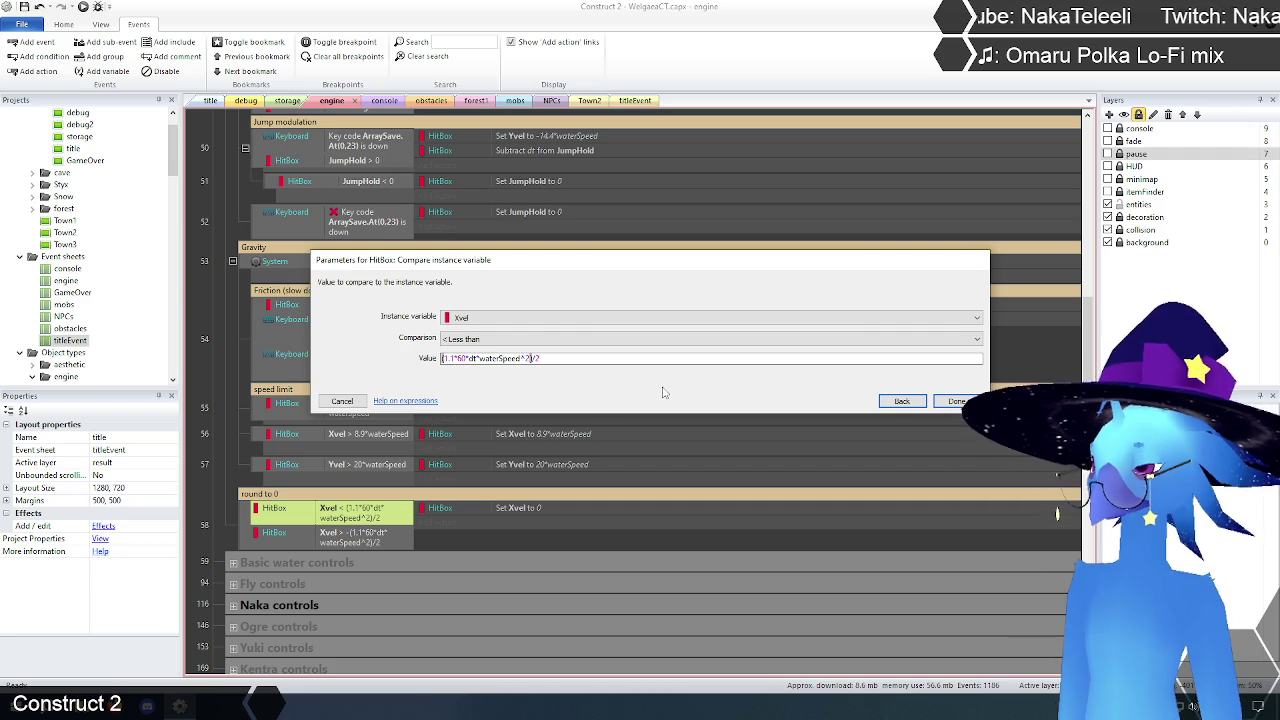
click(954, 401)
double_click(362, 537)
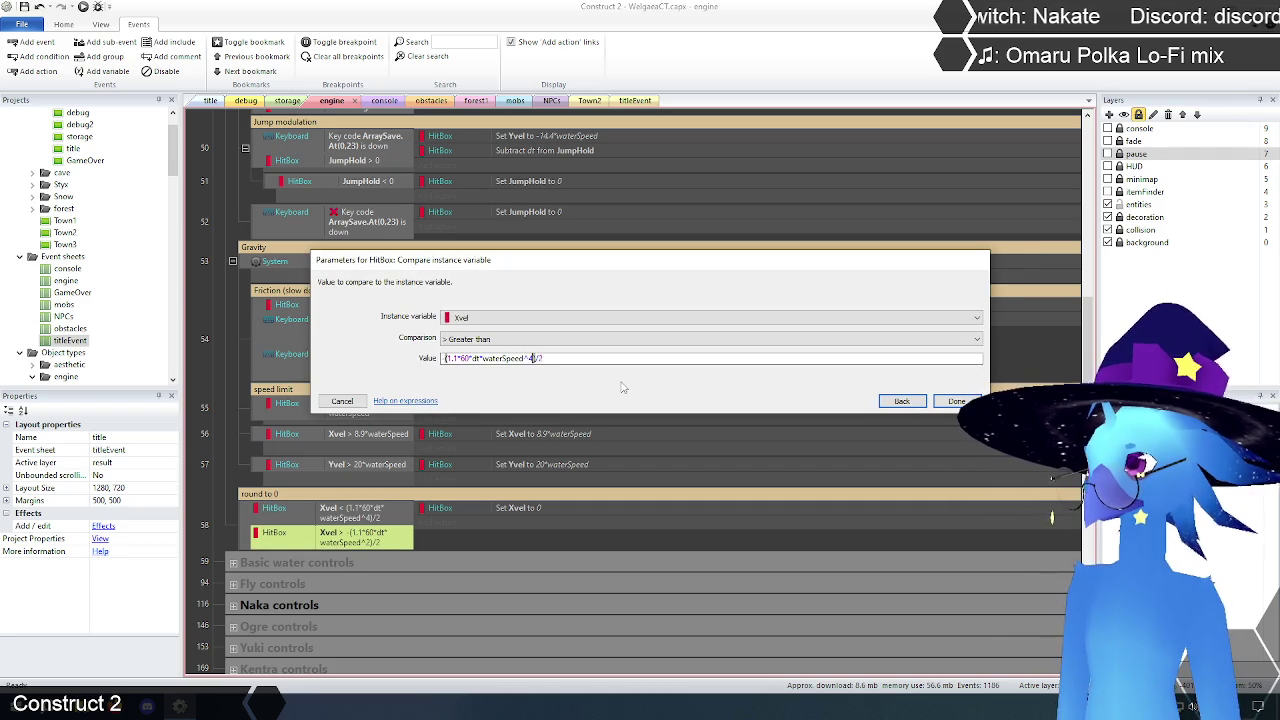
key(Return)
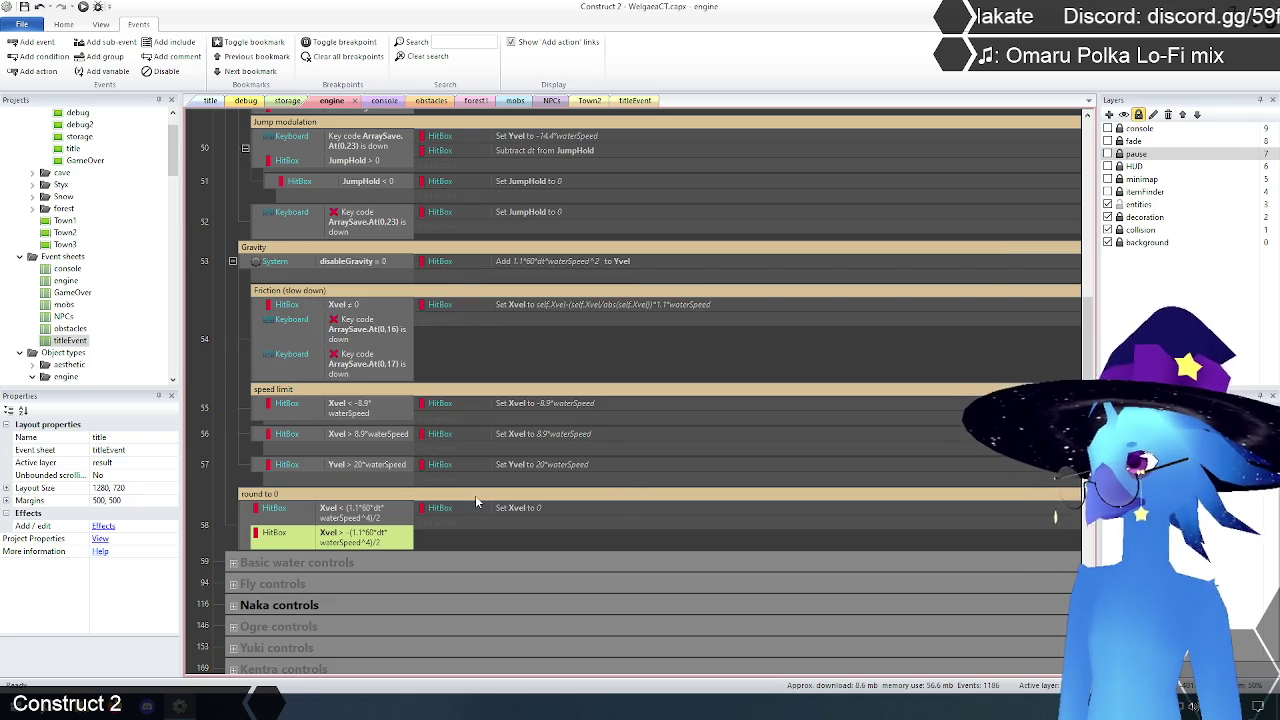
scroll(475, 495, up, 3)
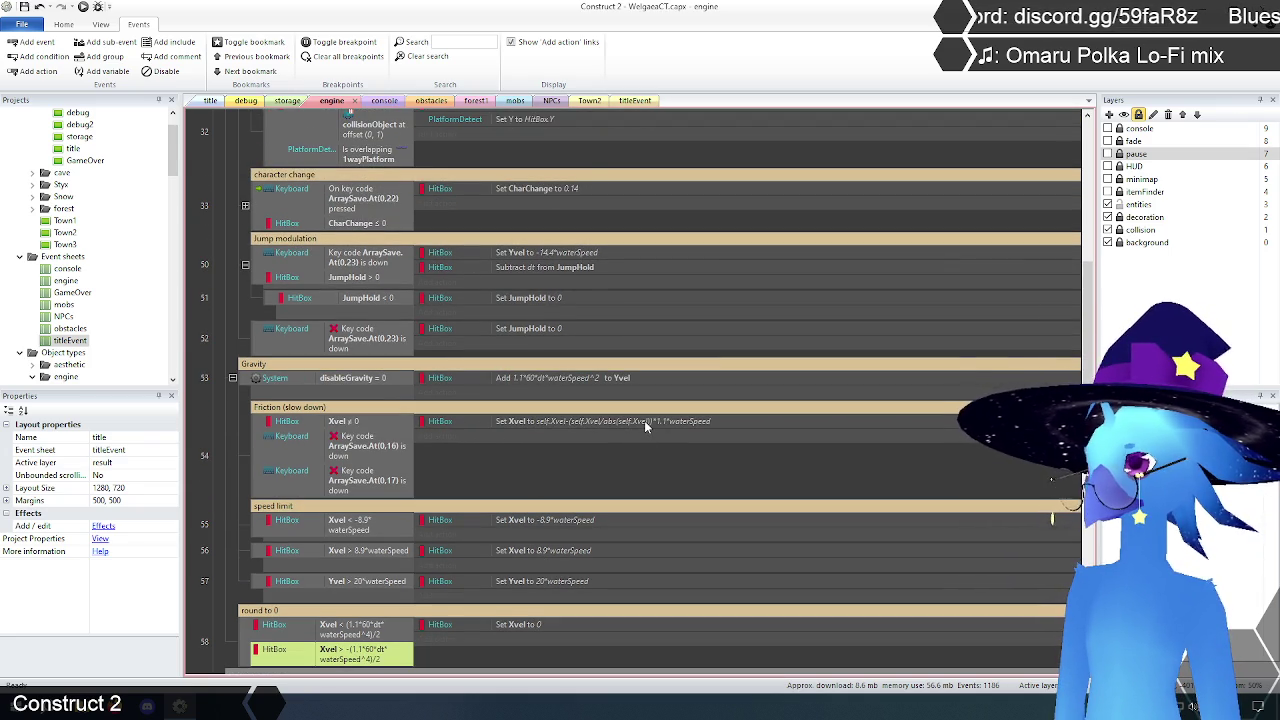
Step: Make the friction Set Xvel formula end with *1.1*waterSpeed^4
click(653, 422)
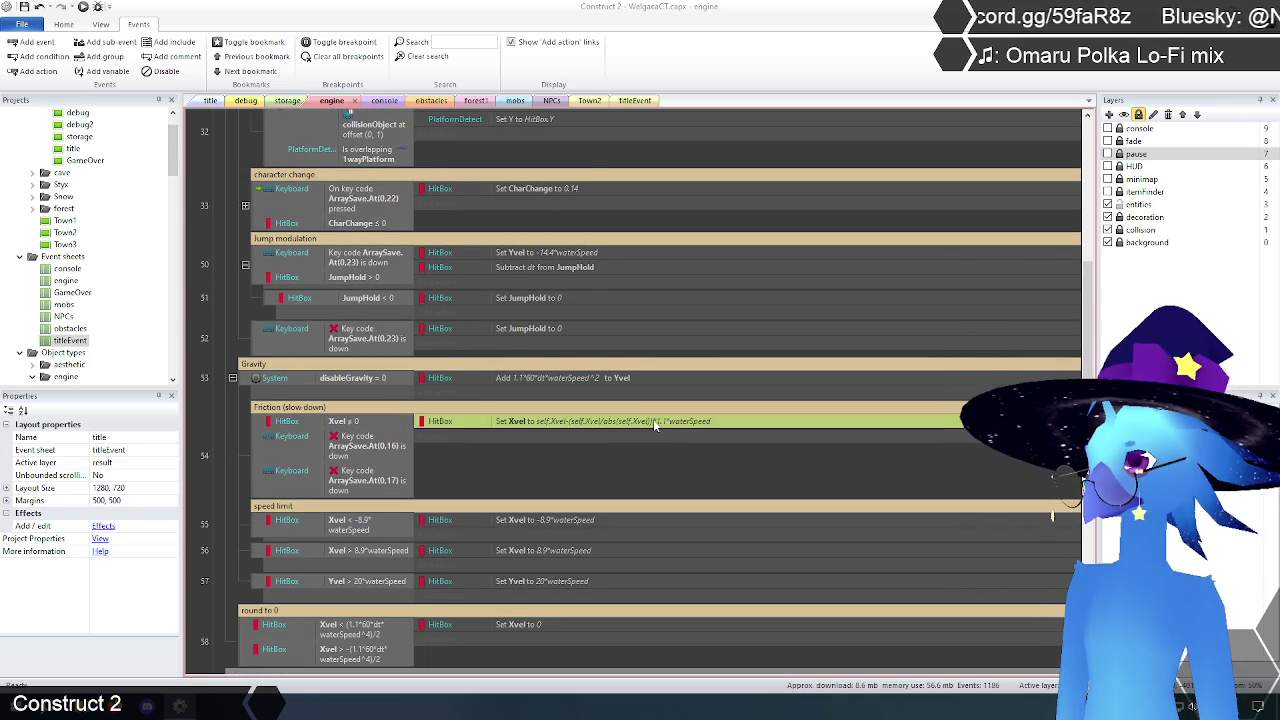
double_click(653, 421)
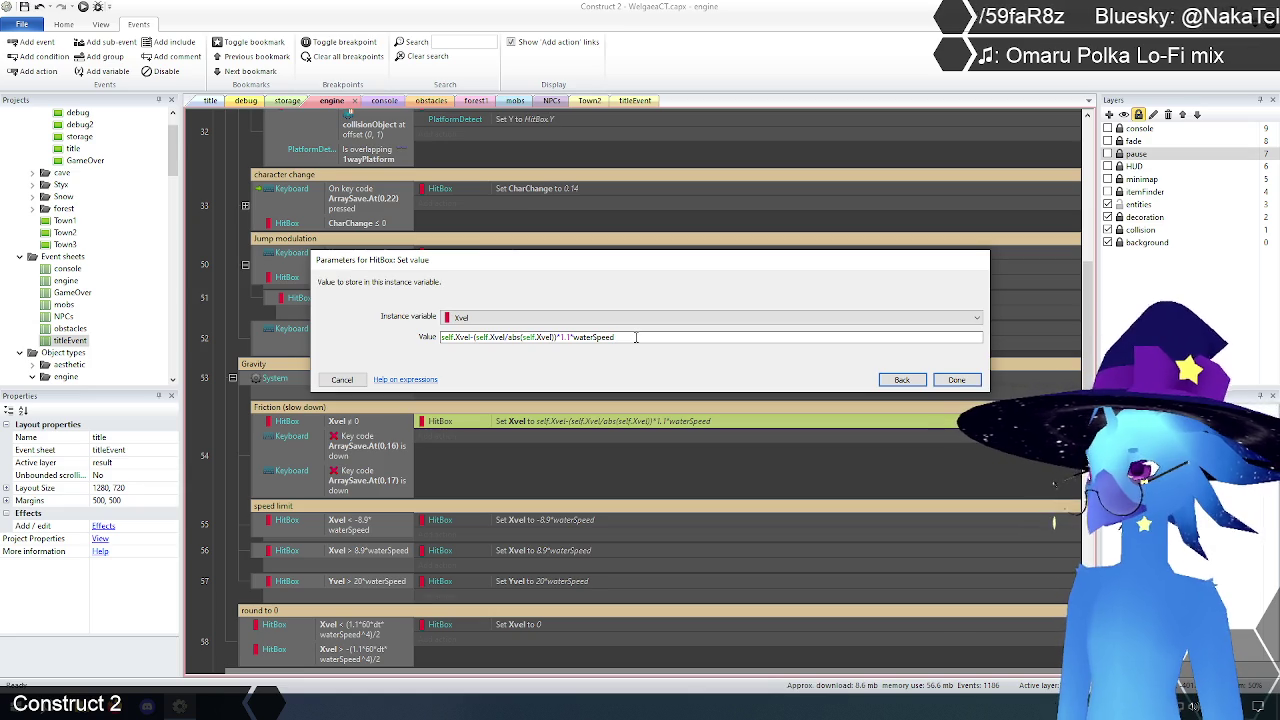
click(957, 379)
scroll(571, 500, up, 1)
scroll(571, 500, up, 7)
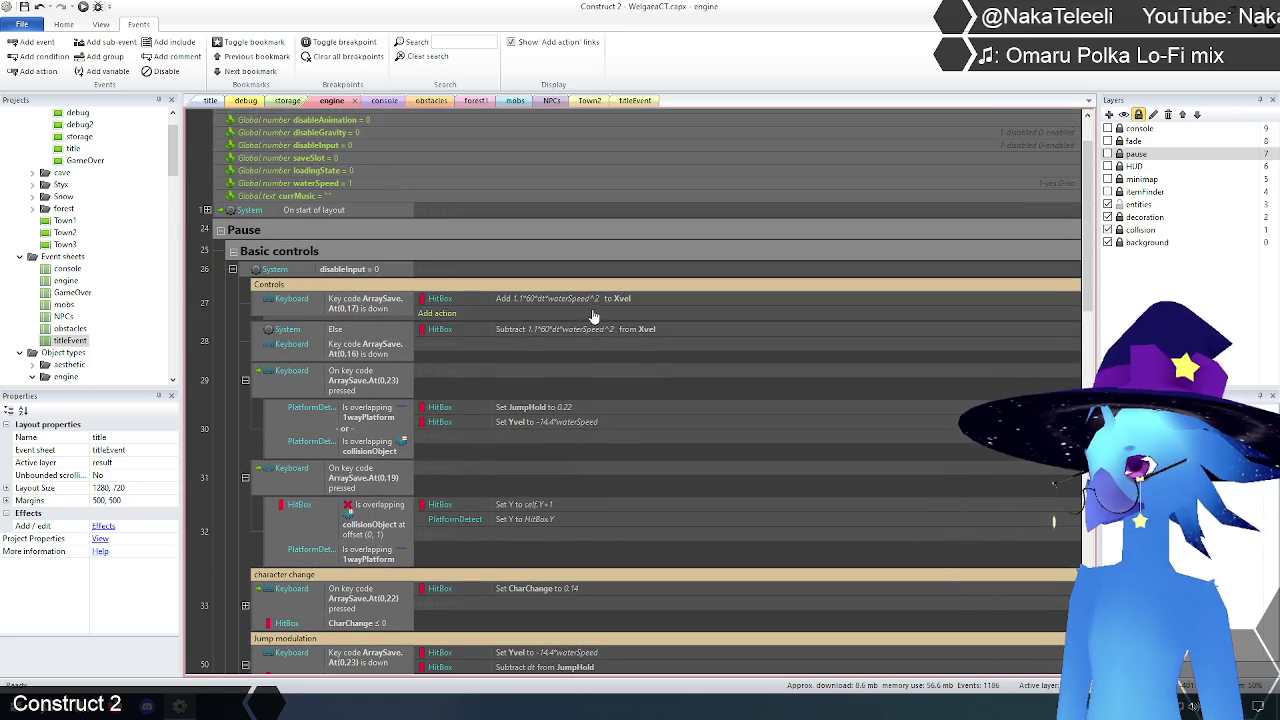
Step: Make the Subtract from Xvel value 1.1*60*dt*waterSpeed^4
double_click(596, 302)
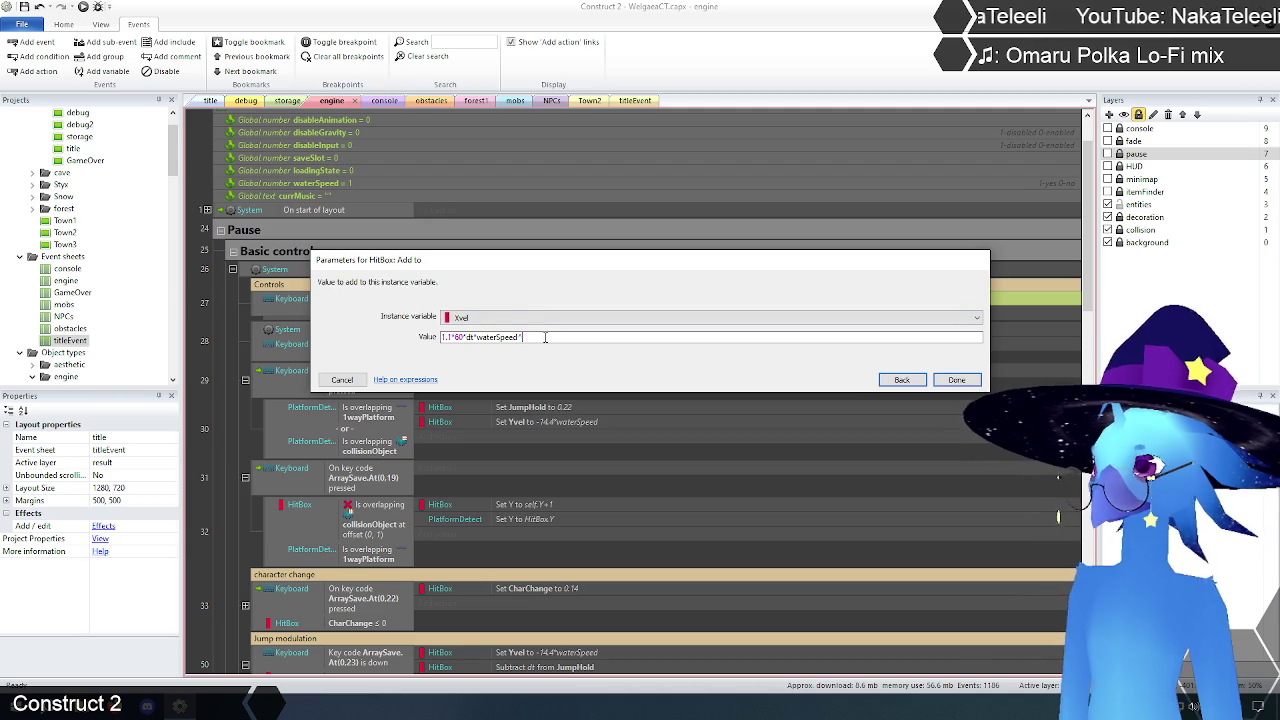
click(970, 380)
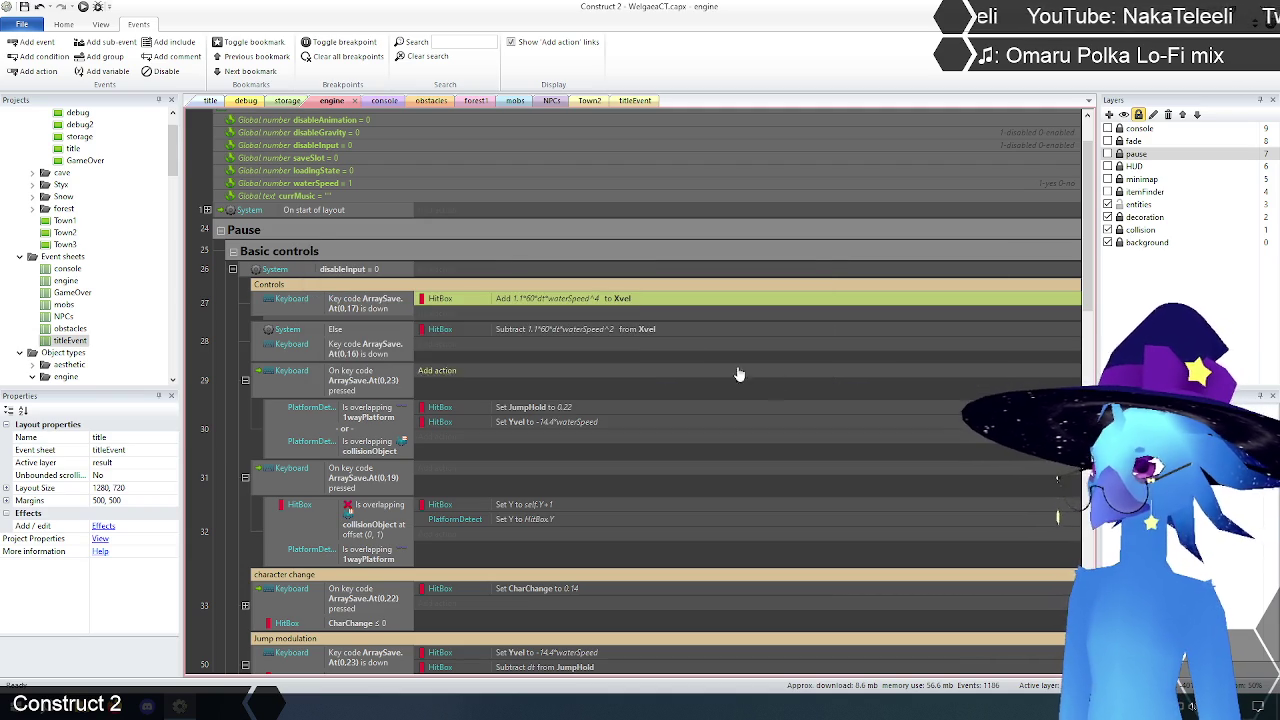
double_click(617, 334)
click(547, 336)
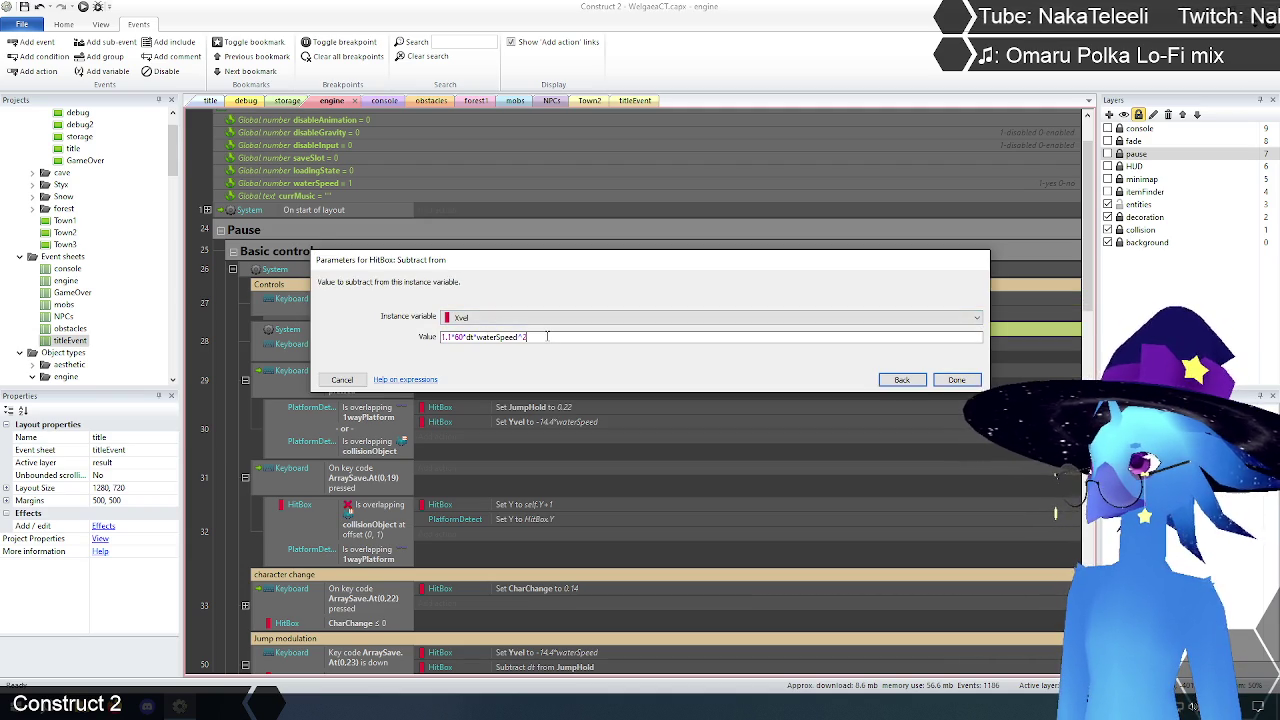
click(966, 381)
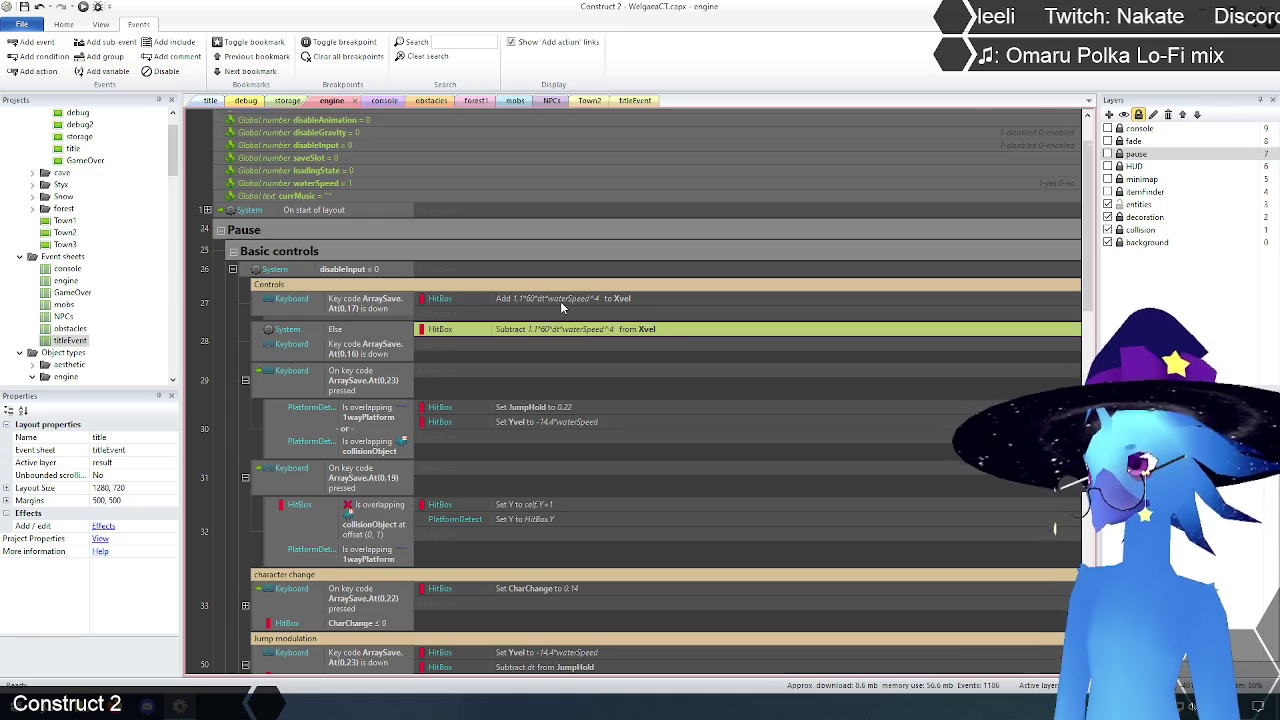
Step: Drop the squared term so event 53's gravity adds 1.1*60*dt*waterSpeed to Yvel
scroll(560, 301, down, 3)
scroll(563, 300, down, 5)
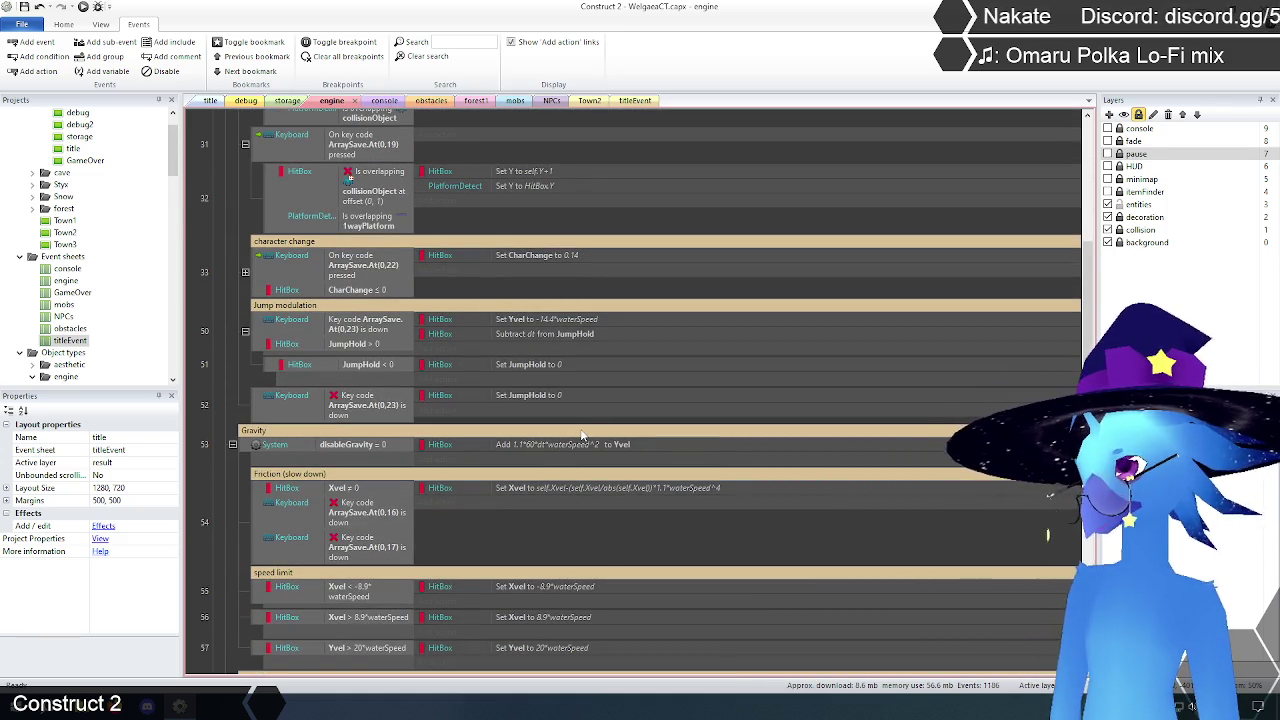
scroll(581, 434, down, 2)
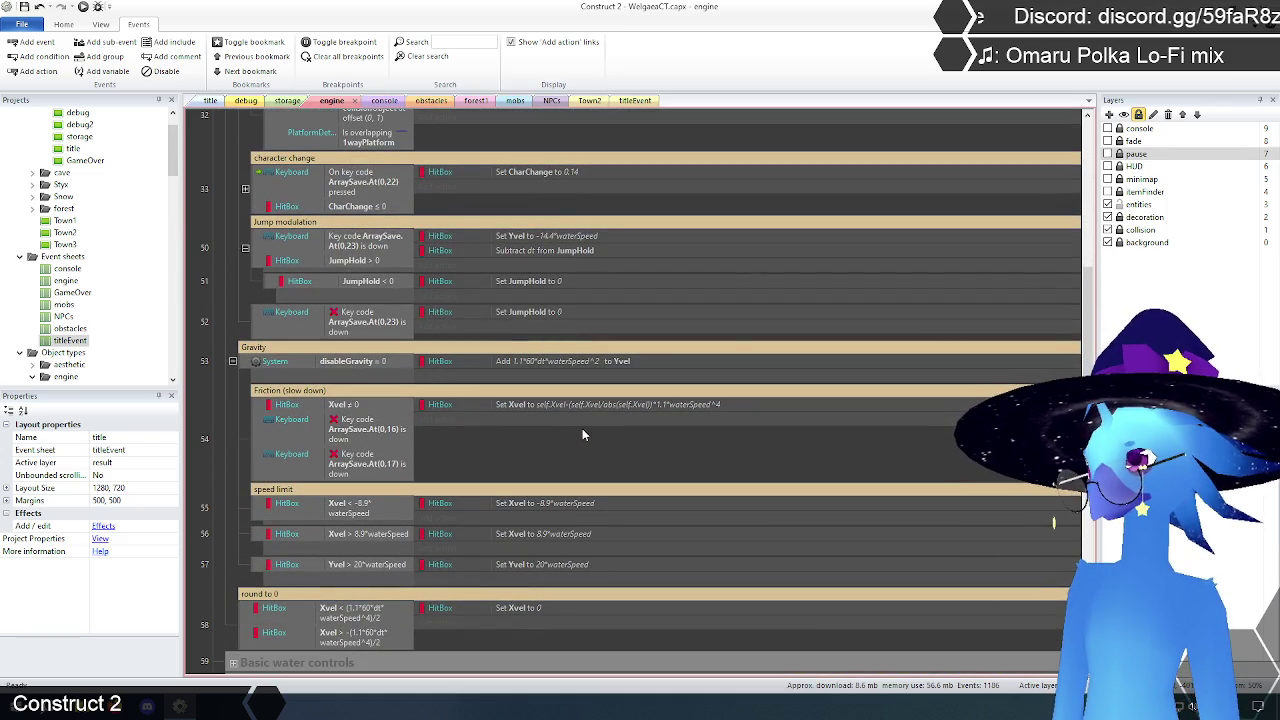
scroll(704, 488, up, 2)
scroll(704, 488, up, 1)
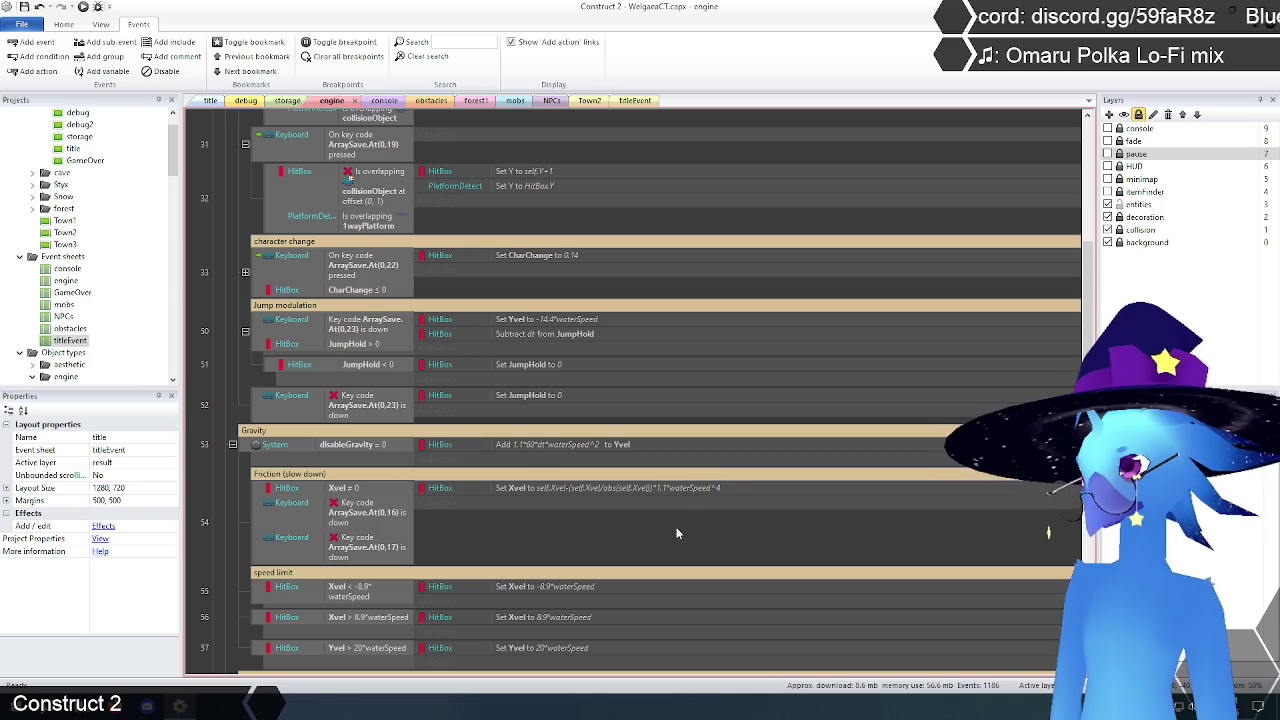
double_click(586, 448)
click(547, 336)
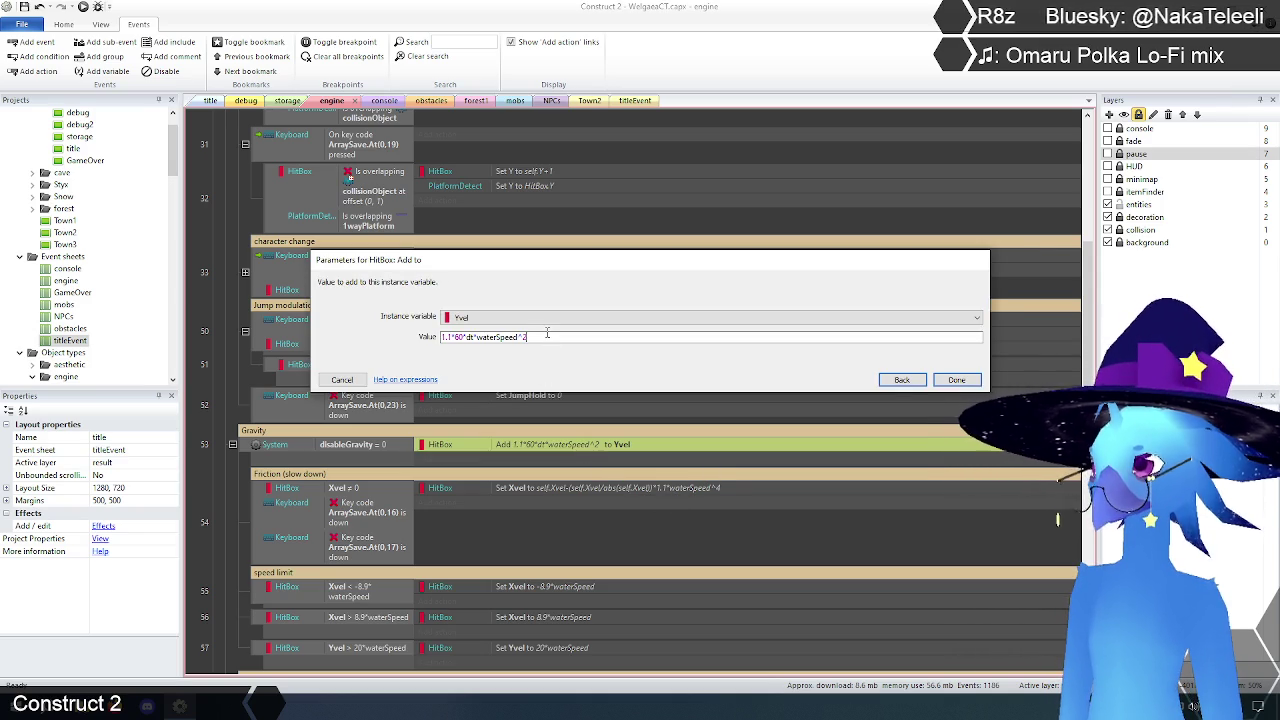
click(957, 381)
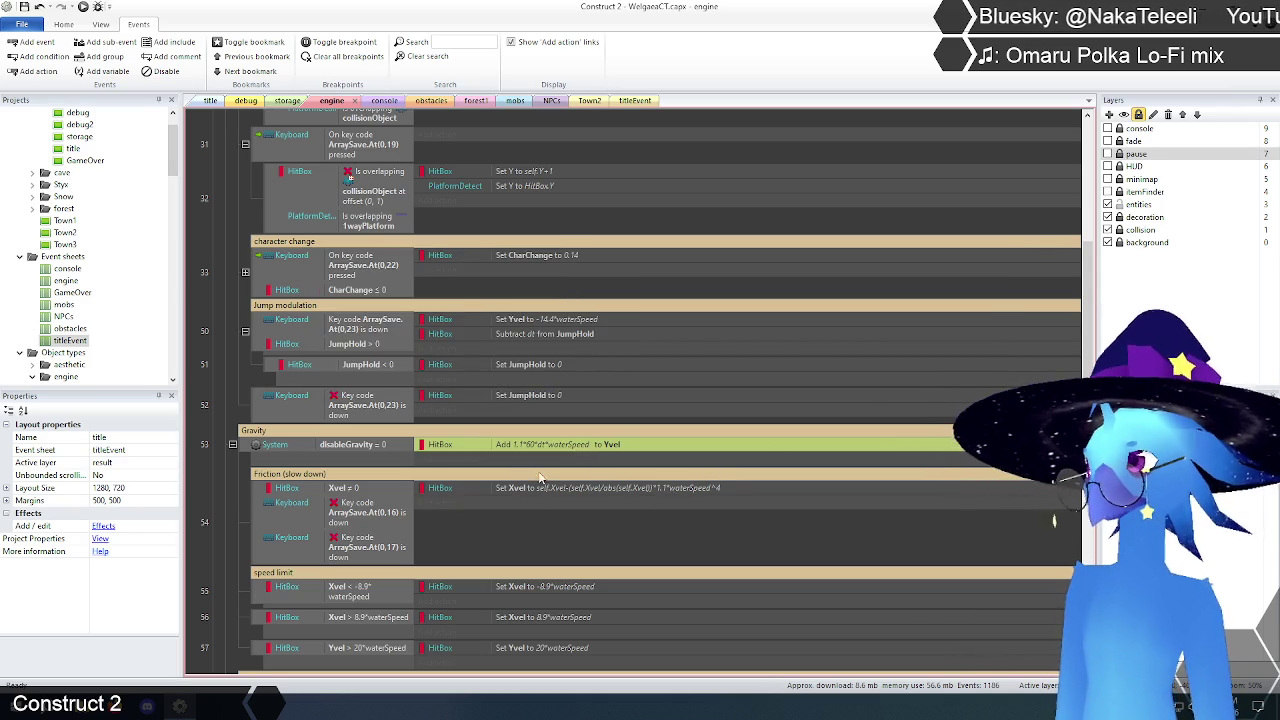
click(240, 510)
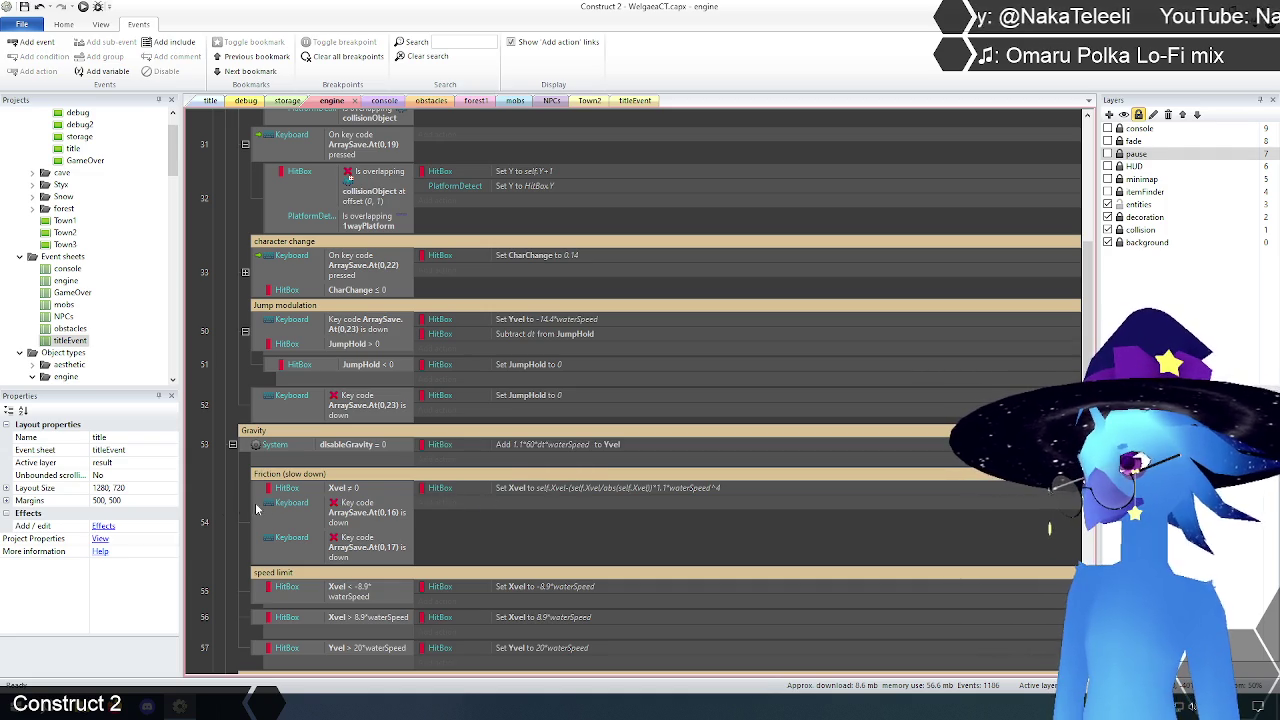
scroll(240, 490, down, 3)
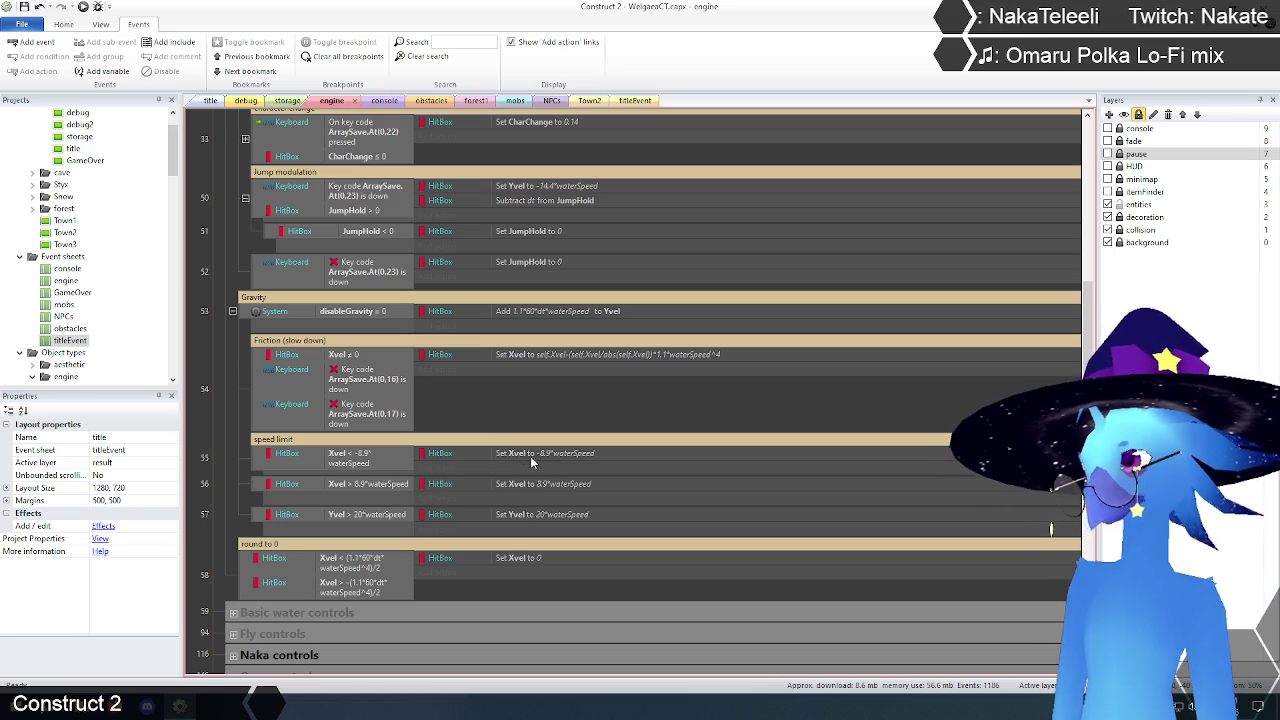
click(211, 101)
Step: Preview the game, walk left from Ruto Village with a jump, then right and back, and return to the engine sheet
click(83, 7)
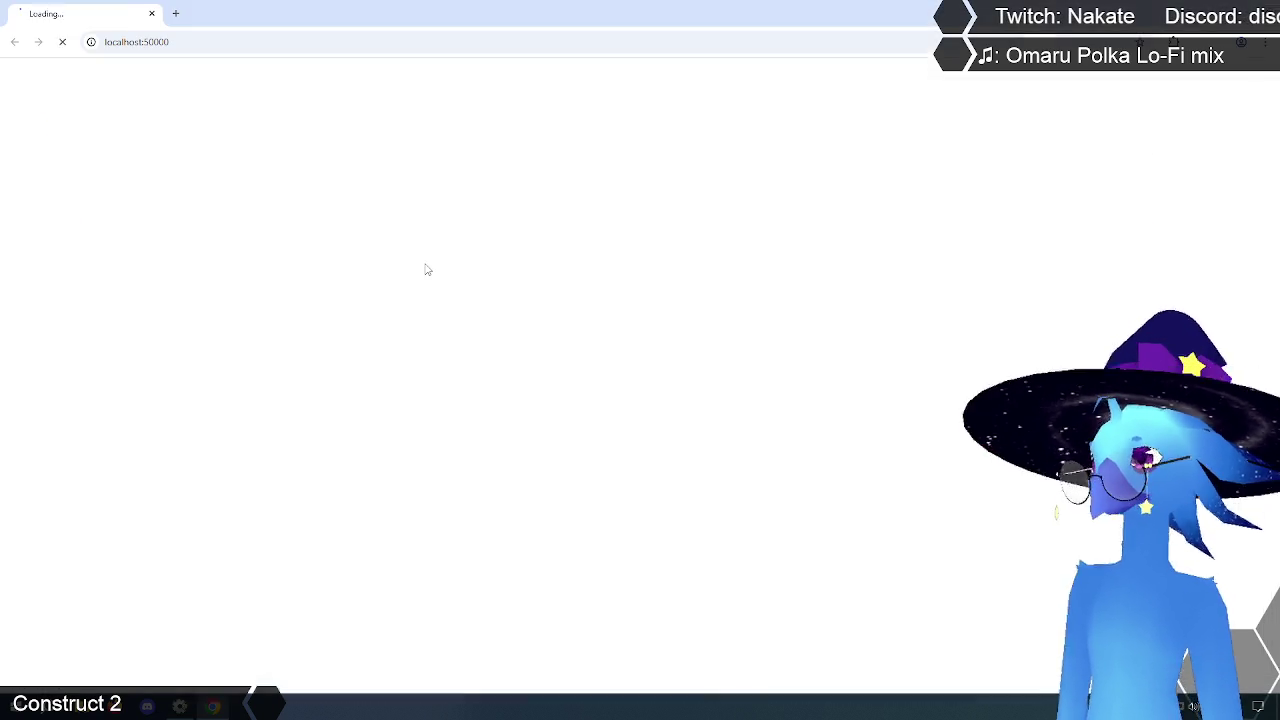
key(Return)
key(Return)
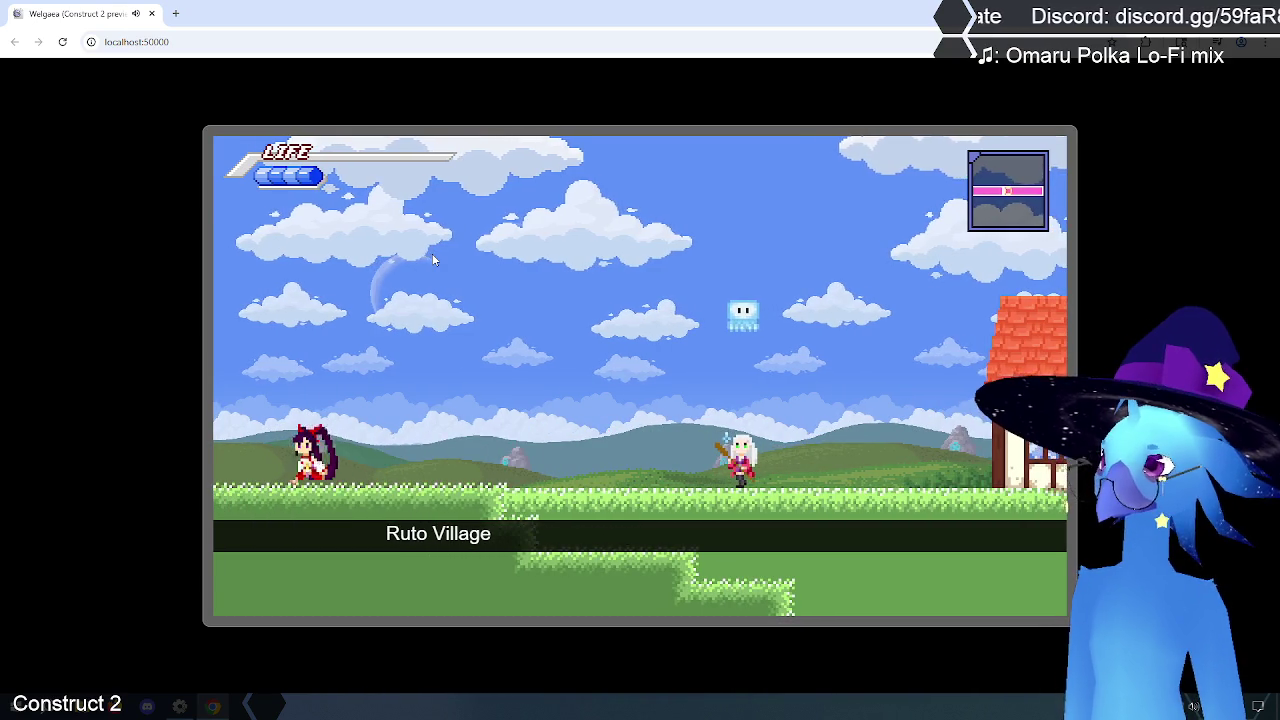
key(Left)
key(Up)
key(Up)
key(Left)
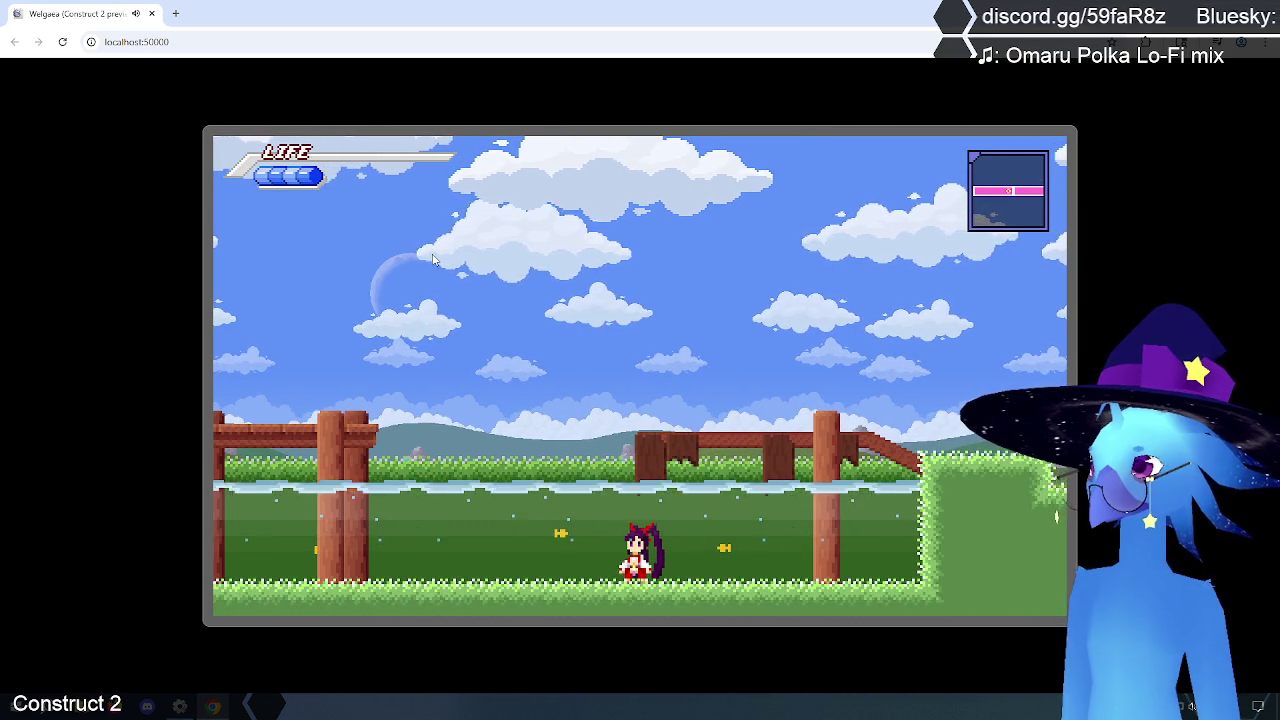
key(Left)
key(Left)
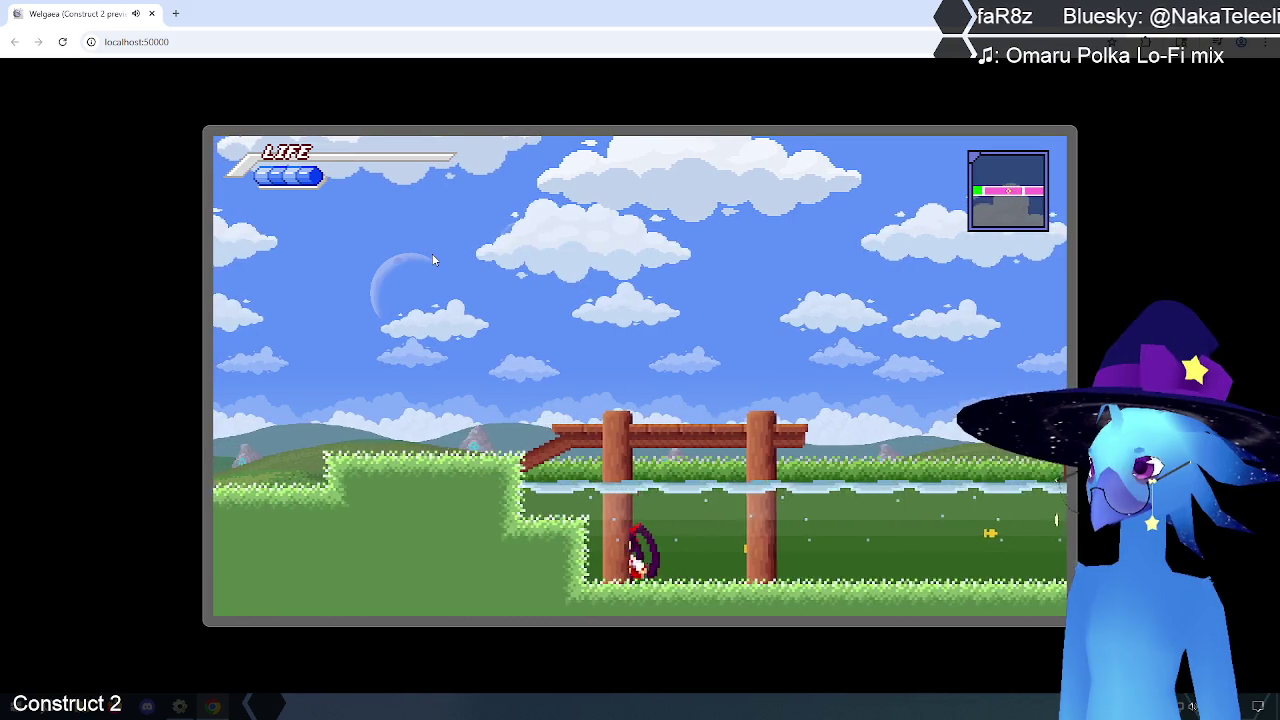
key(Right)
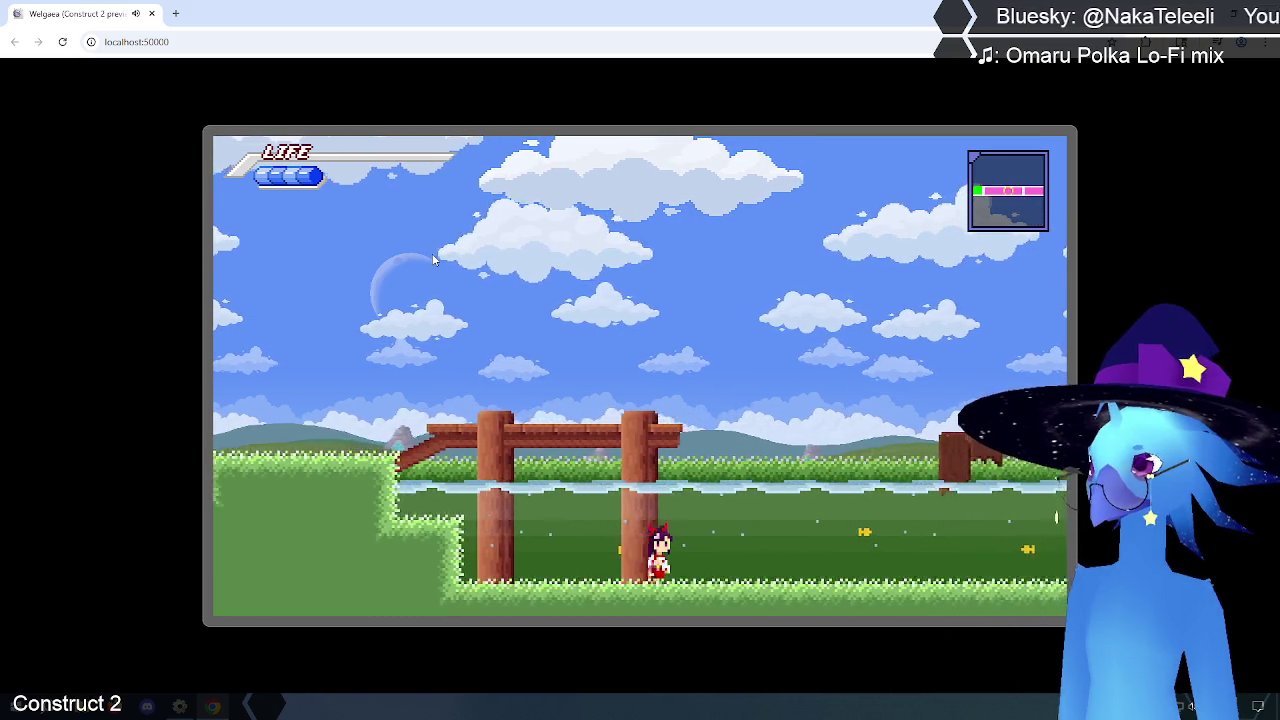
key(Right)
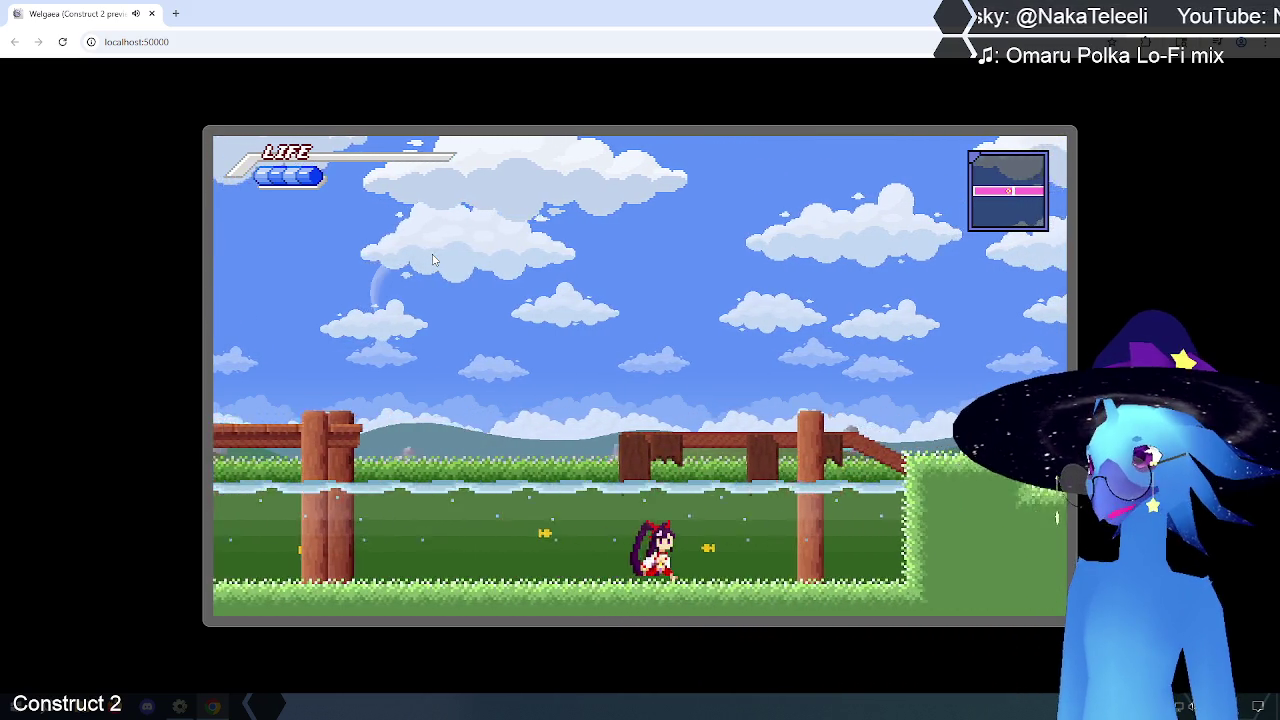
key(Right)
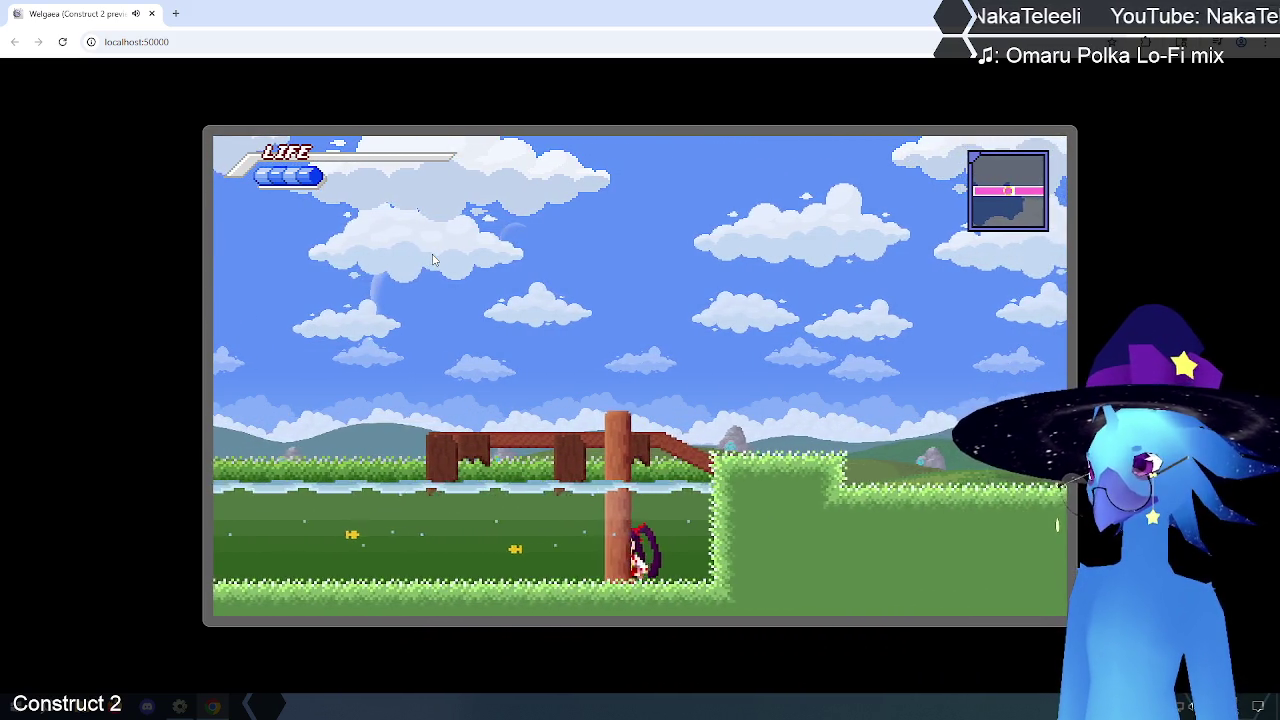
key(Left)
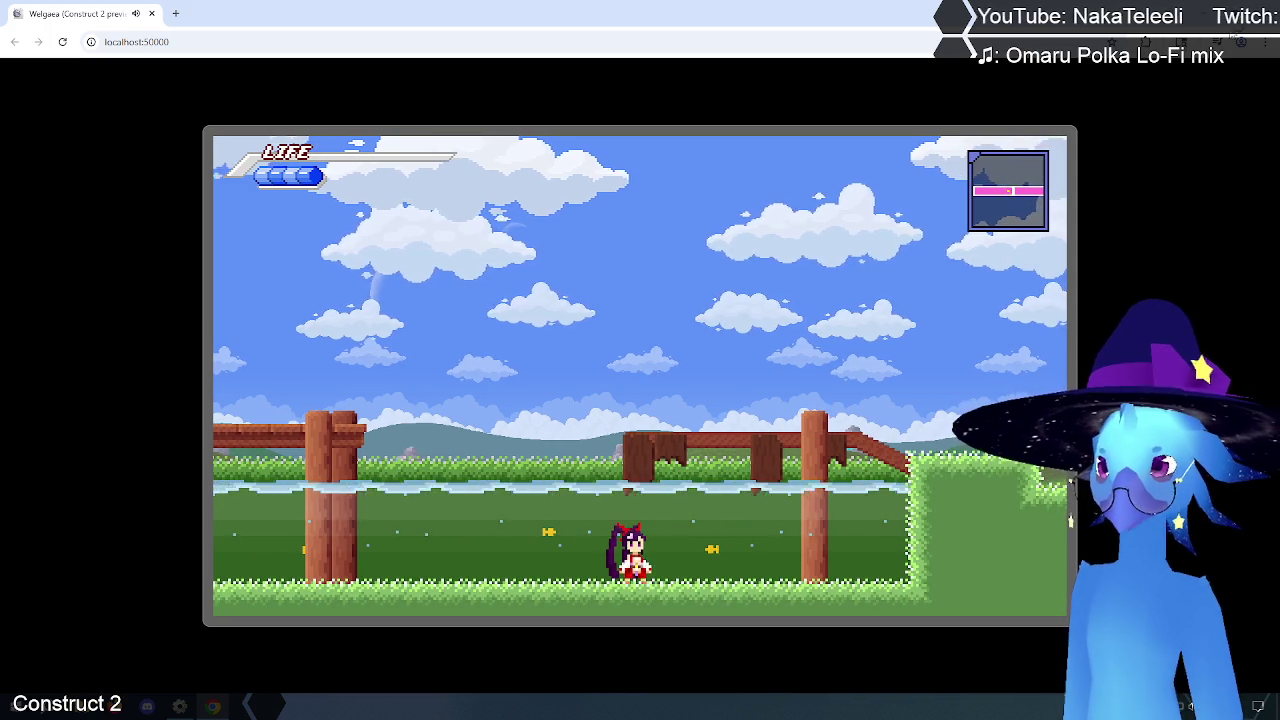
key(alt+Tab)
click(341, 100)
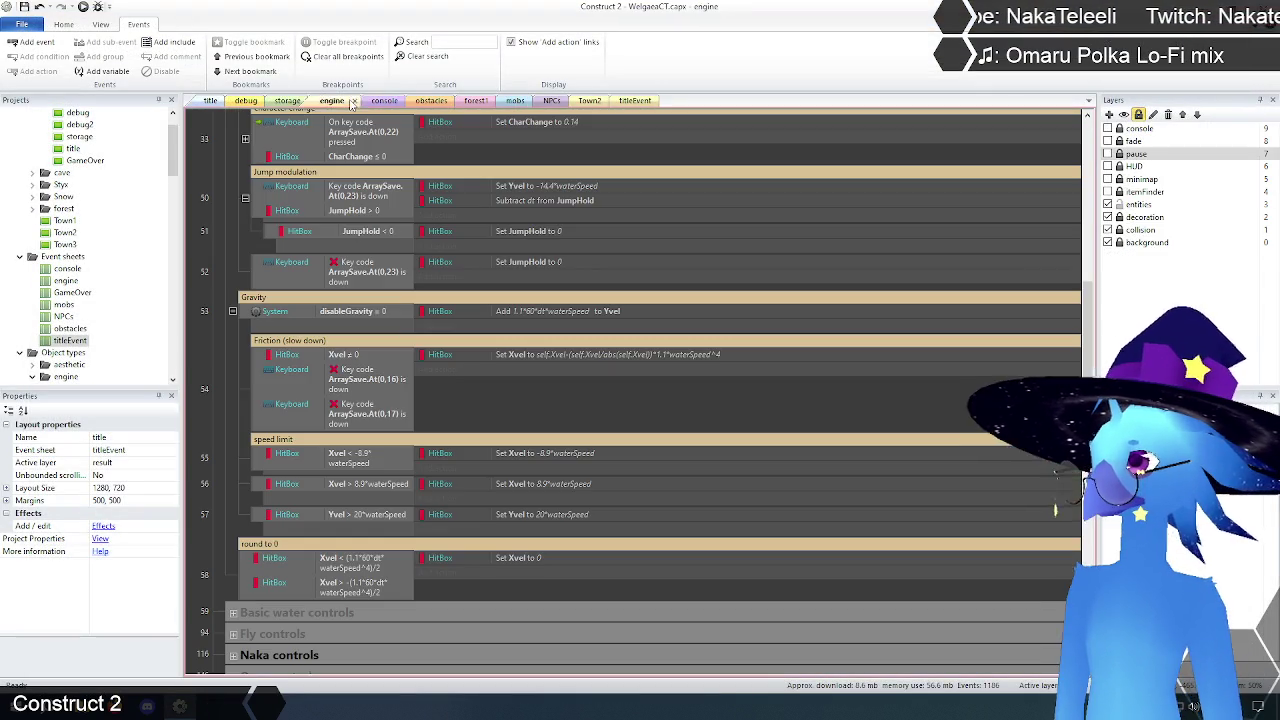
Step: Change the friction Set Xvel formula to end with *1.1*waterSpeed^2 and launch a new preview
scroll(354, 501, up, 1)
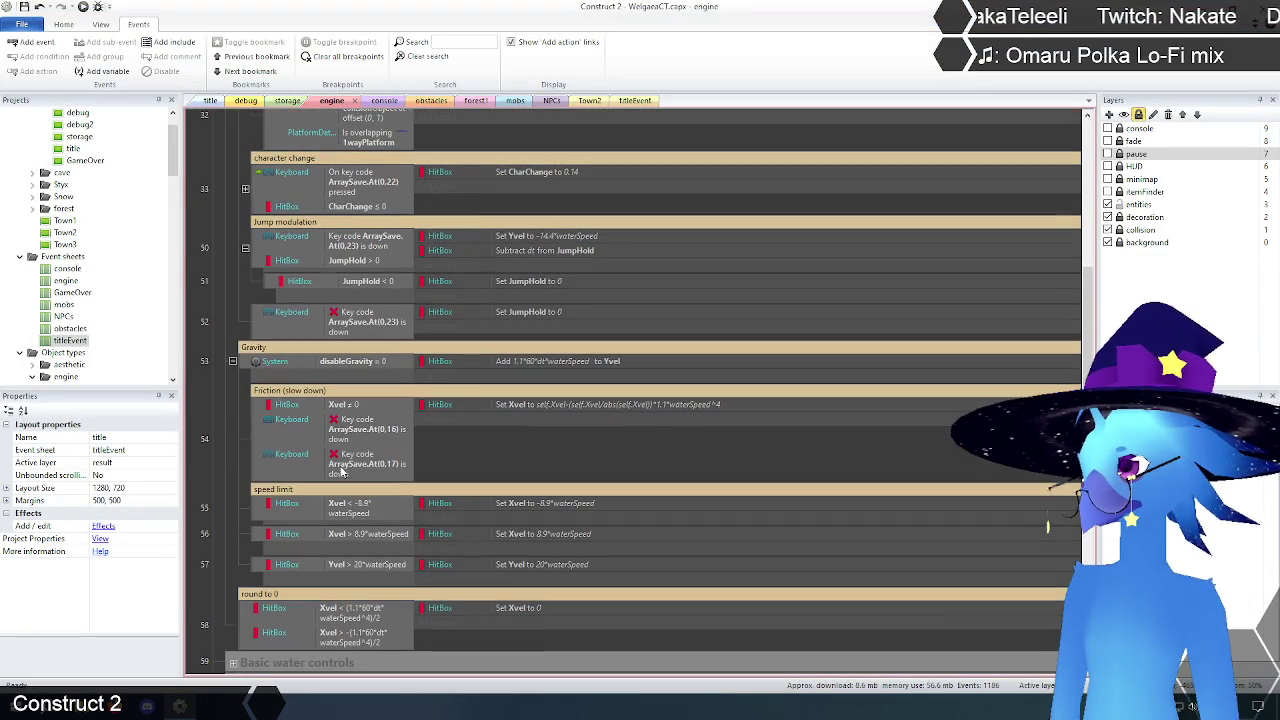
double_click(630, 405)
click(633, 338)
key(BackSpace)
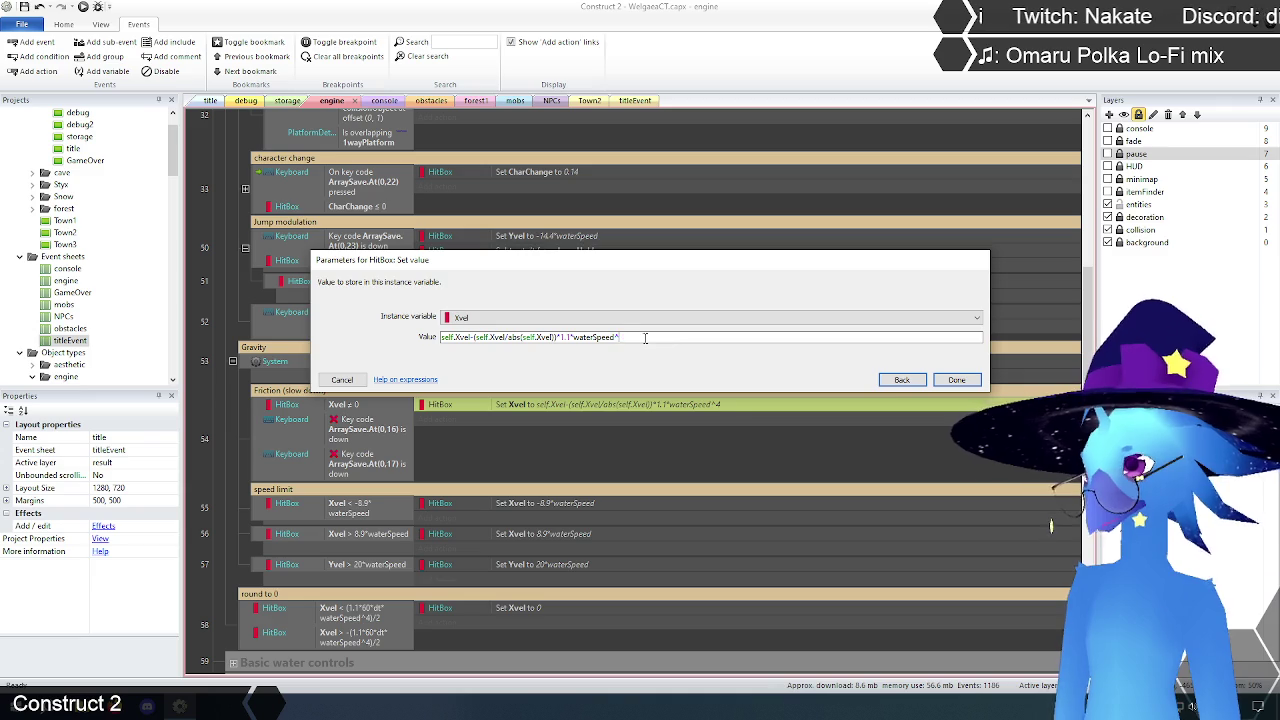
click(956, 380)
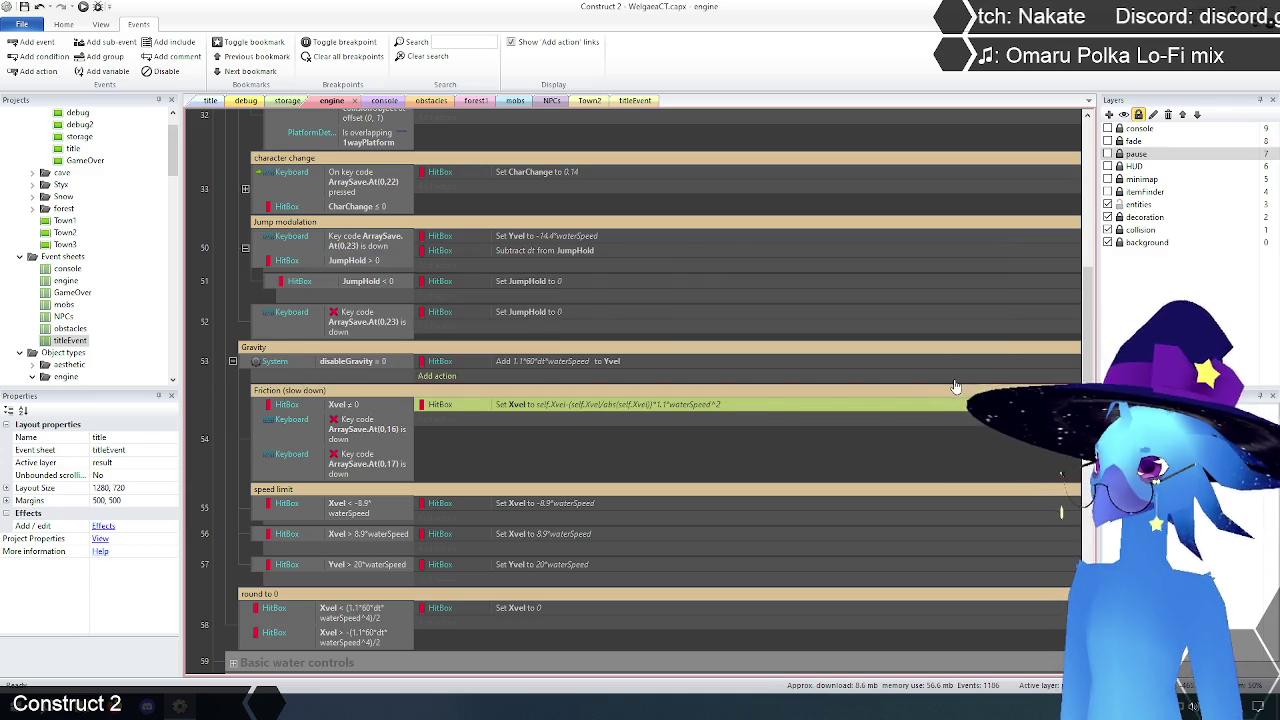
click(211, 101)
click(83, 6)
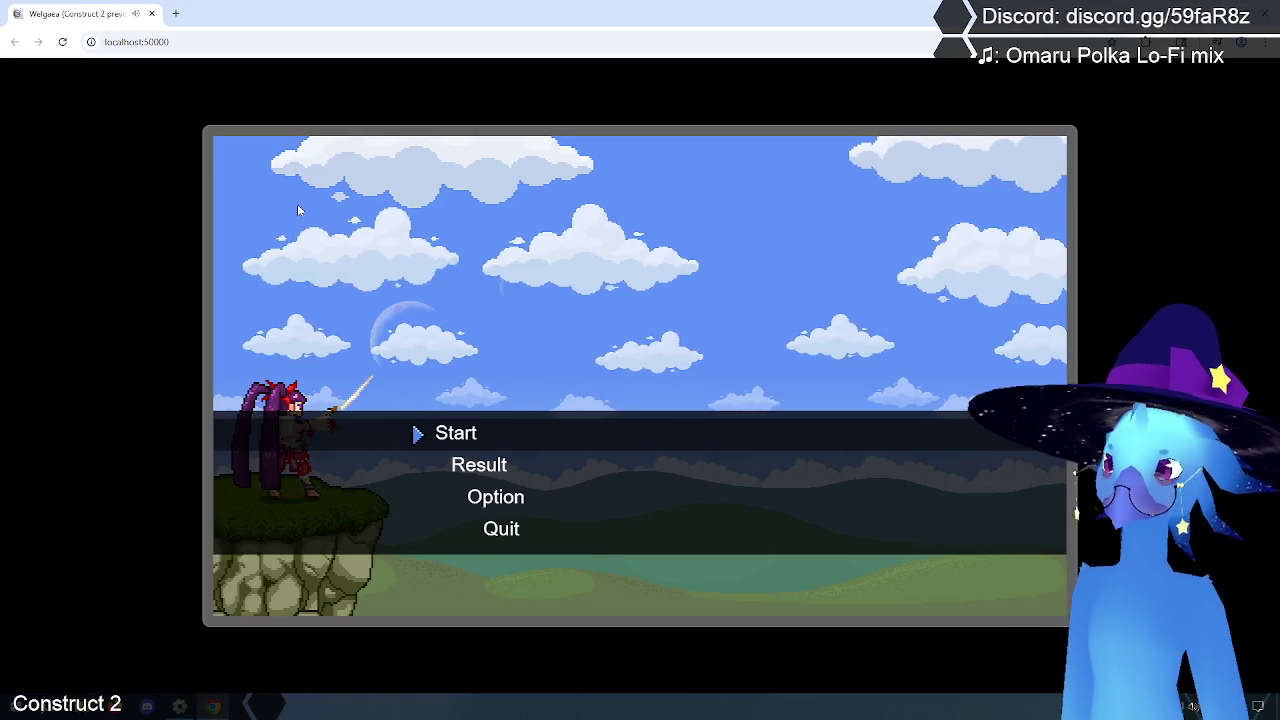
Step: Start the game and run the character left with a jump, then back and forth past the fence posts
key(Return)
key(Left)
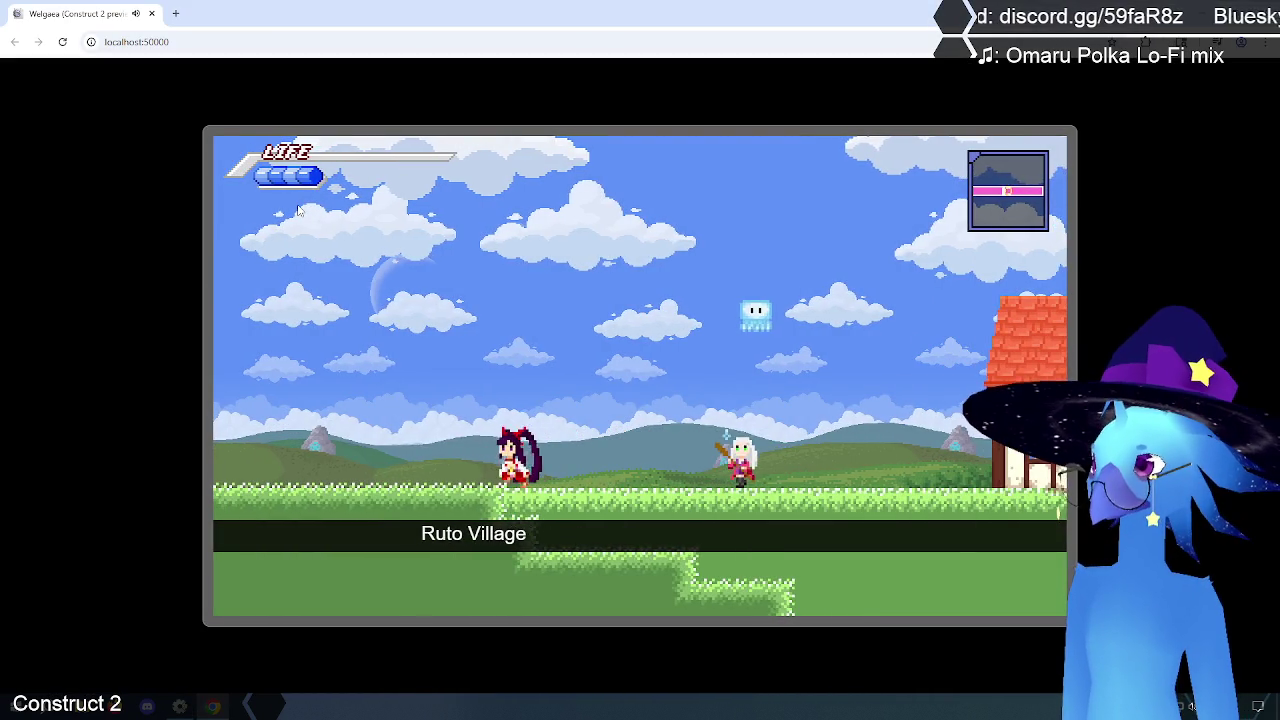
key(Left)
key(Up)
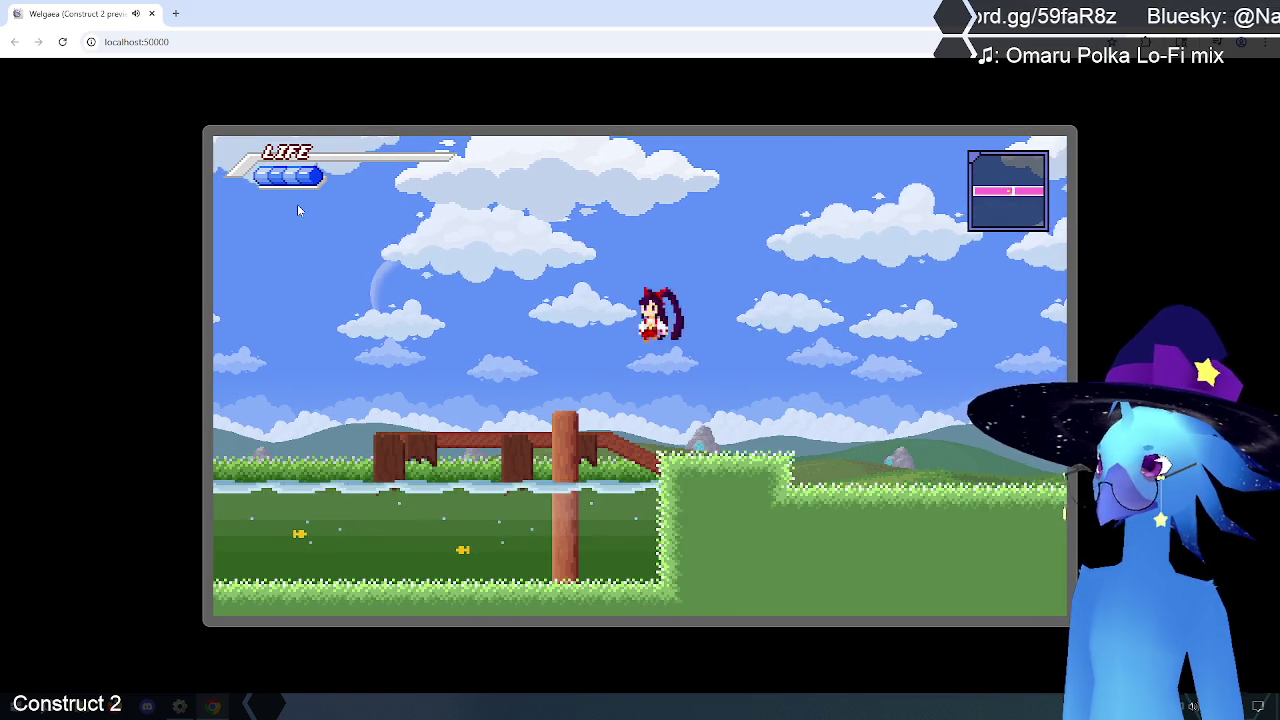
key(Left)
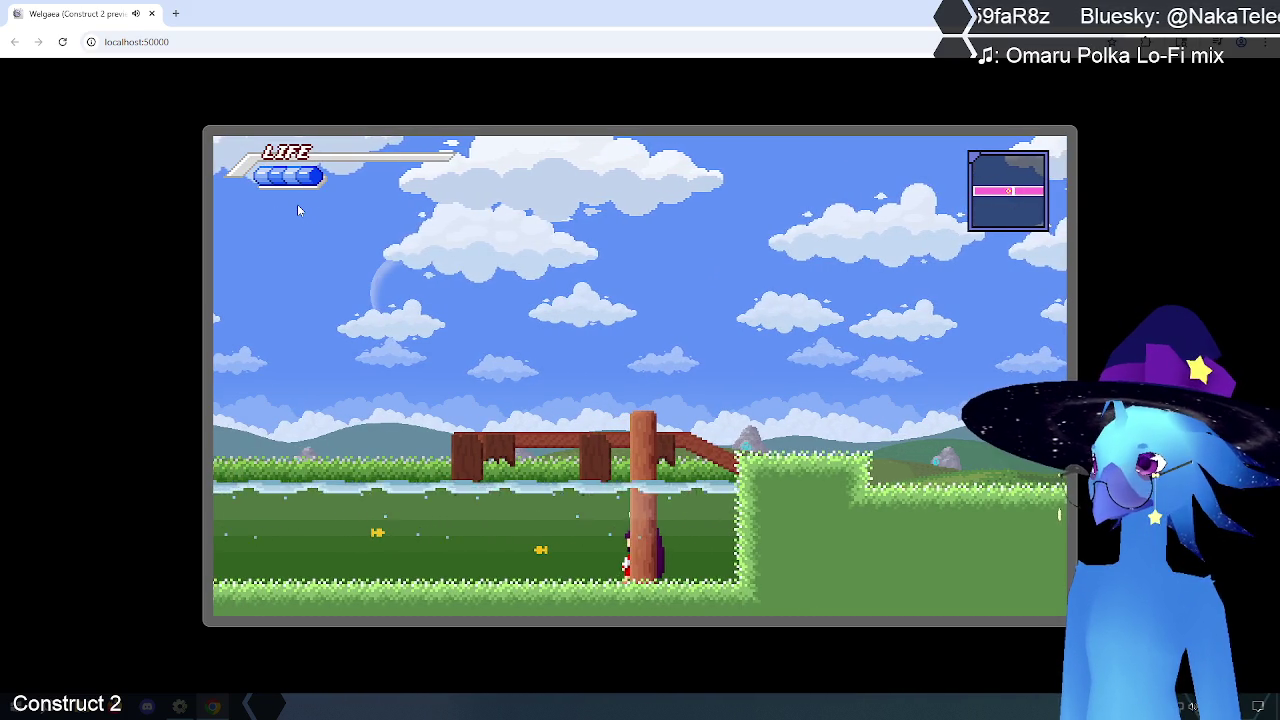
key(Left)
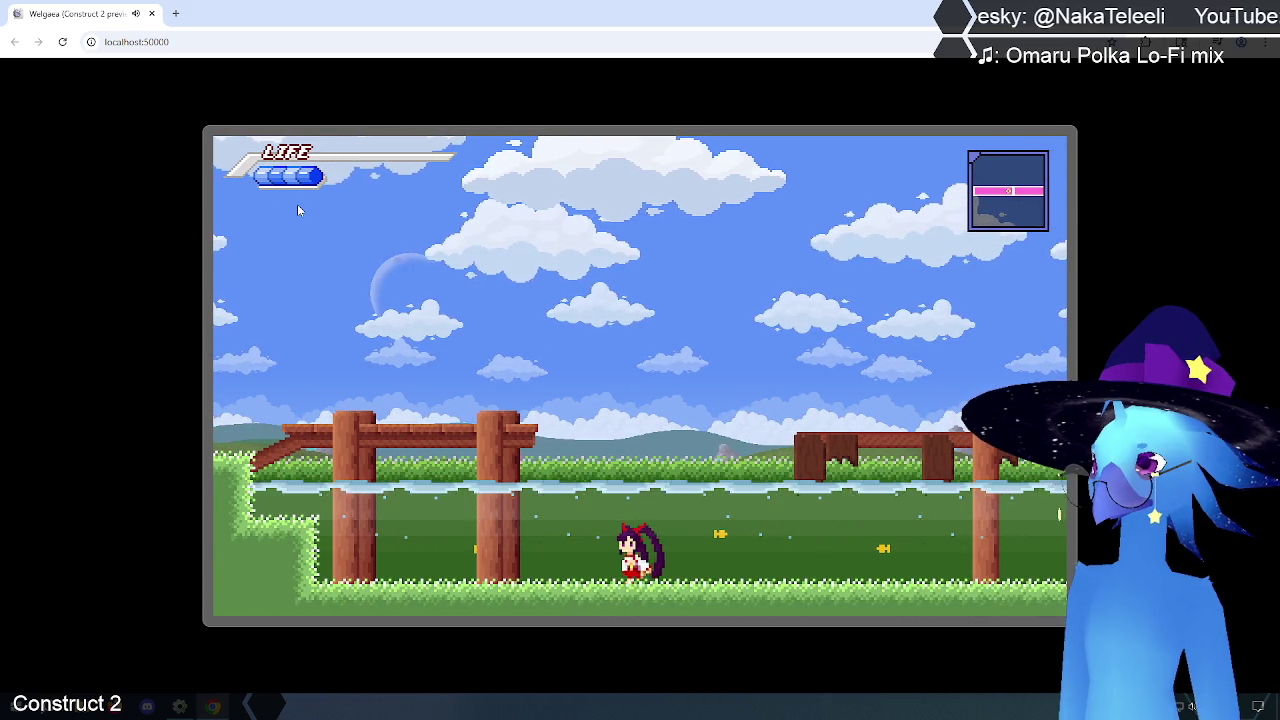
key(Right)
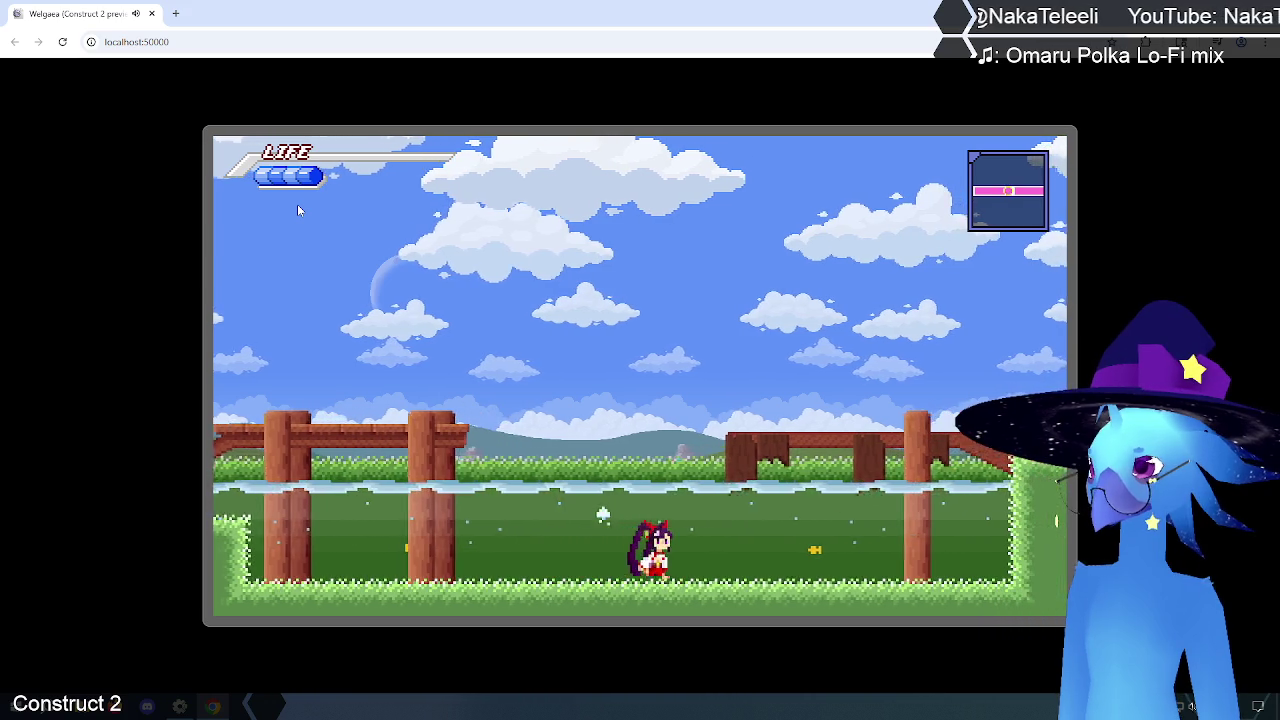
key(Left)
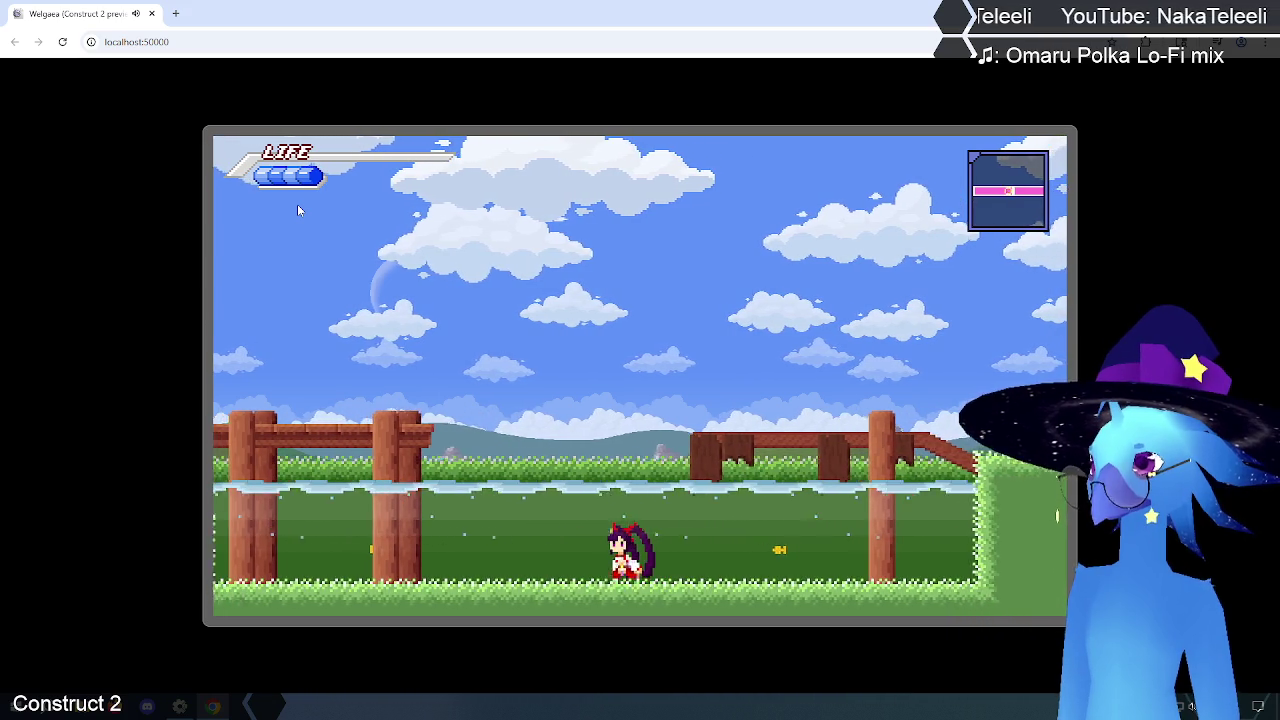
key(Left)
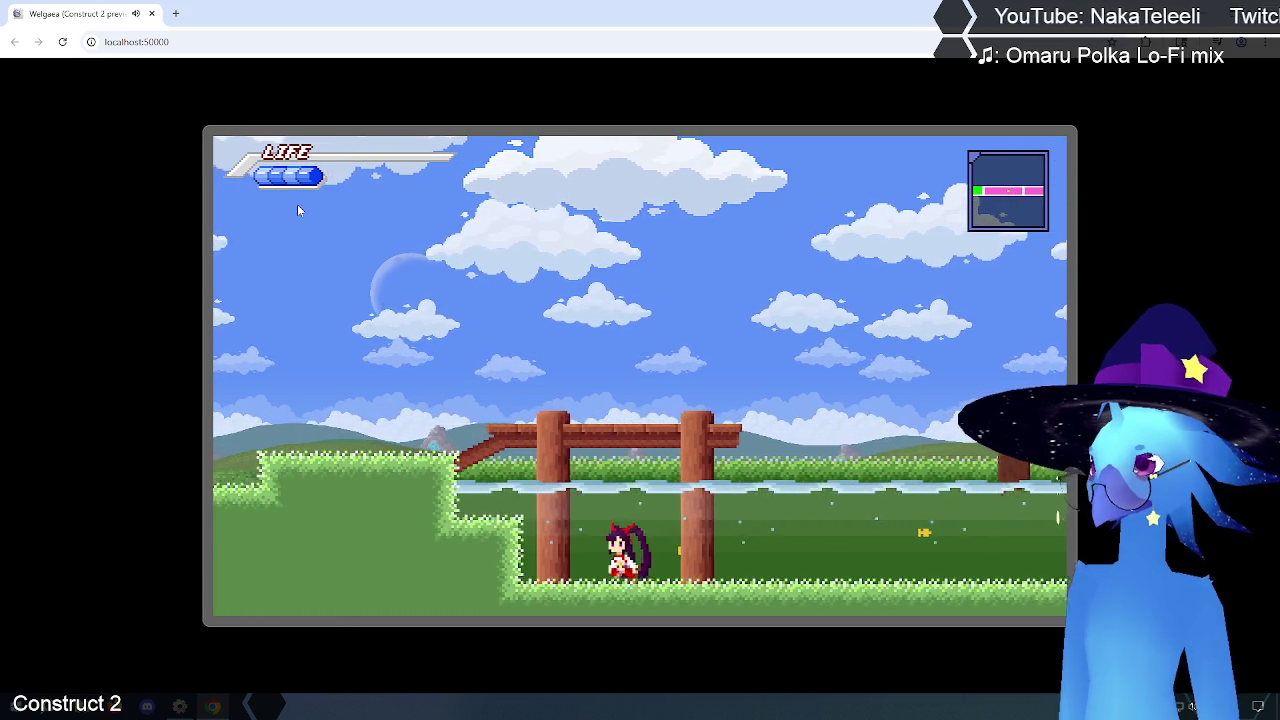
key(Right)
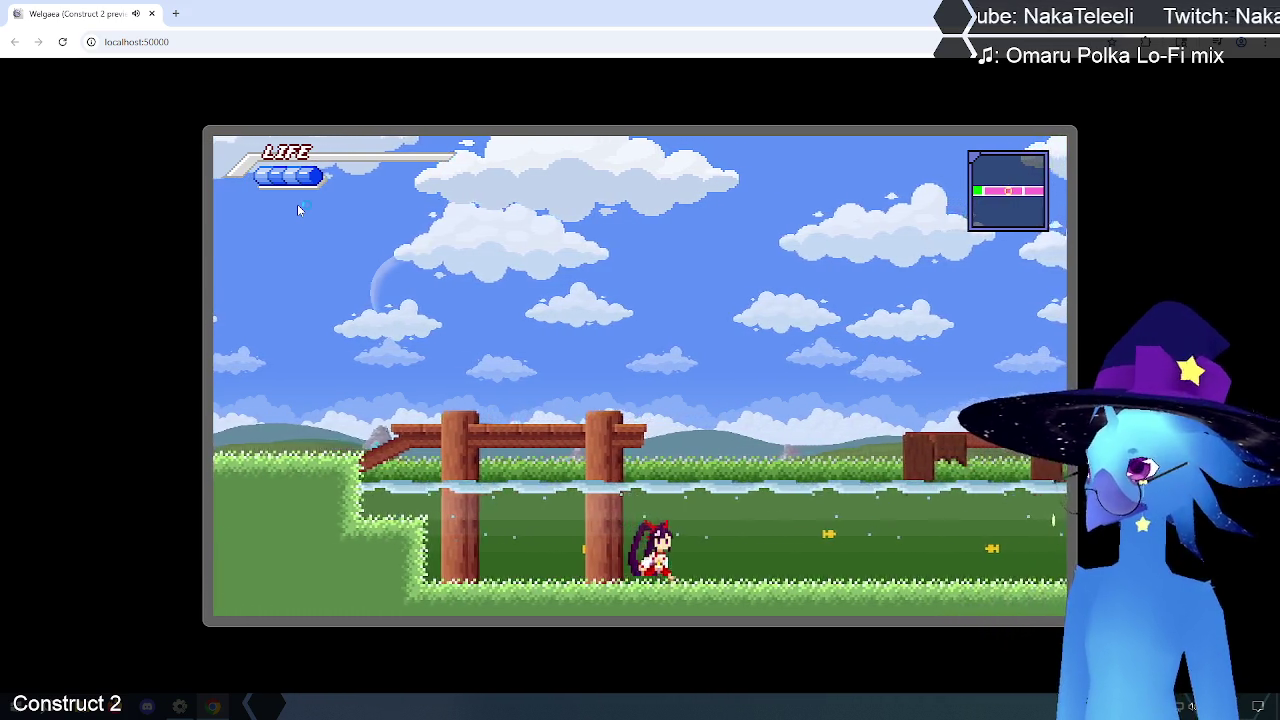
key(Right)
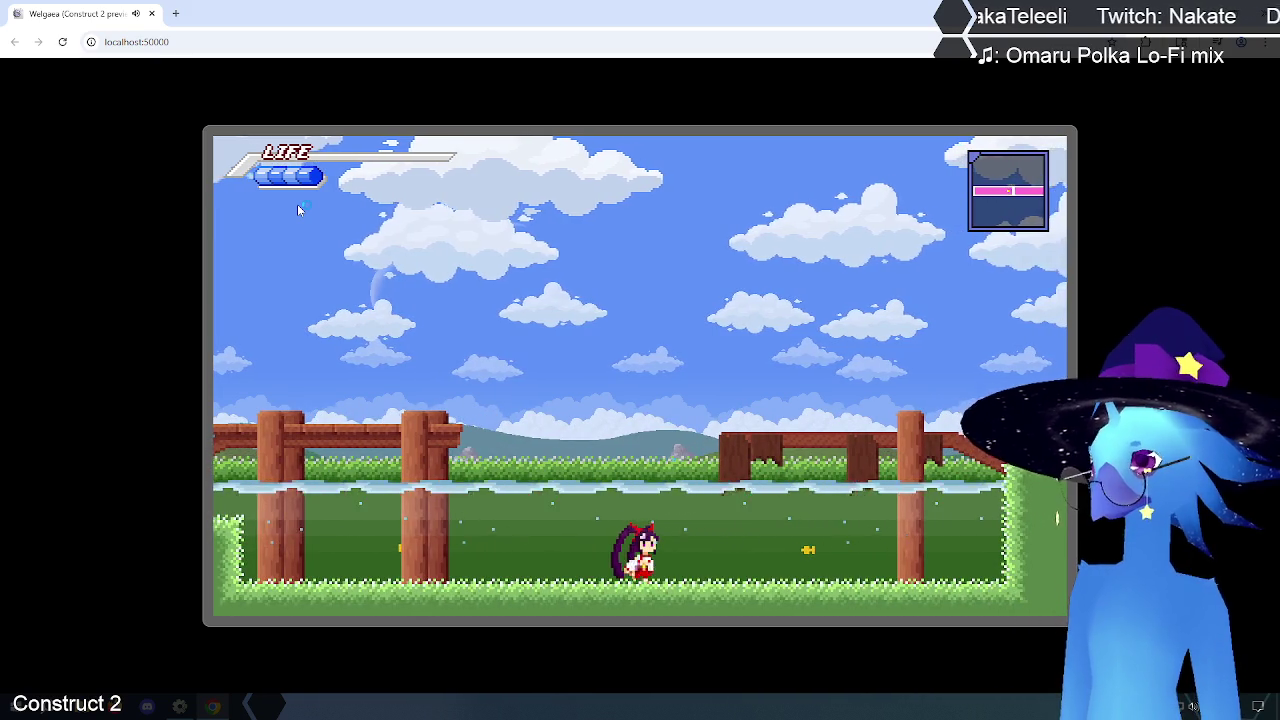
key(Right)
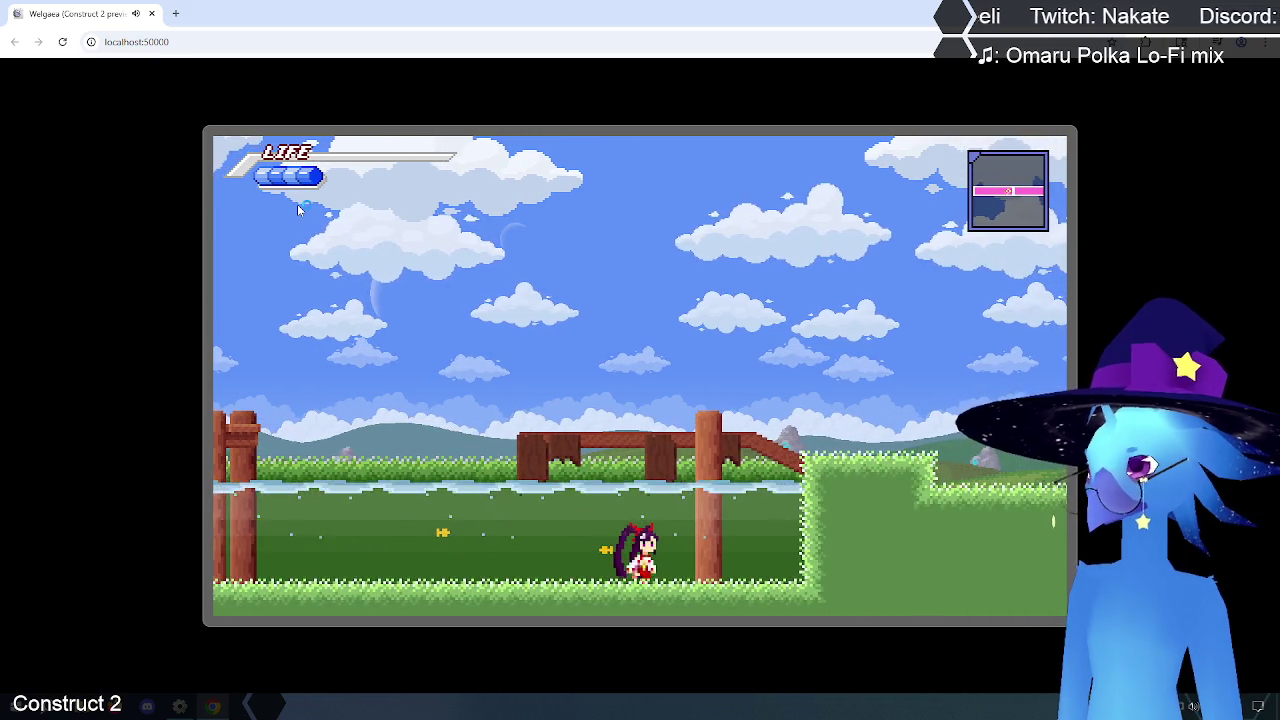
key(Left)
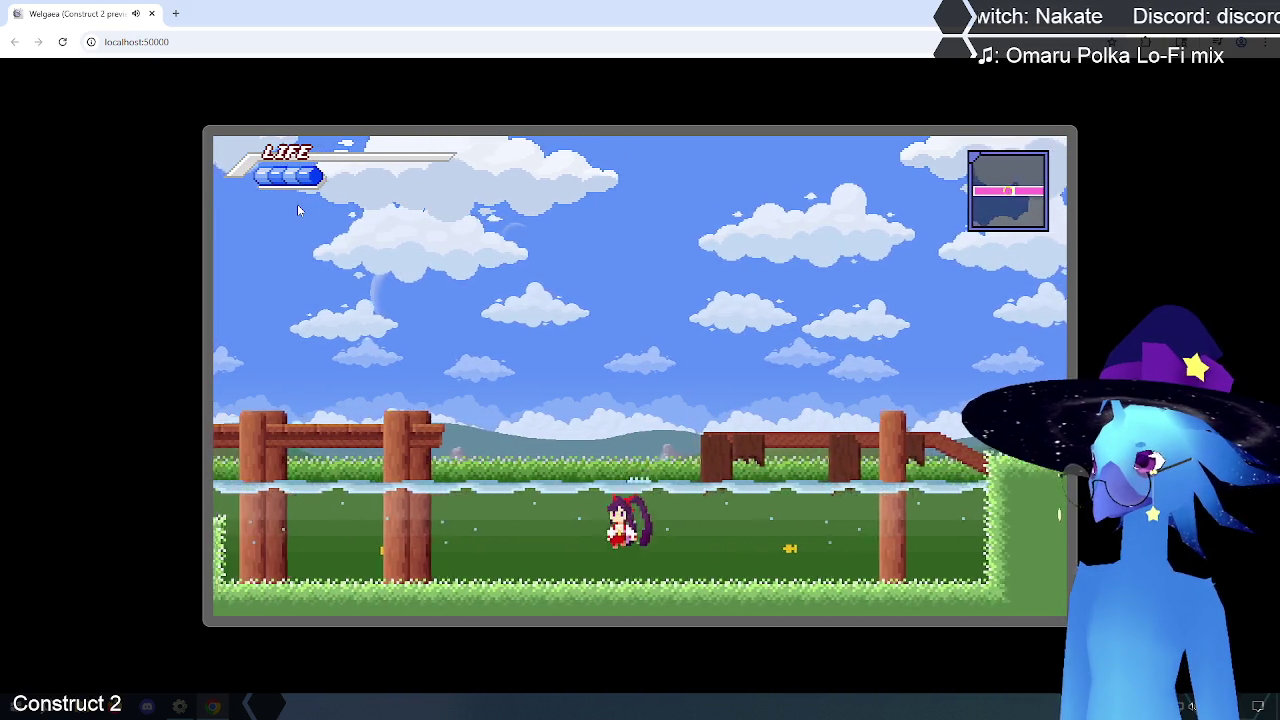
key(Left)
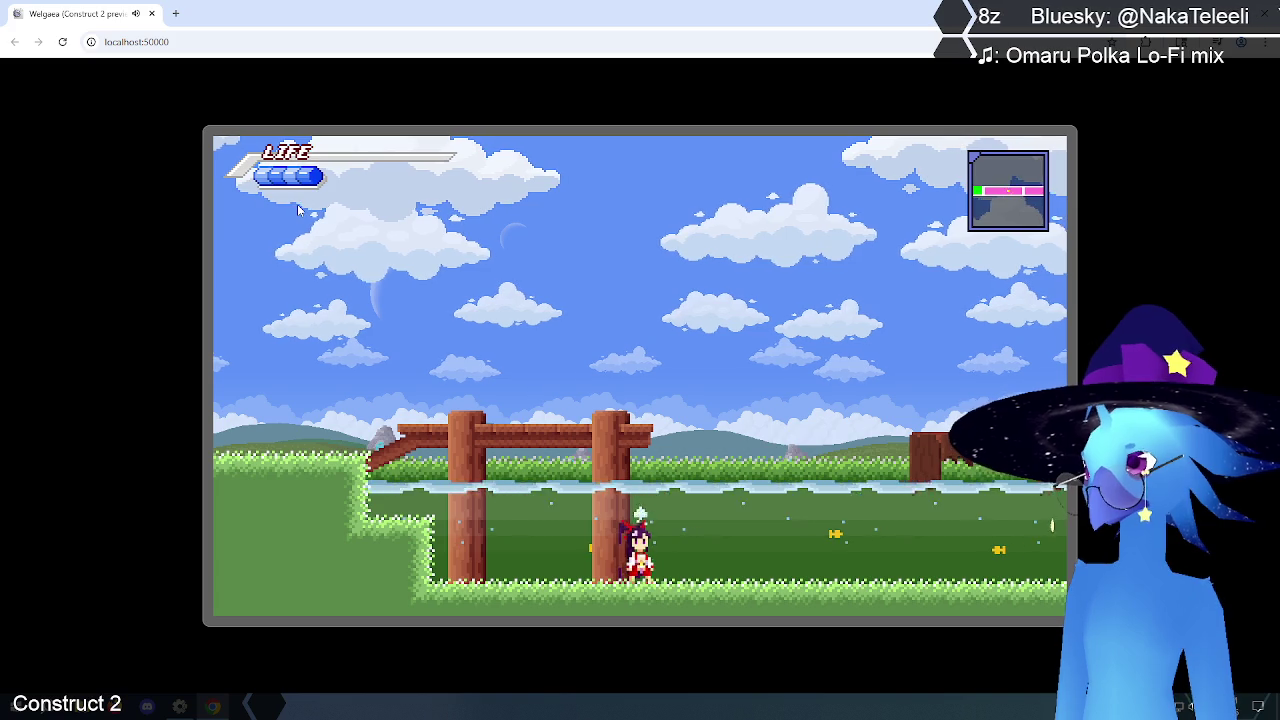
Step: Keep running left and right to test turning and stopping, then return to the engine event sheet
key(Right)
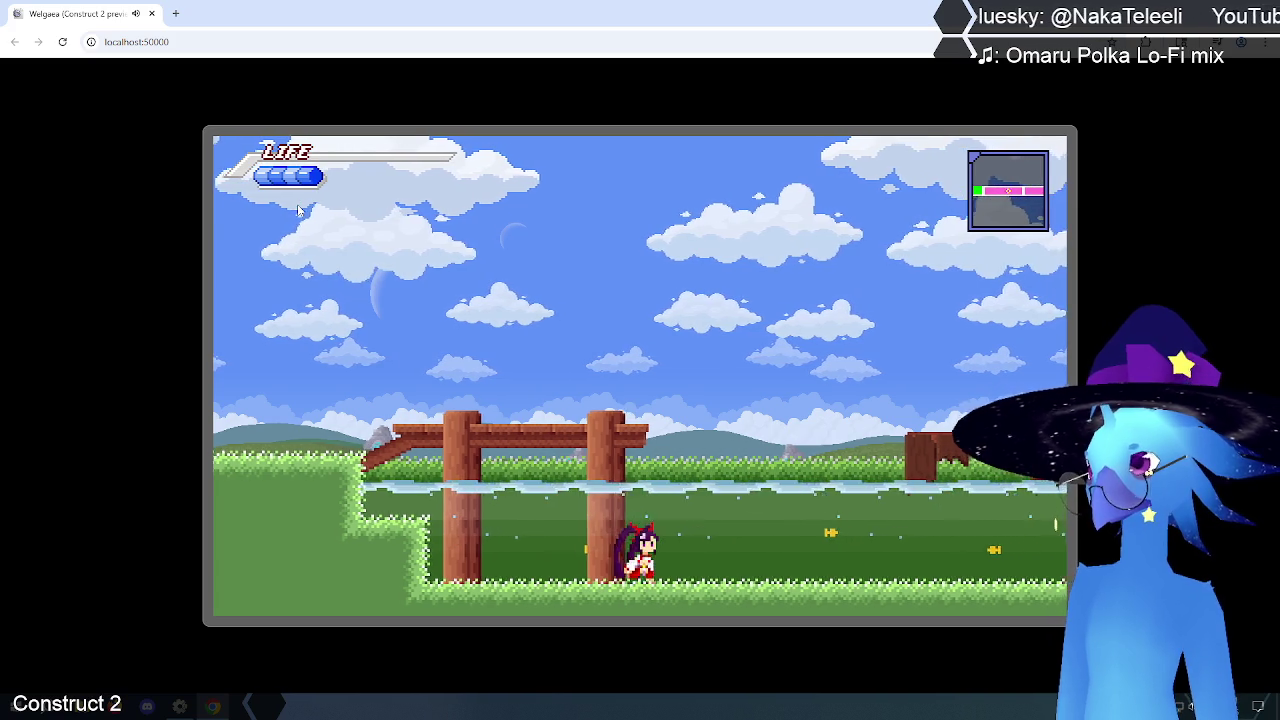
key(Right)
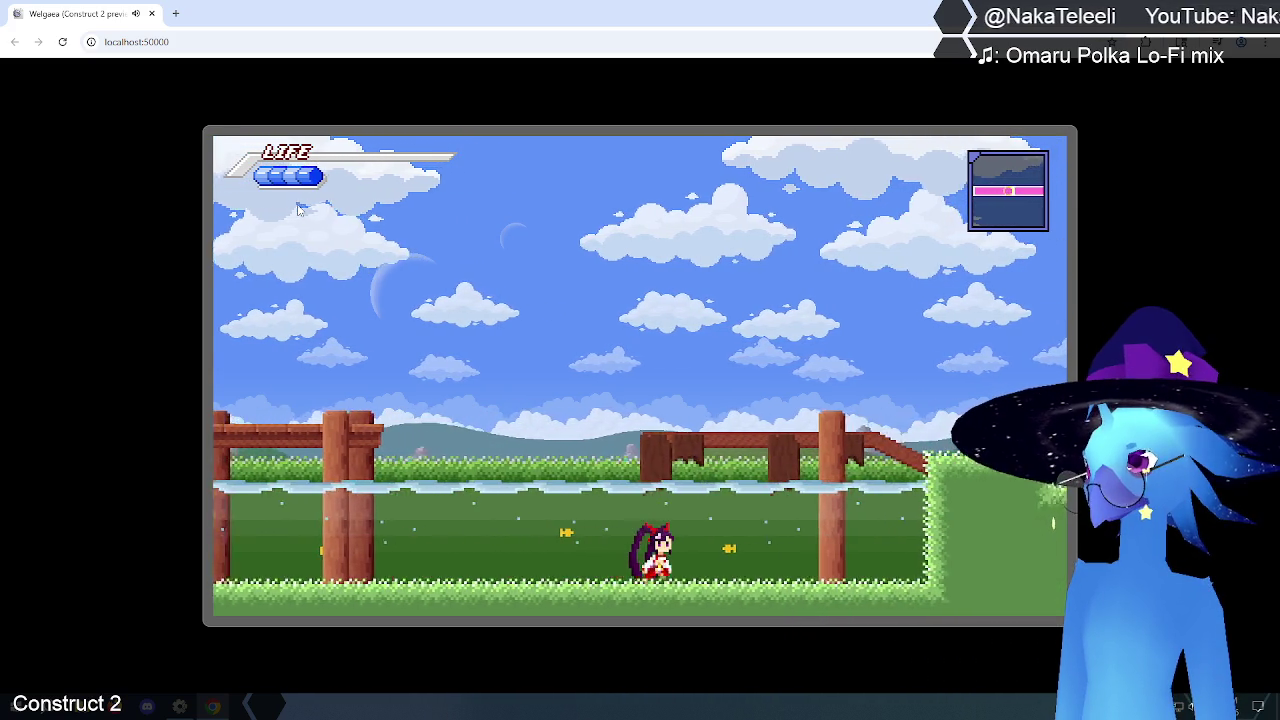
key(Left)
key(Left)
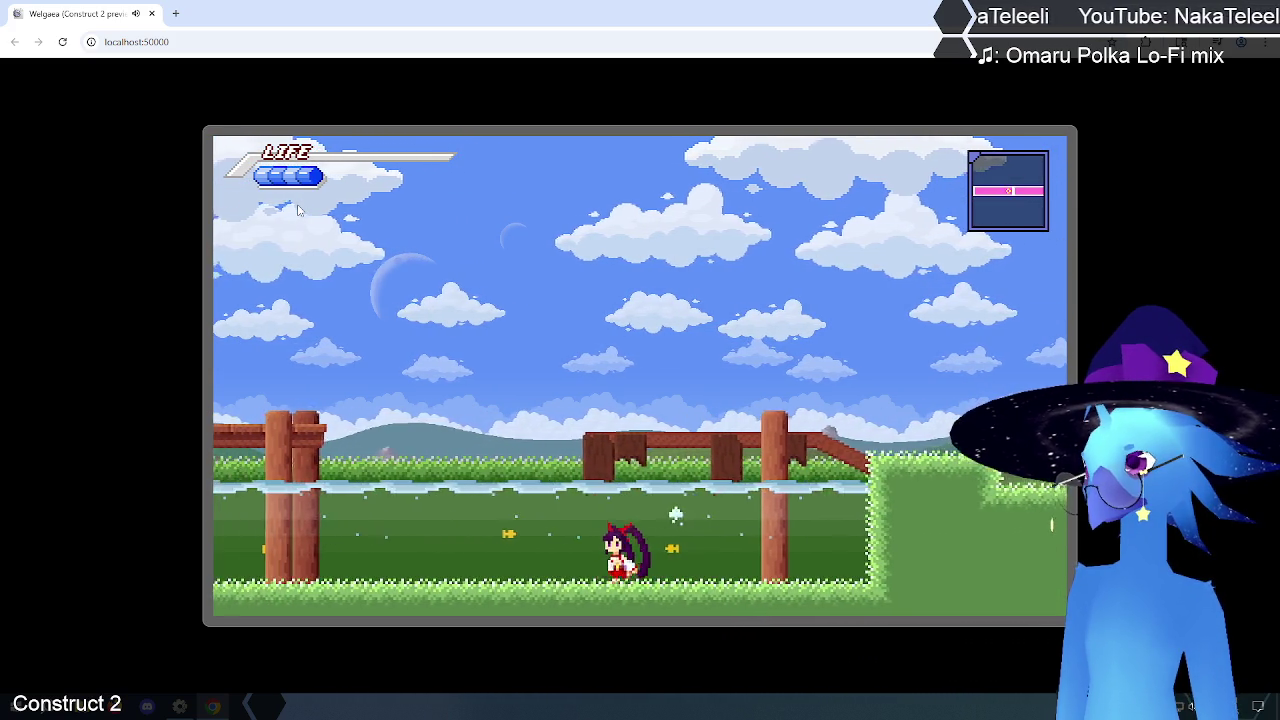
key(Left)
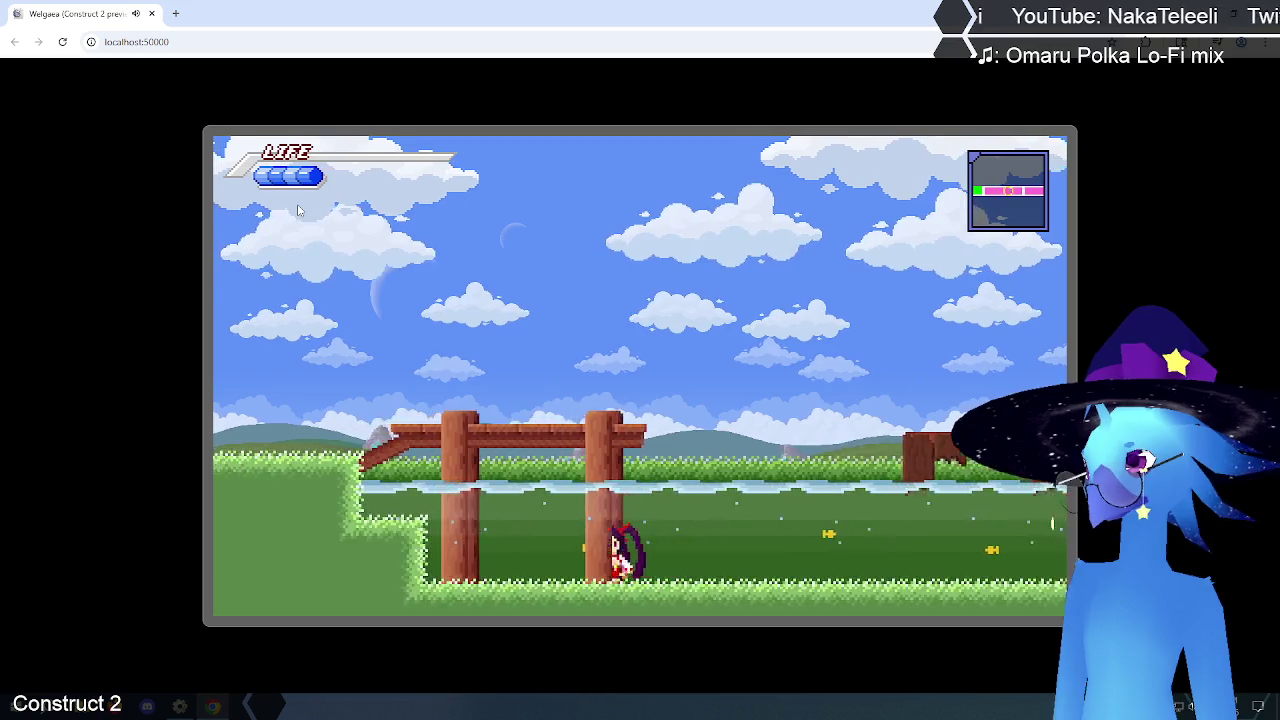
key(Right)
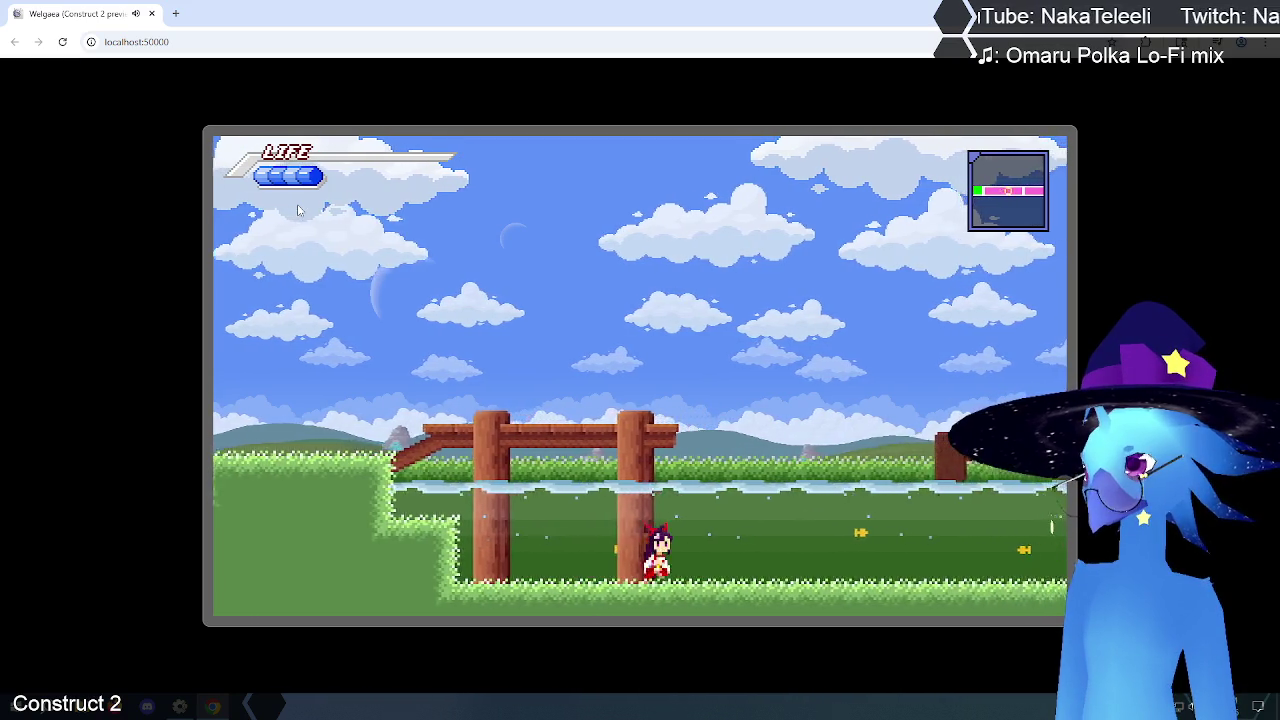
key(Right)
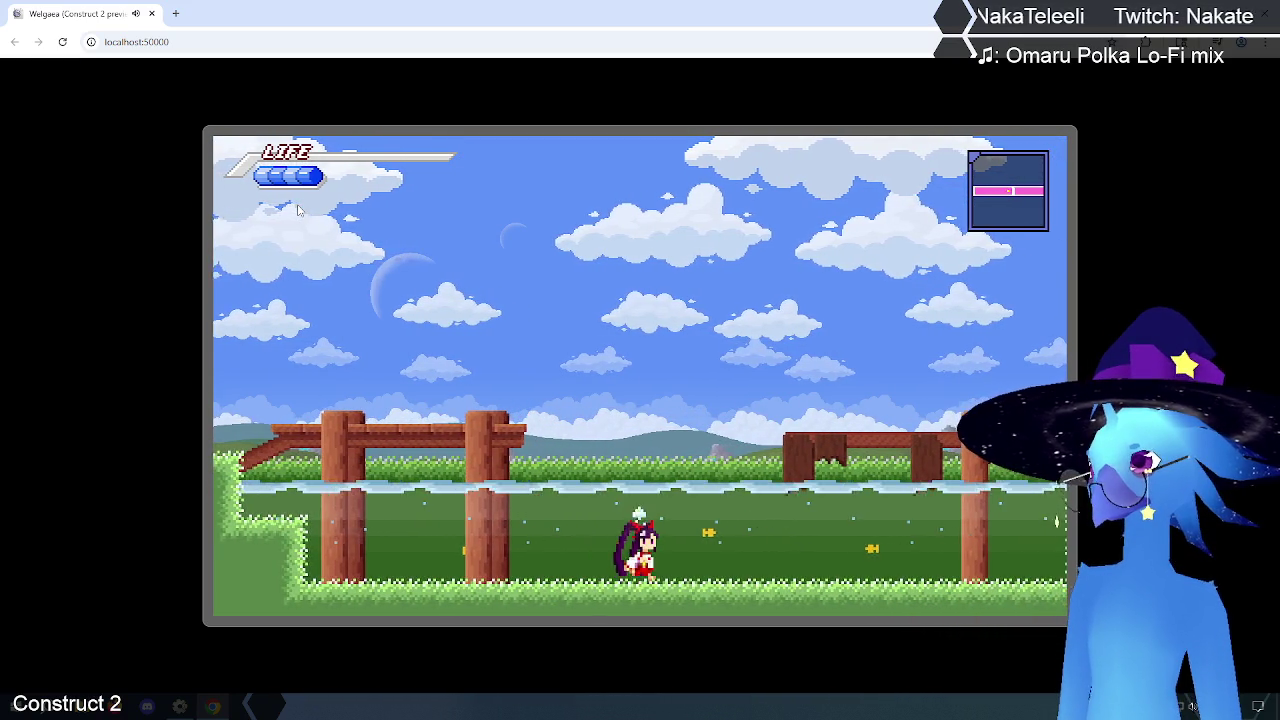
key(Right)
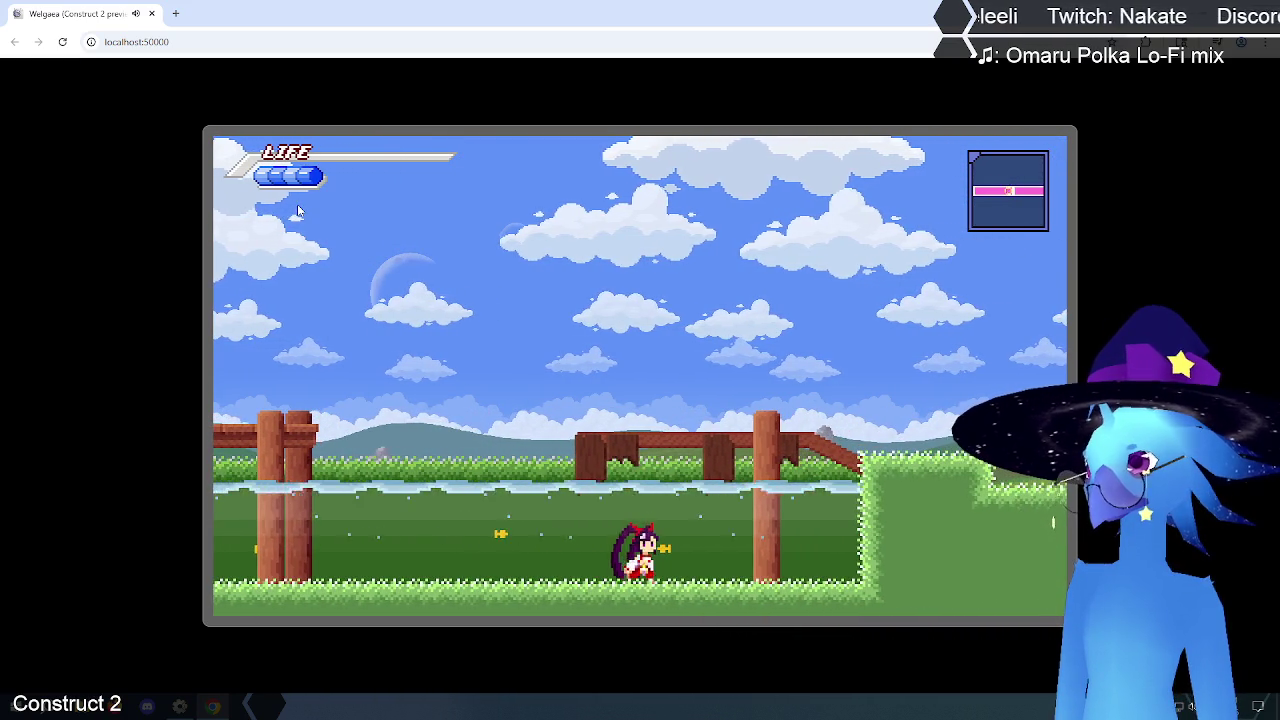
key(Left)
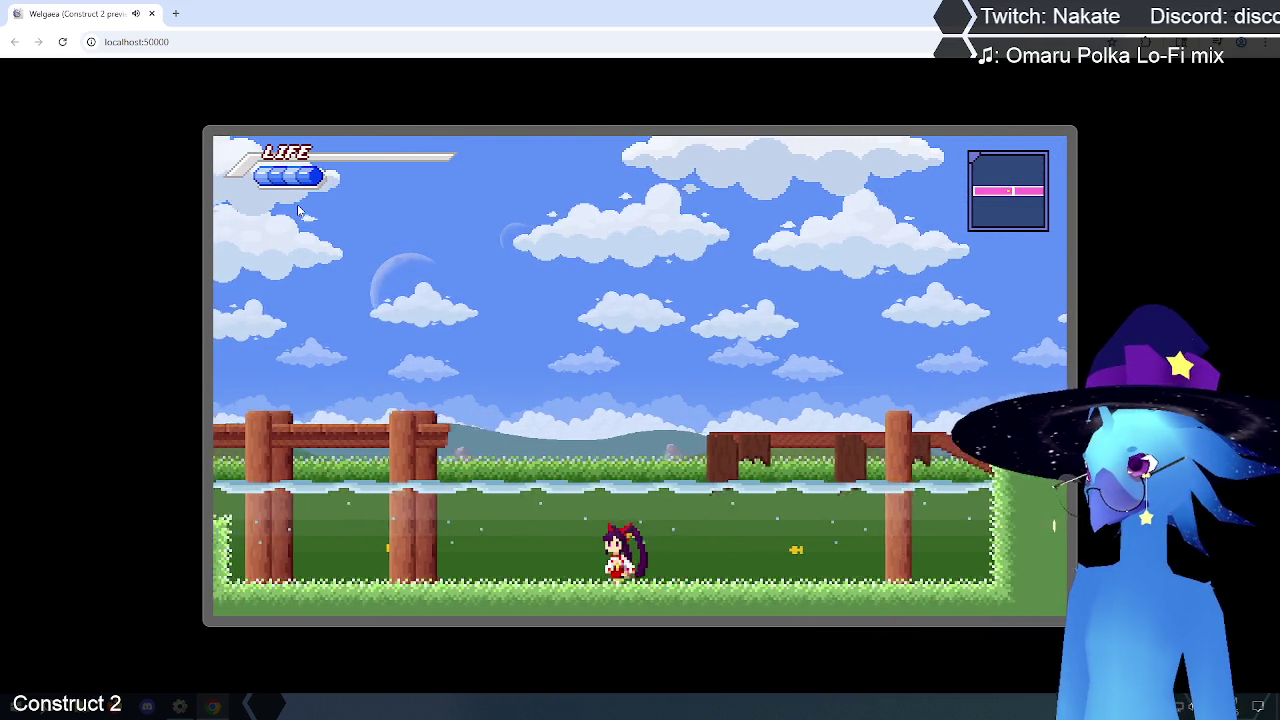
key(Left)
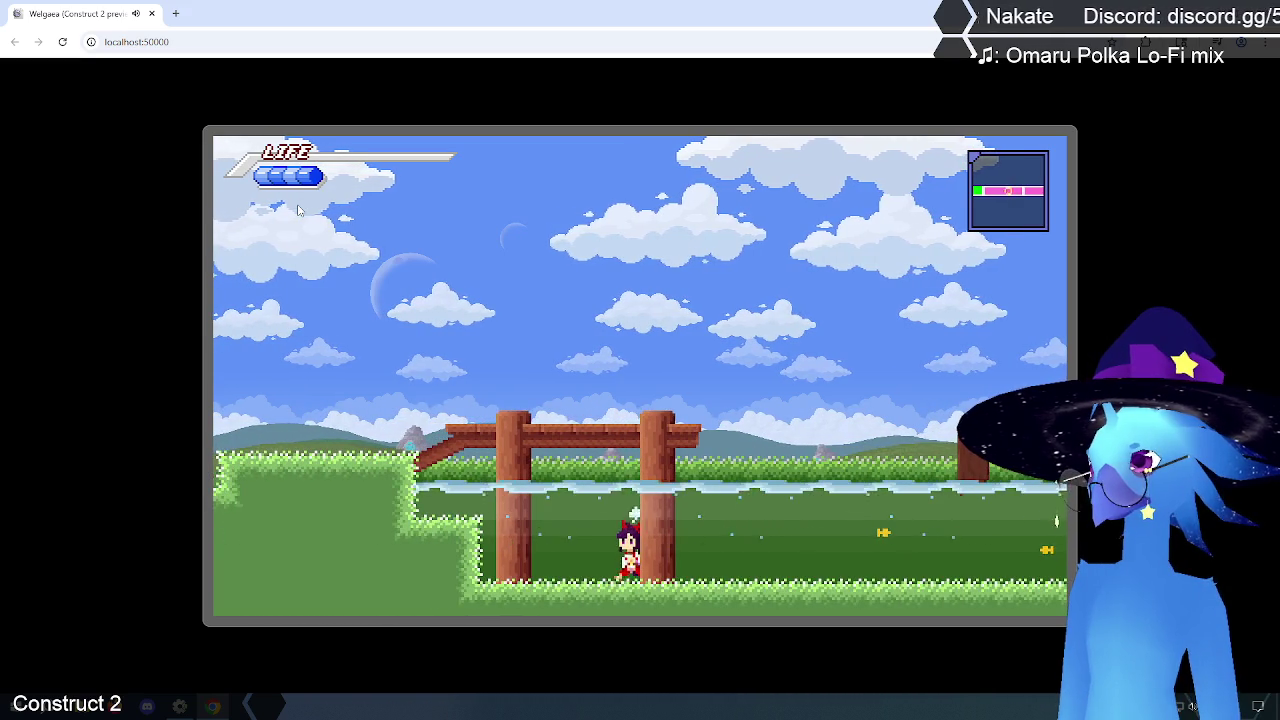
key(Right)
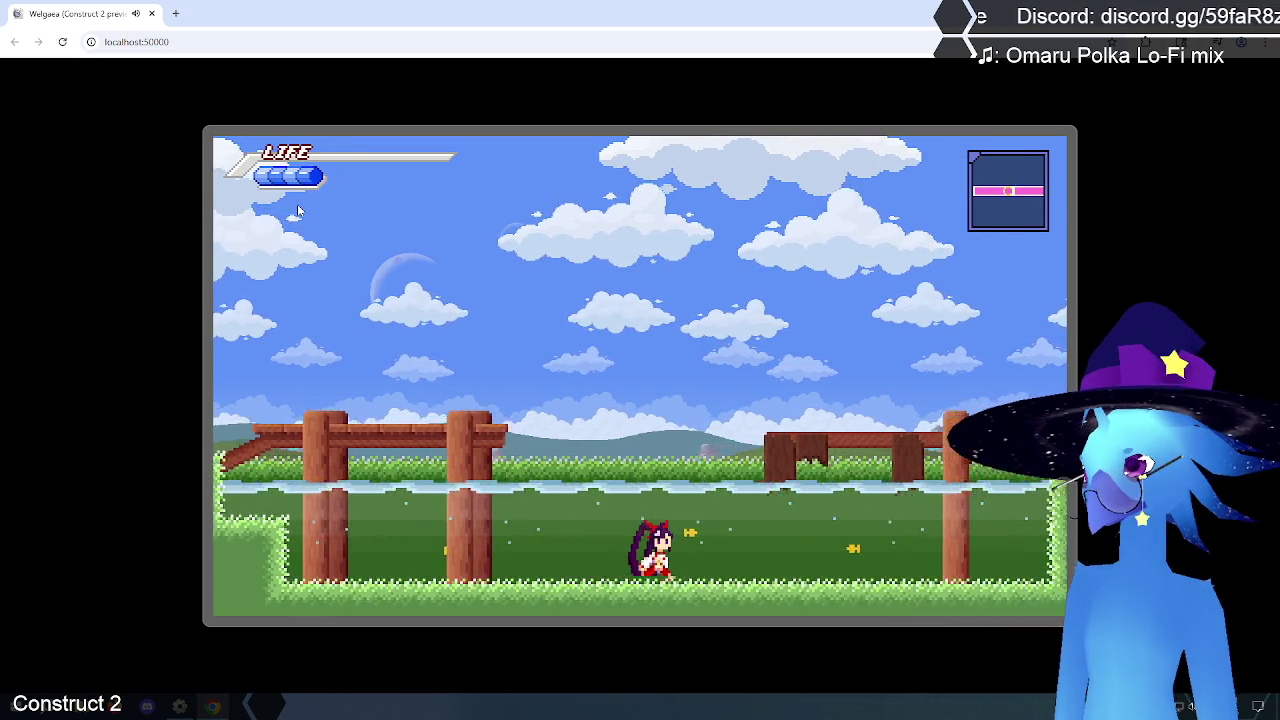
key(Right)
key(Left)
key(Left)
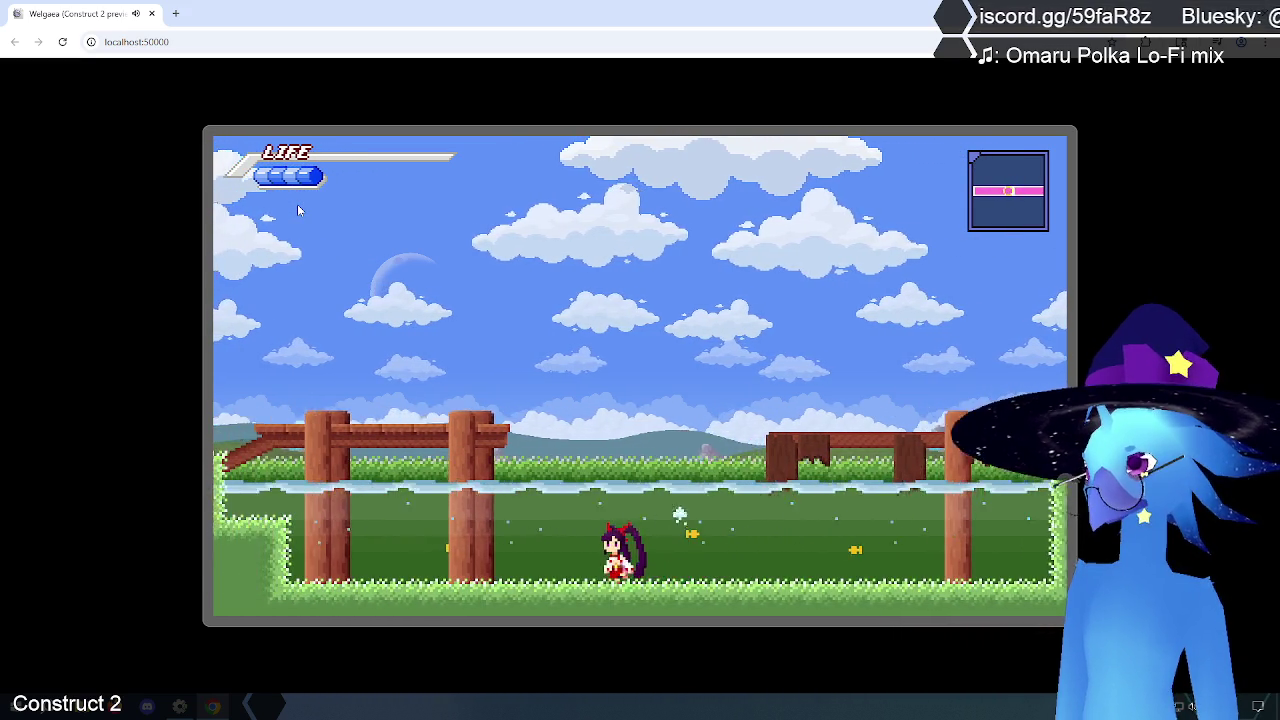
key(Left)
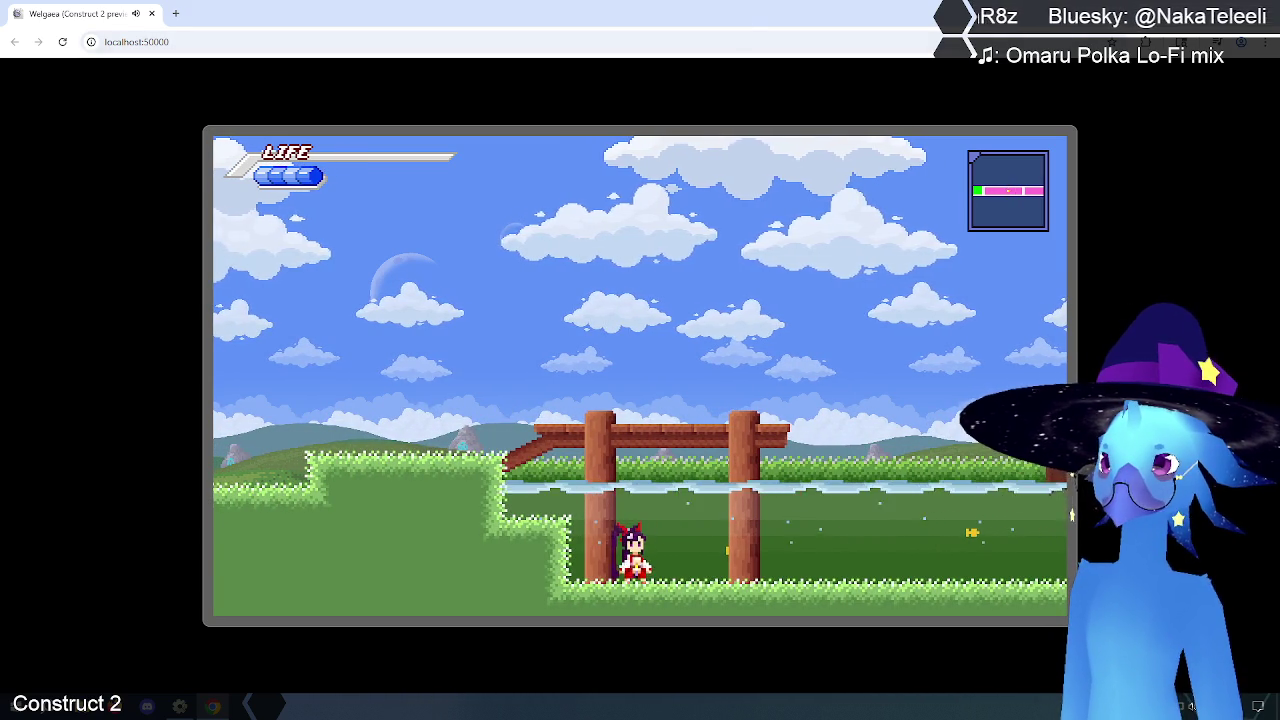
key(alt+Tab)
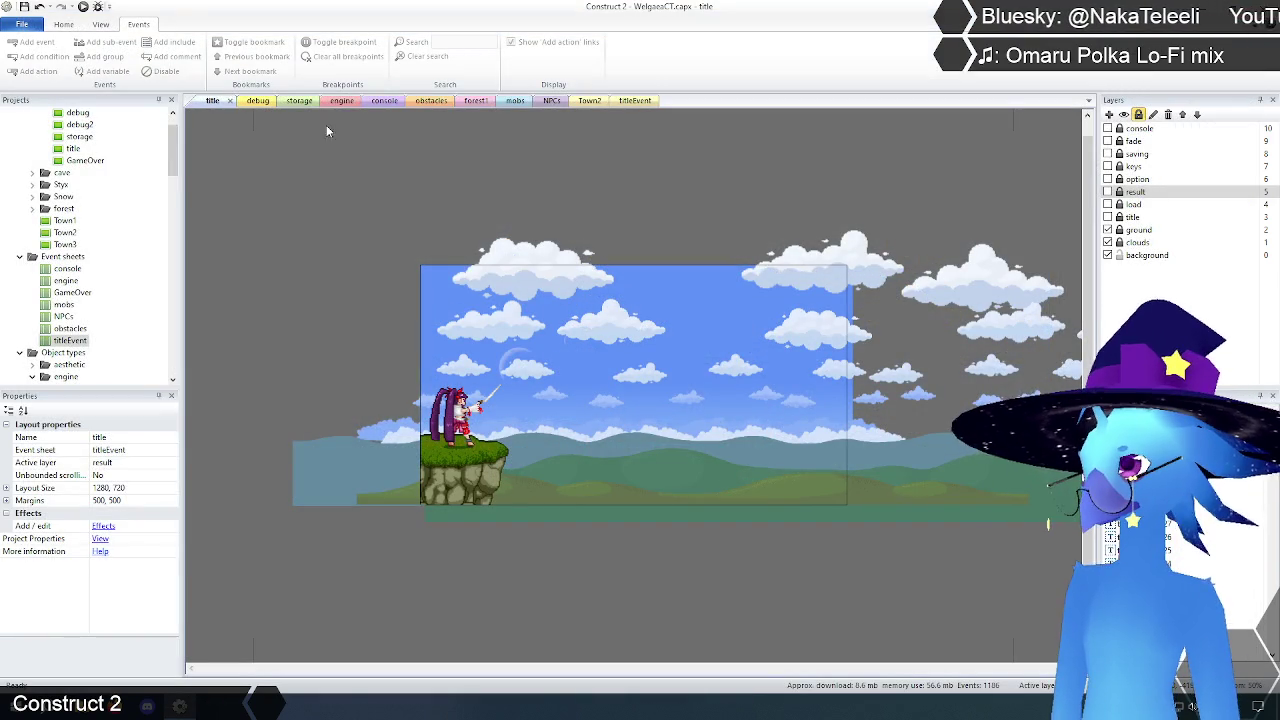
click(342, 101)
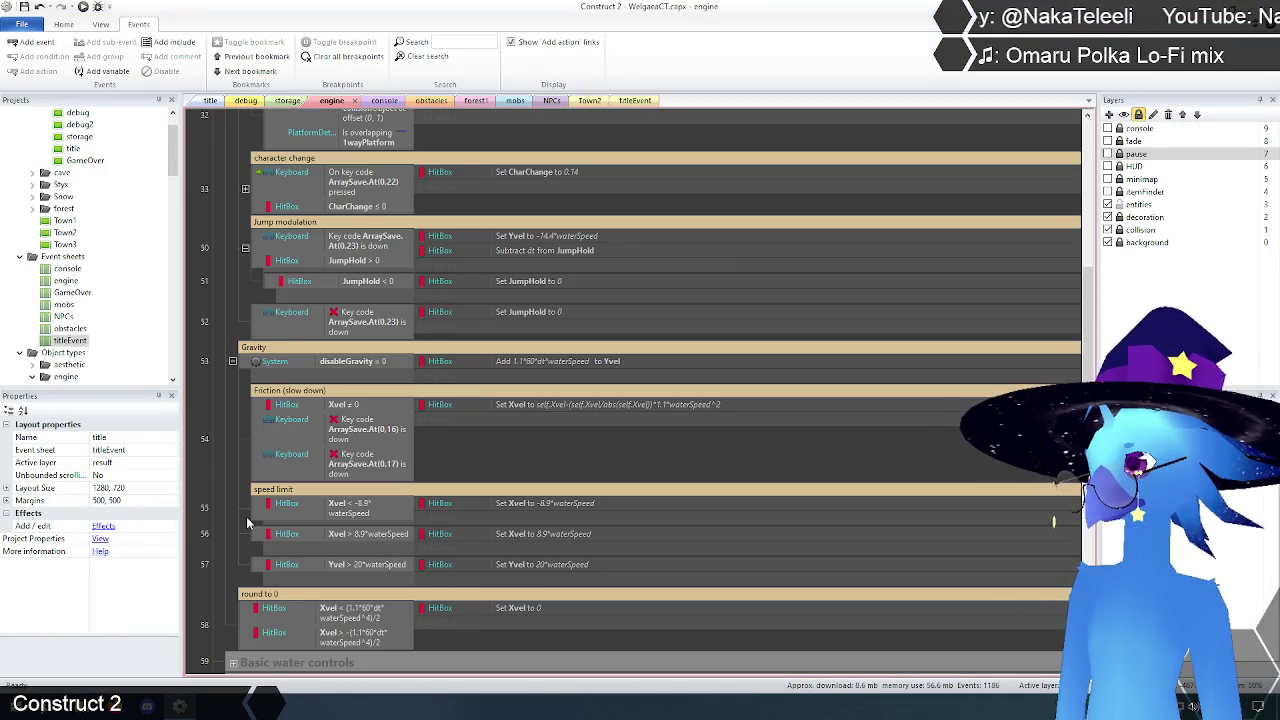
Step: Edit the Friction Set Xvel value so it ends with *1.1*waterSpeed^4 again
scroll(250, 530, down, 2)
scroll(252, 536, up, 2)
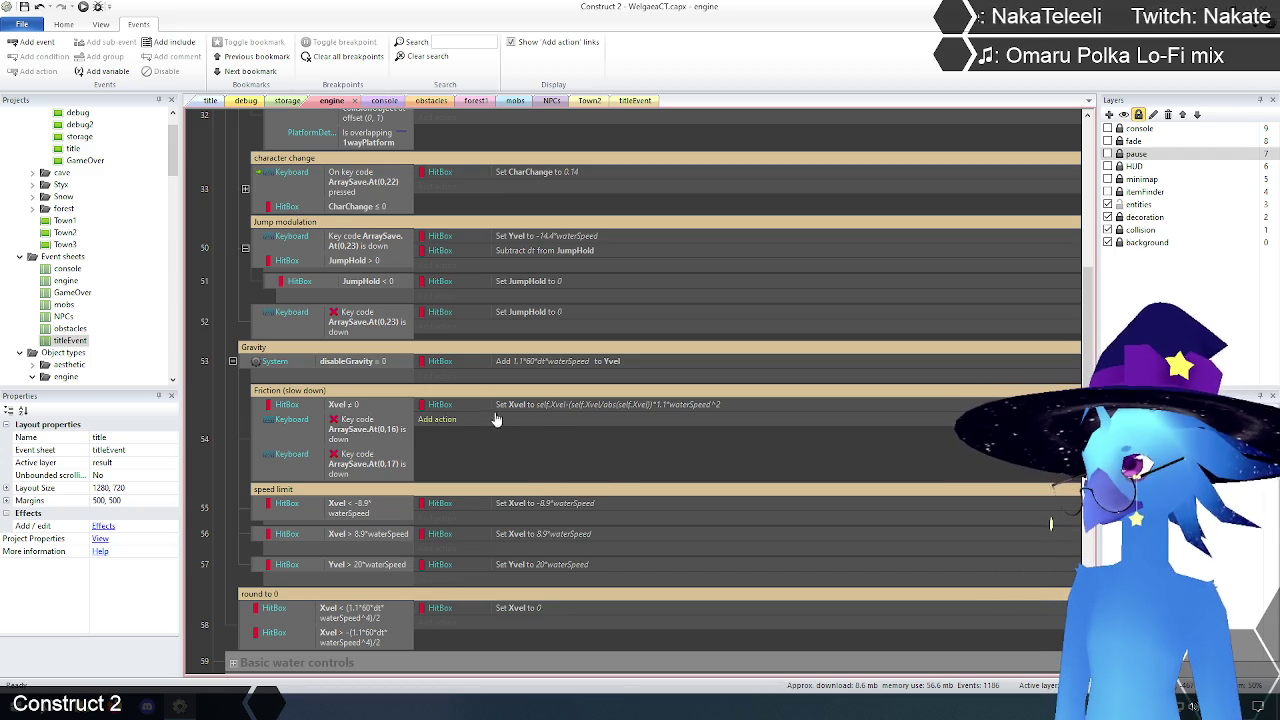
double_click(683, 406)
click(565, 337)
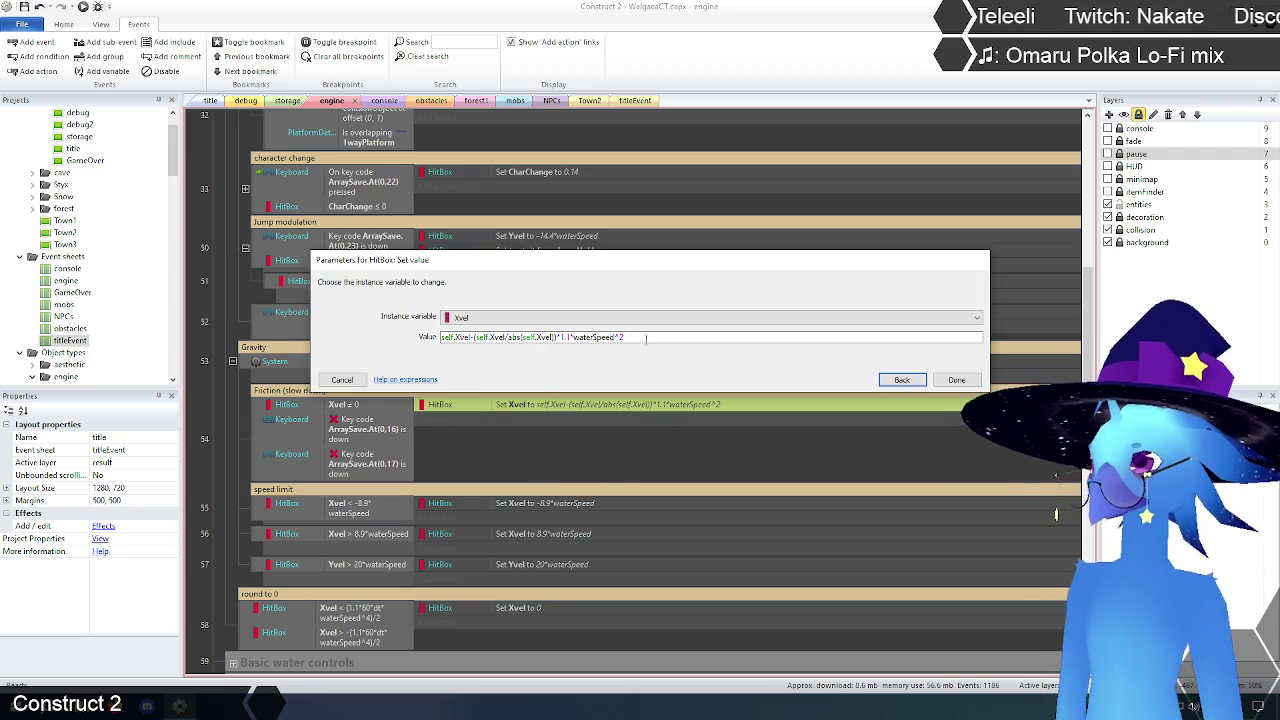
click(957, 380)
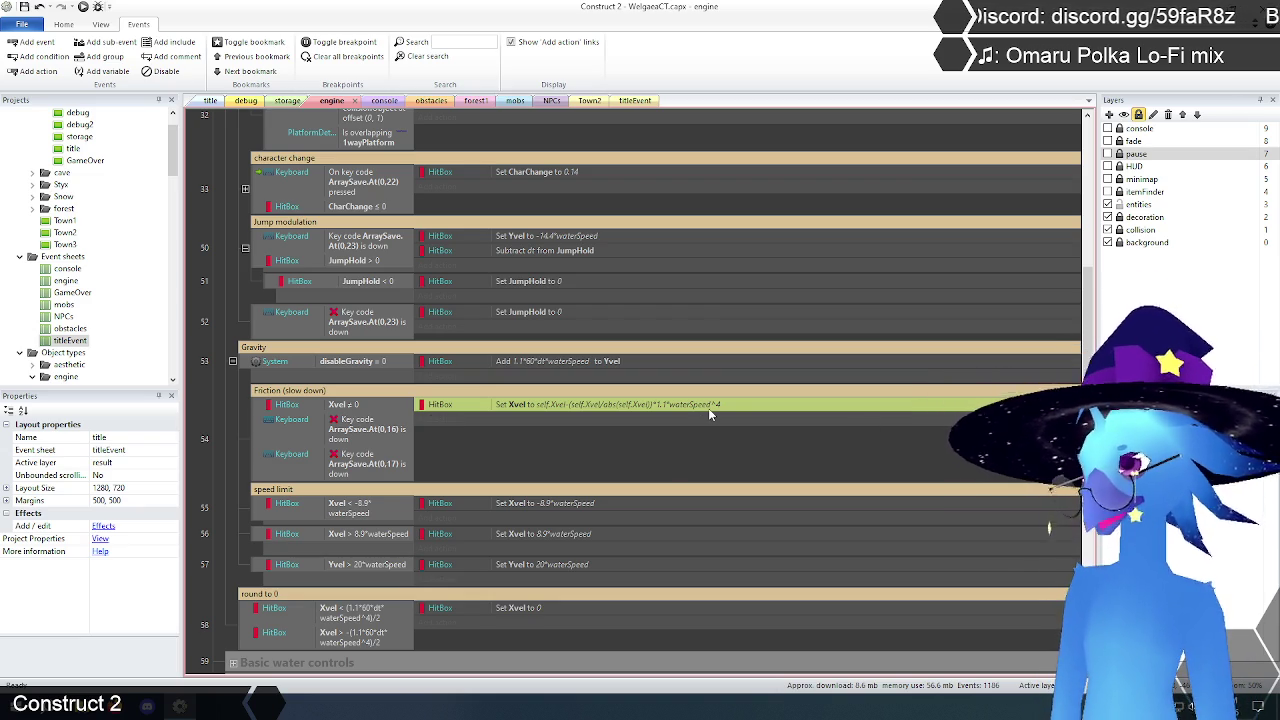
click(231, 401)
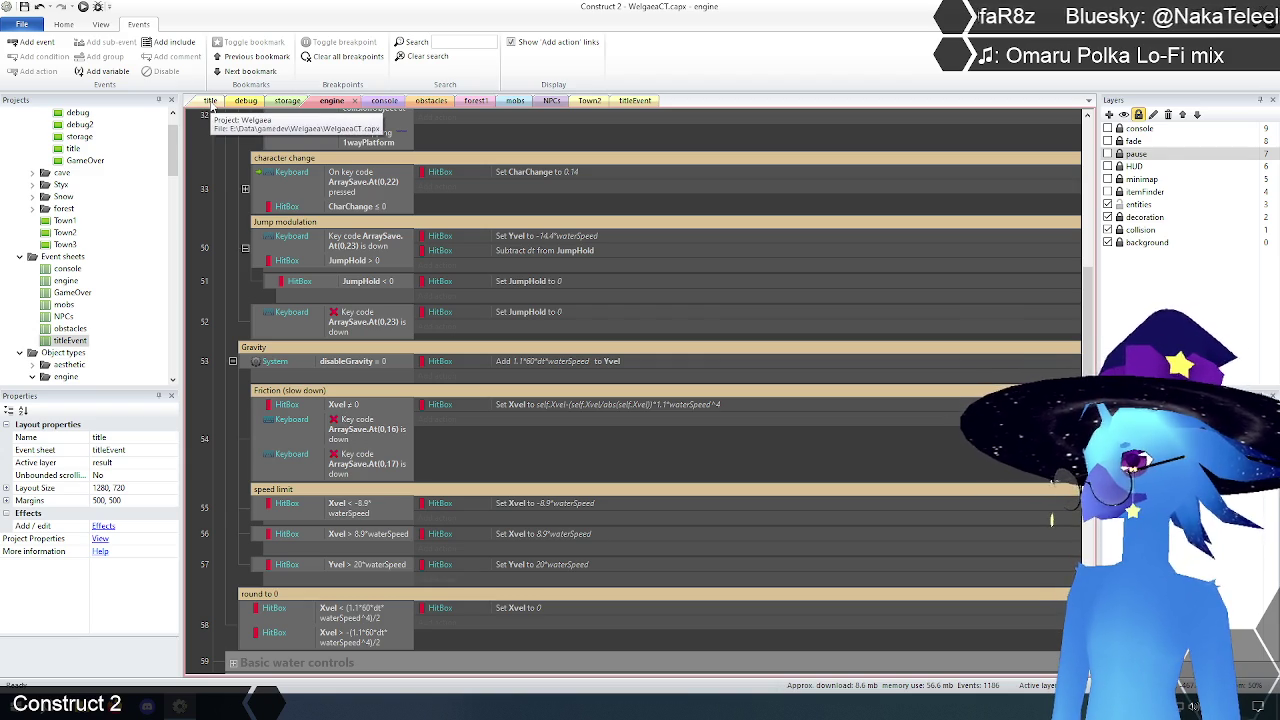
Step: Select the Friction action and compare the two round to 0 Xvel conditions
click(675, 406)
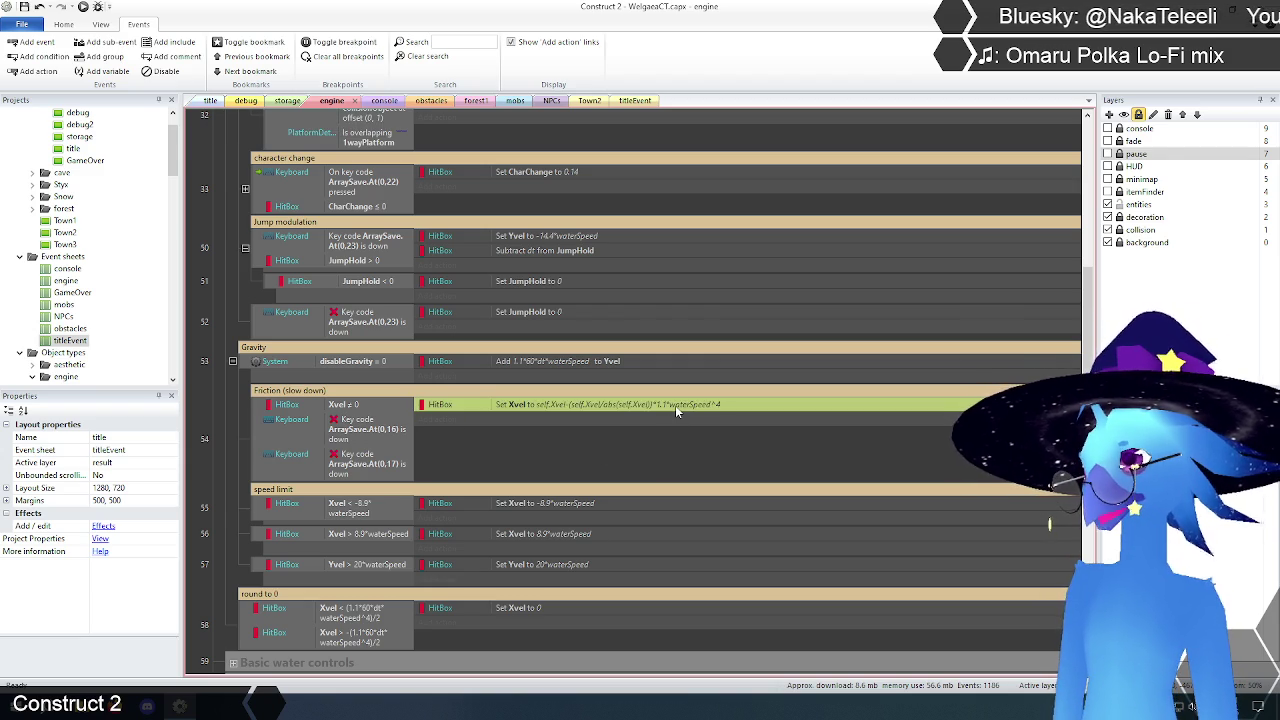
click(366, 610)
click(358, 640)
click(358, 615)
click(358, 643)
click(358, 620)
click(360, 640)
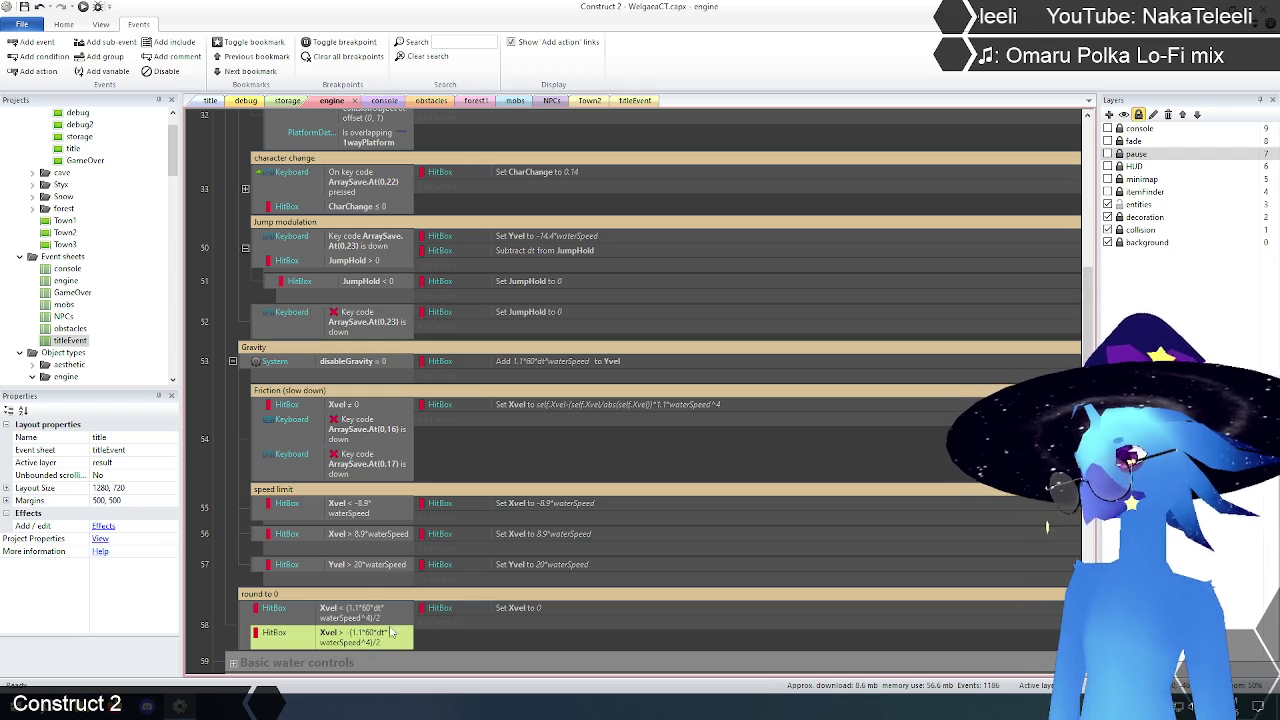
click(228, 508)
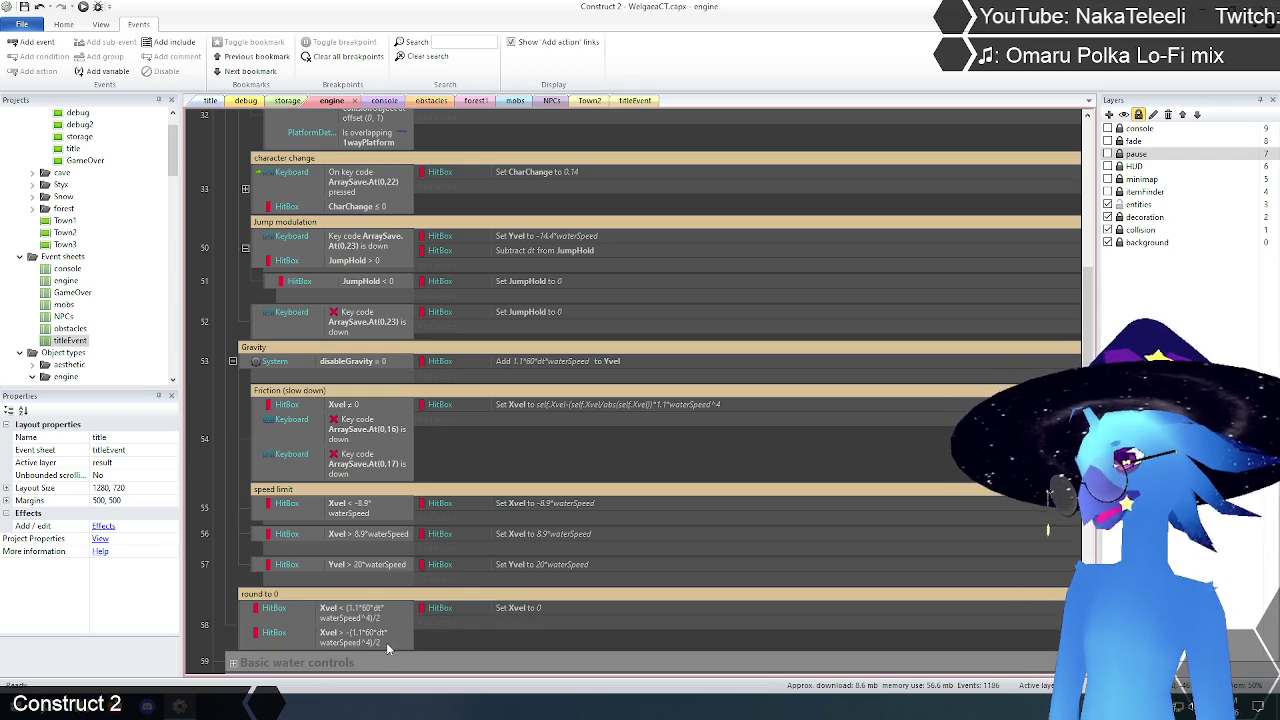
click(369, 615)
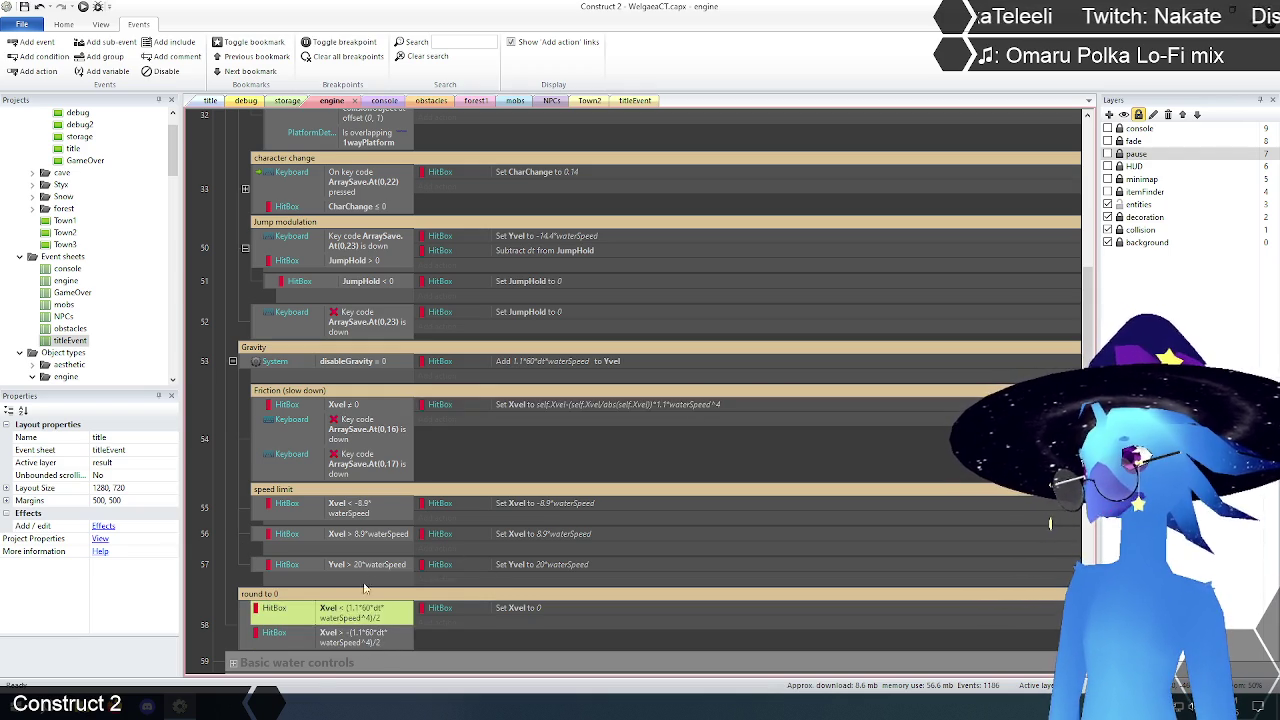
Step: Scroll up to the Basic controls events and back, then return to the title layout
scroll(372, 565, up, 3)
scroll(372, 565, up, 6)
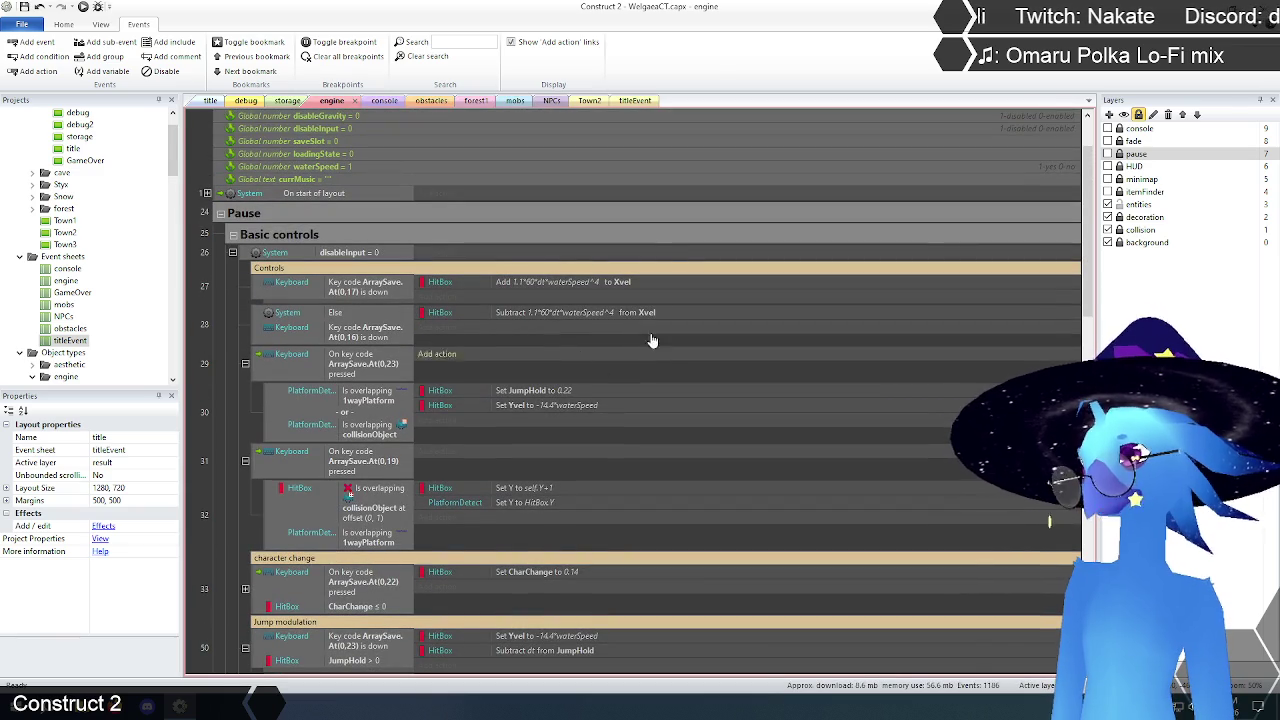
scroll(565, 306, down, 6)
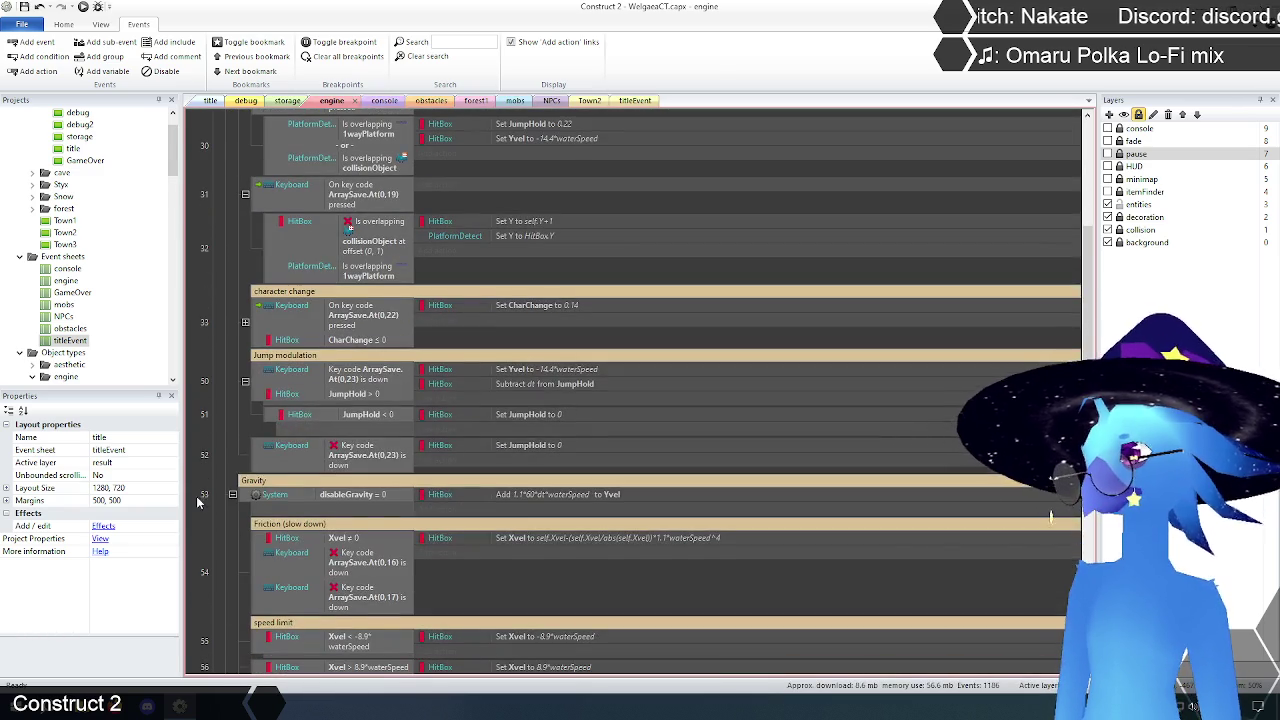
scroll(222, 425, down, 3)
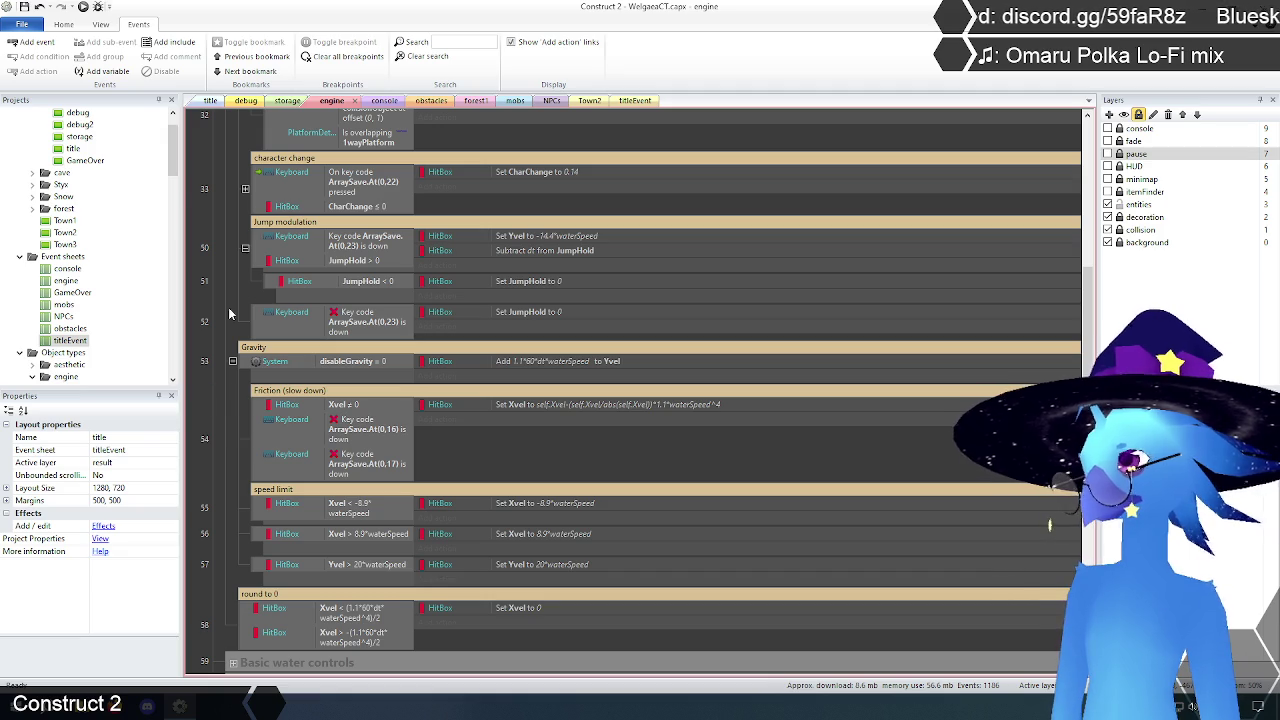
click(211, 101)
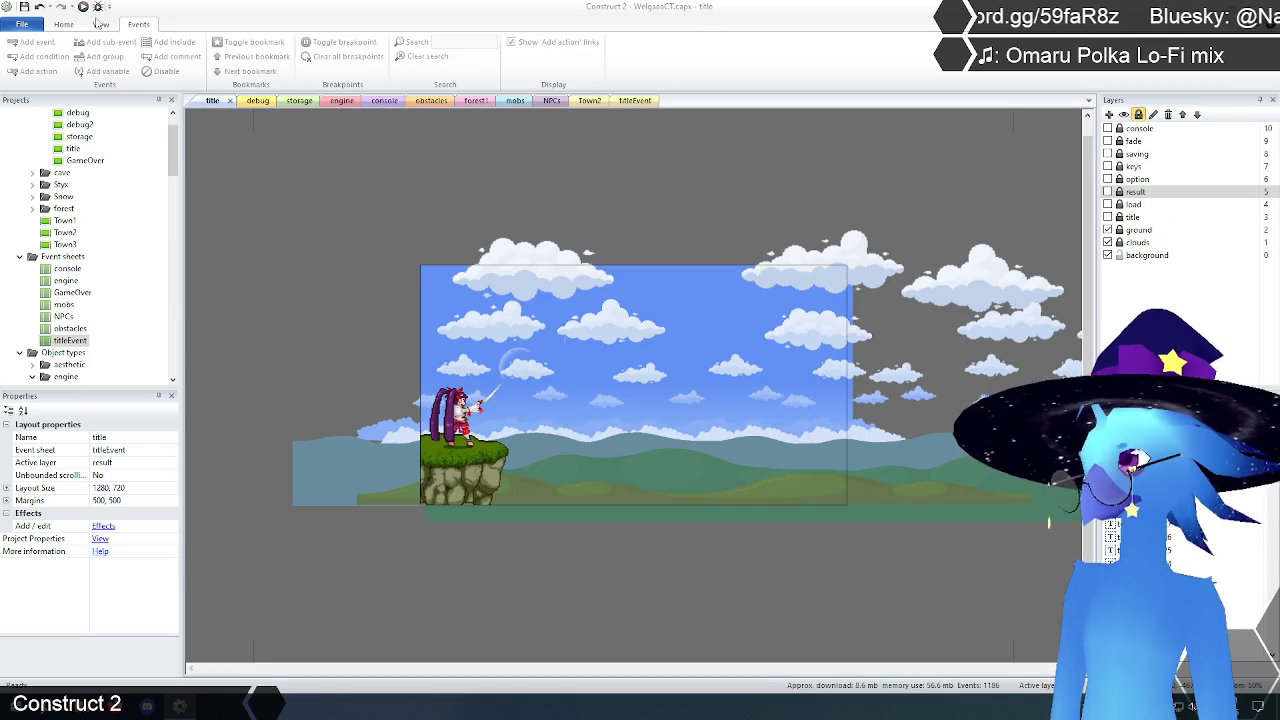
Step: Launch the preview, pass the title screen, and walk the character left and right through the water pit
click(85, 8)
key(Return)
key(Return)
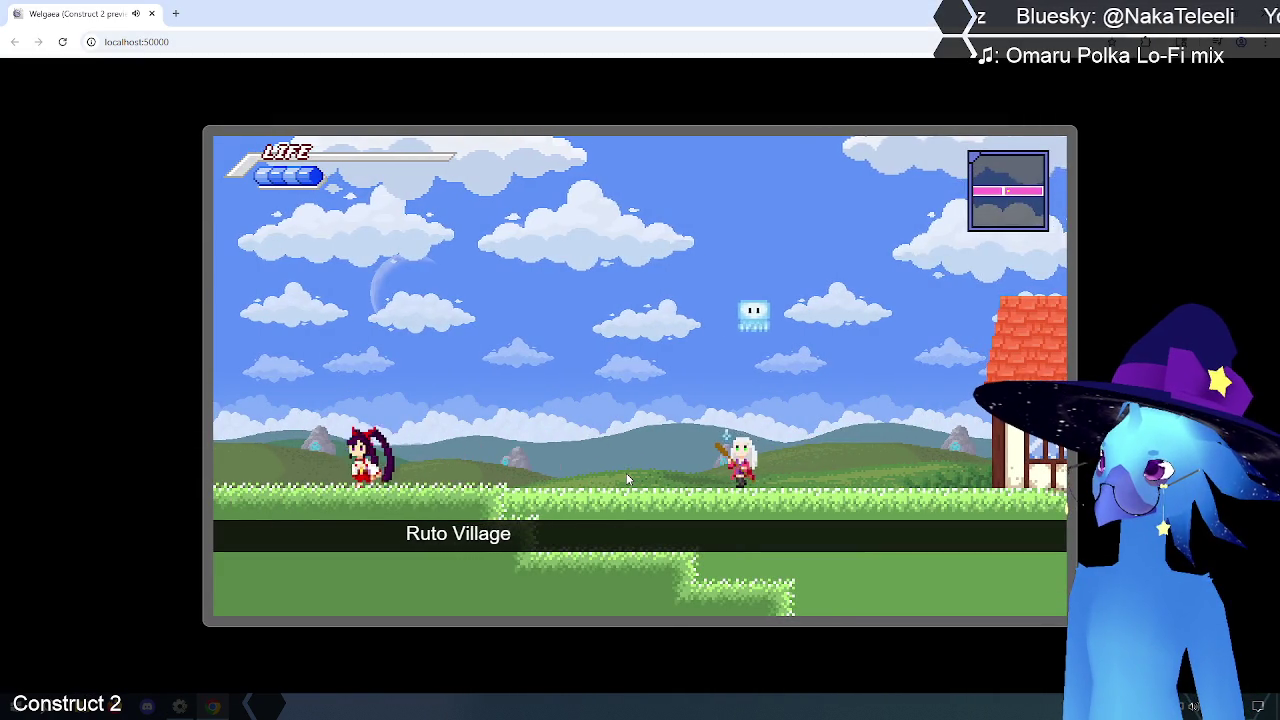
key(Left)
key(Up)
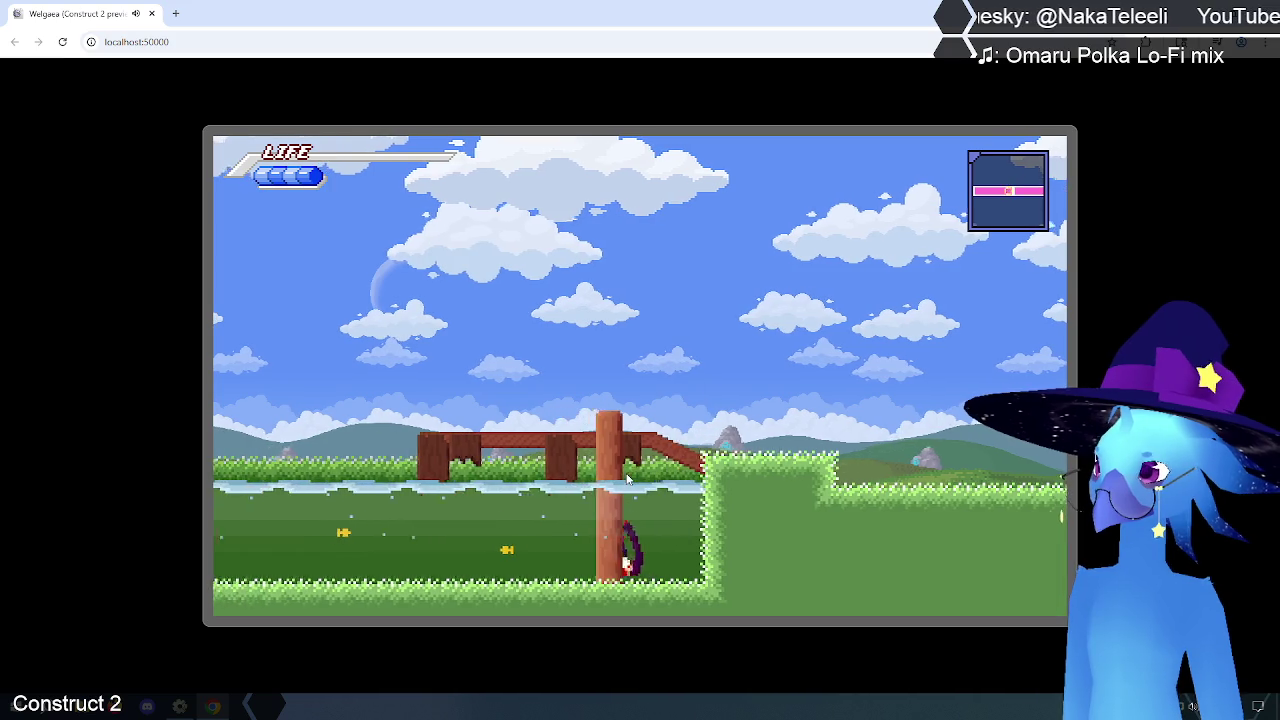
key(Left)
key(Left)
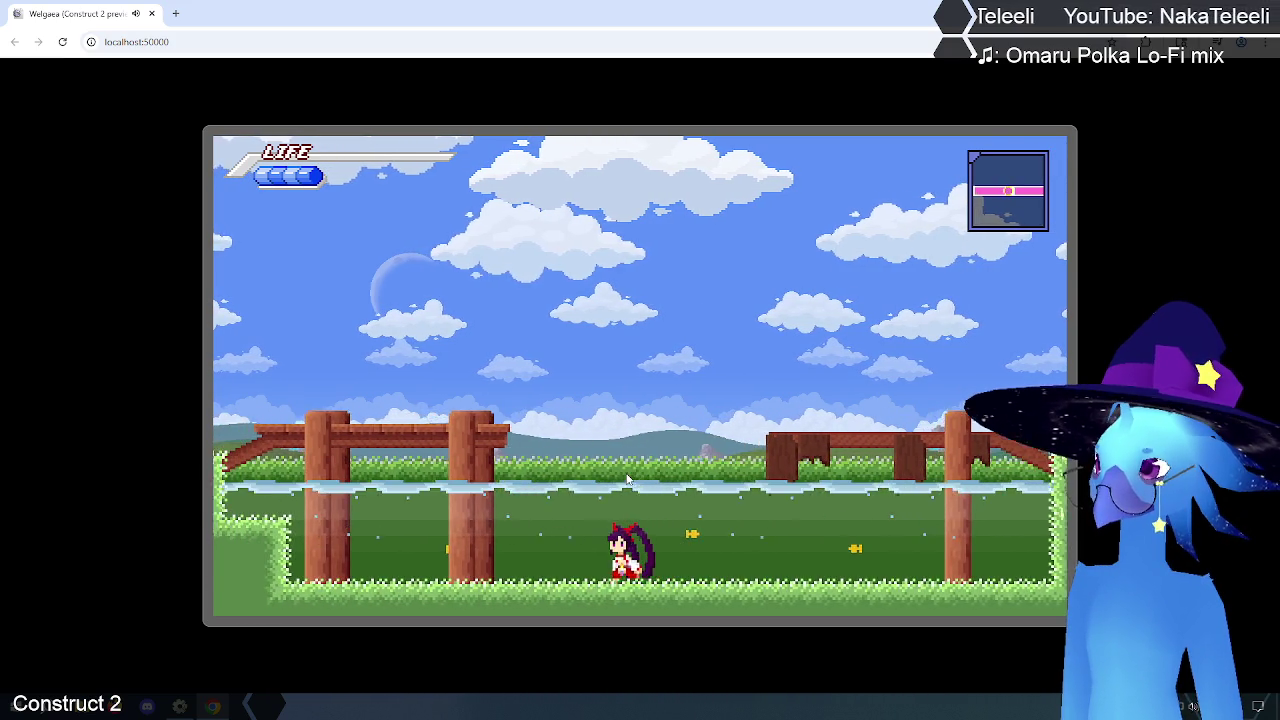
key(Left)
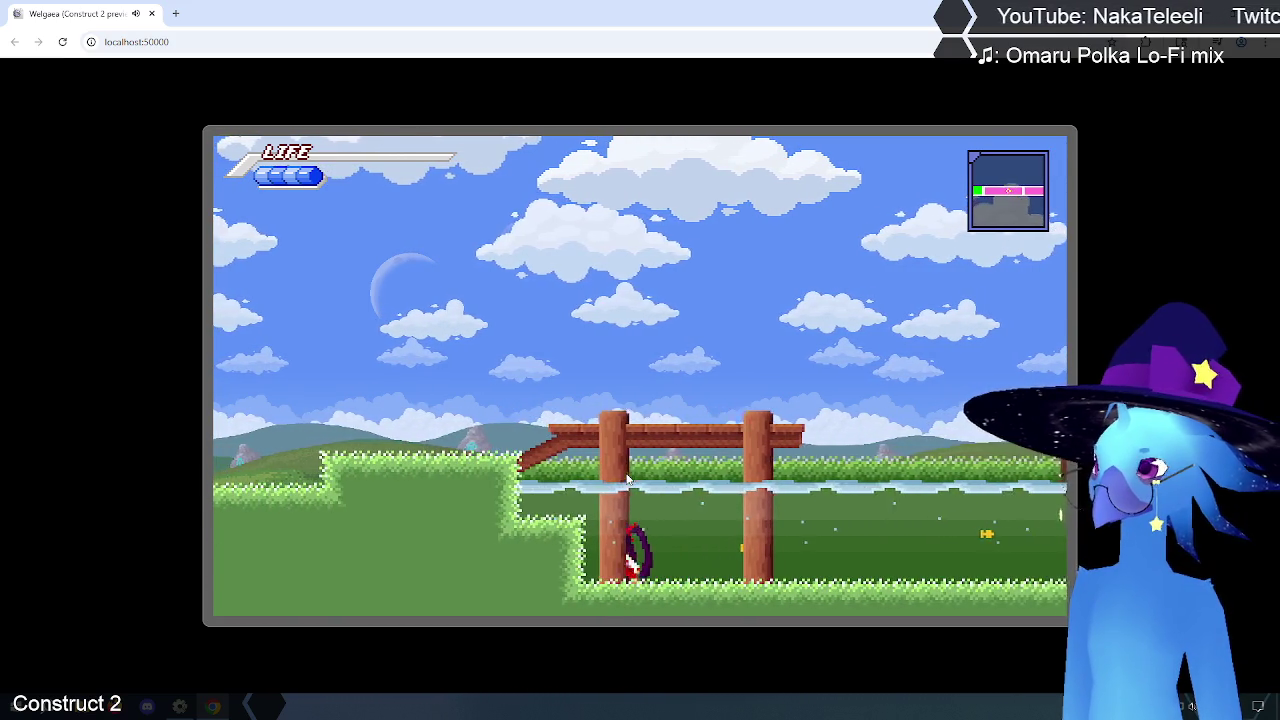
key(Right)
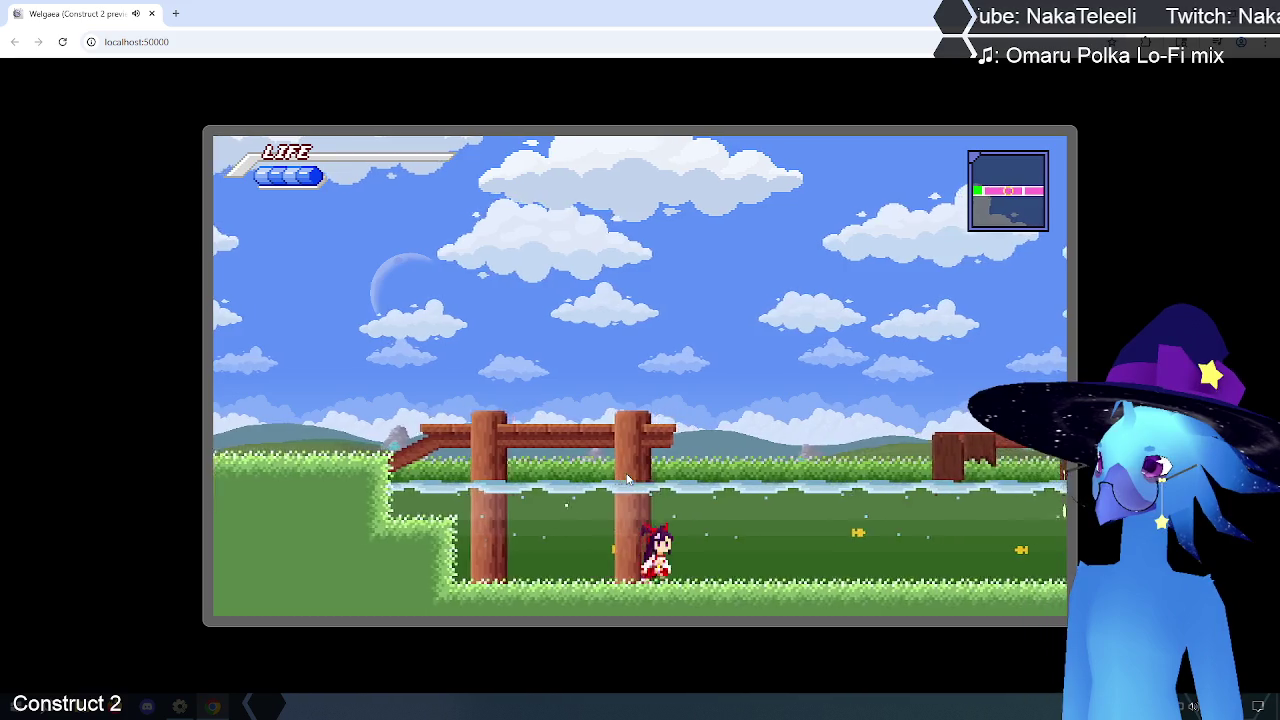
key(Right)
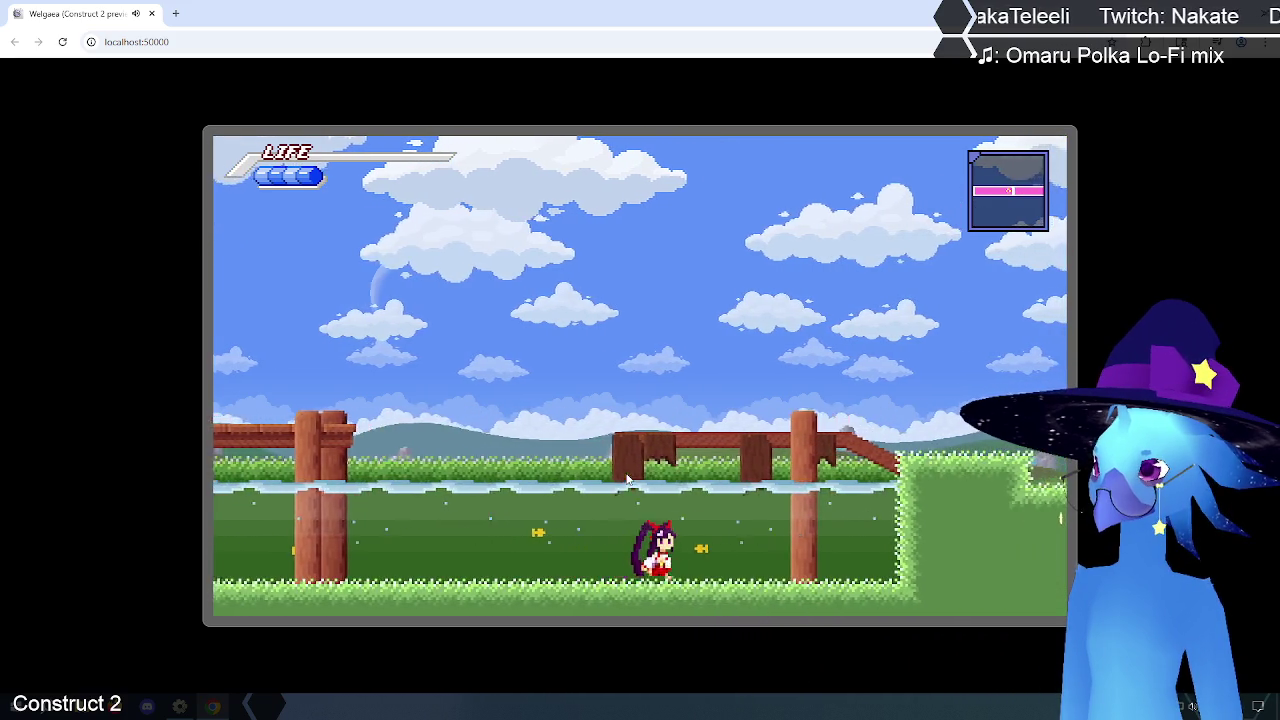
key(Right)
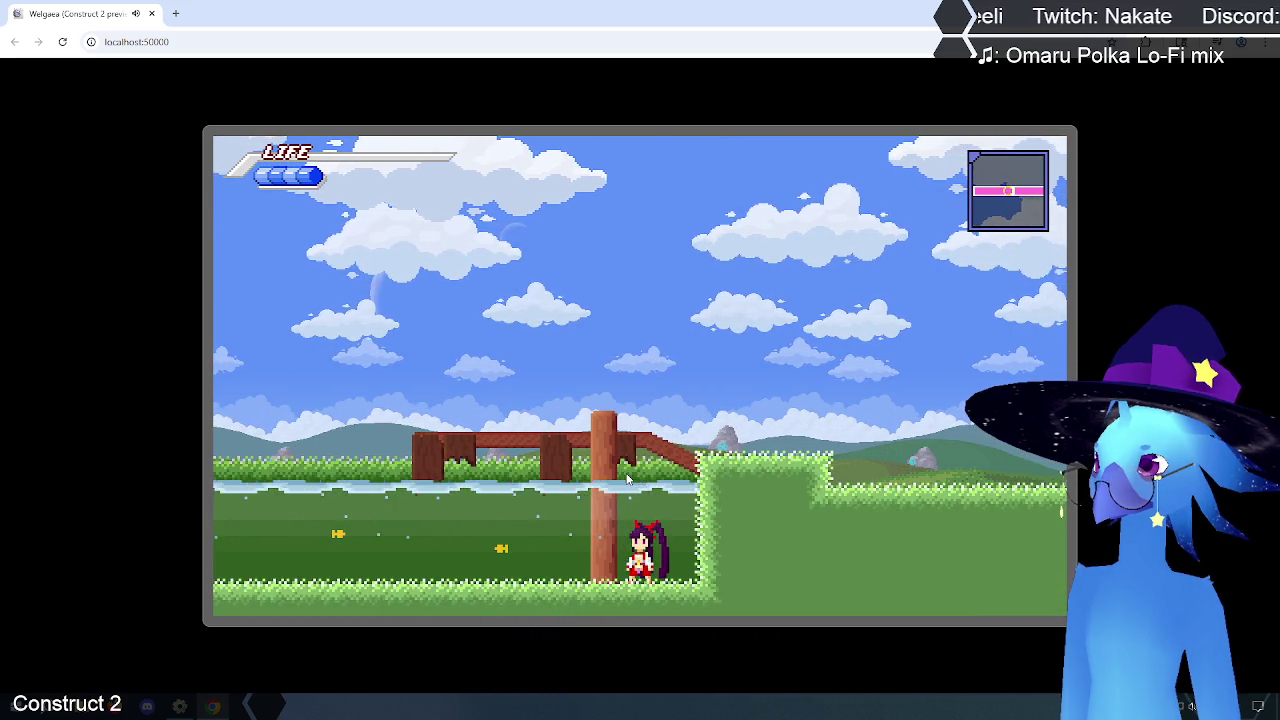
Step: Walk back and forth underwater and test how high jumps reach against the fence
key(Left)
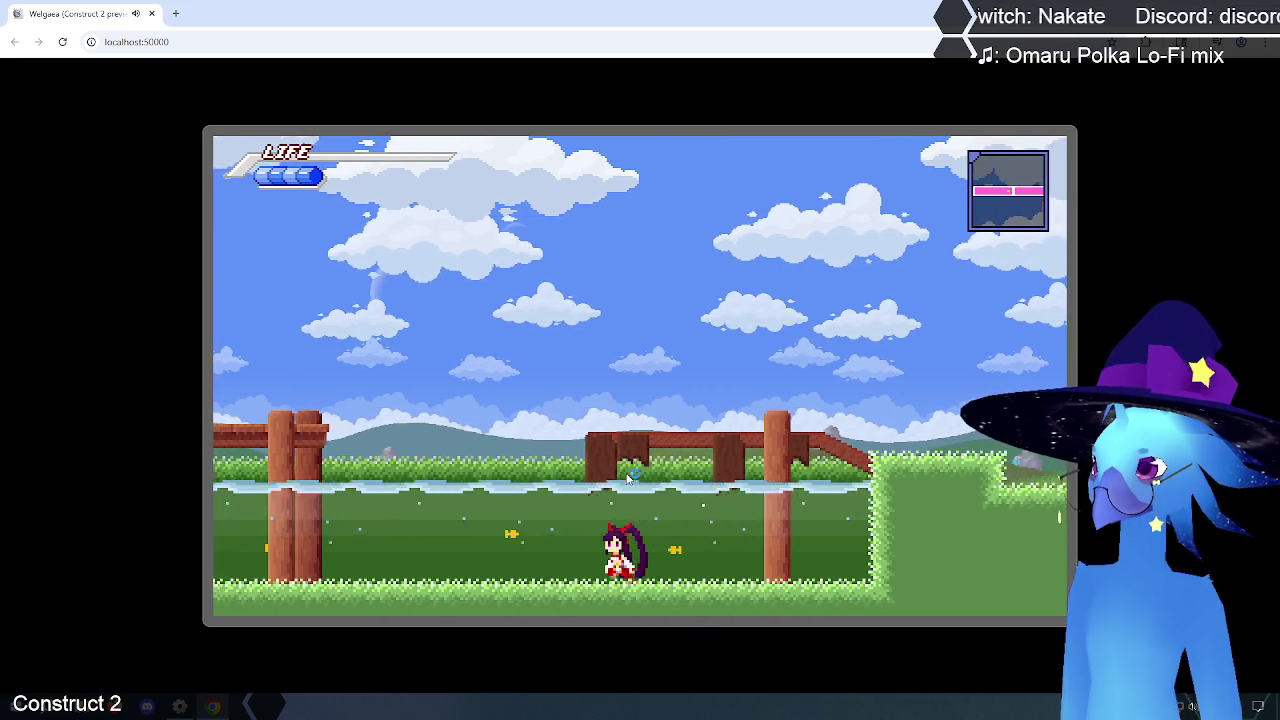
key(Left)
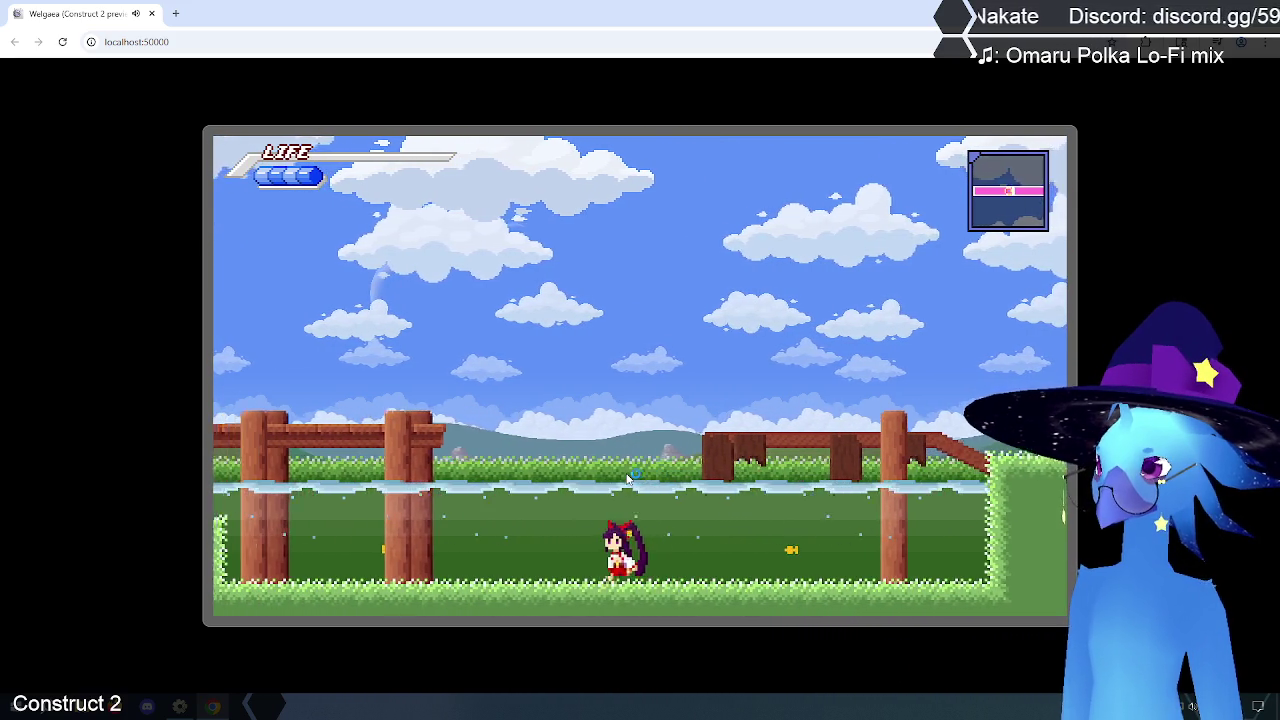
key(Left)
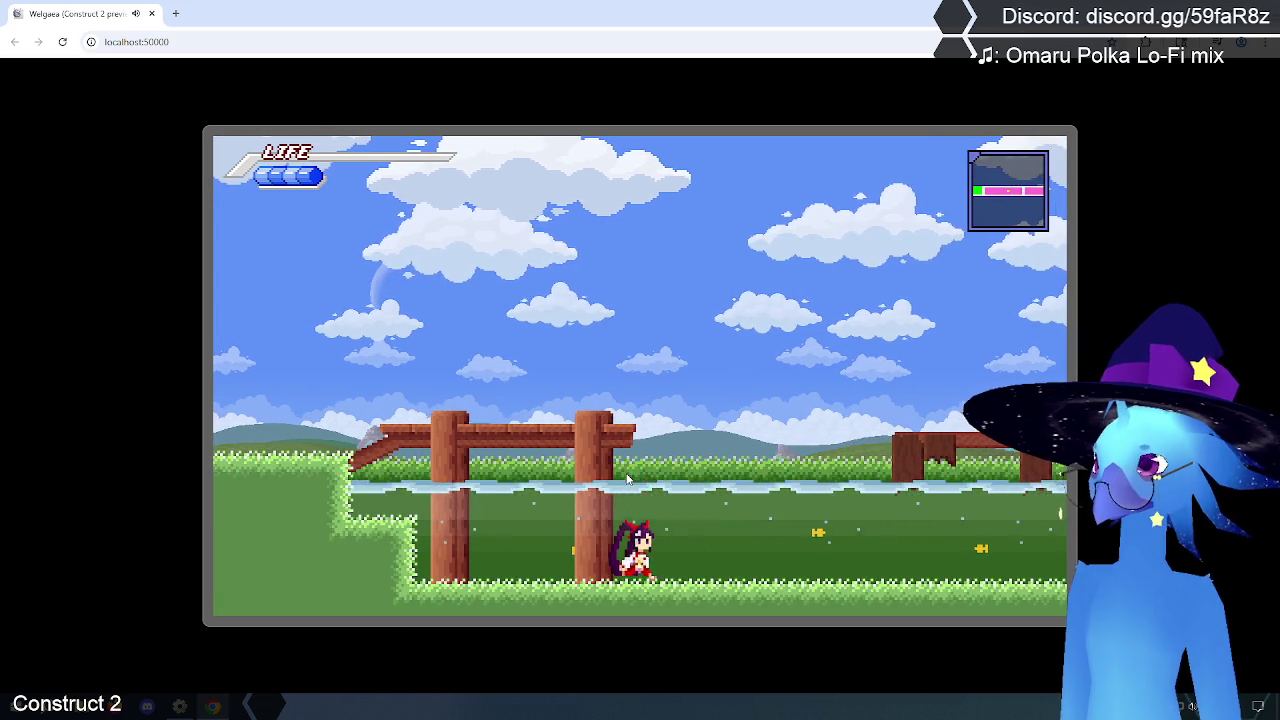
key(Right)
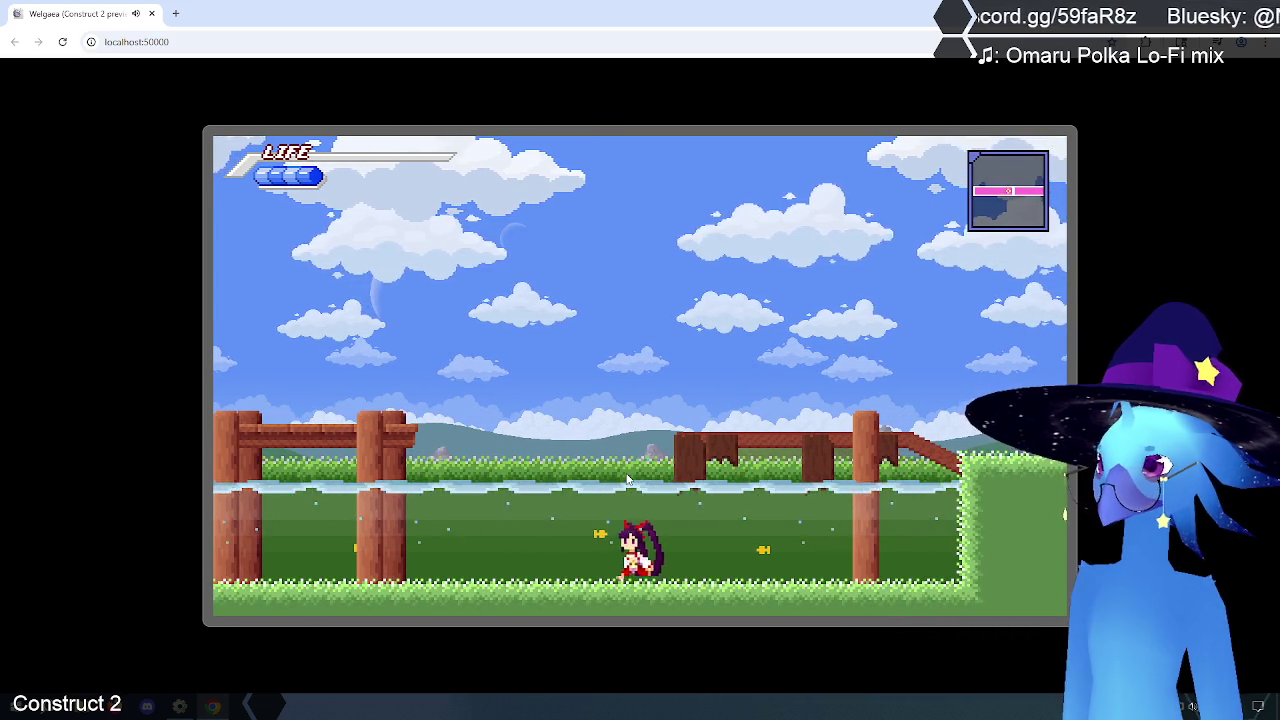
key(Left)
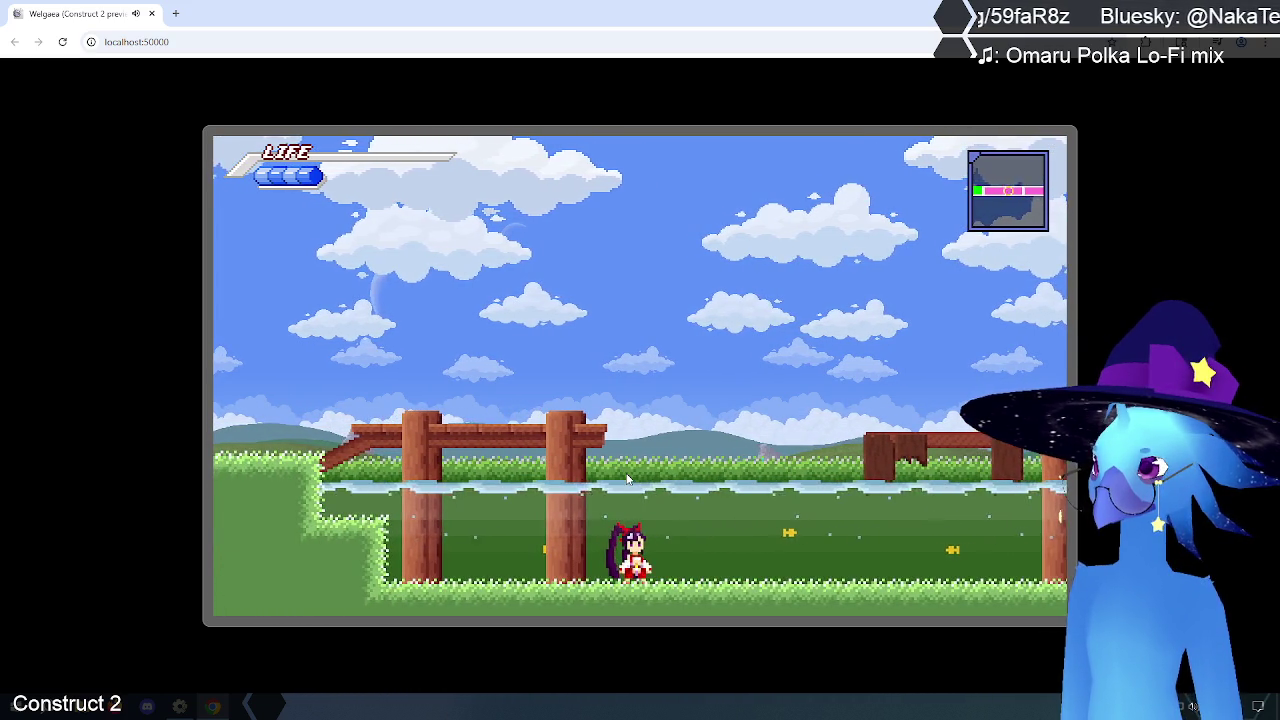
key(Right)
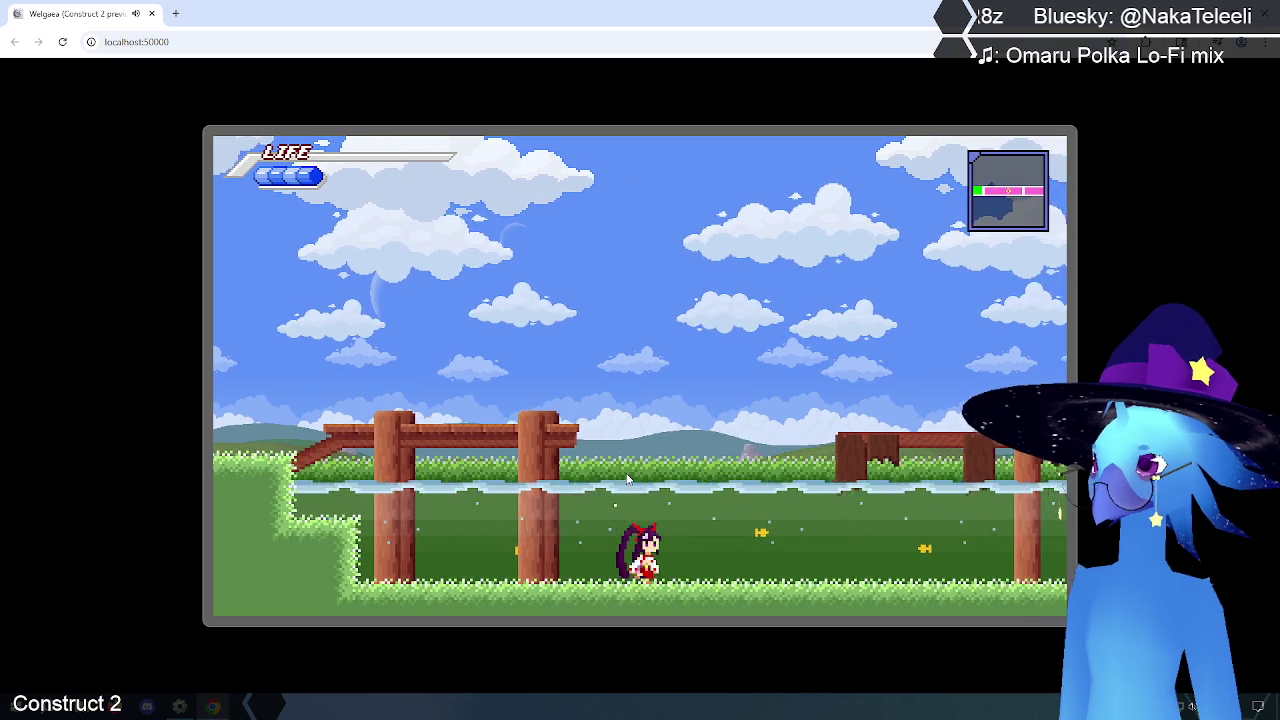
key(Up)
key(Up)
key(Up)
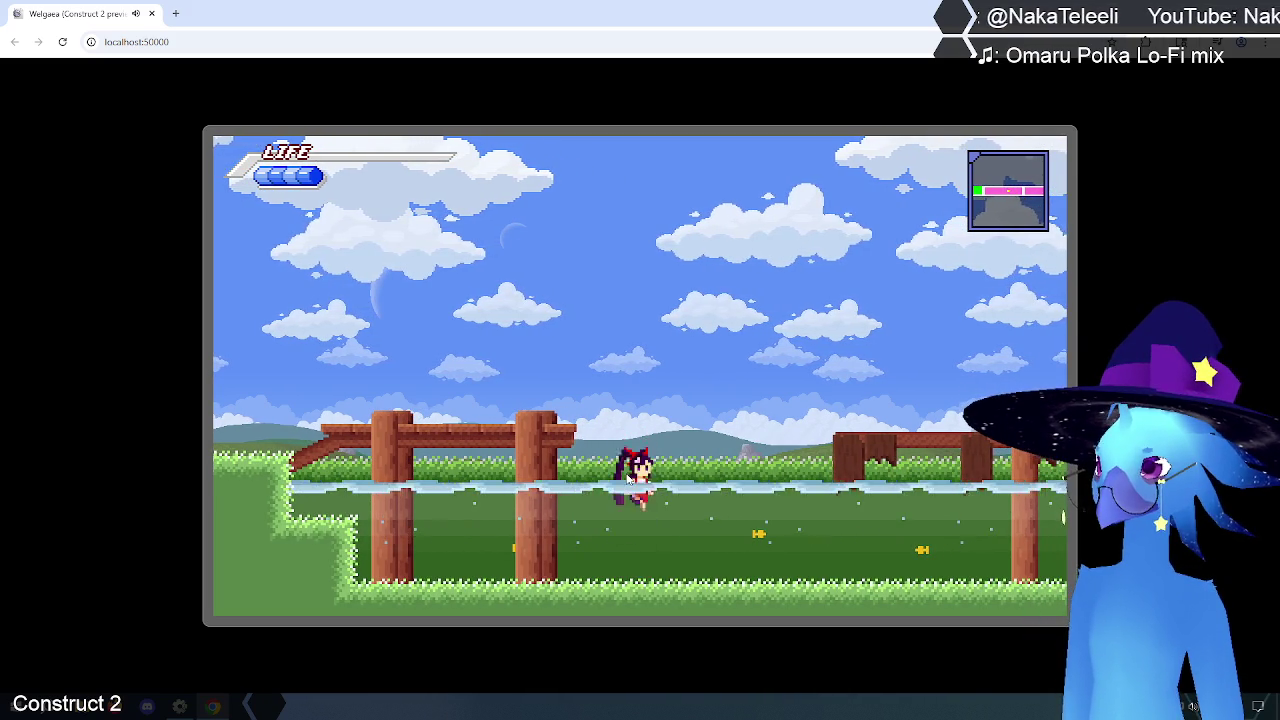
key(Up)
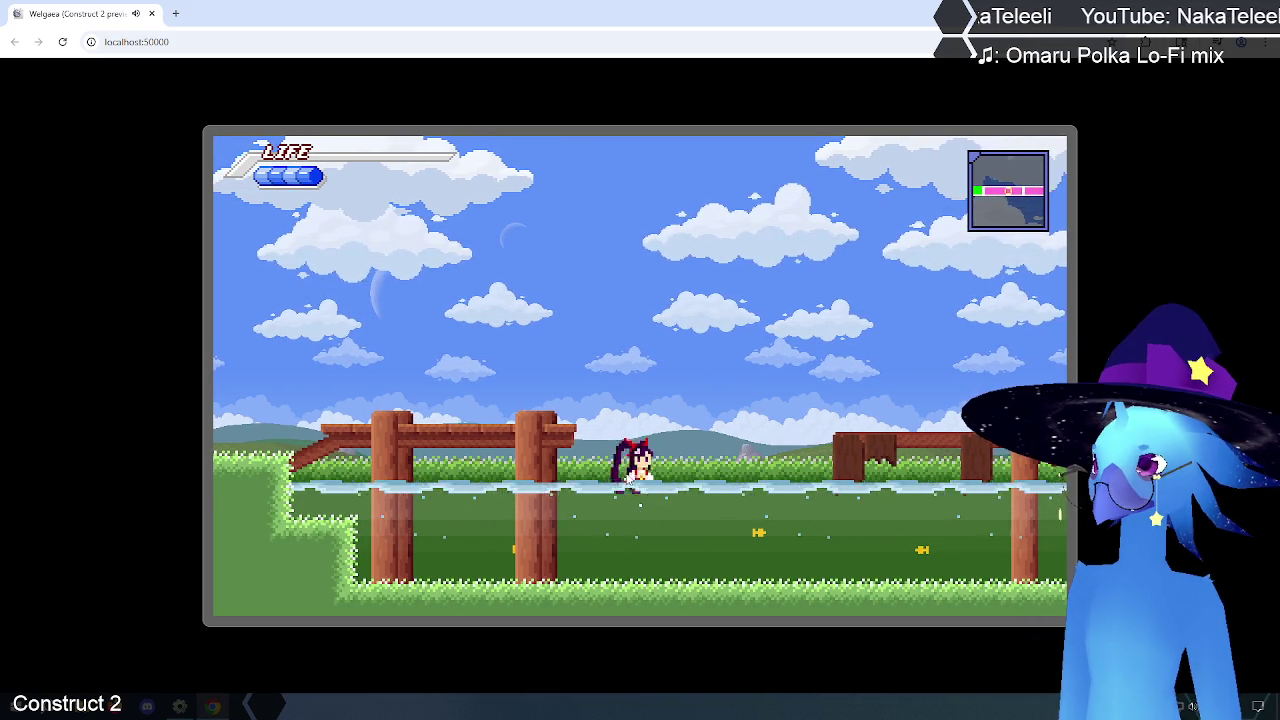
key(Up)
key(Up)
Step: Jump onto the grass ledge and fence, test in-place jumps on the lower grass, then leave the preview
key(Left)
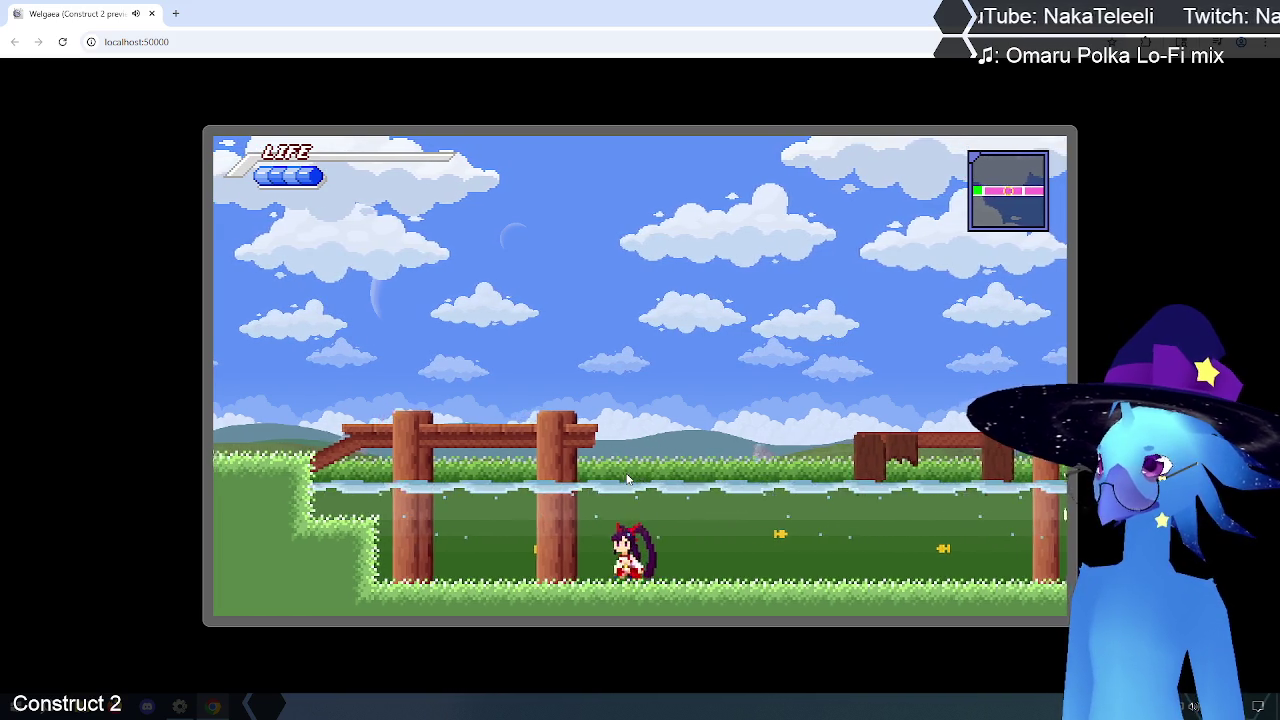
key(Up)
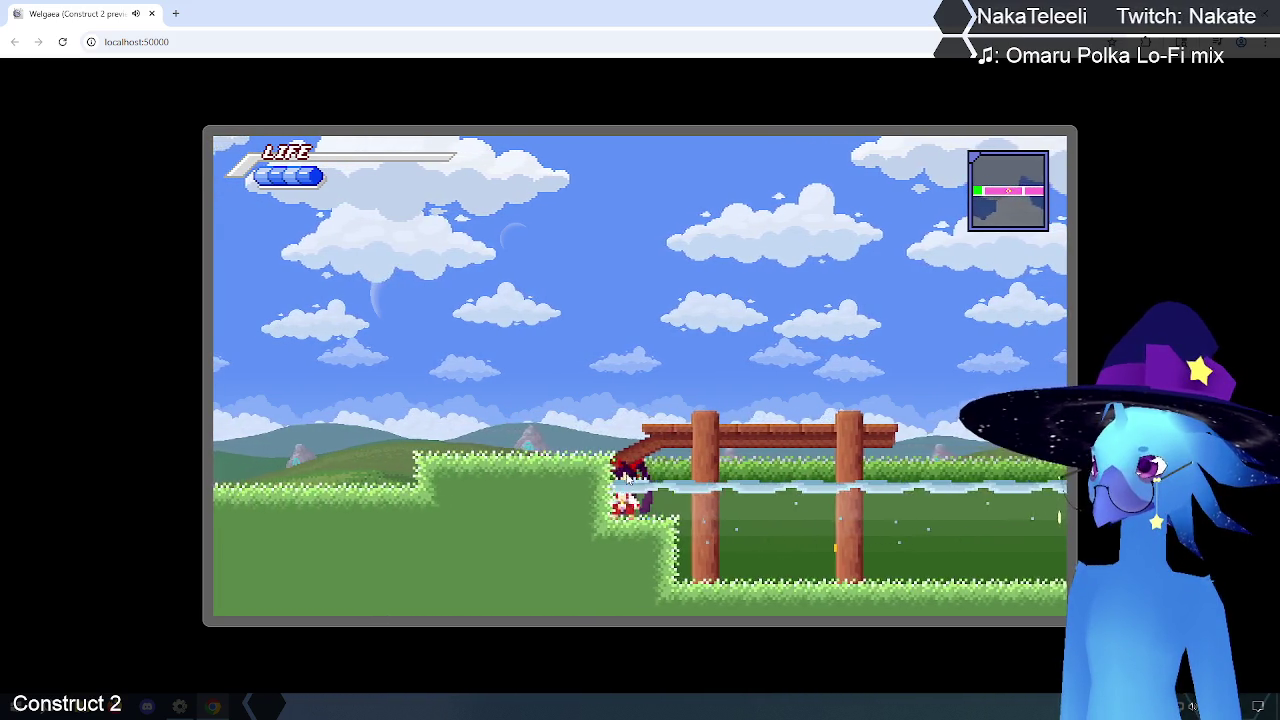
key(Right)
key(Up)
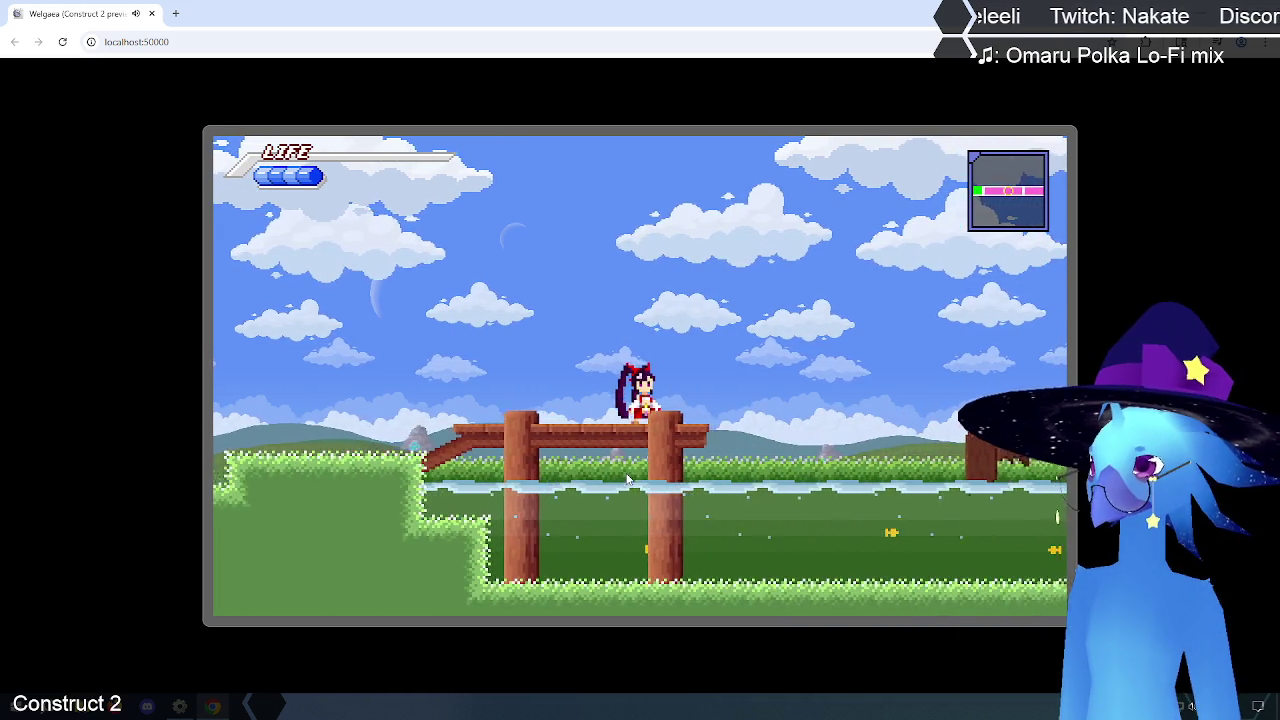
key(Up)
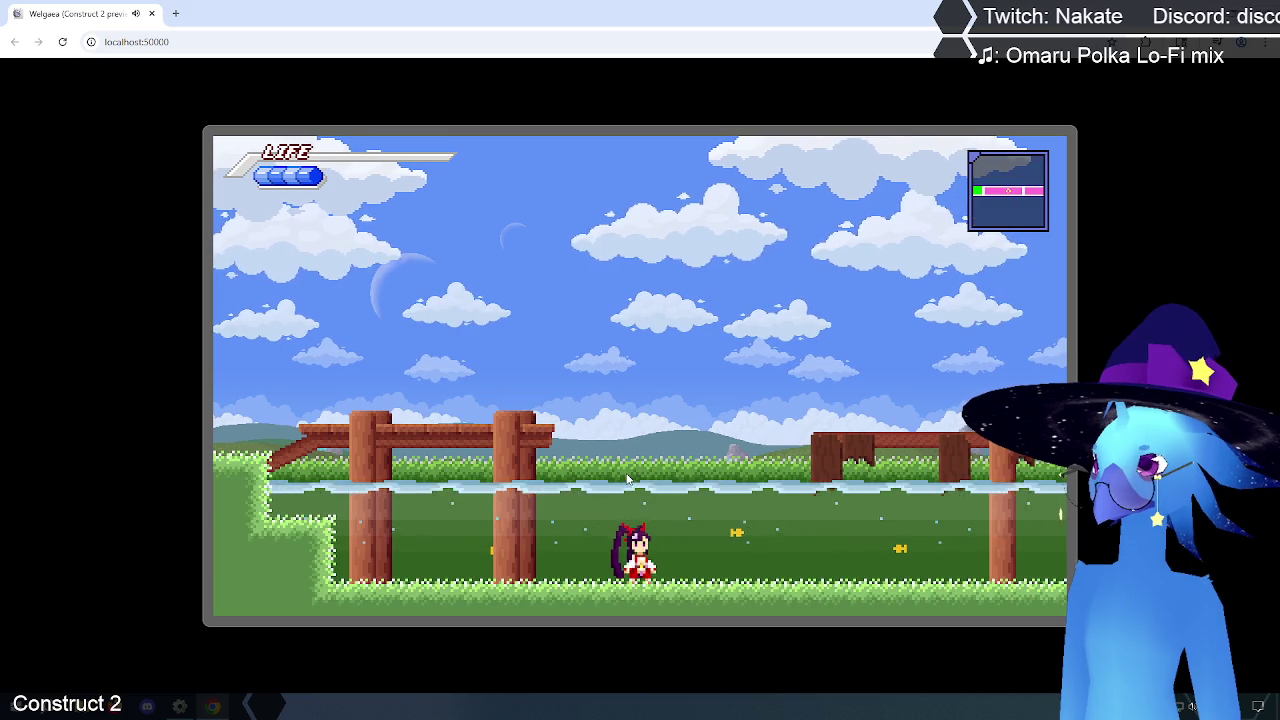
key(Up)
key(Up)
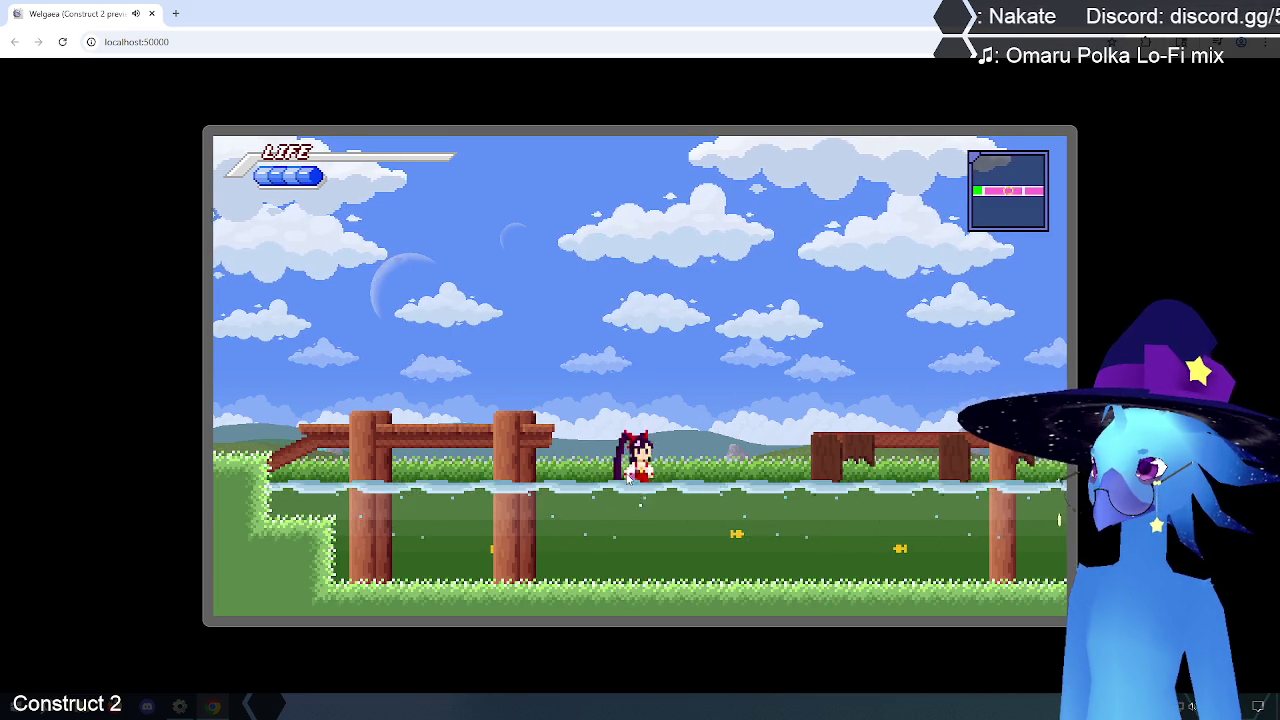
key(Up)
key(Left)
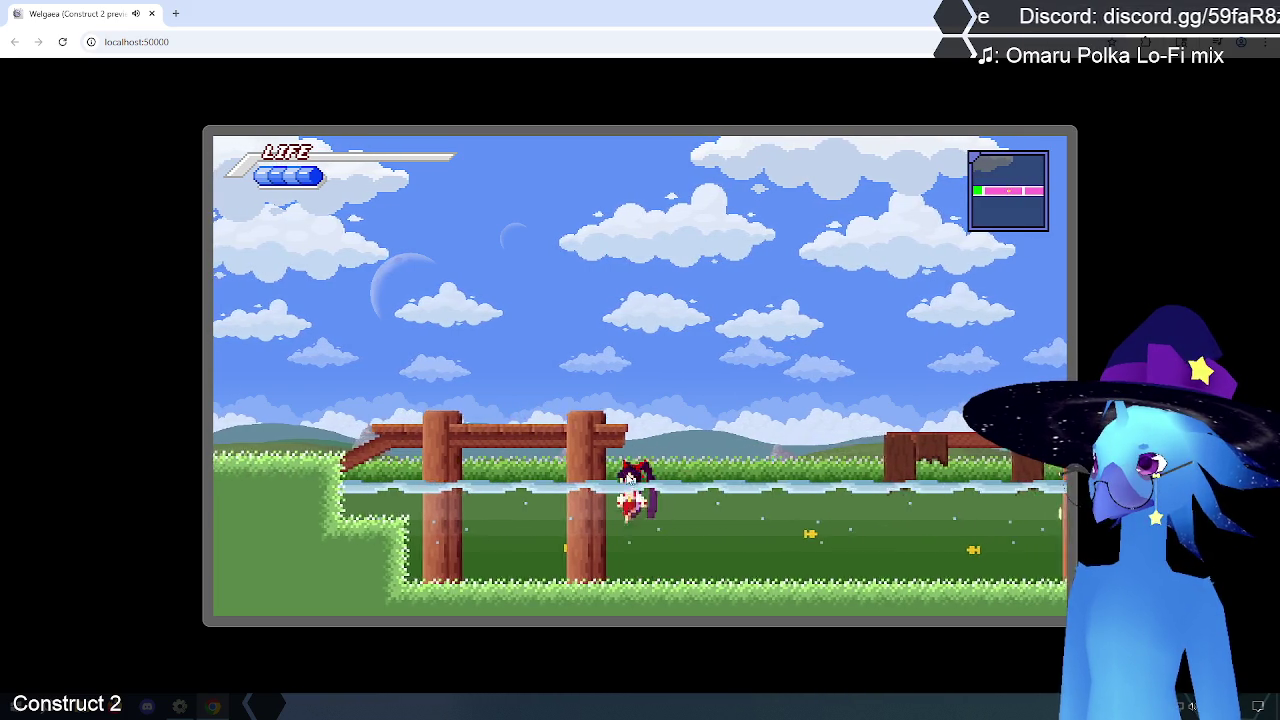
key(Right)
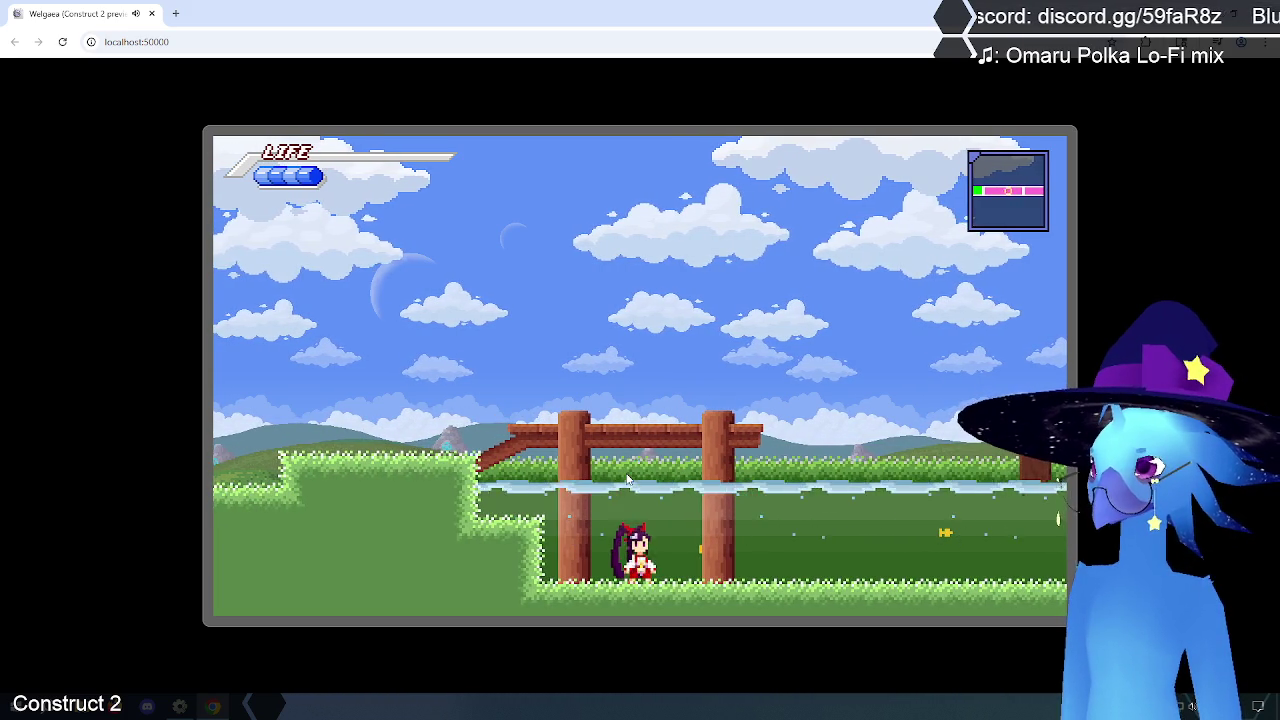
key(Up)
key(Up)
key(Up)
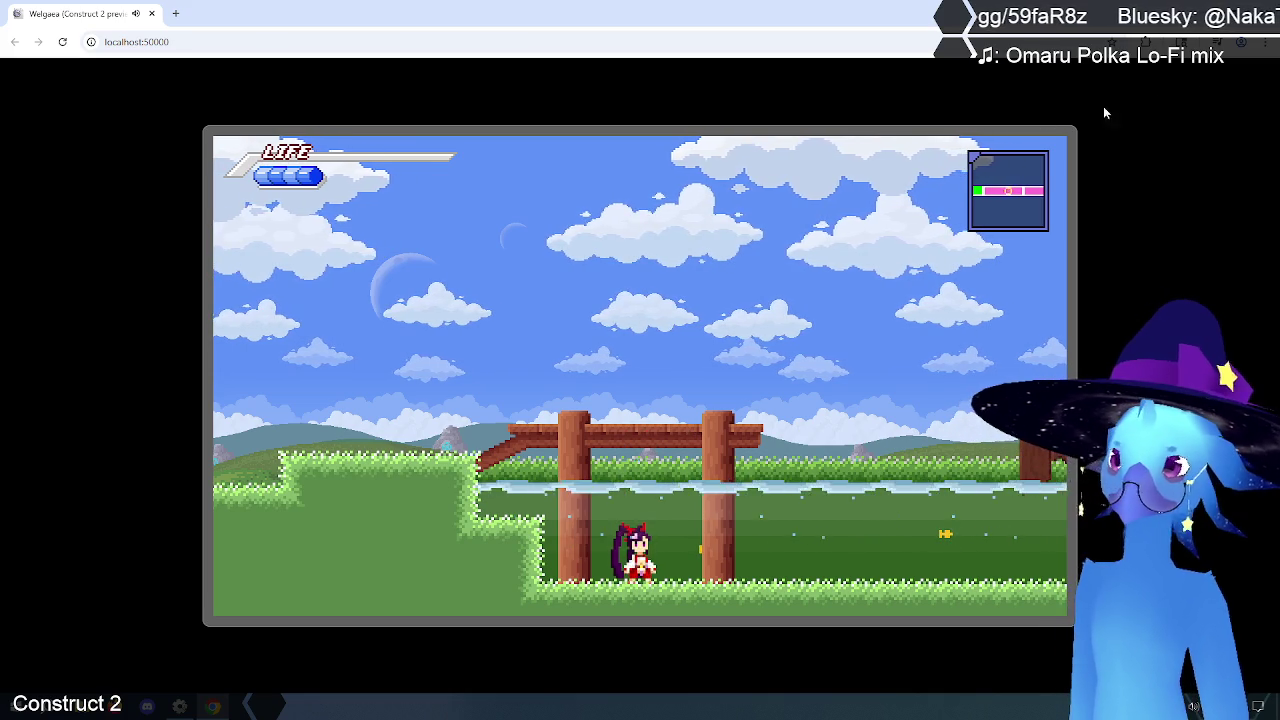
key(alt+Tab)
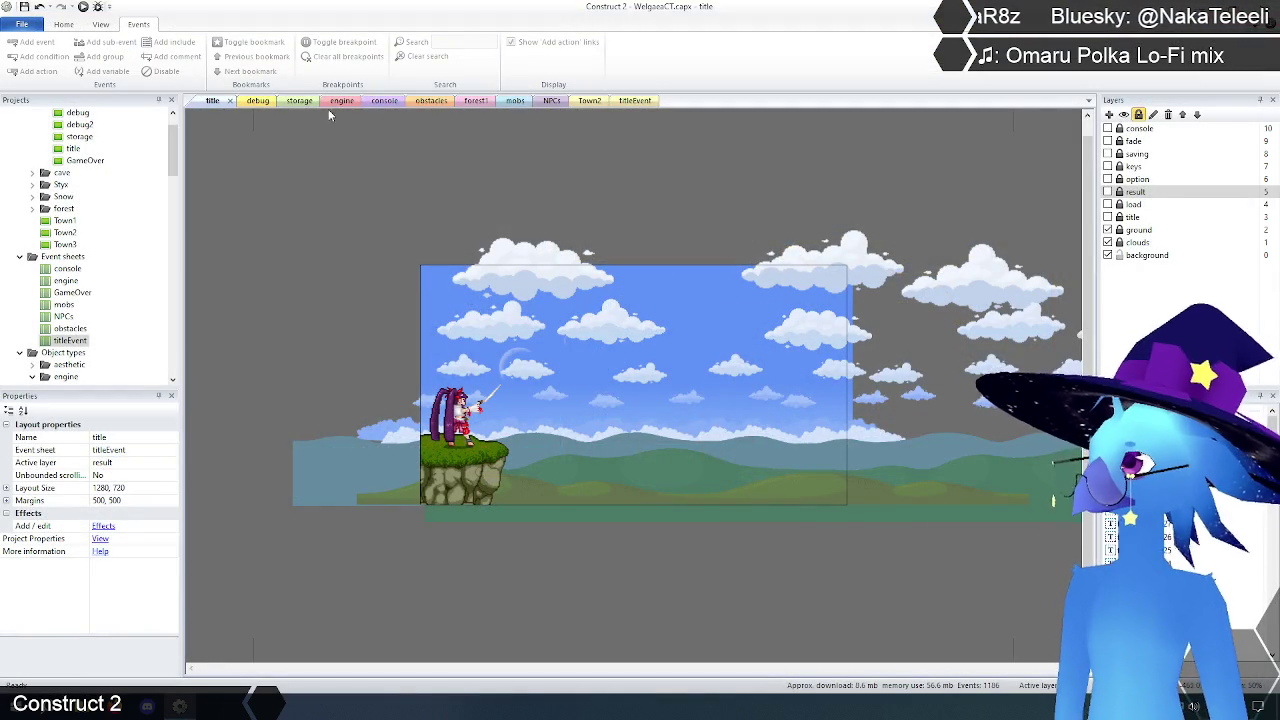
Step: On the engine event sheet, inspect row 57's Yvel speed-limit condition without changing it
click(338, 101)
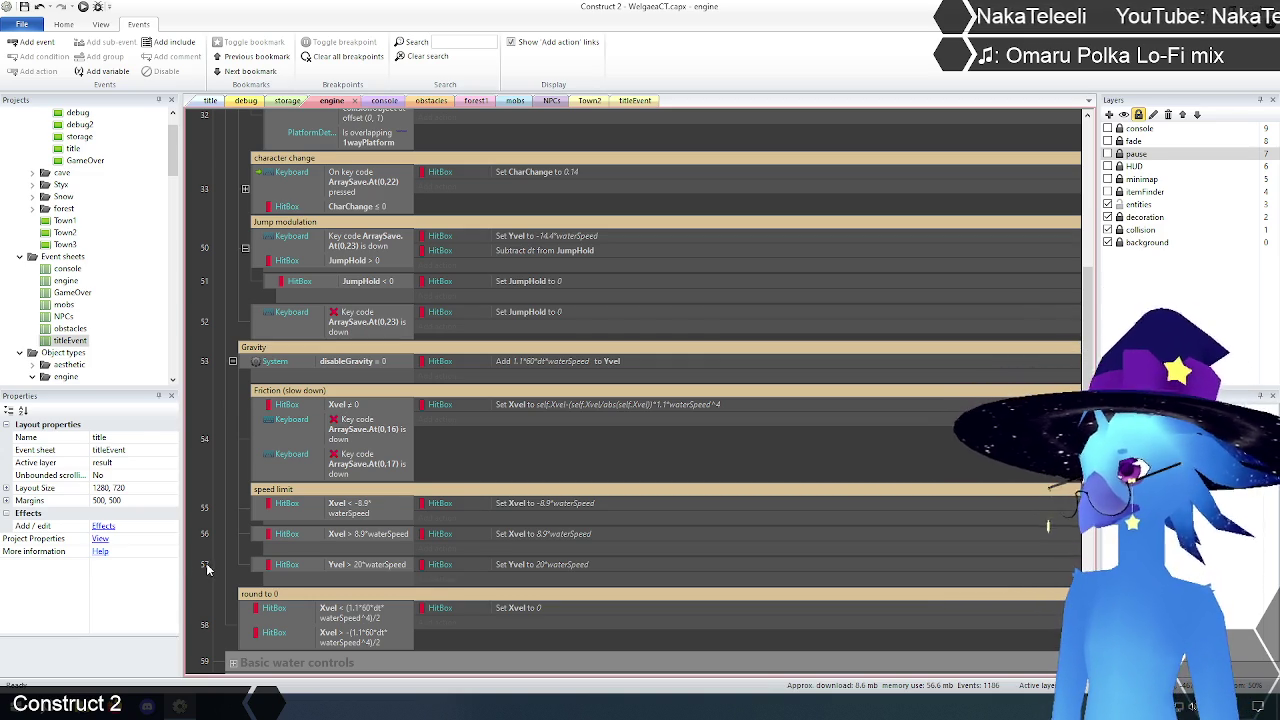
double_click(385, 566)
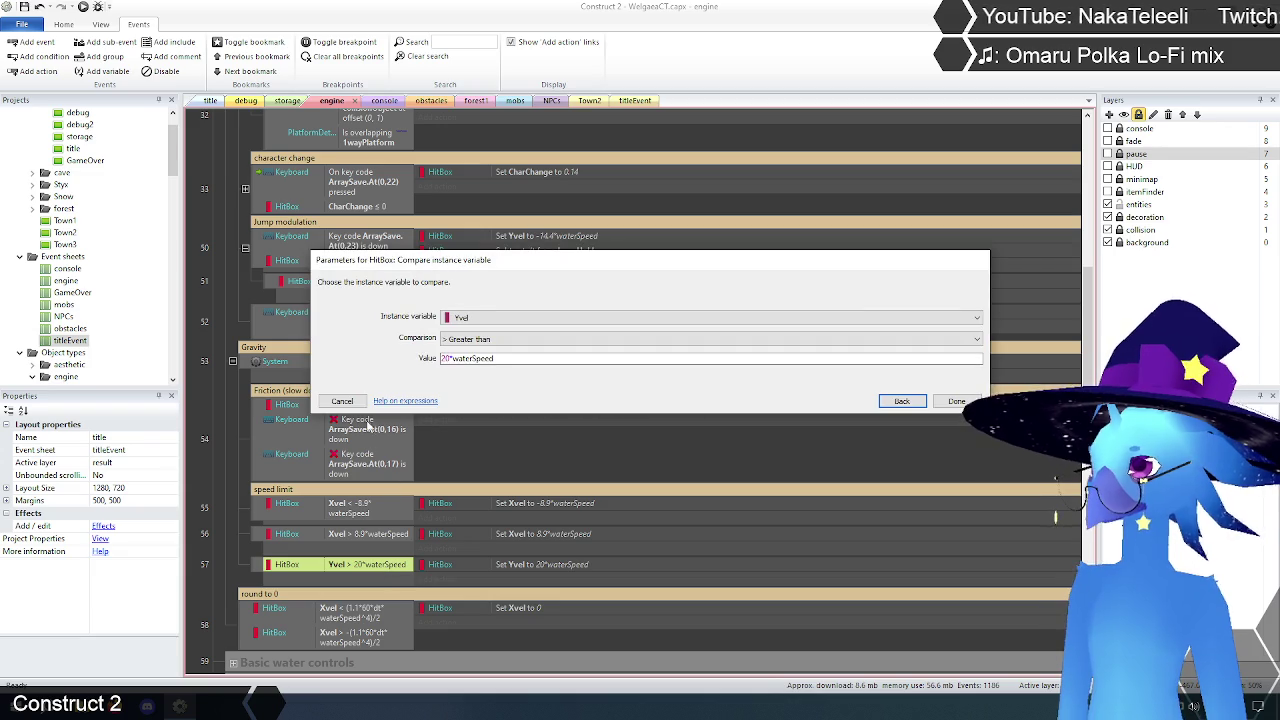
click(345, 403)
scroll(234, 542, down, 1)
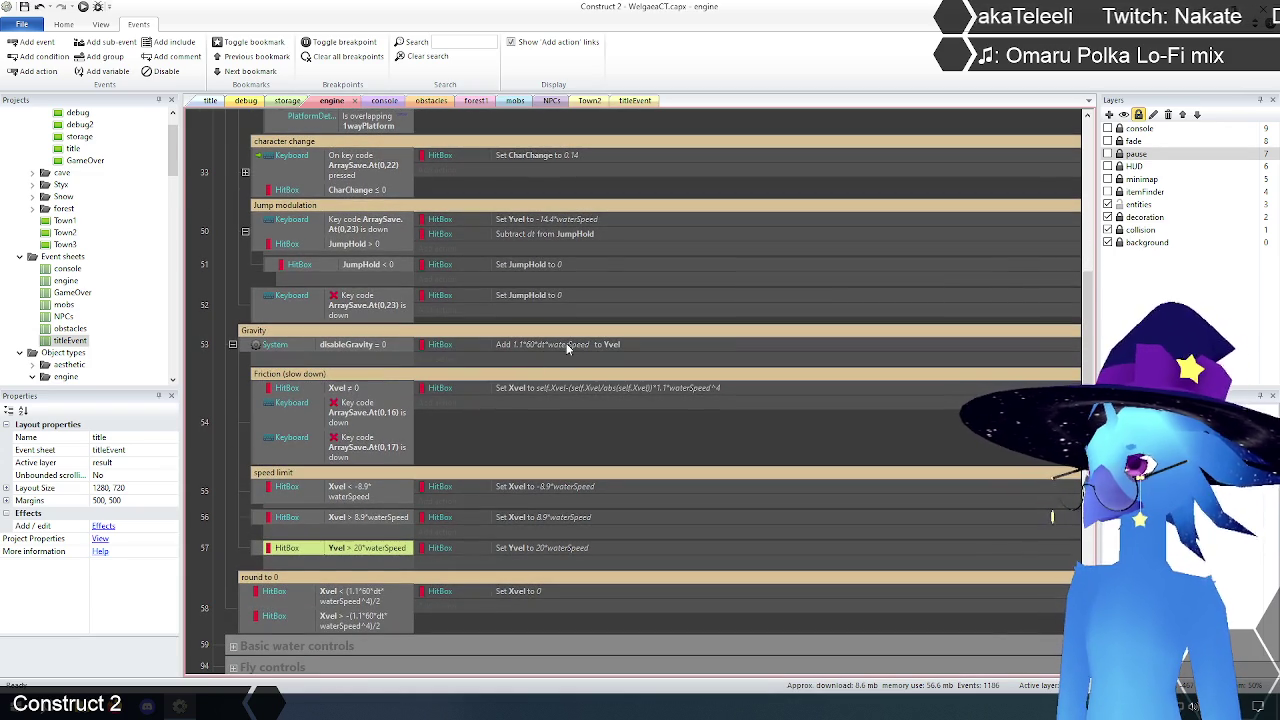
Step: Append ^2 to row 53's gravity action so it adds 1.1*60*dt*waterSpeed^2 to Yvel
double_click(566, 343)
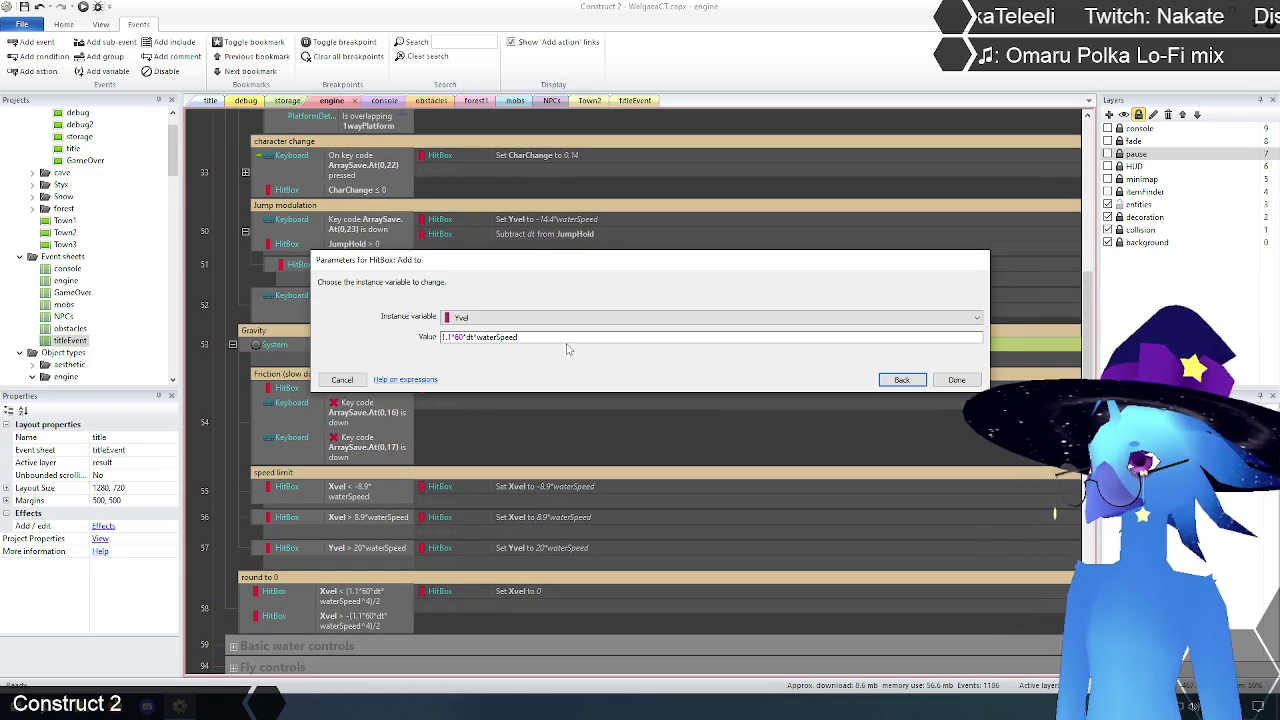
click(548, 337)
text(^)
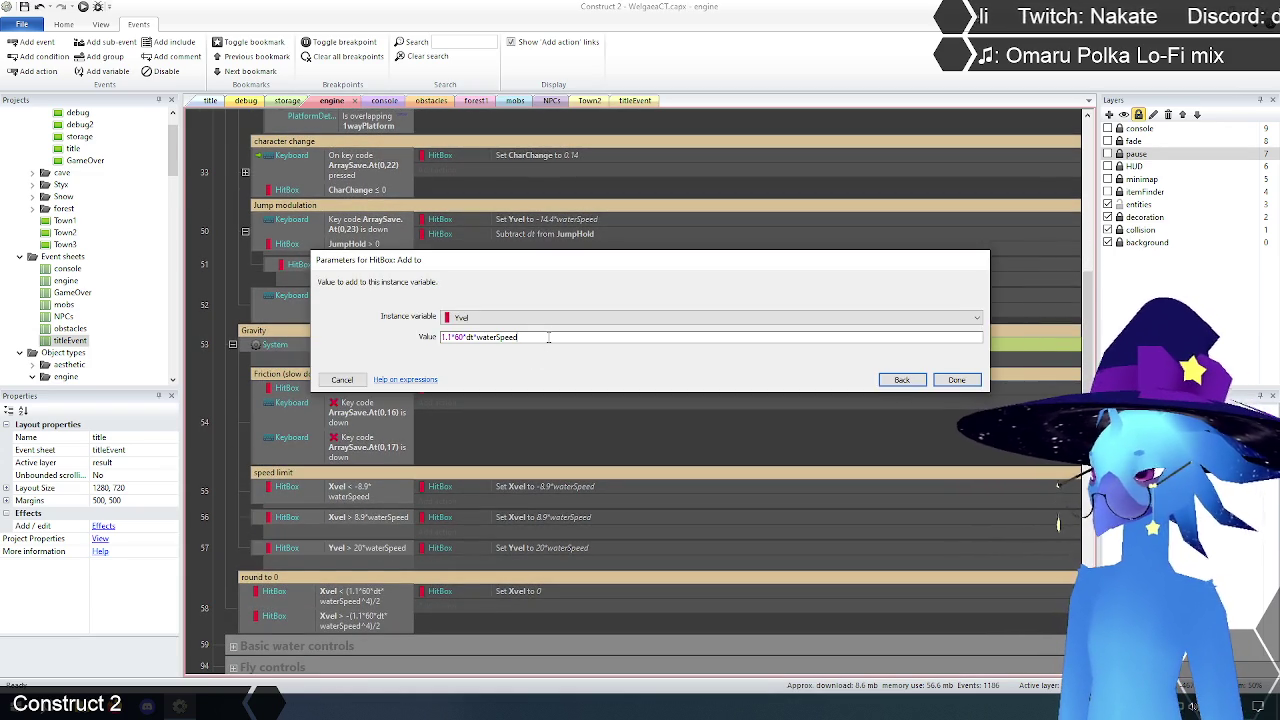
text(2)
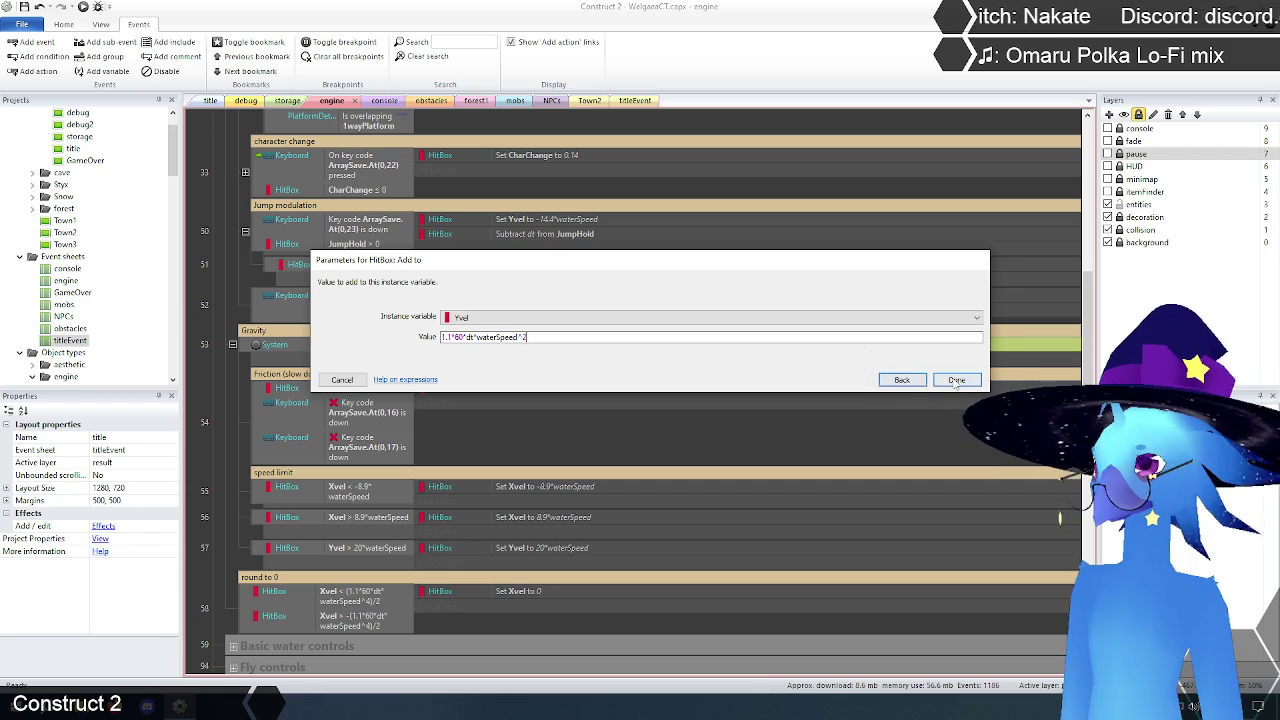
click(954, 380)
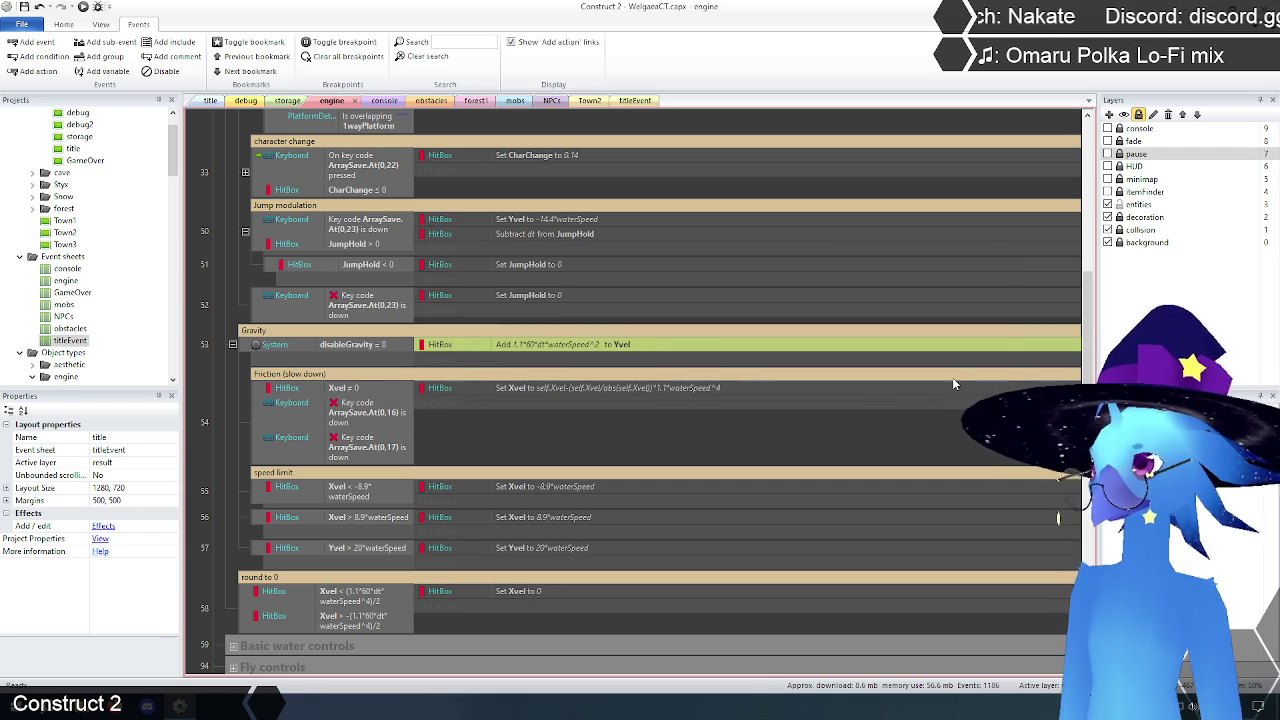
double_click(380, 556)
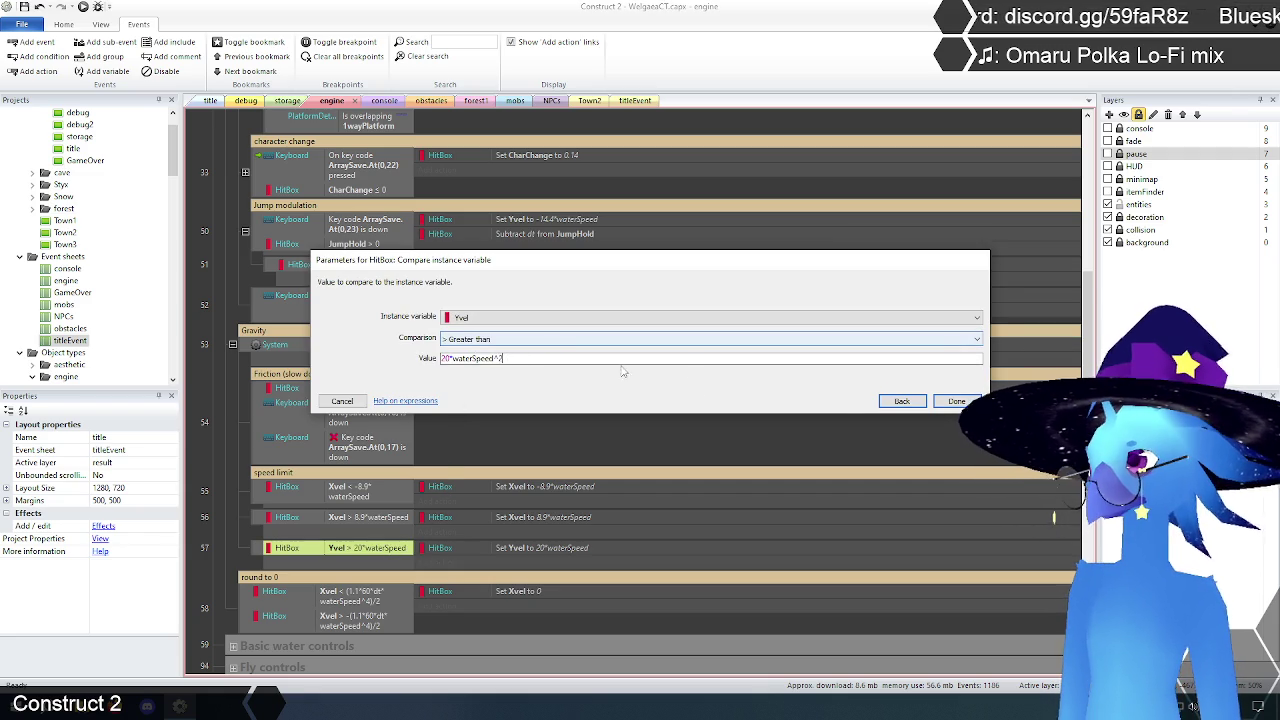
Step: Square waterSpeed in event 57 so Yvel > 20*waterSpeed^2 sets Yvel to 20*waterSpeed^2
key(Return)
double_click(572, 551)
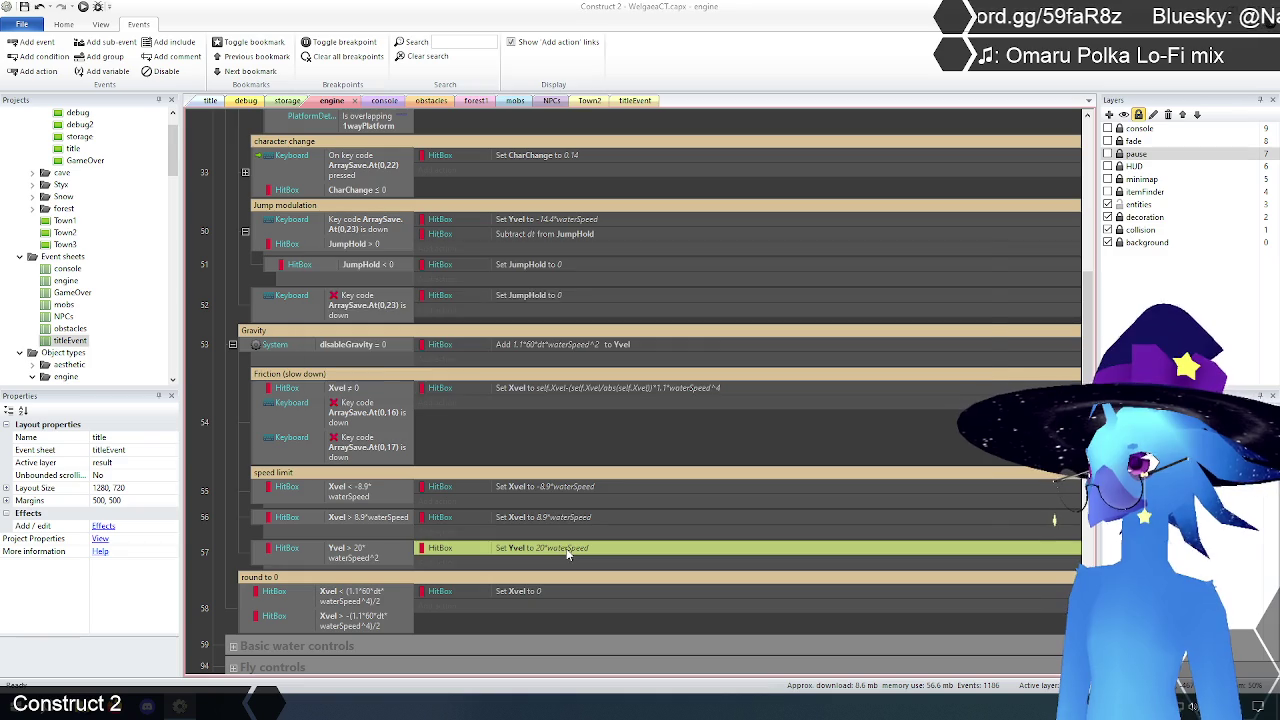
click(525, 337)
text(^2)
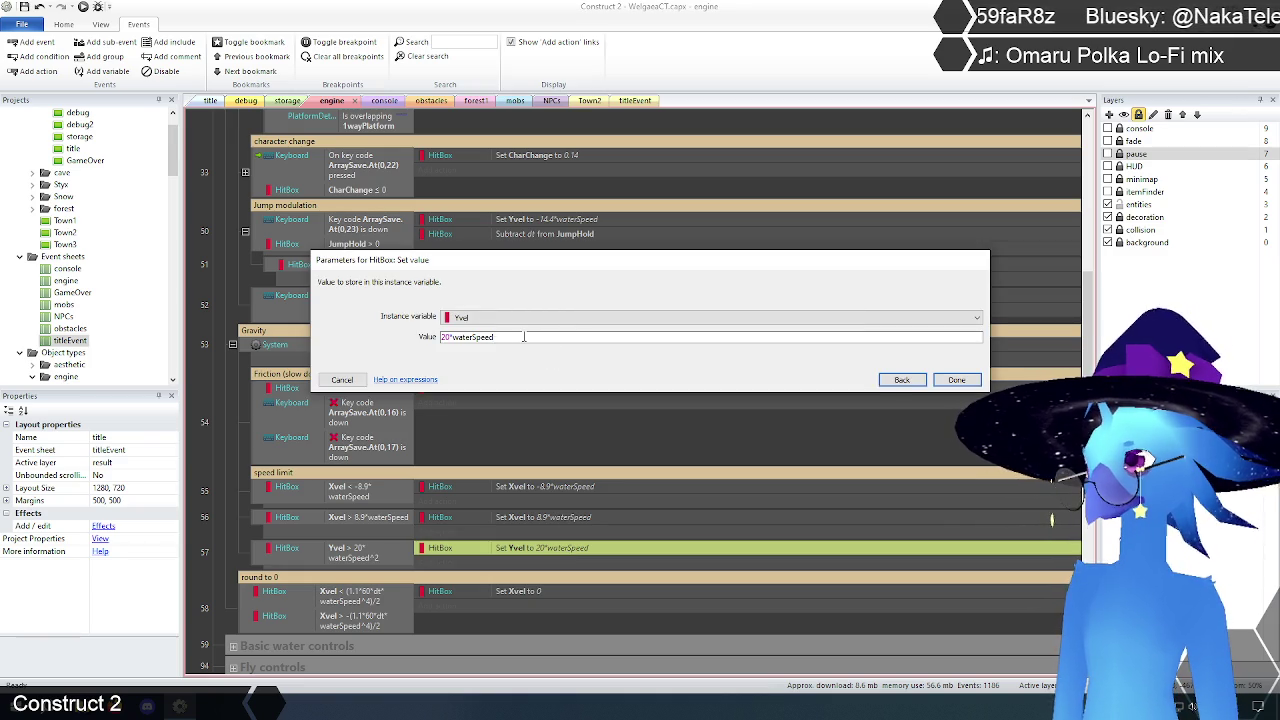
click(947, 382)
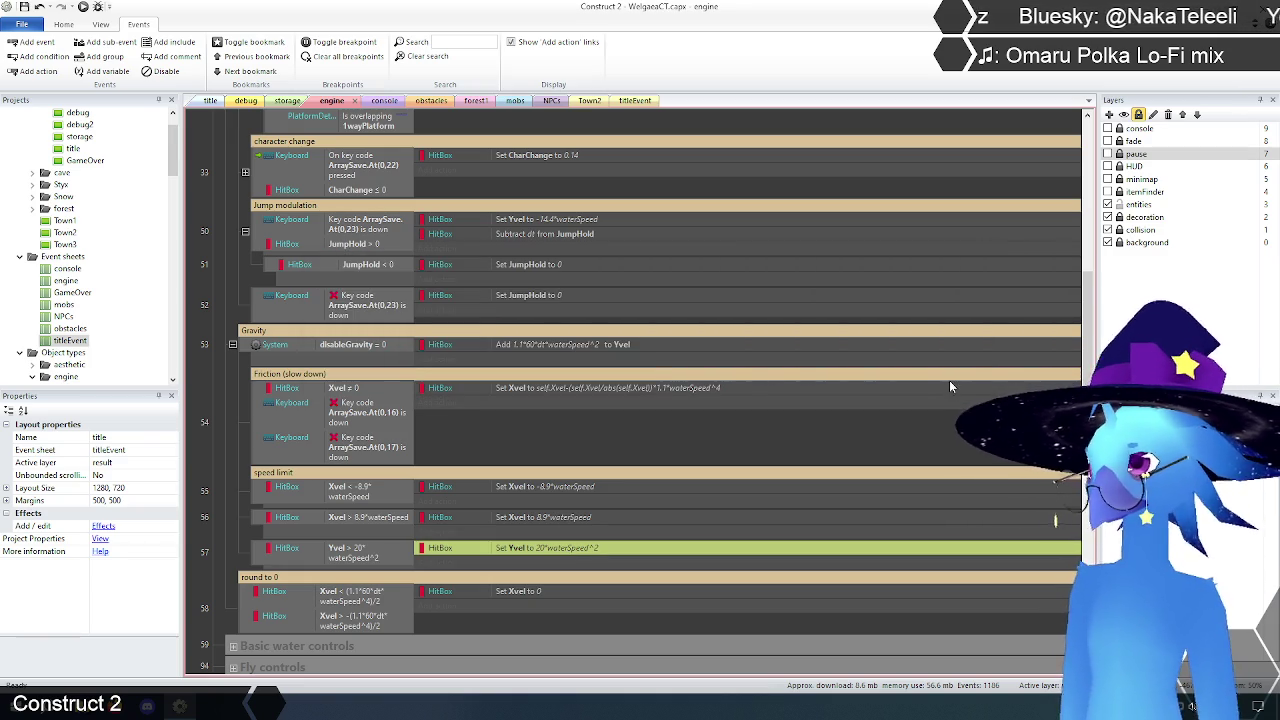
click(236, 473)
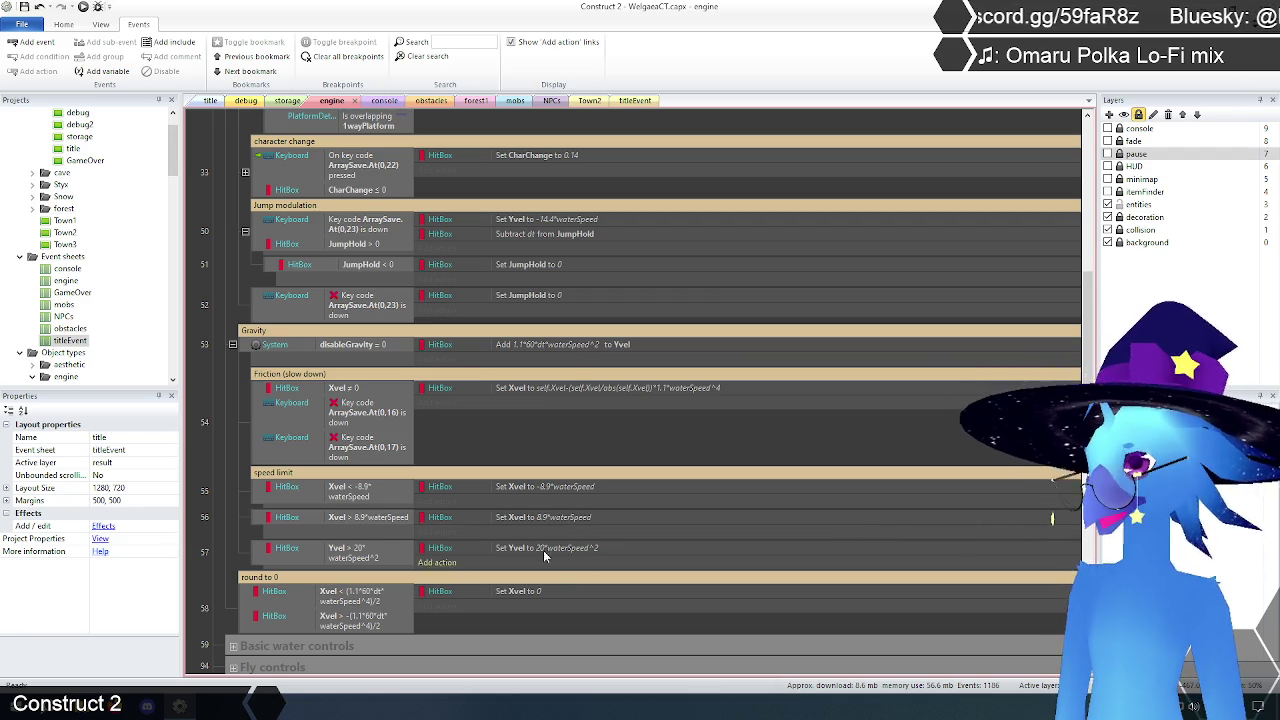
click(210, 100)
Step: Start the browser preview on Save 1 and test repeated jumps, ending on the upper ledge
click(83, 6)
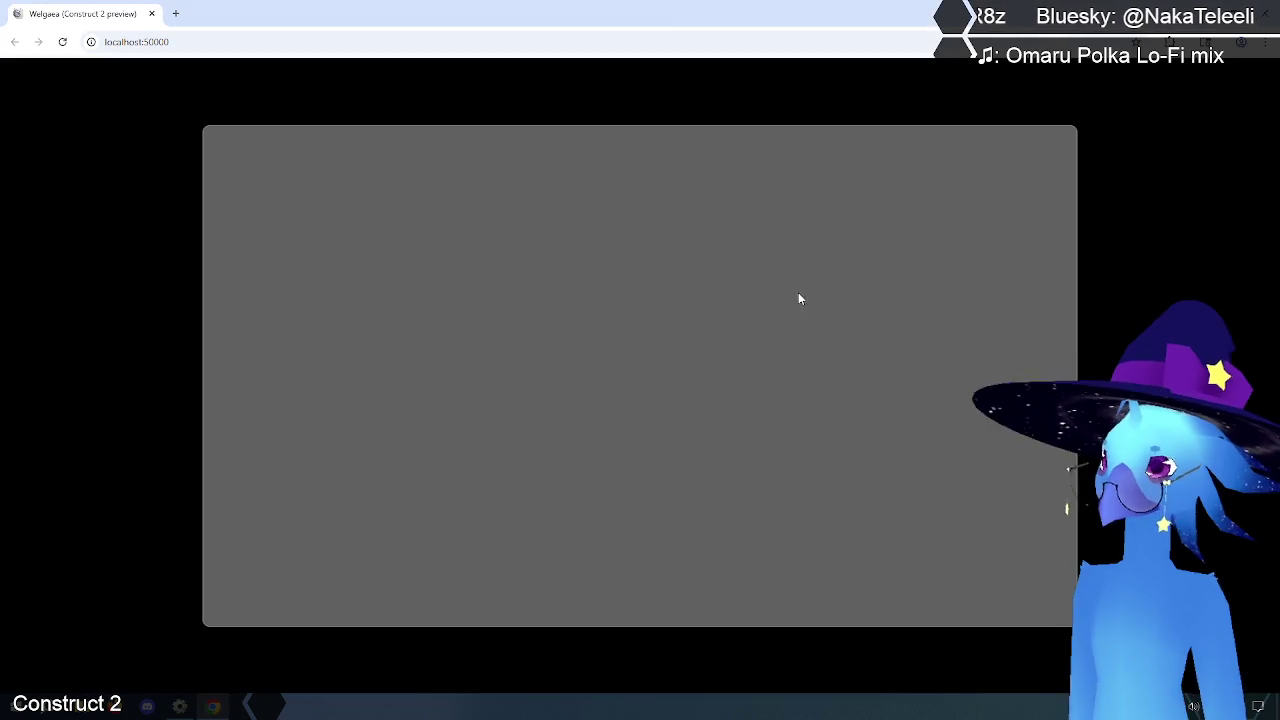
key(z)
key(z)
key(Left)
key(Left)
key(z)
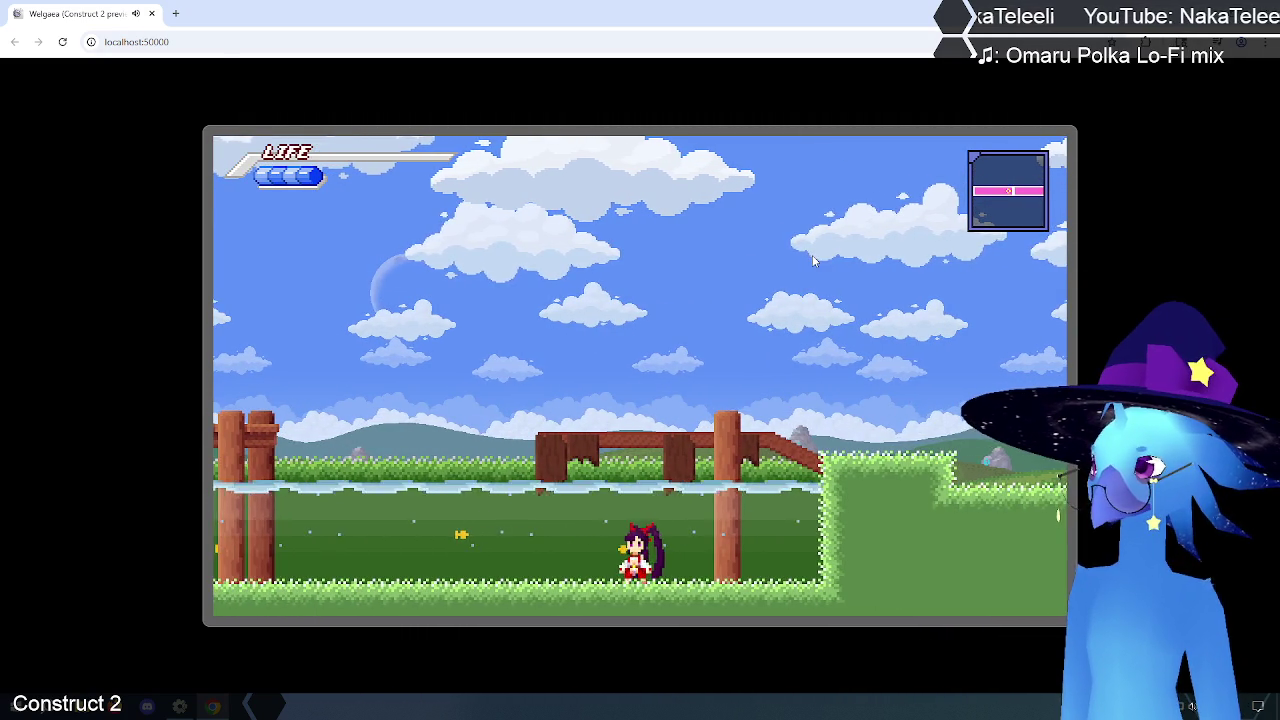
key(z)
key(z)
key(z)
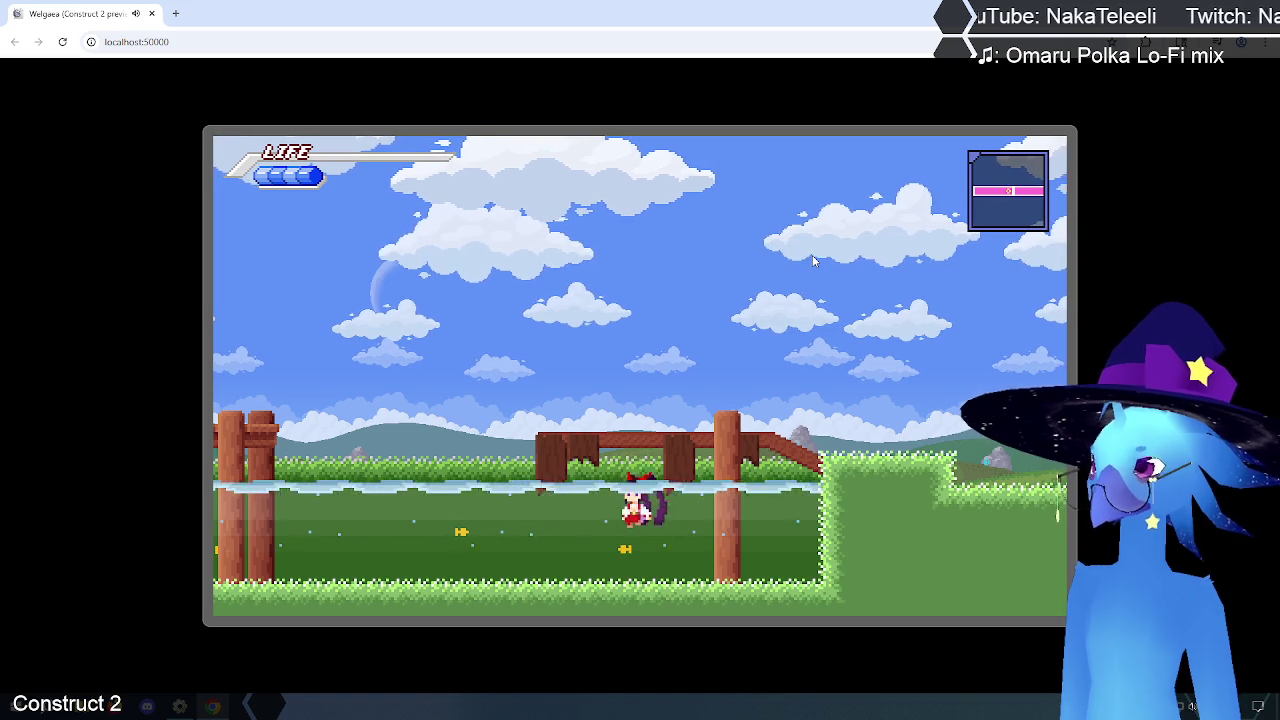
key(z)
key(z)
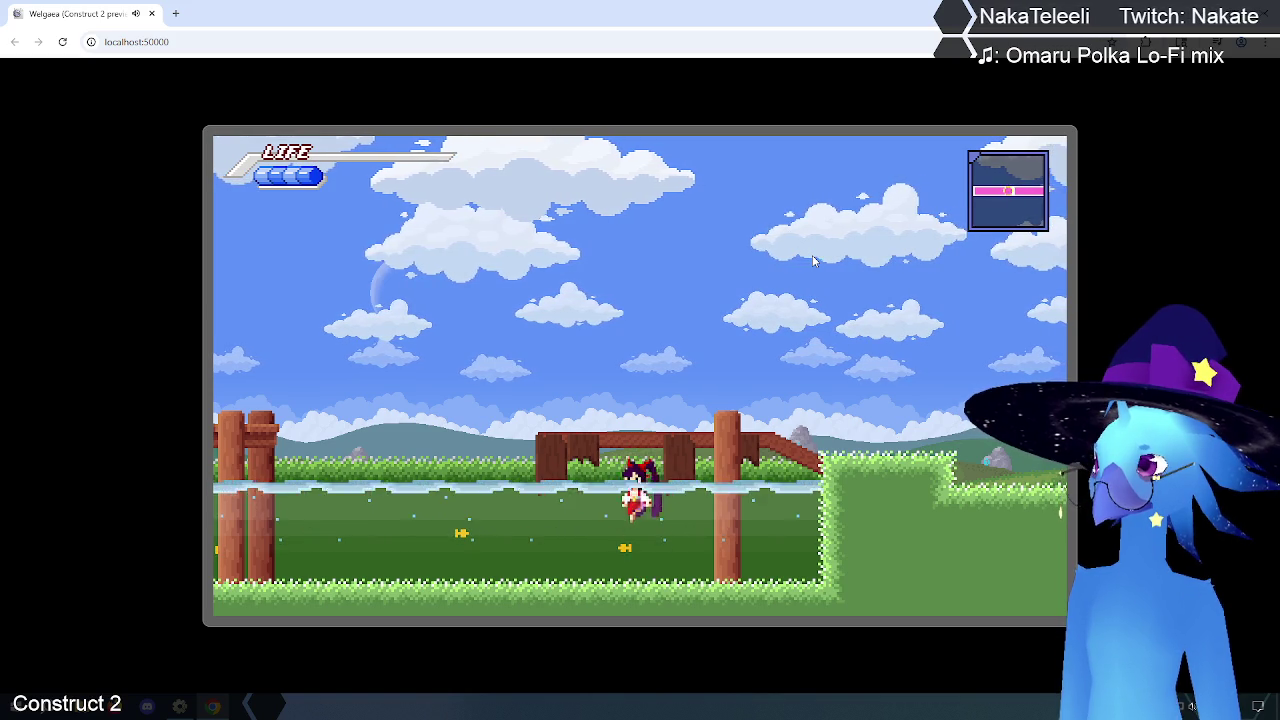
key(z)
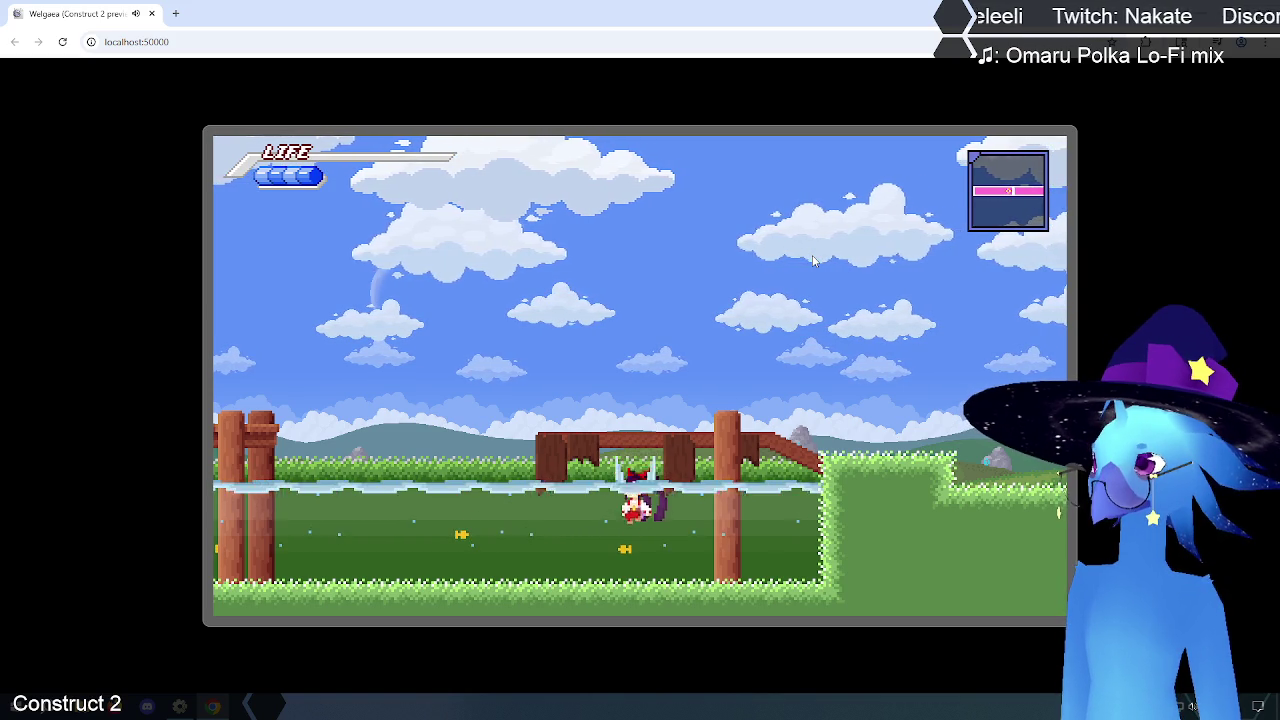
key(z)
key(Left)
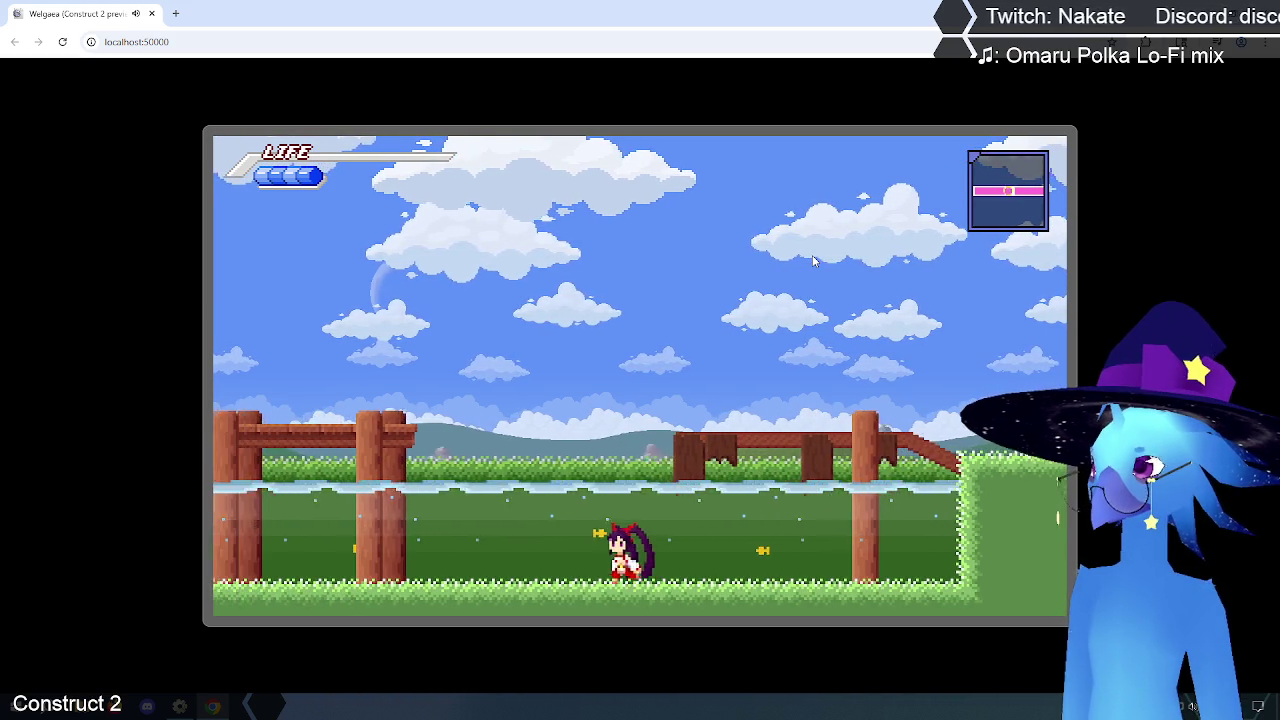
key(z)
key(Left)
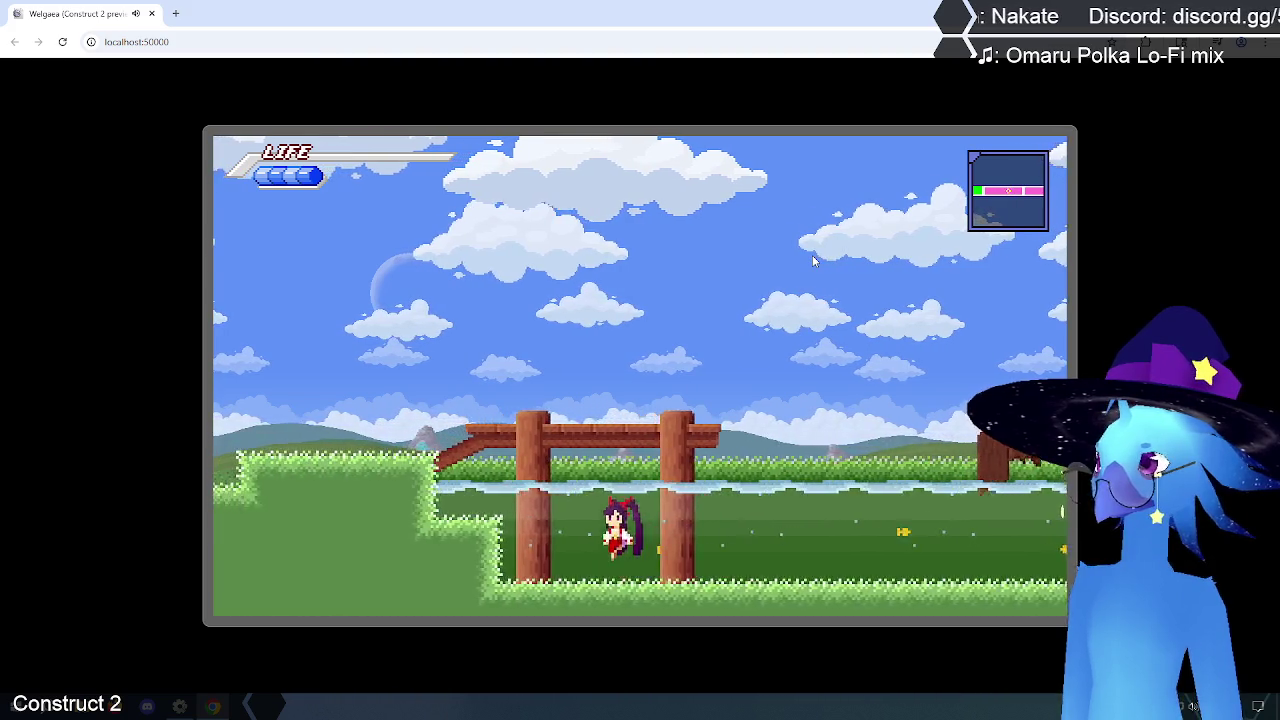
key(z)
Step: Make high jumps to the right, jump in place, and walk back left past the fence post
key(Right)
key(z)
key(Right)
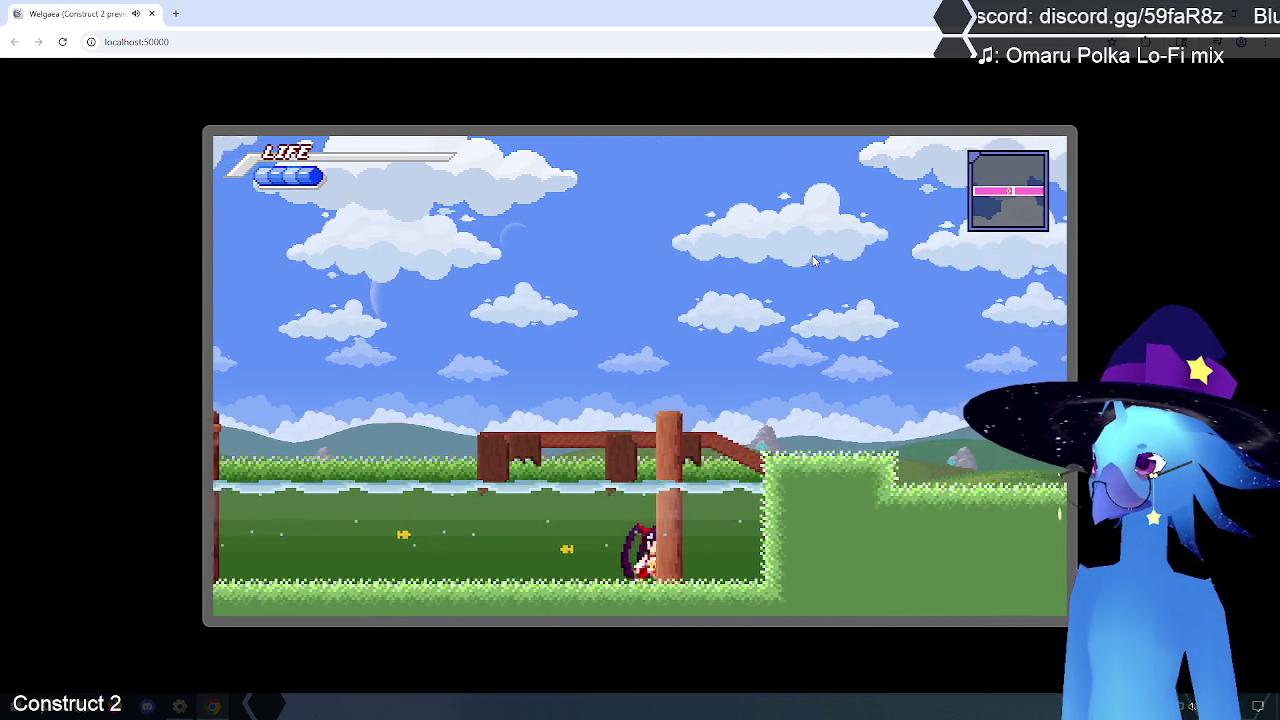
key(Left)
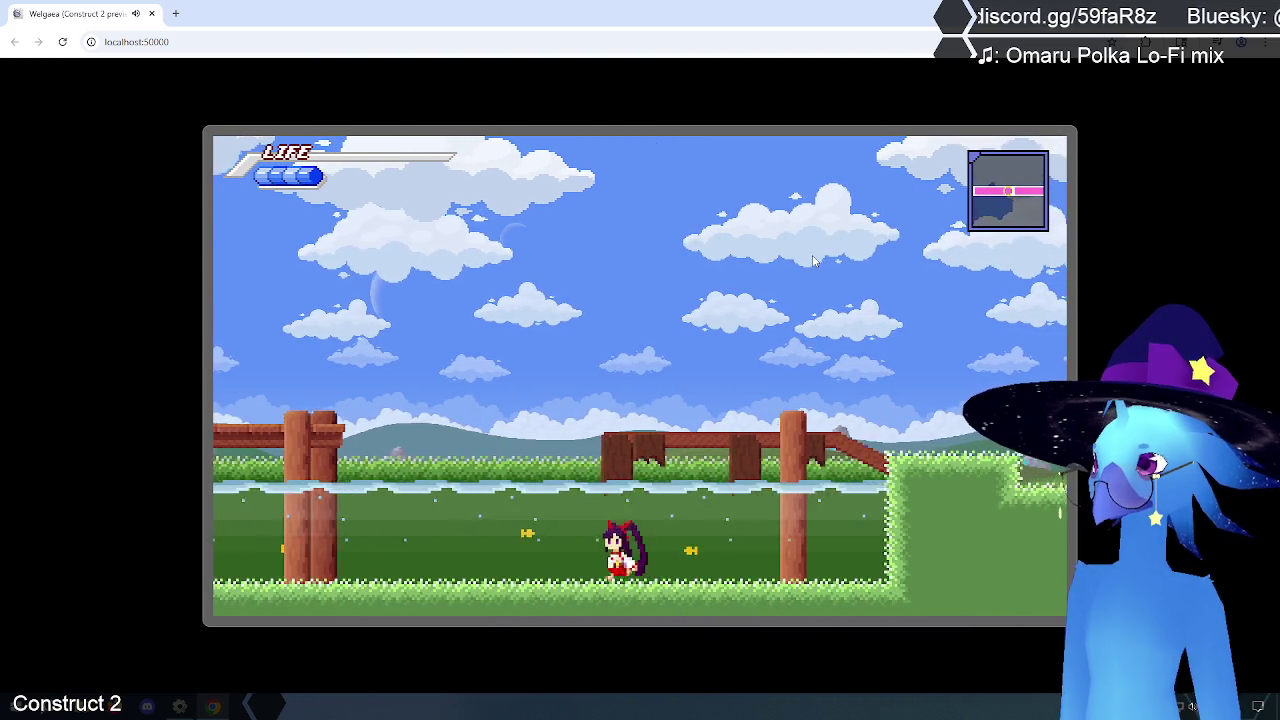
key(Left)
key(z)
key(Right)
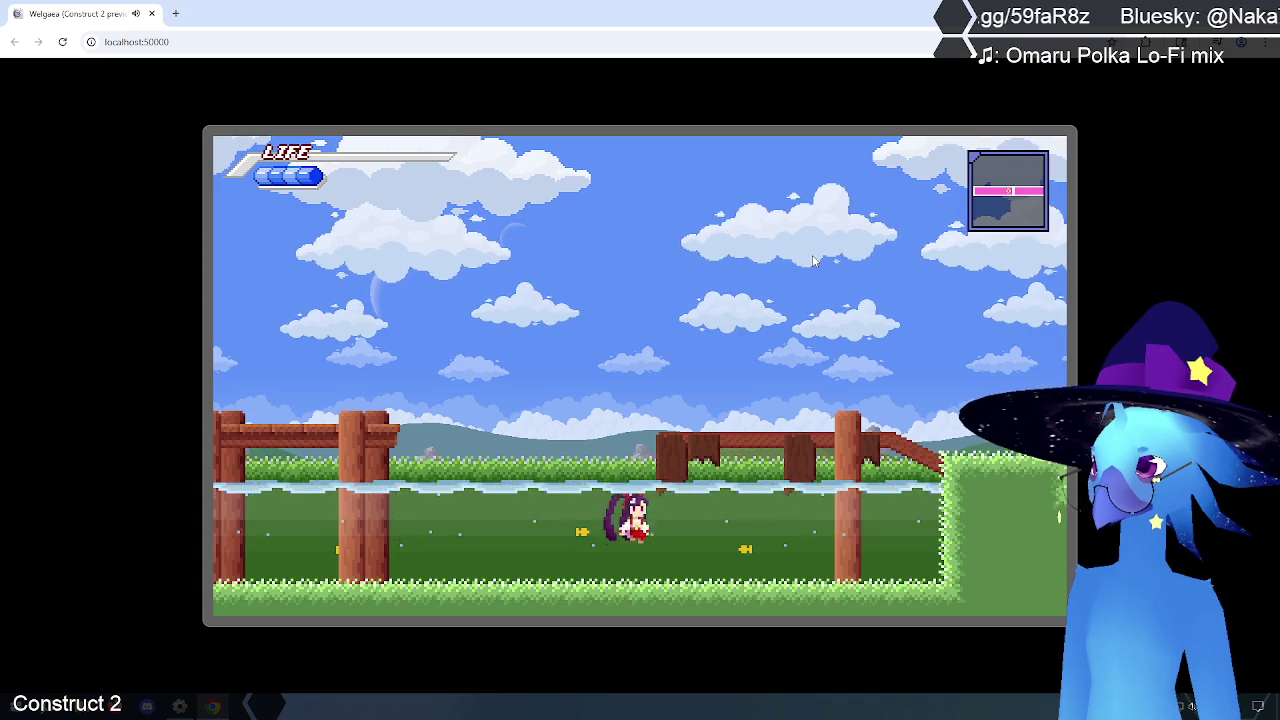
key(z)
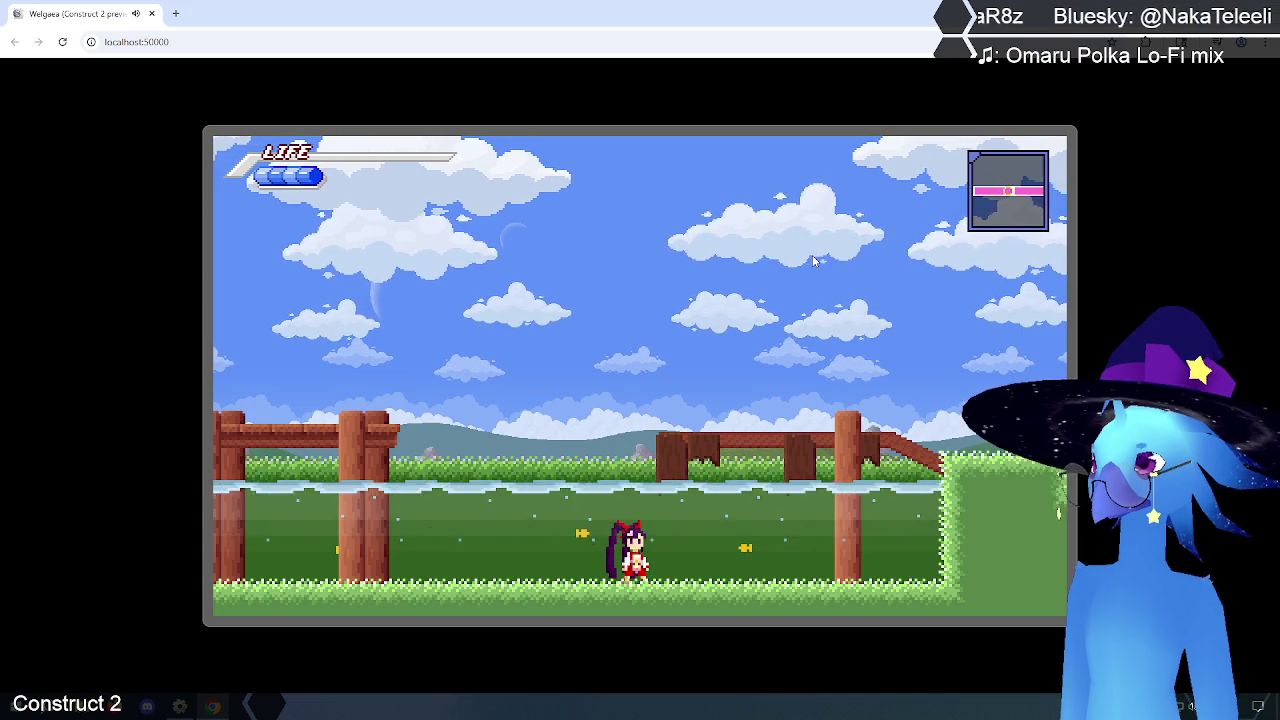
key(Right)
key(z)
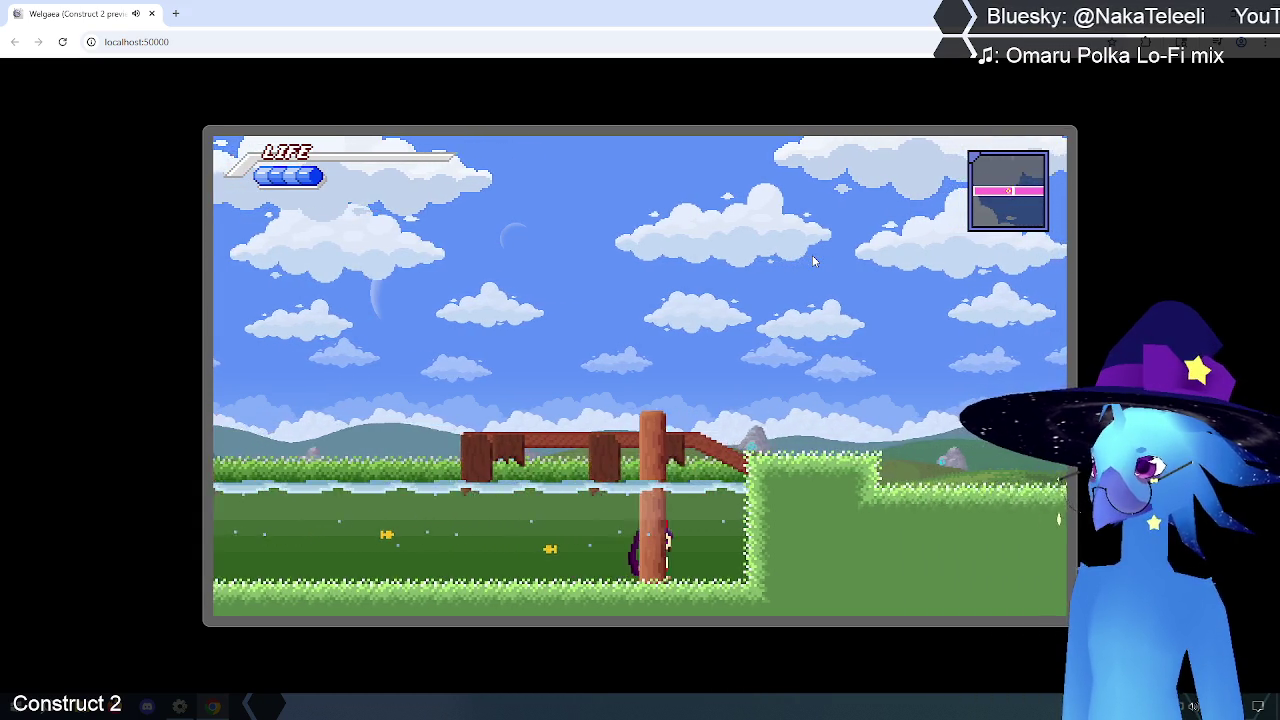
key(Left)
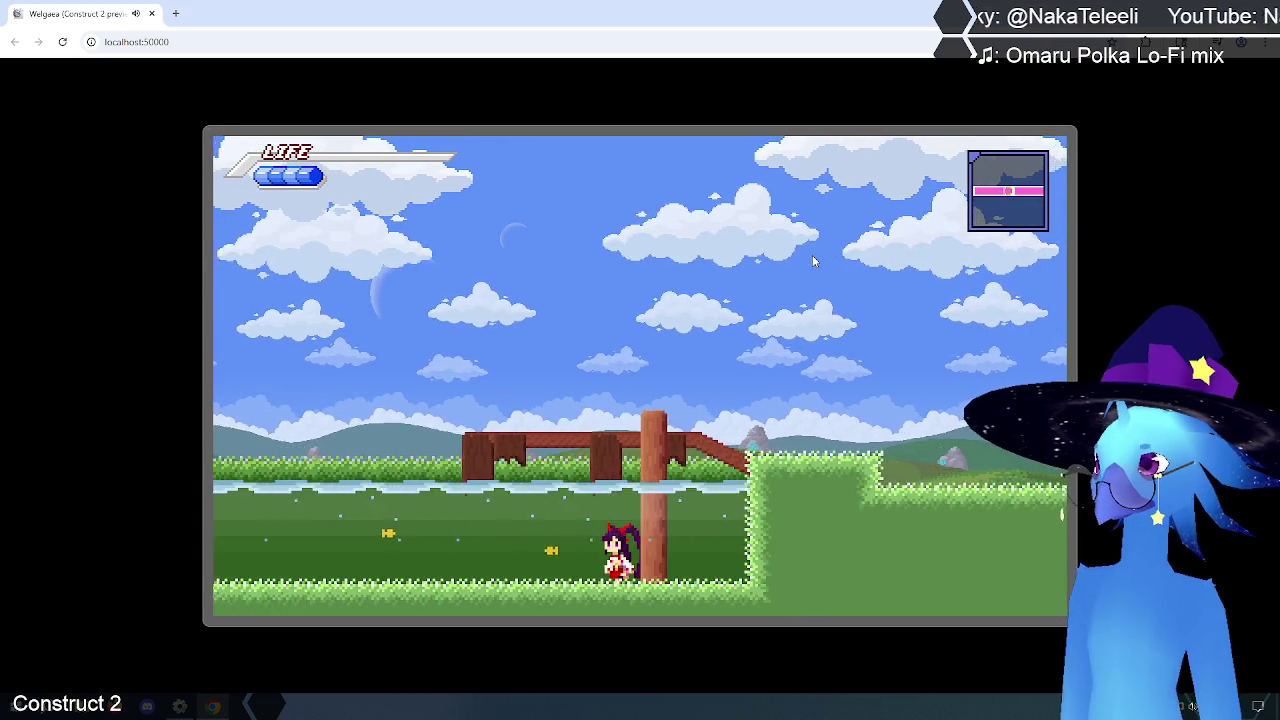
key(Left)
key(Left)
Step: Walk right toward the grassy ledge and back left across the field, then close the preview
key(Right)
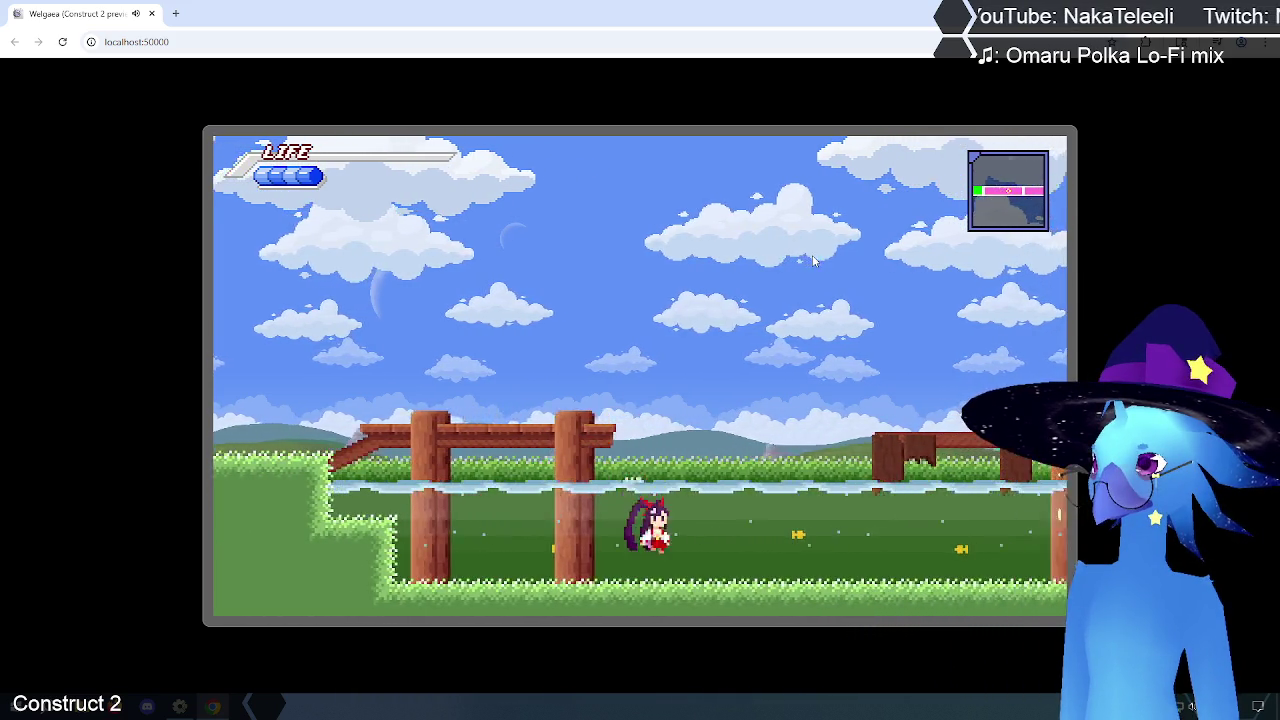
key(Right)
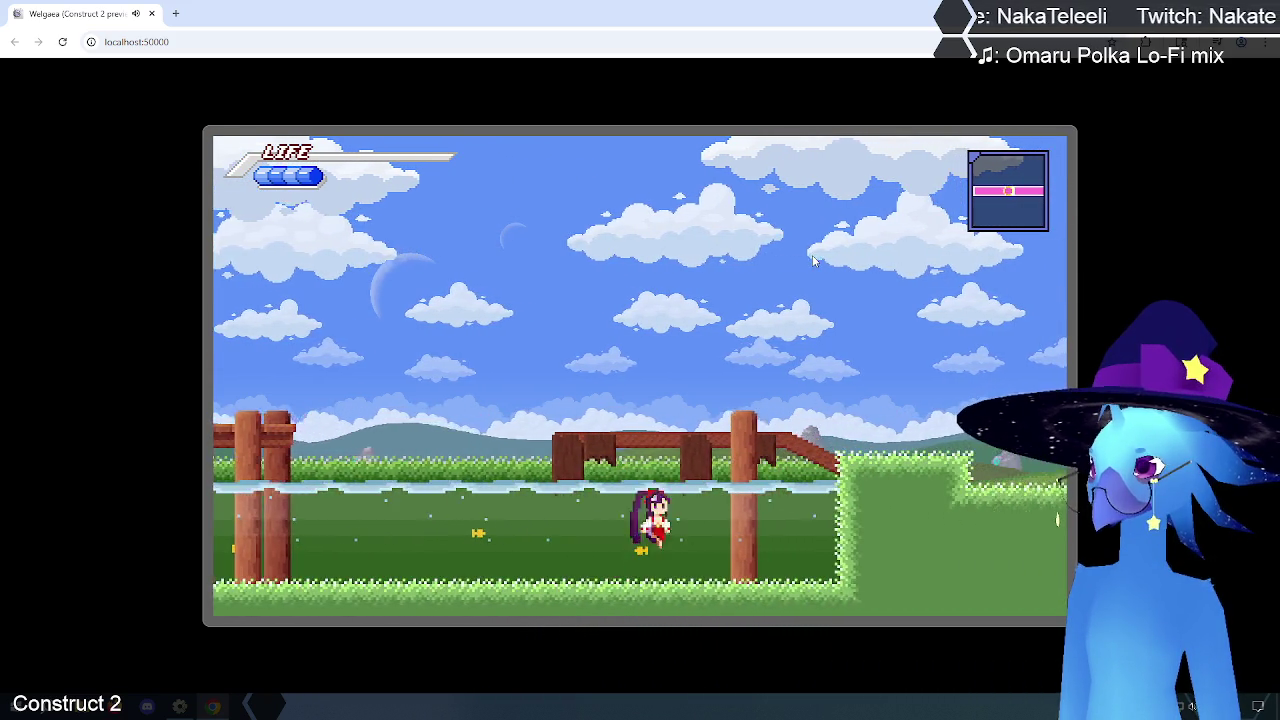
key(Right)
key(Up)
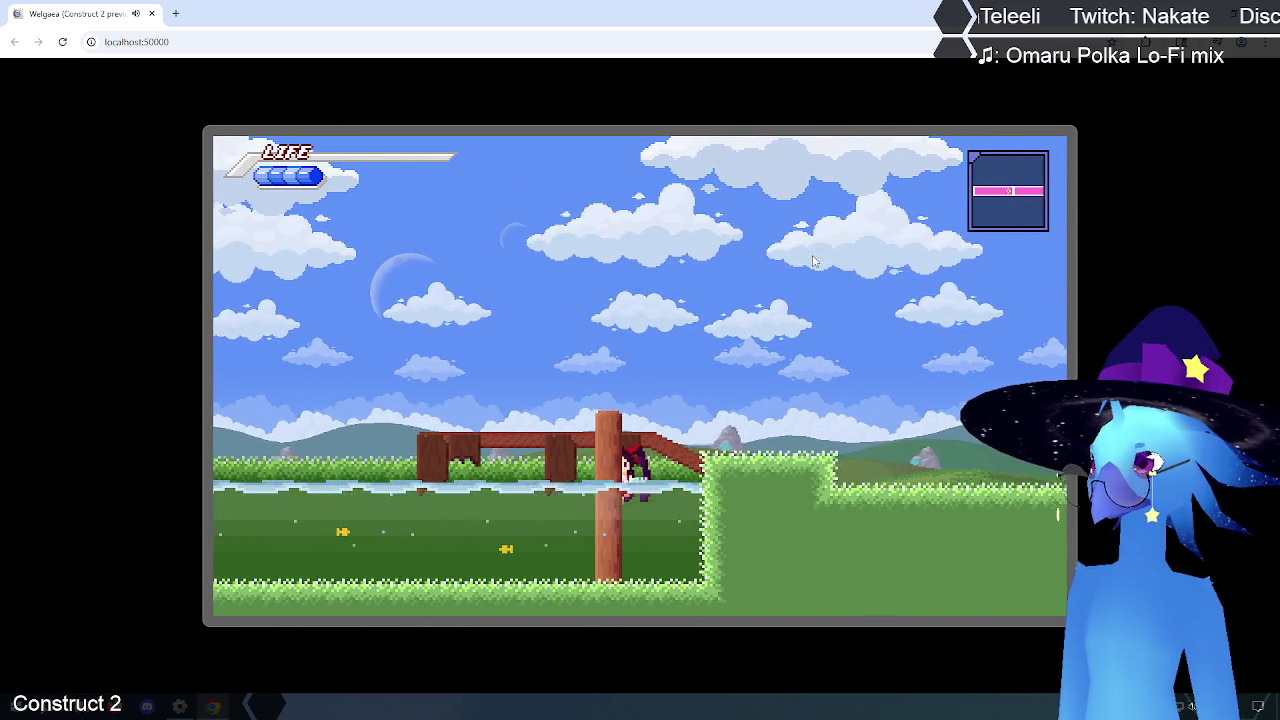
key(Left)
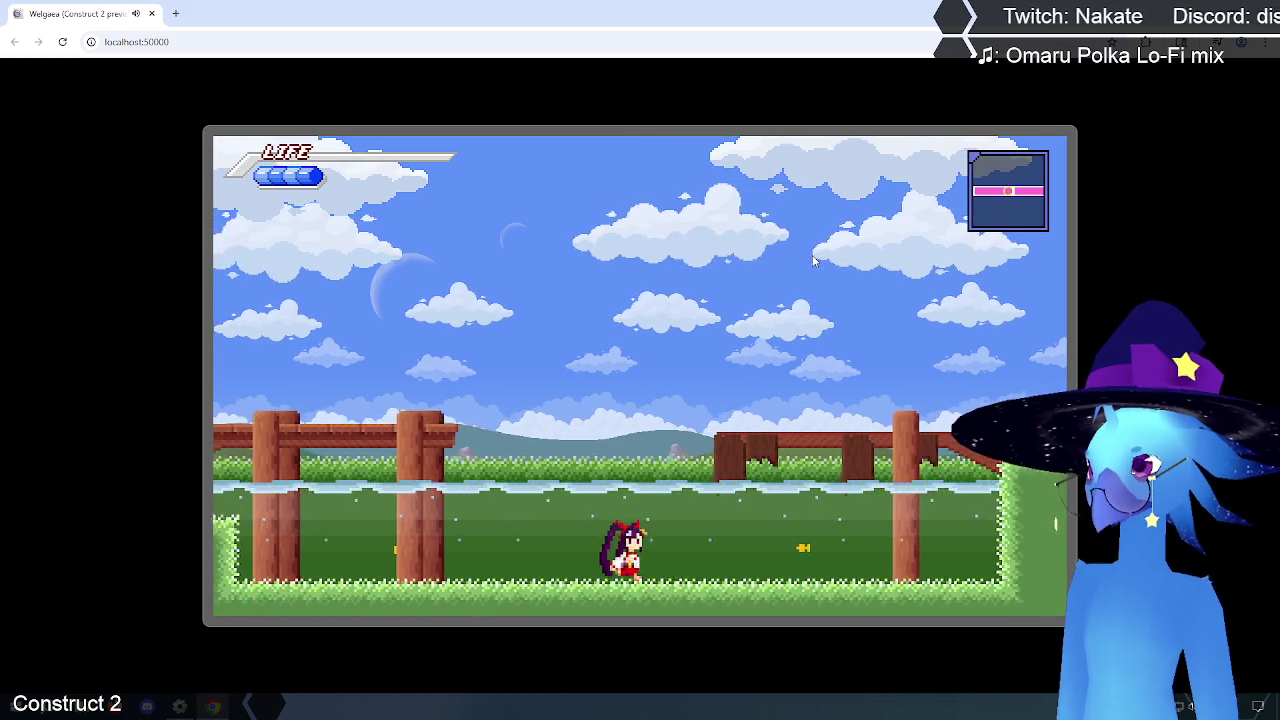
key(Right)
key(Right)
key(Left)
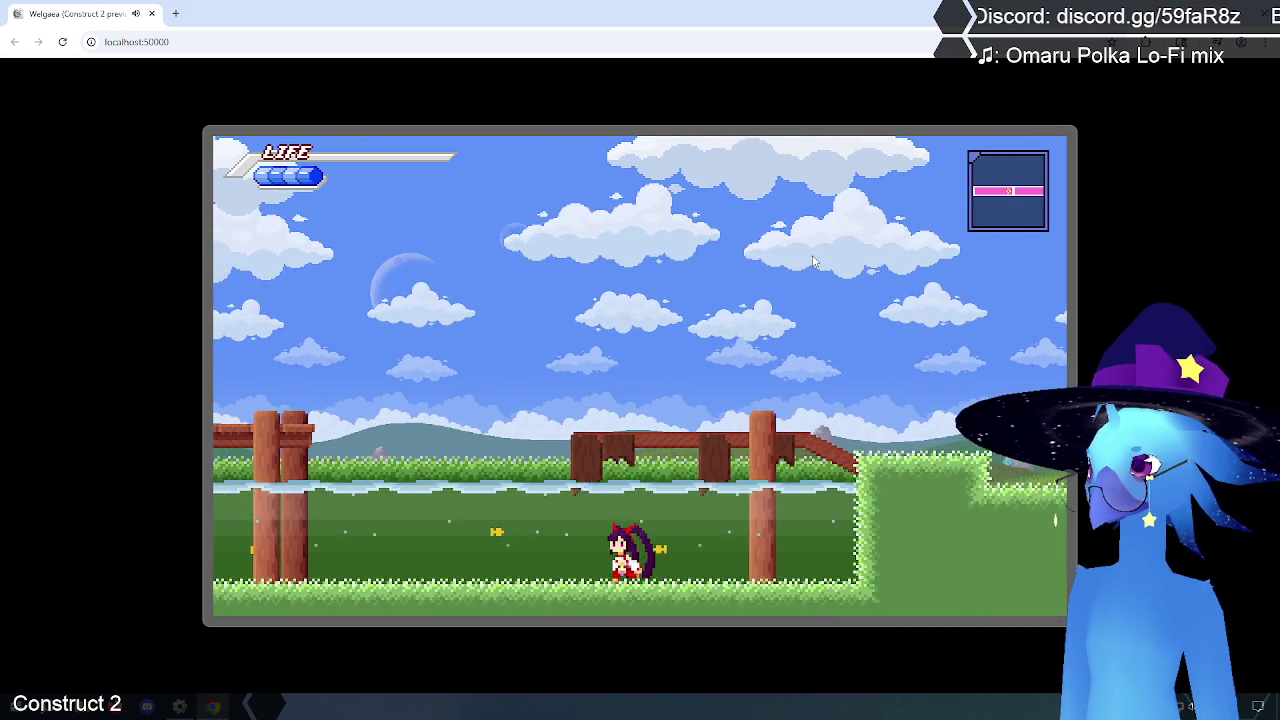
key(Left)
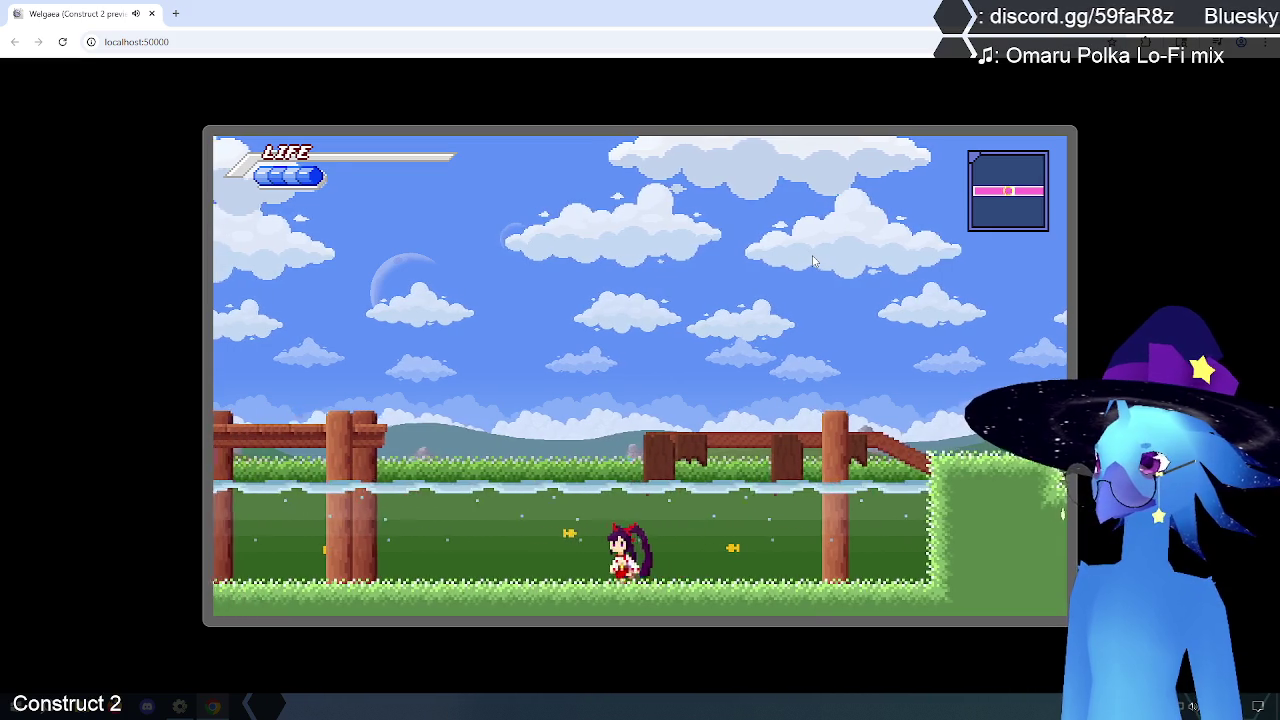
key(Left)
key(Left)
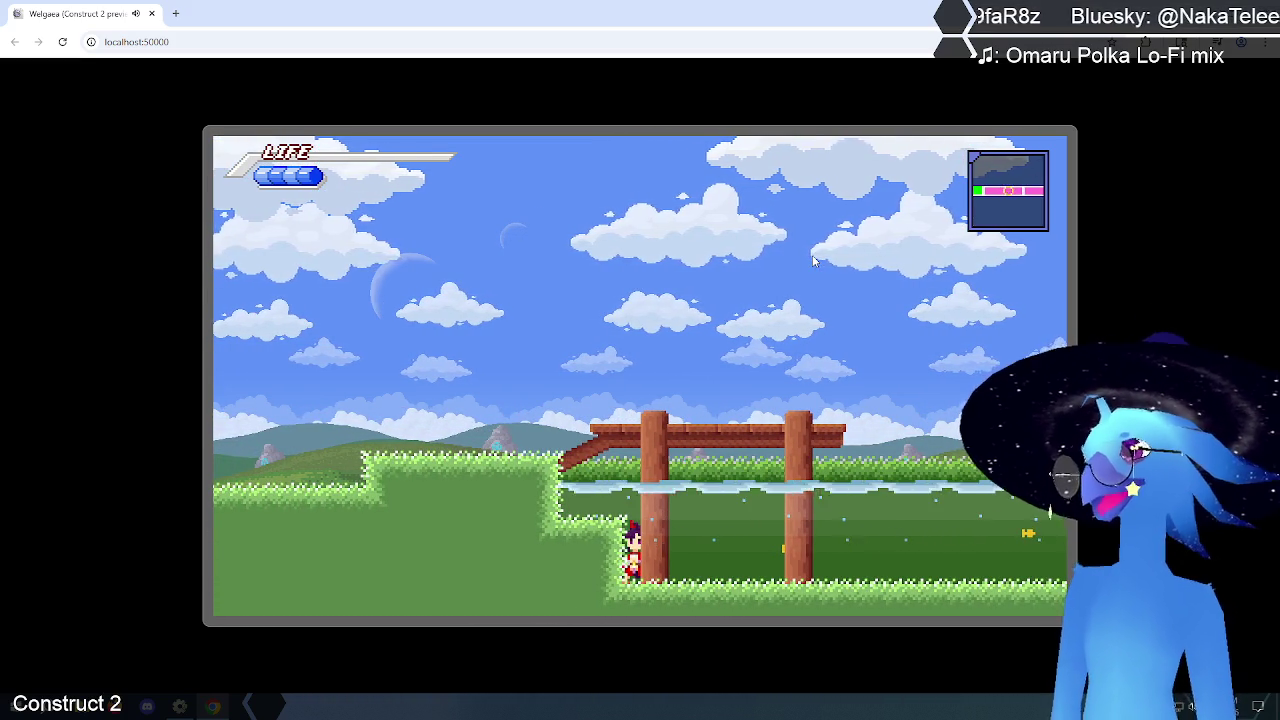
key(Right)
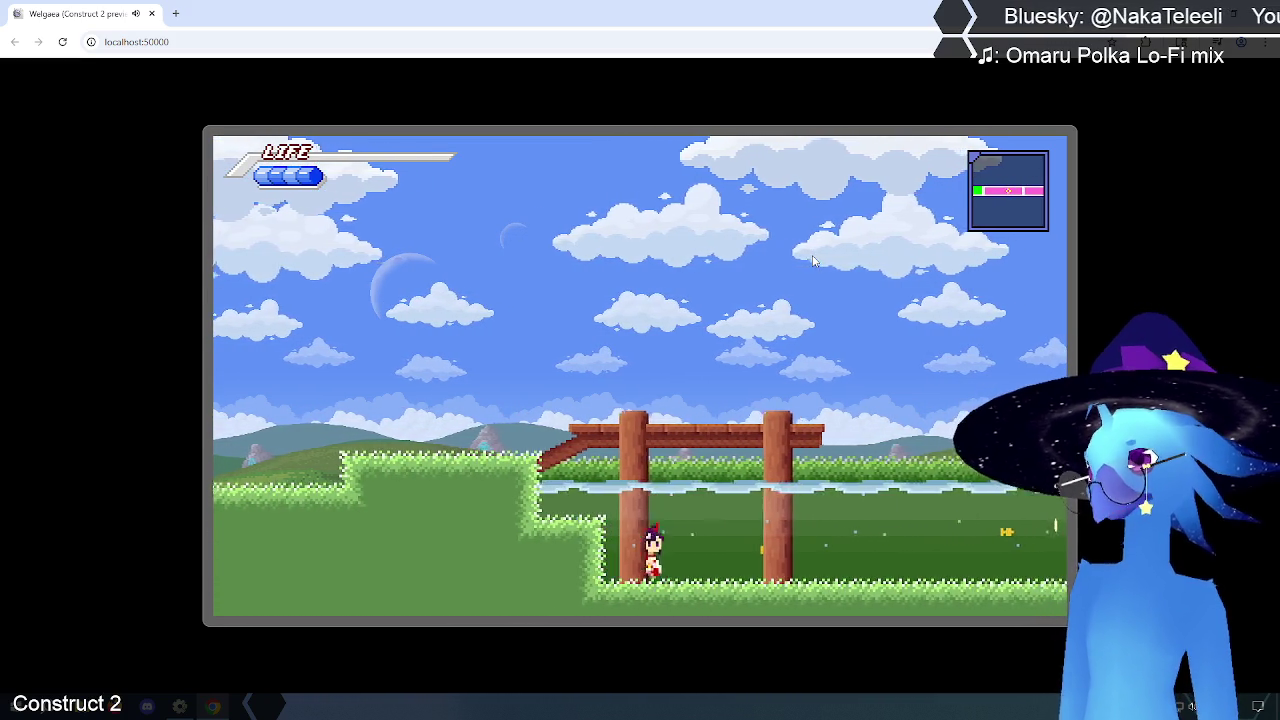
key(Right)
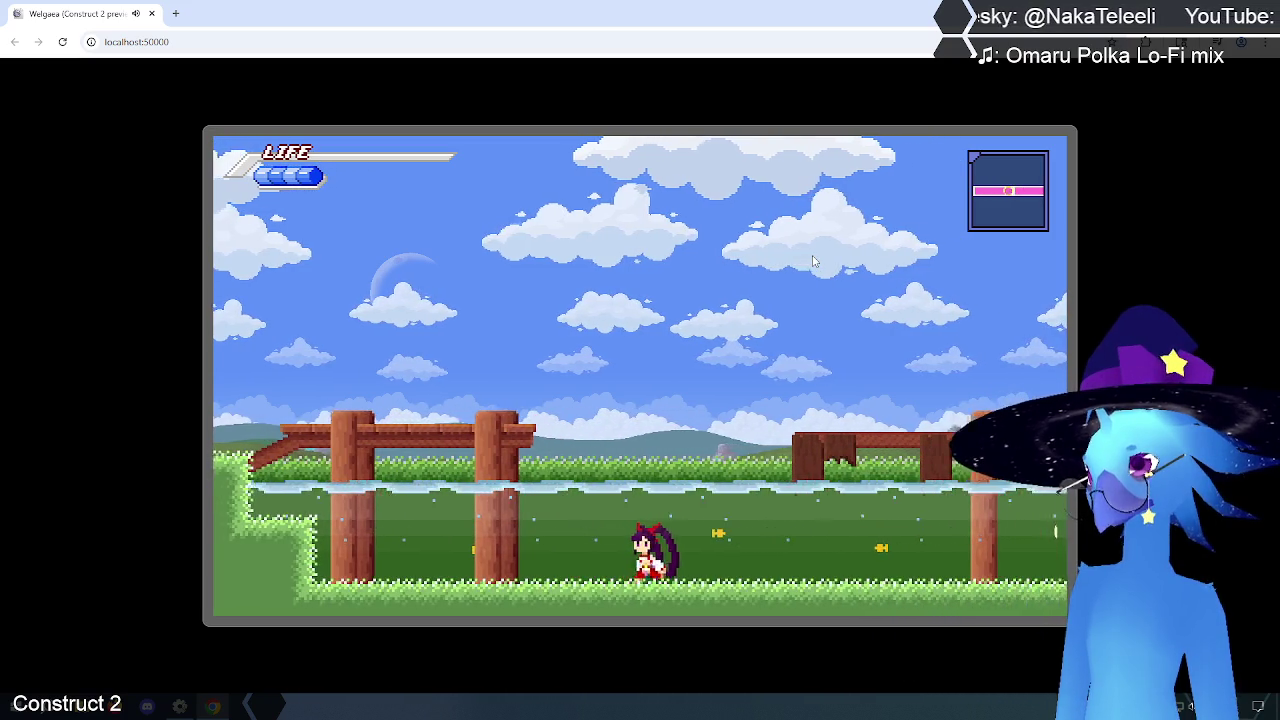
key(Right)
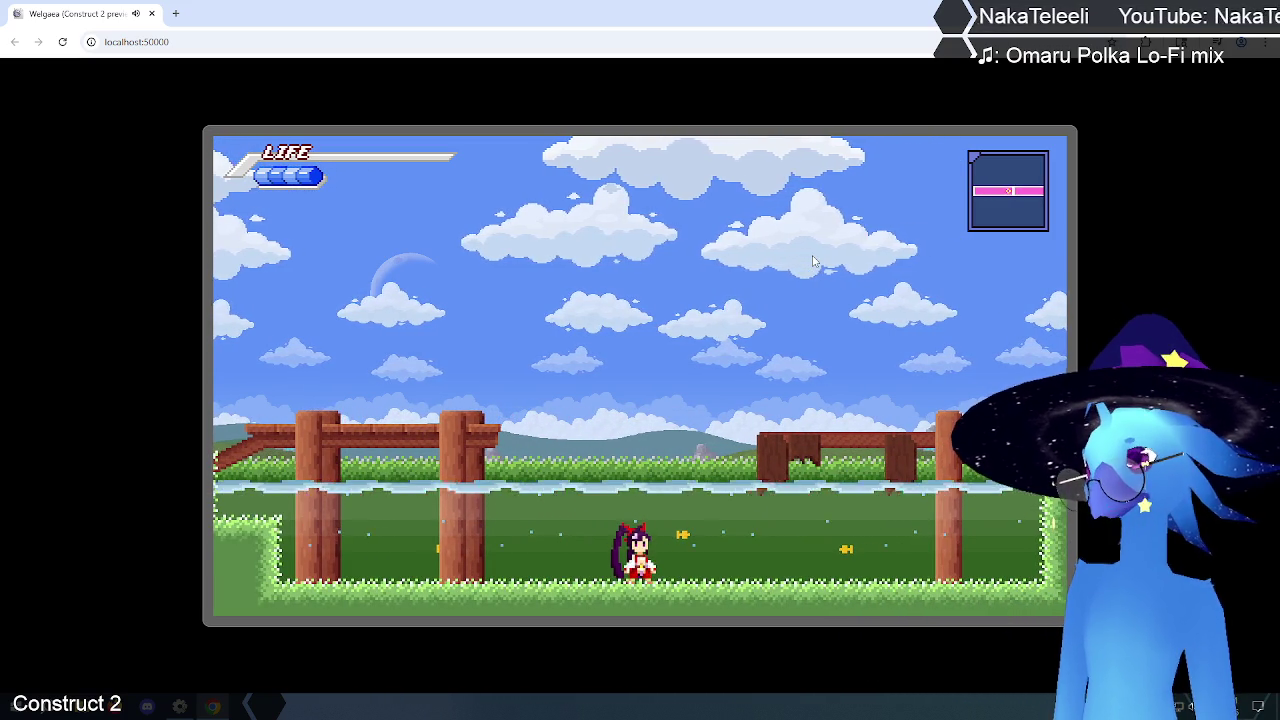
key(Right)
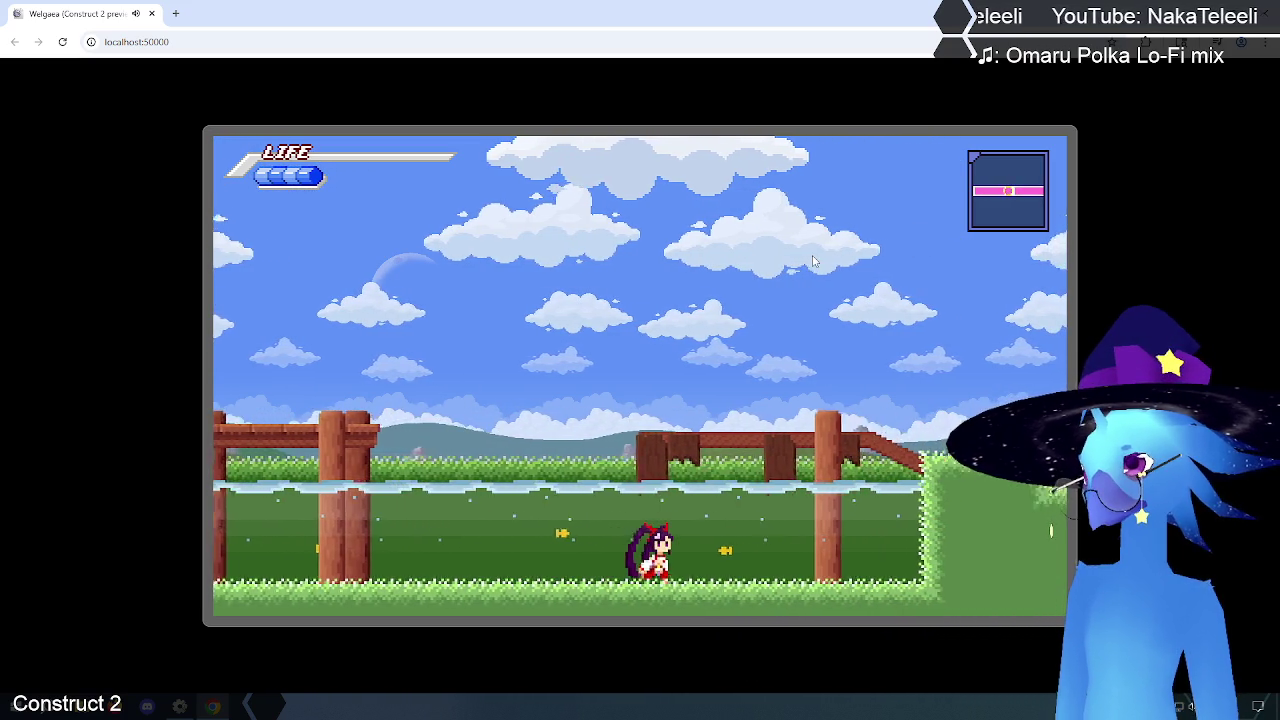
key(Right)
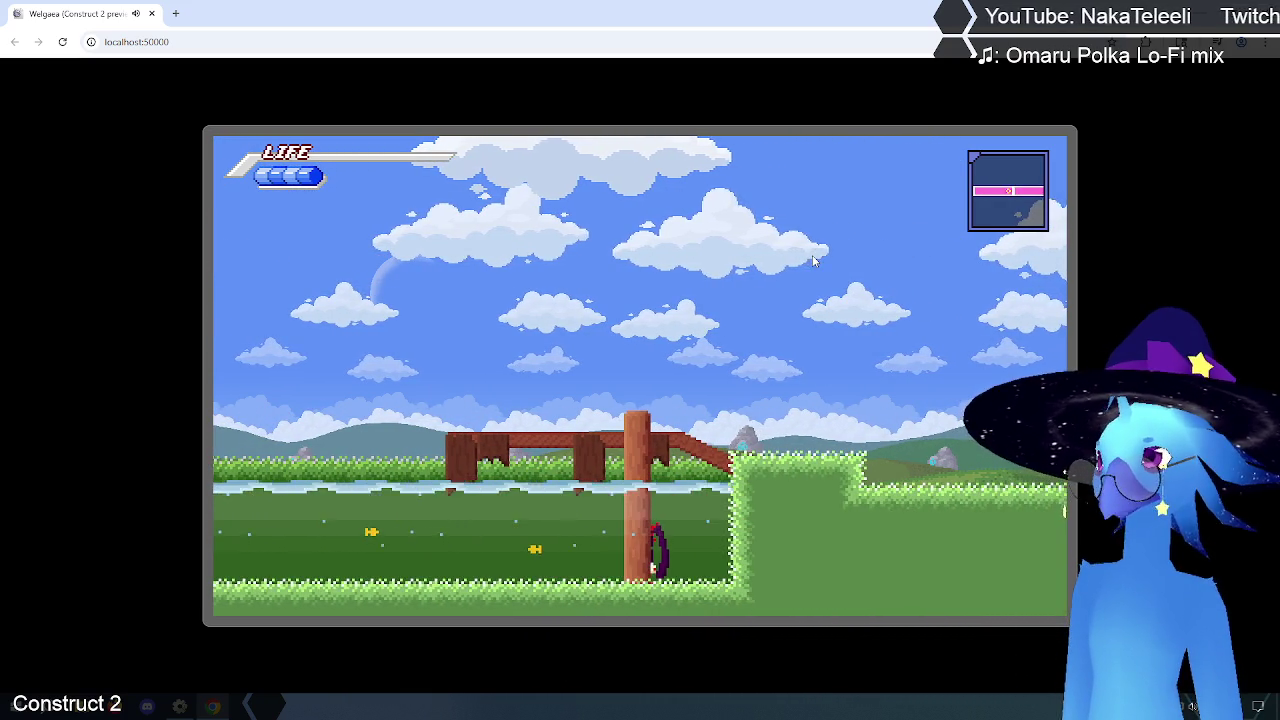
key(ctrl+w)
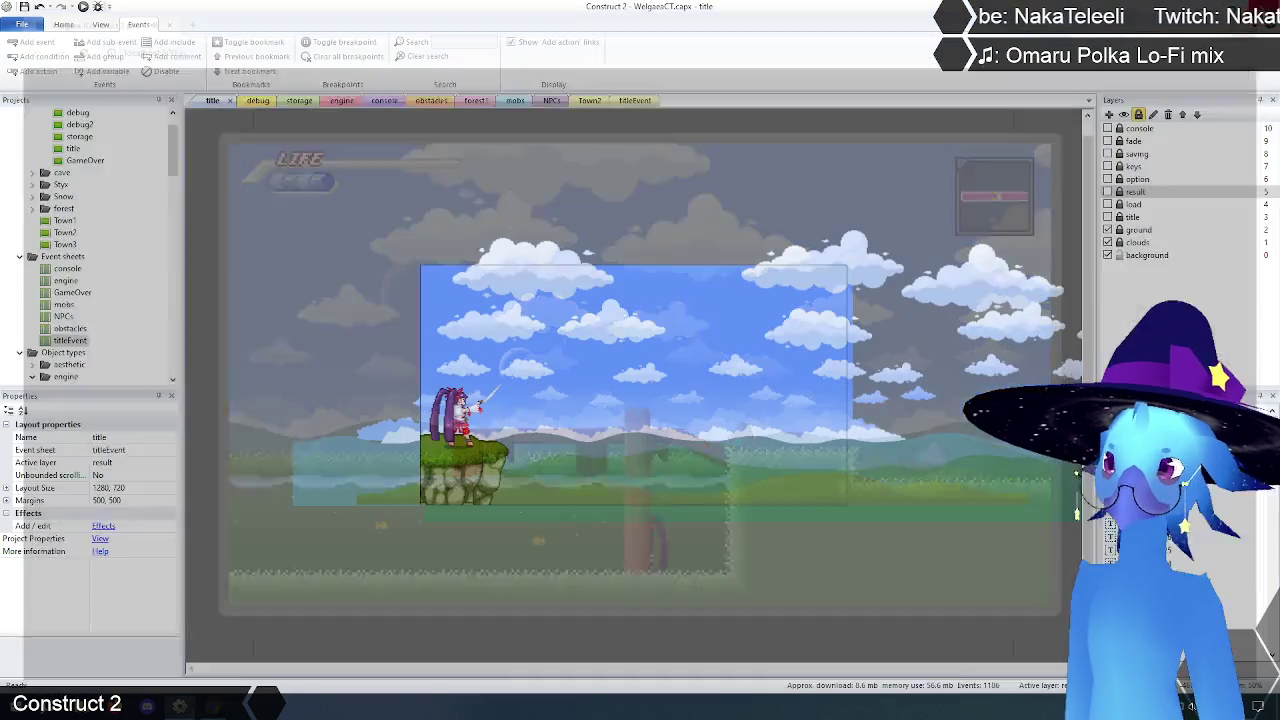
click(341, 101)
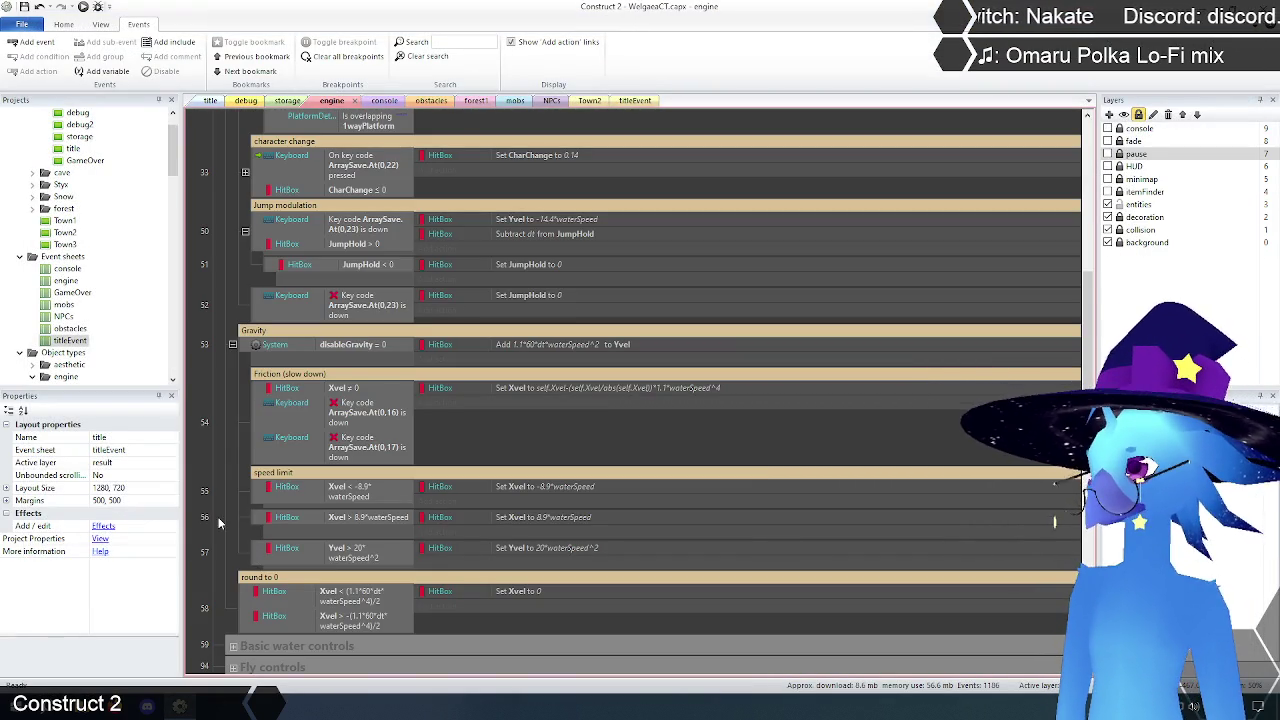
scroll(252, 560, up, 1)
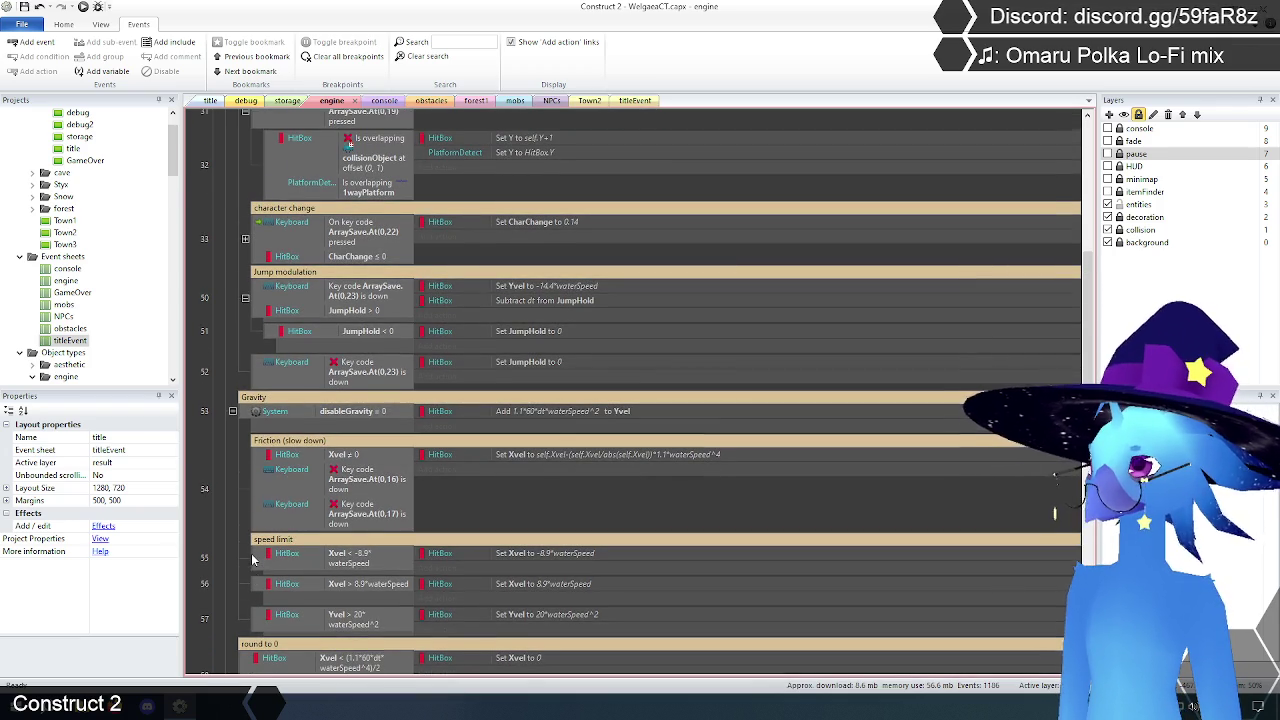
scroll(252, 560, down, 1)
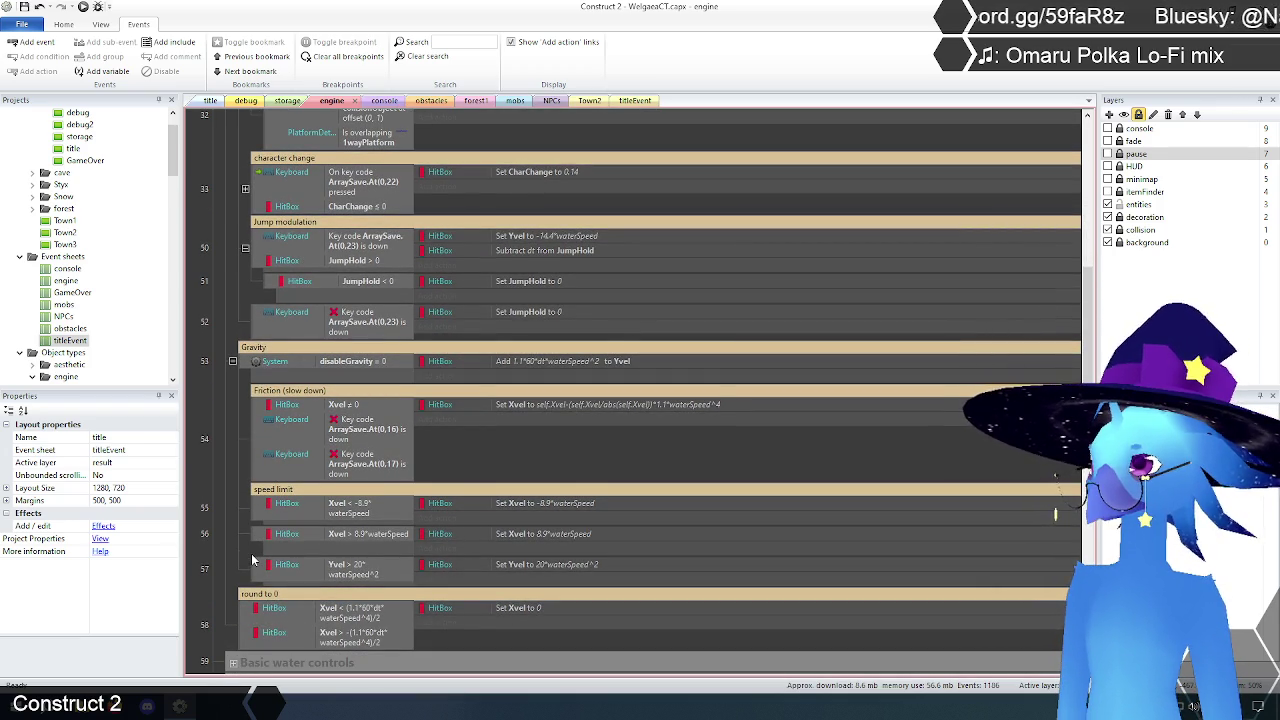
scroll(252, 560, up, 1)
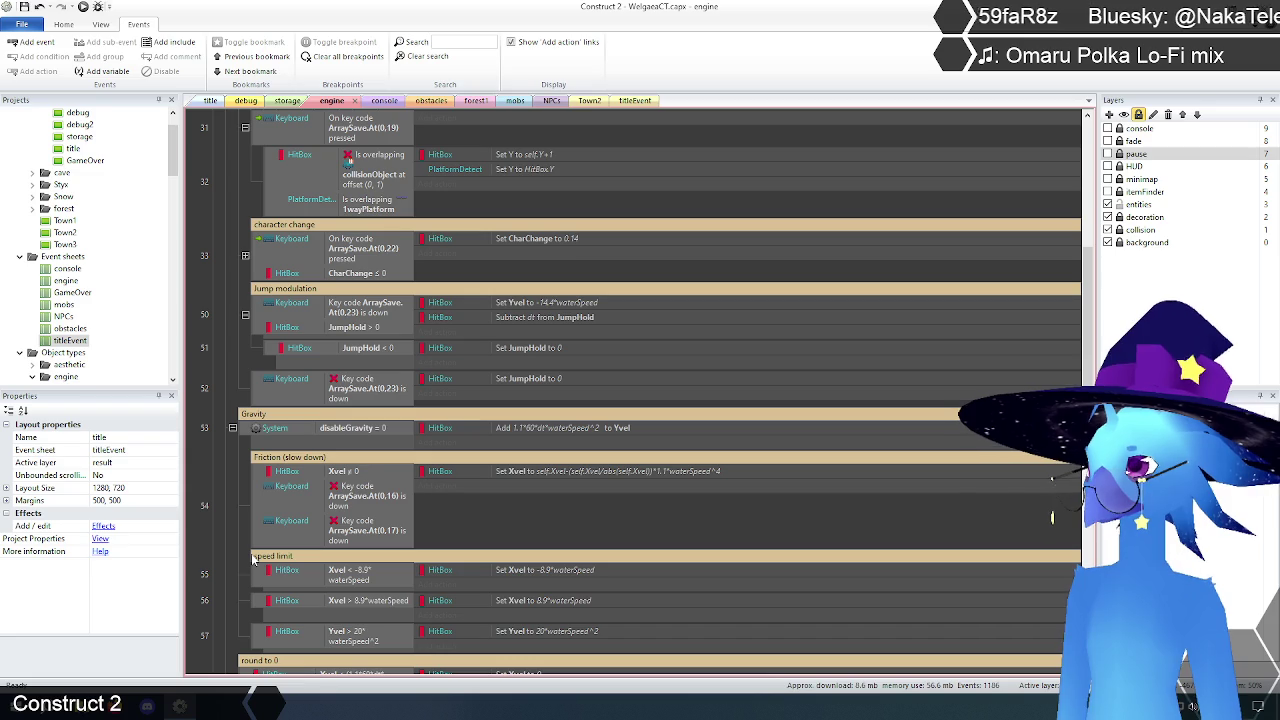
scroll(252, 560, up, 3)
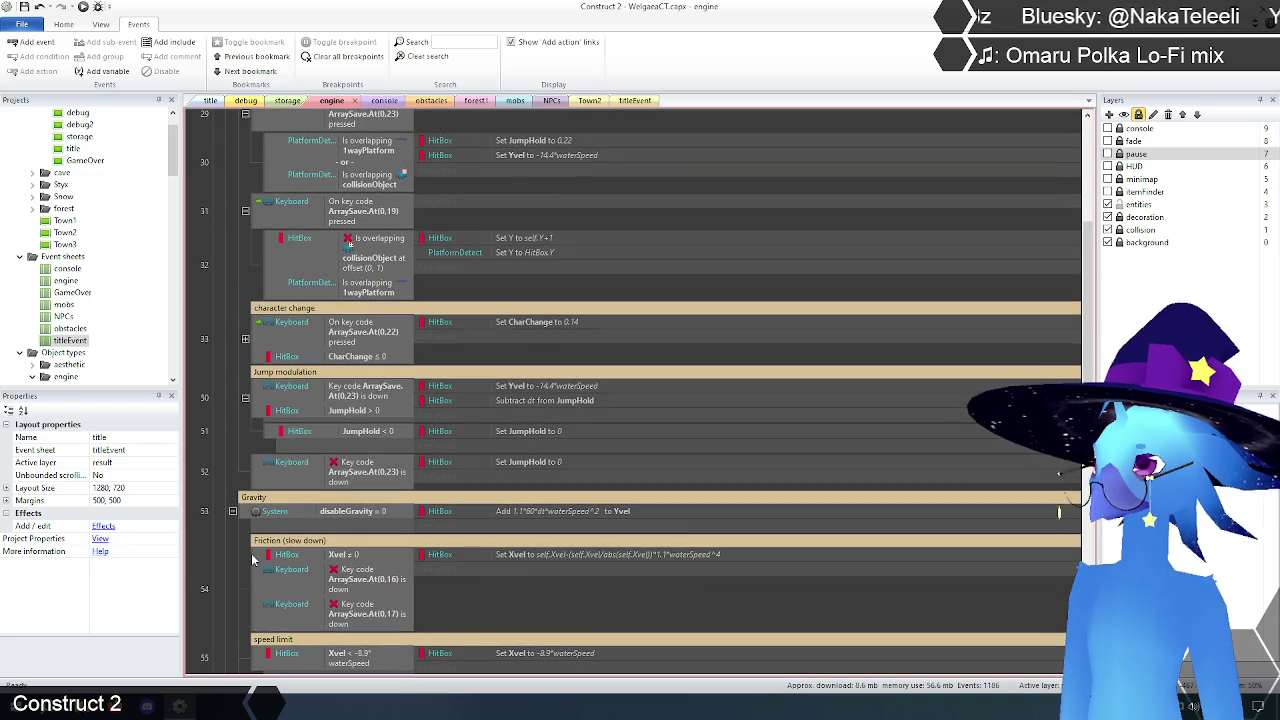
scroll(252, 560, up, 2)
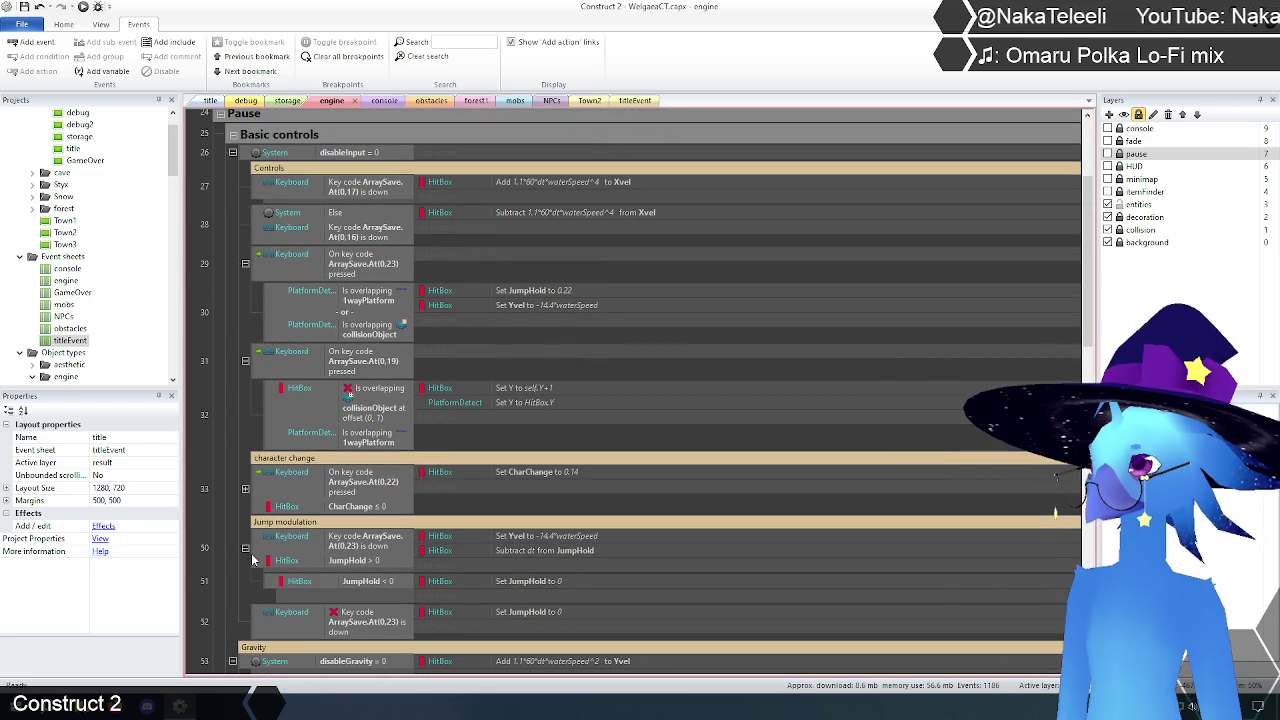
scroll(252, 560, down, 2)
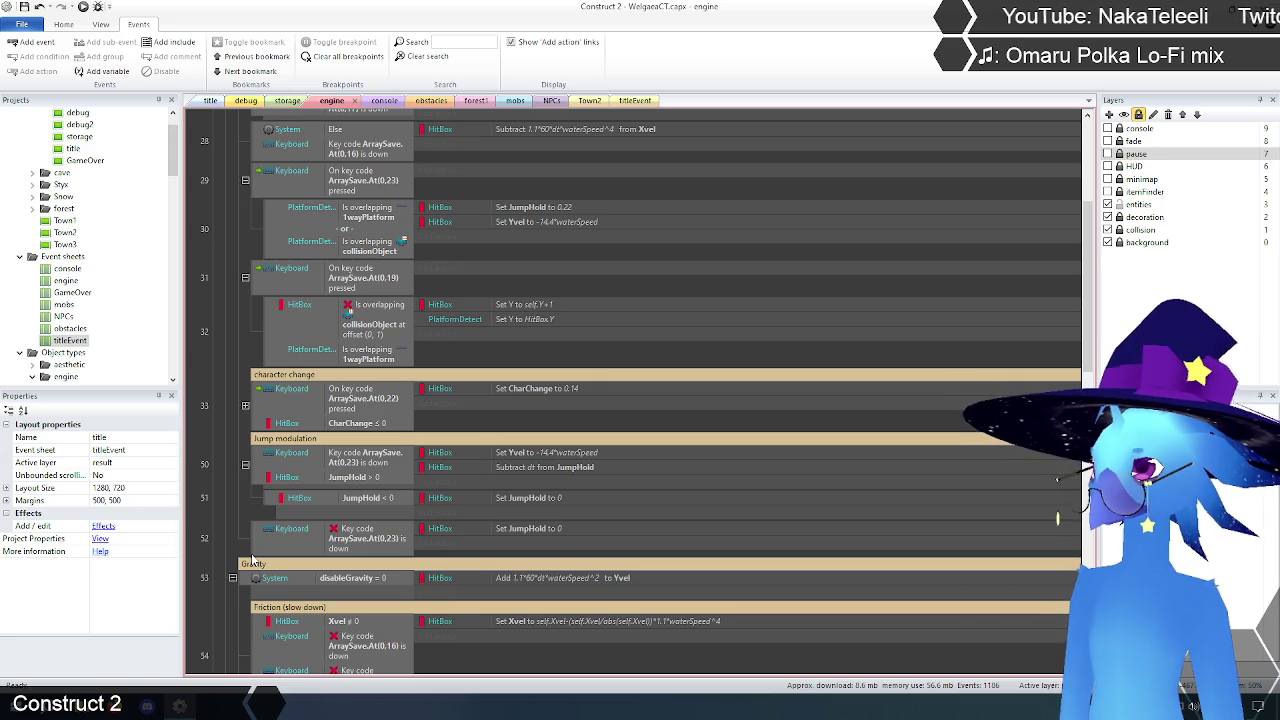
scroll(252, 560, up, 1)
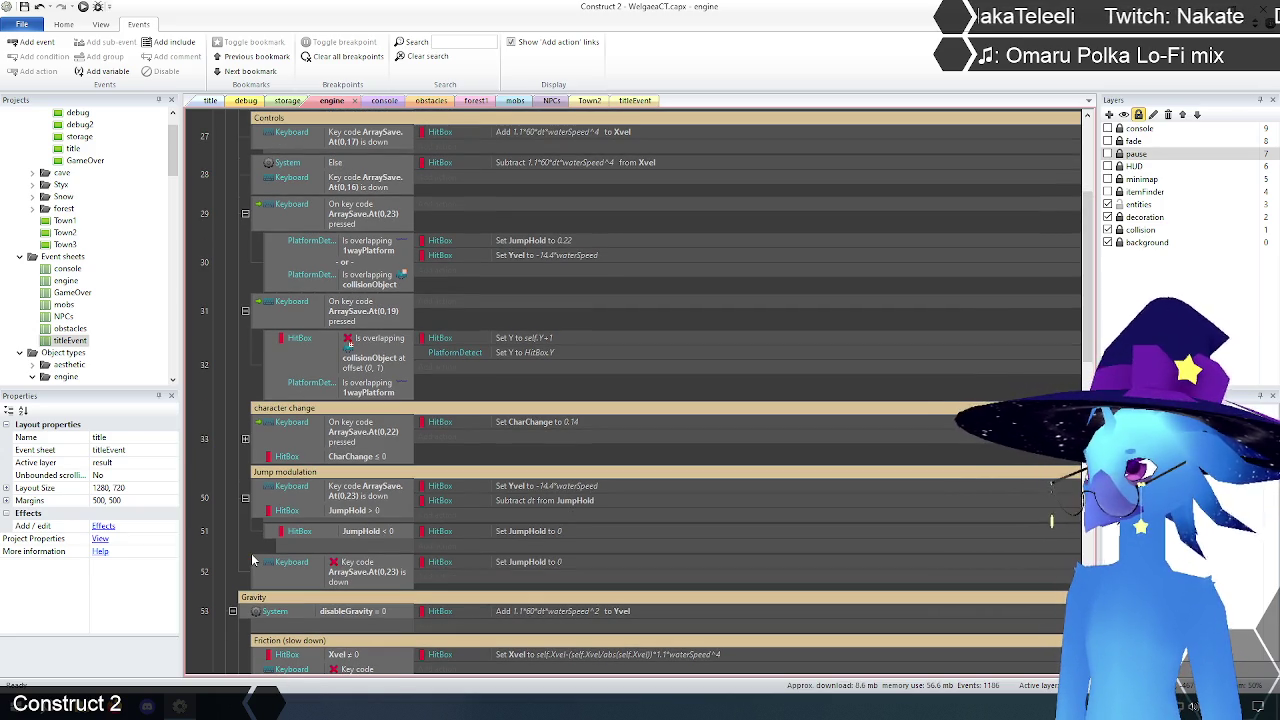
scroll(252, 560, down, 5)
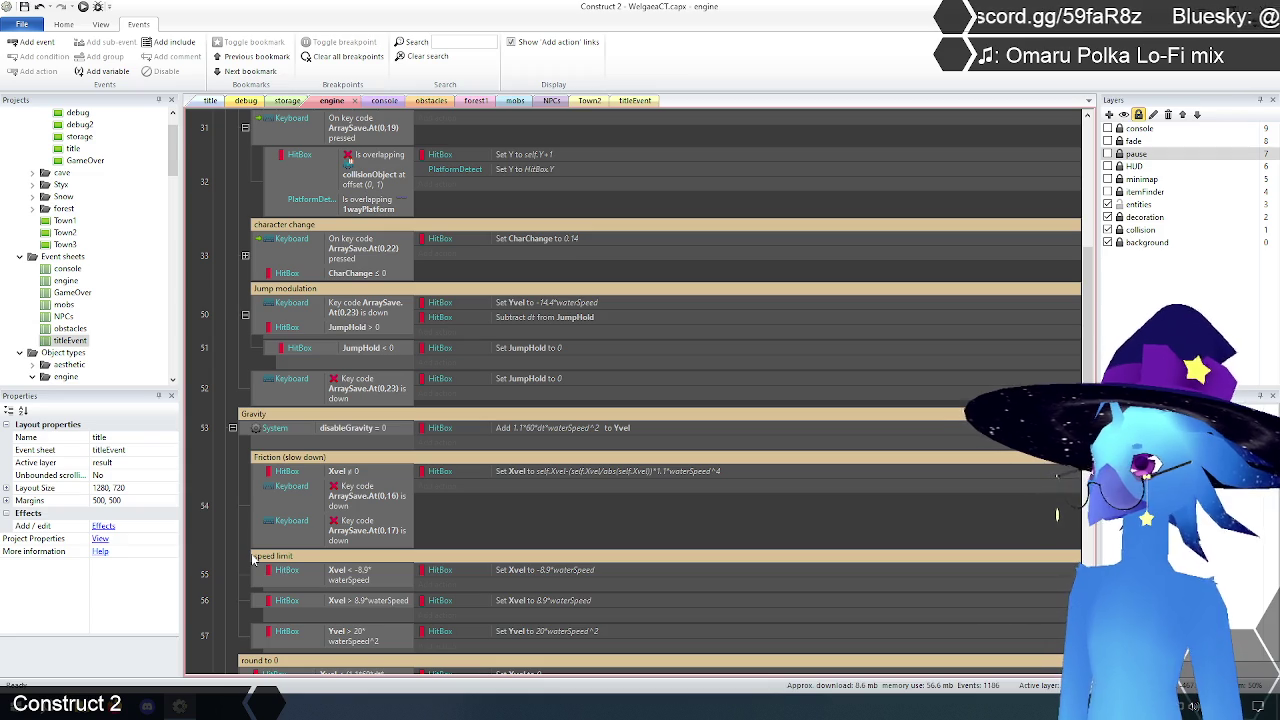
scroll(253, 560, up, 3)
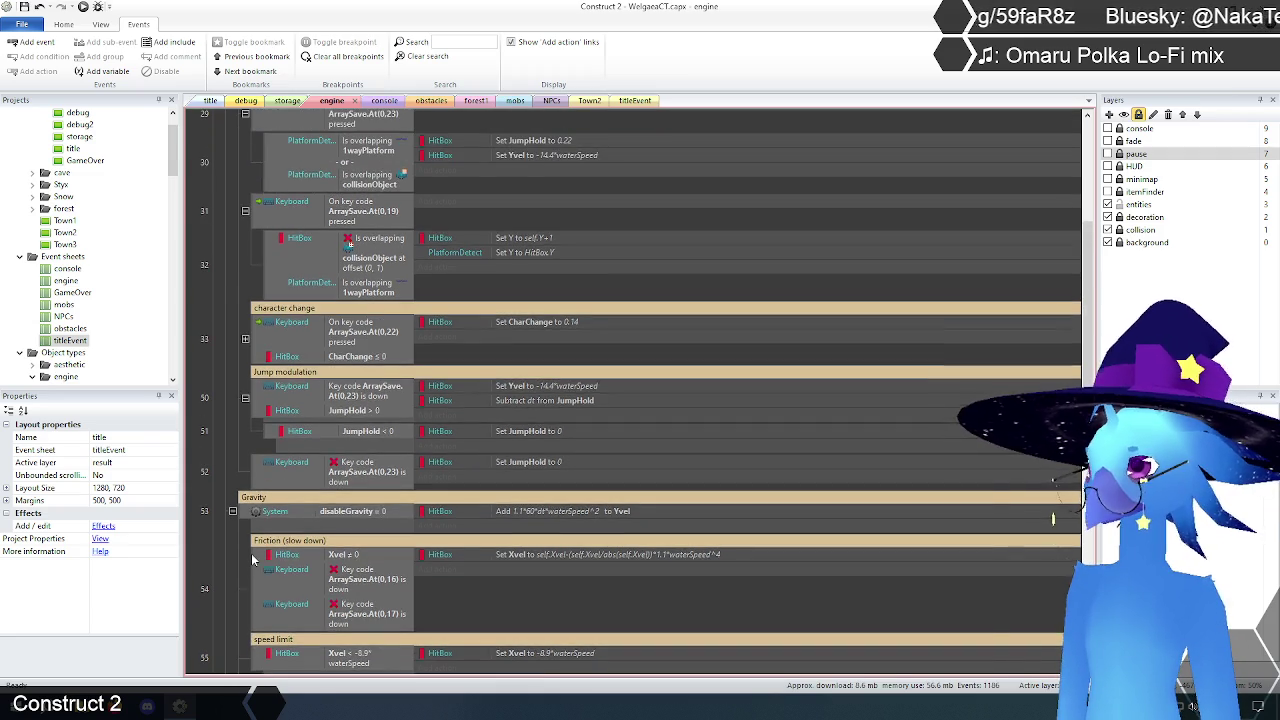
scroll(251, 560, up, 2)
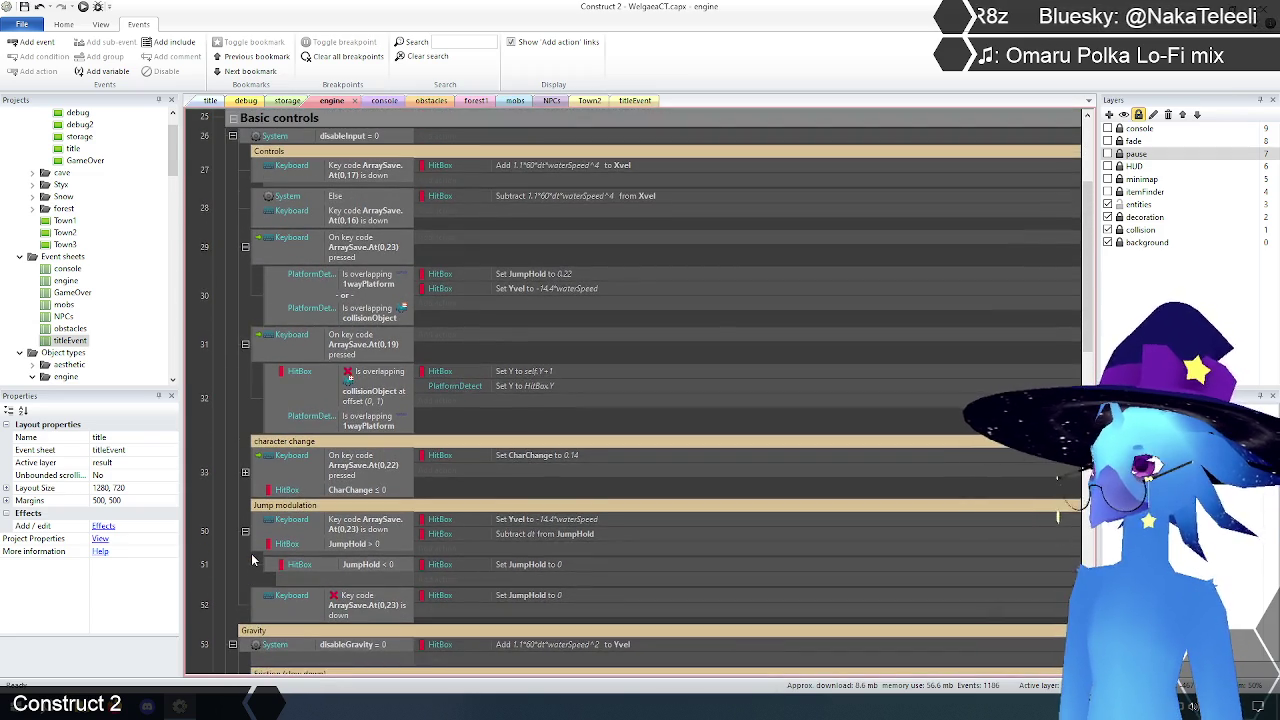
scroll(251, 560, up, 1)
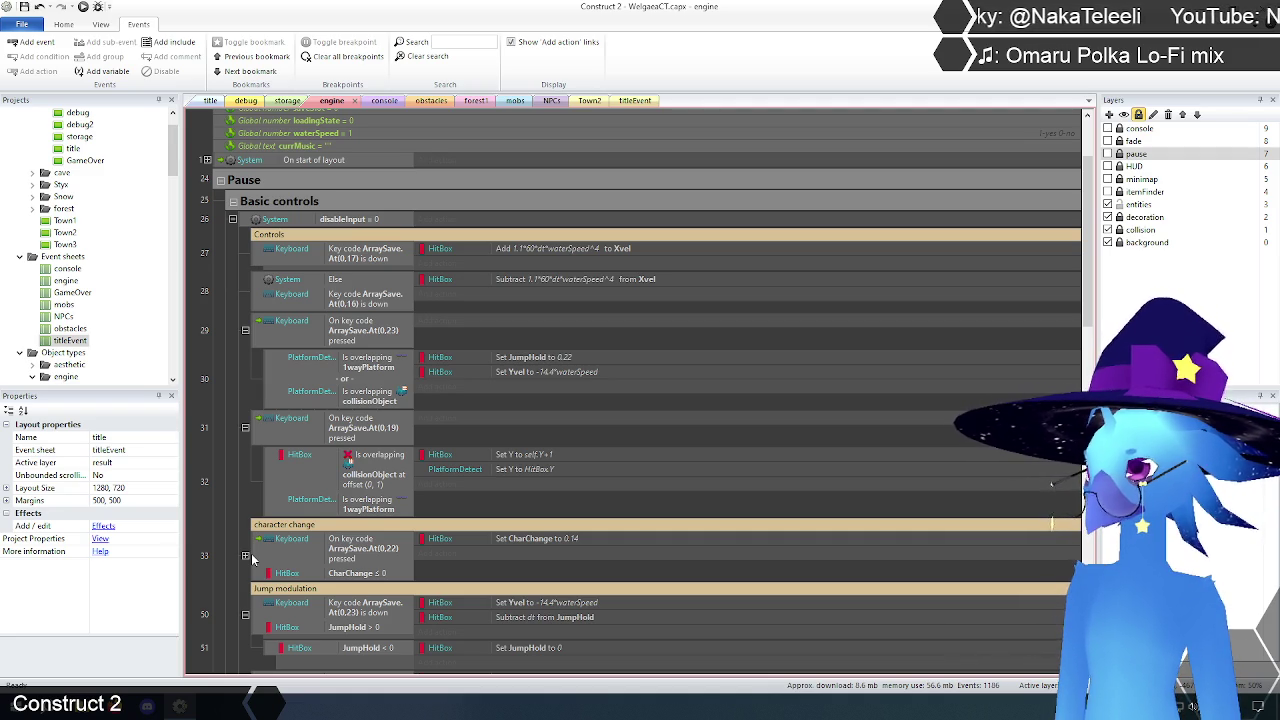
scroll(252, 558, down, 7)
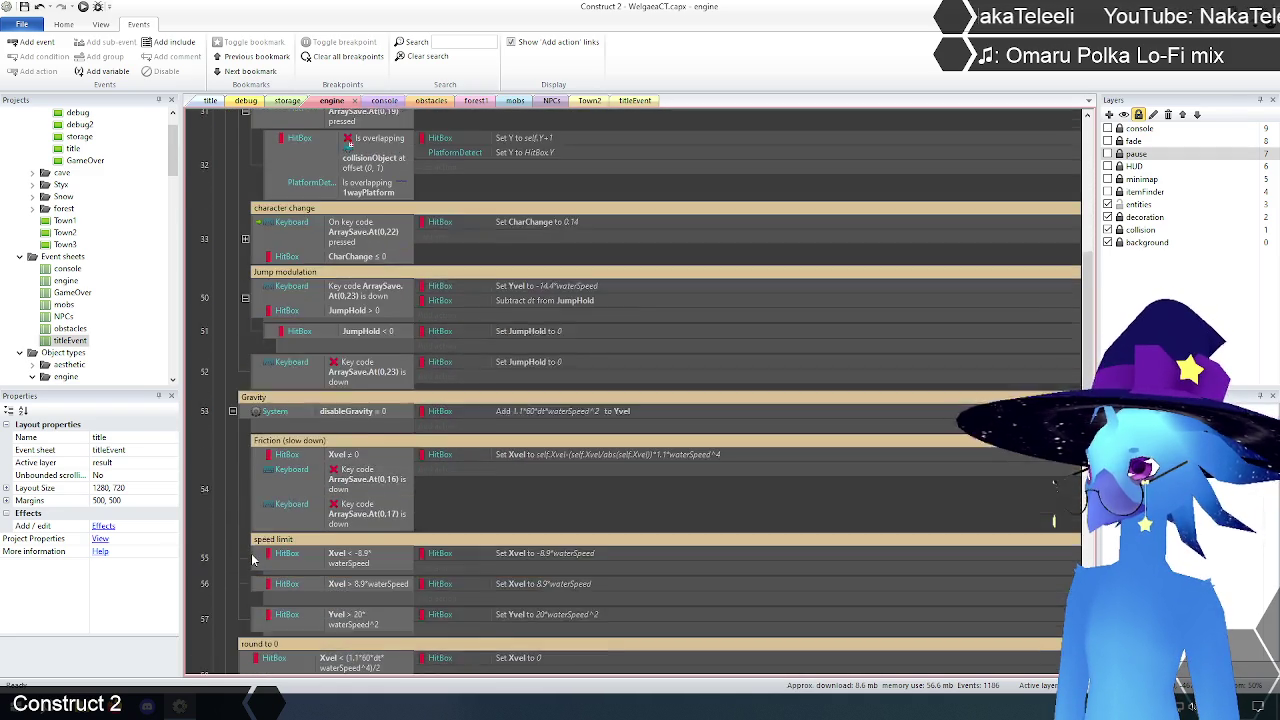
scroll(251, 558, down, 3)
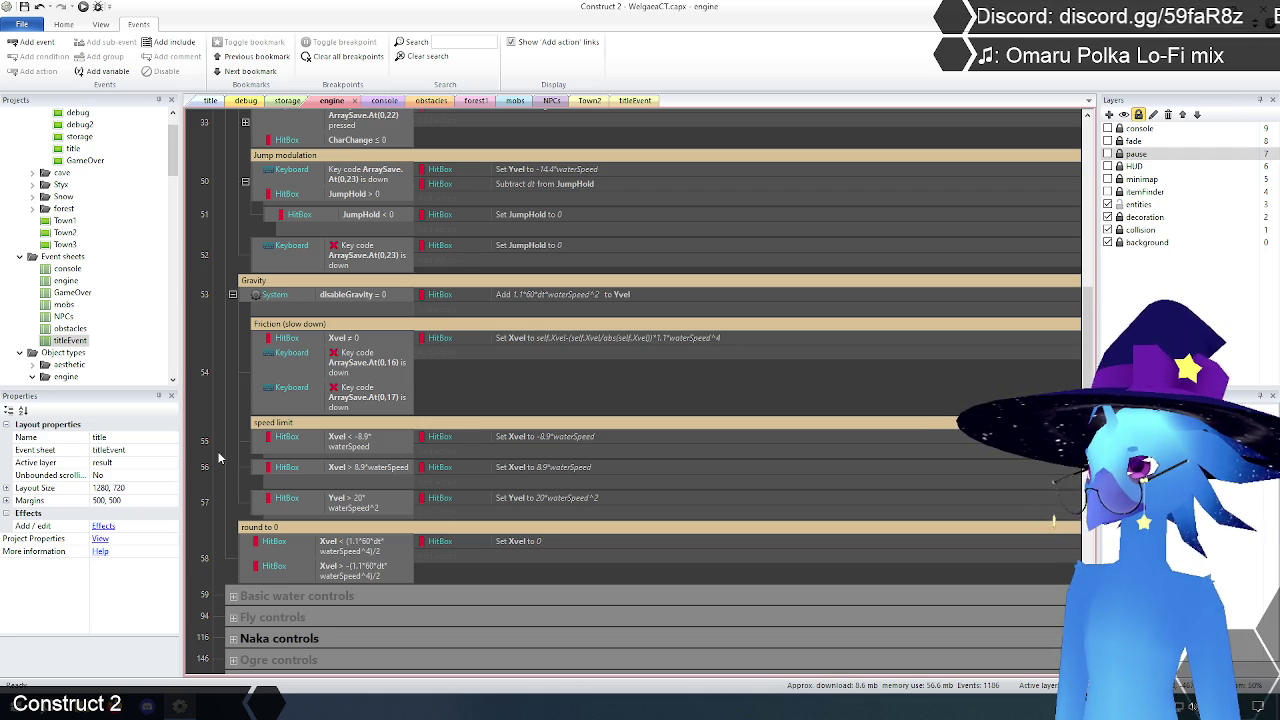
scroll(214, 441, up, 10)
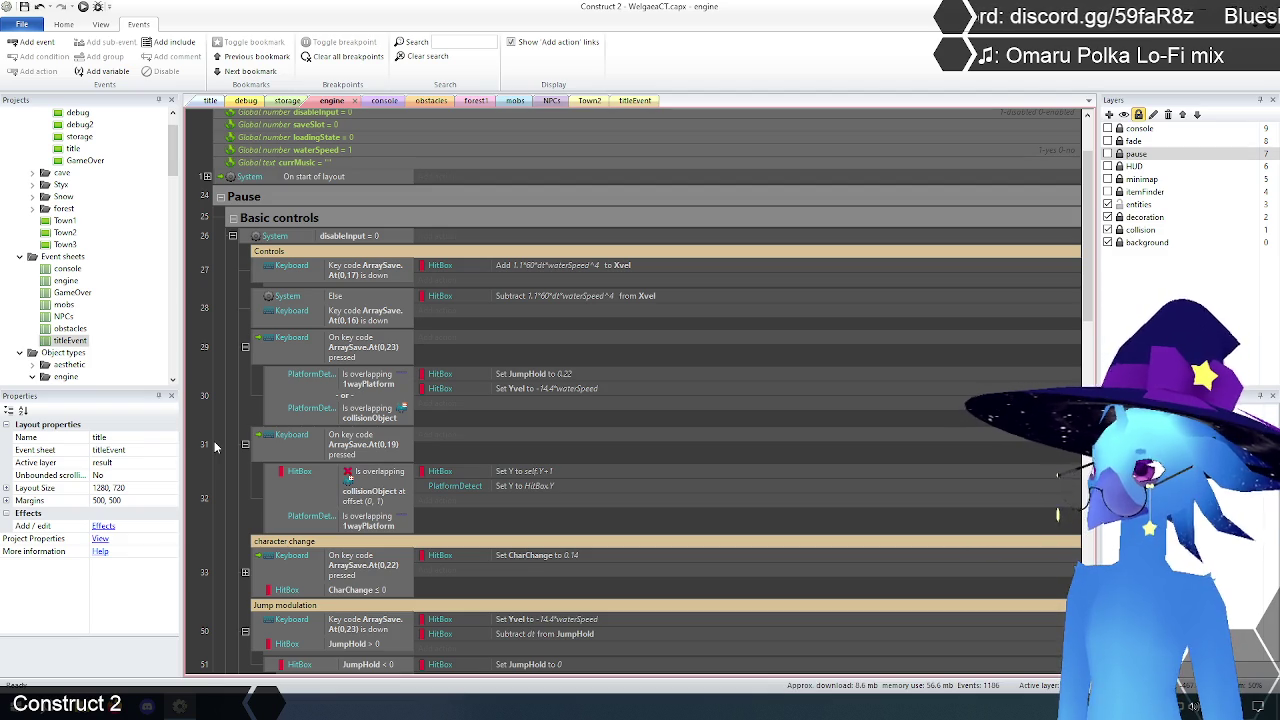
Step: Scroll through the Basic controls movement events, then switch to the title layout and start a debug preview
scroll(214, 446, down, 3)
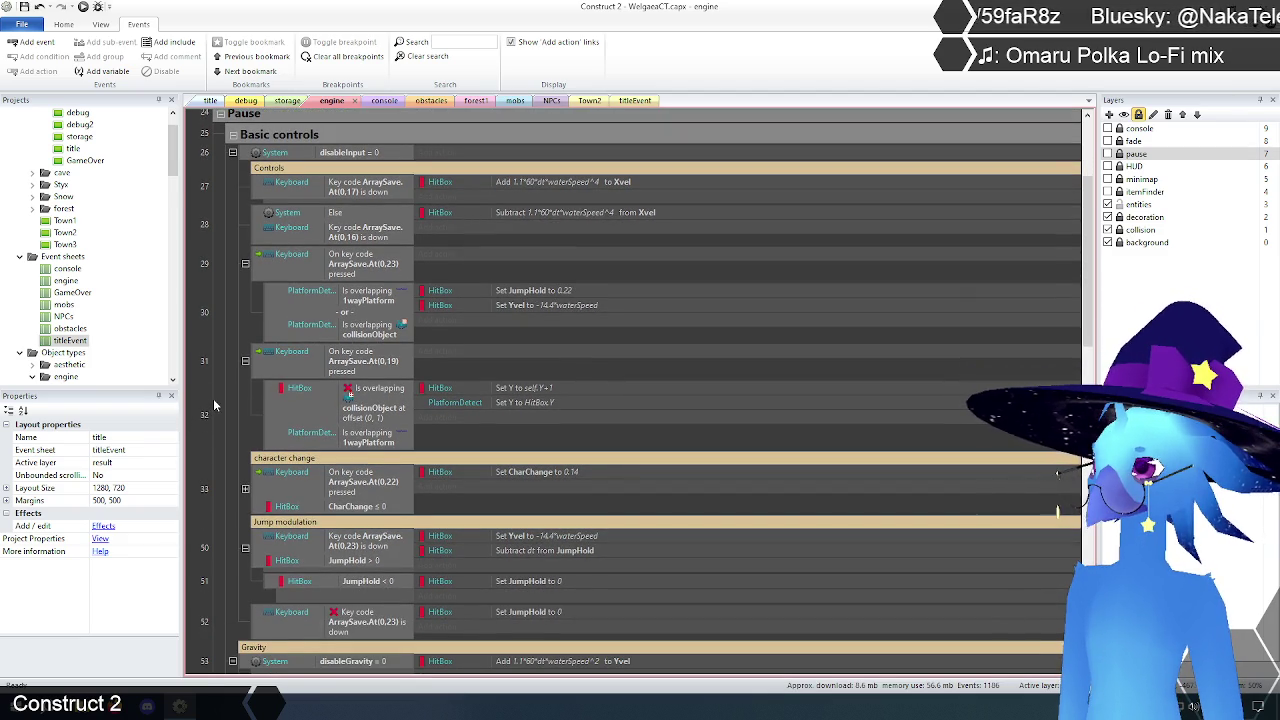
scroll(213, 400, down, 5)
scroll(213, 405, down, 4)
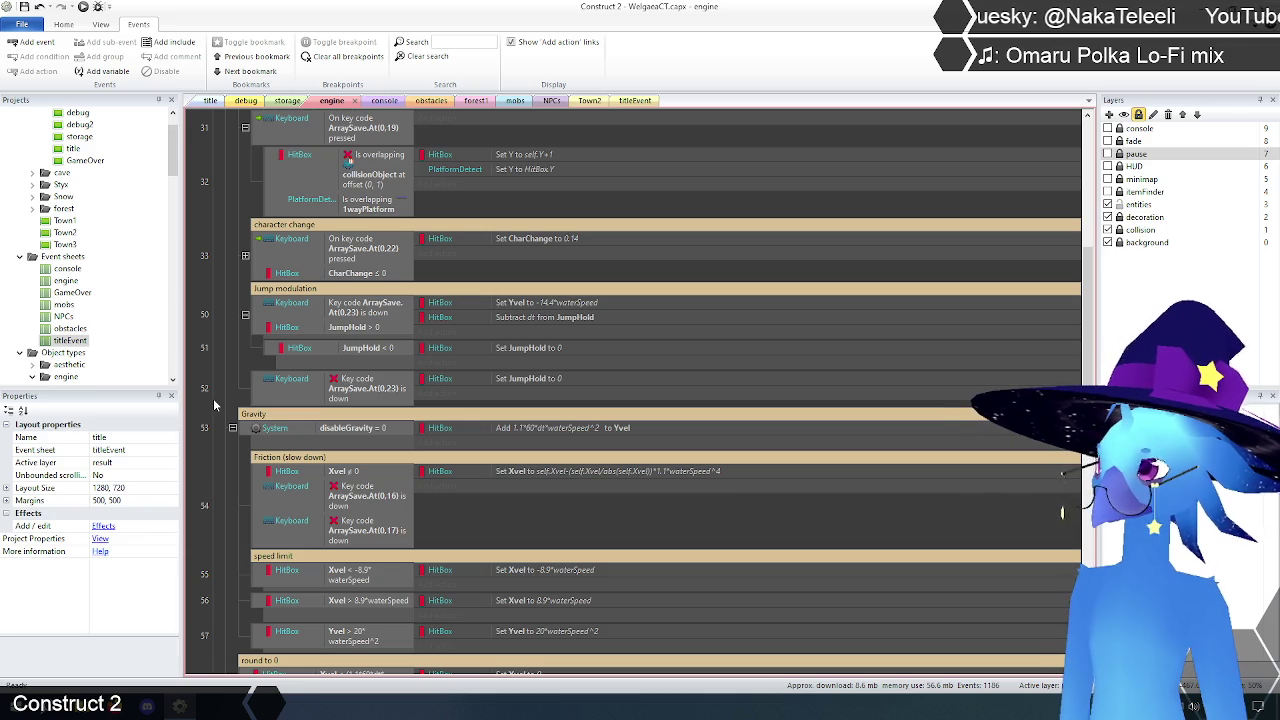
scroll(213, 404, down, 3)
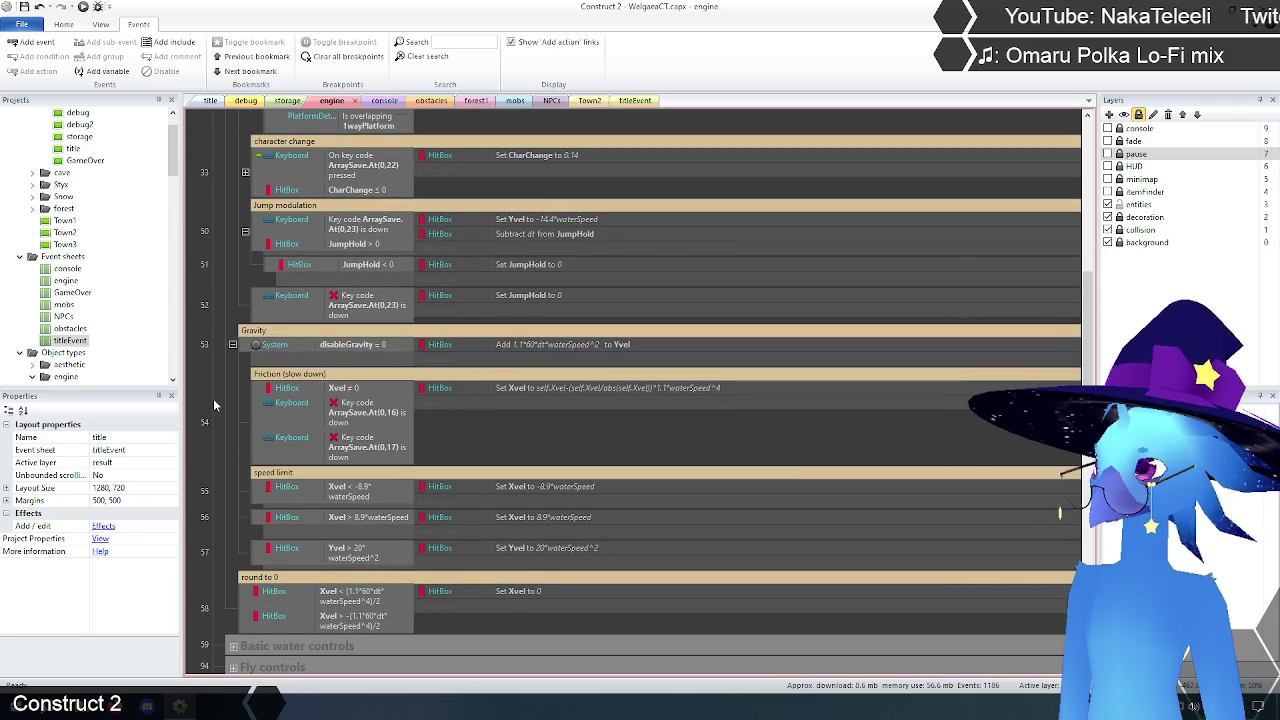
scroll(213, 404, up, 2)
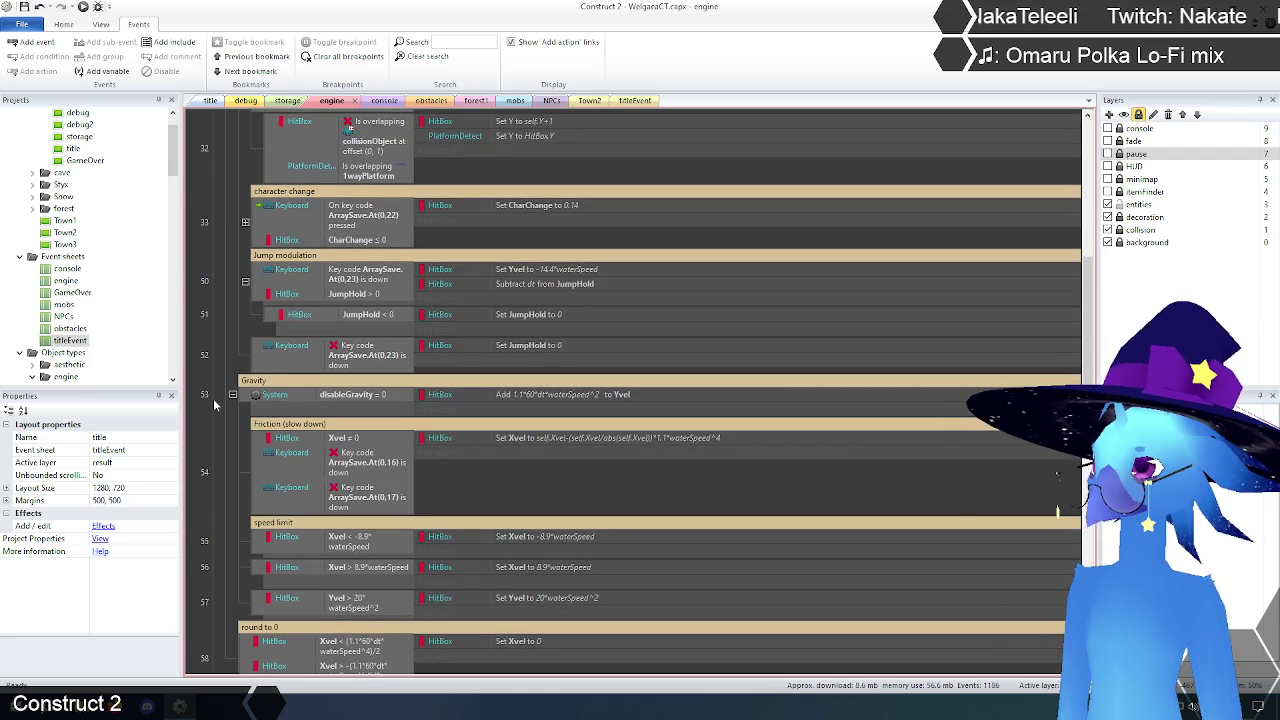
scroll(213, 404, down, 5)
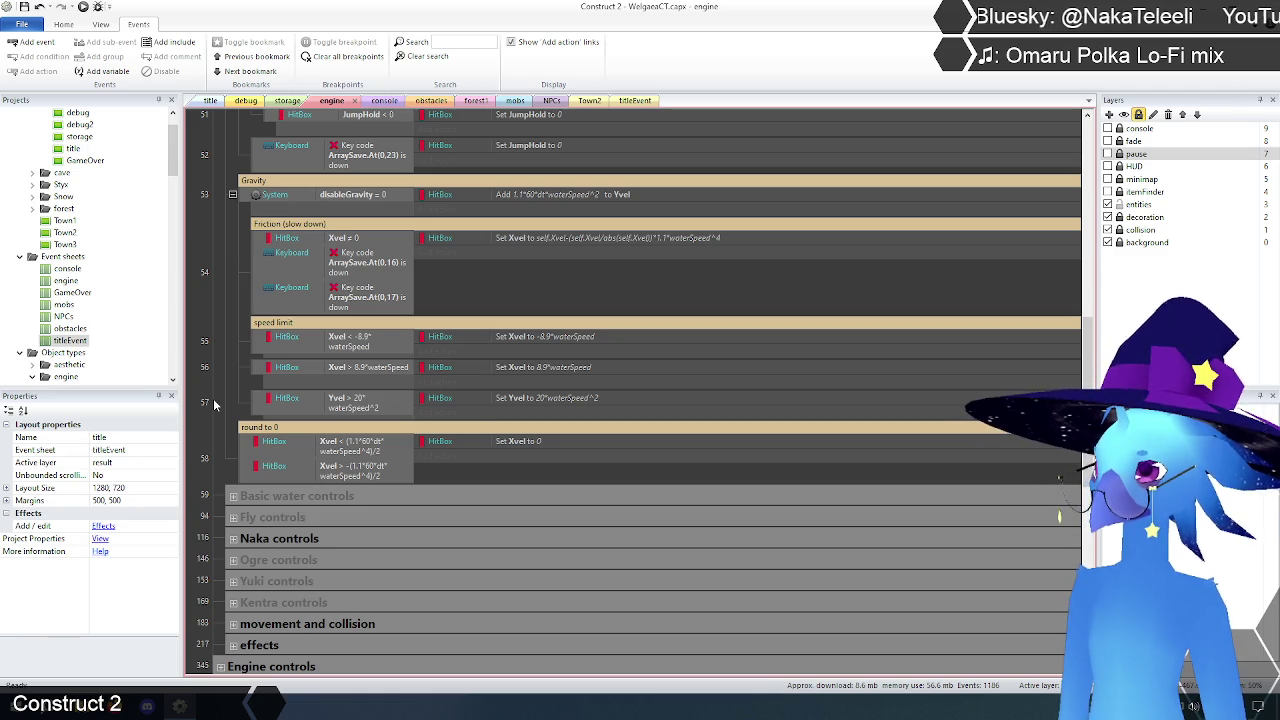
scroll(213, 403, up, 2)
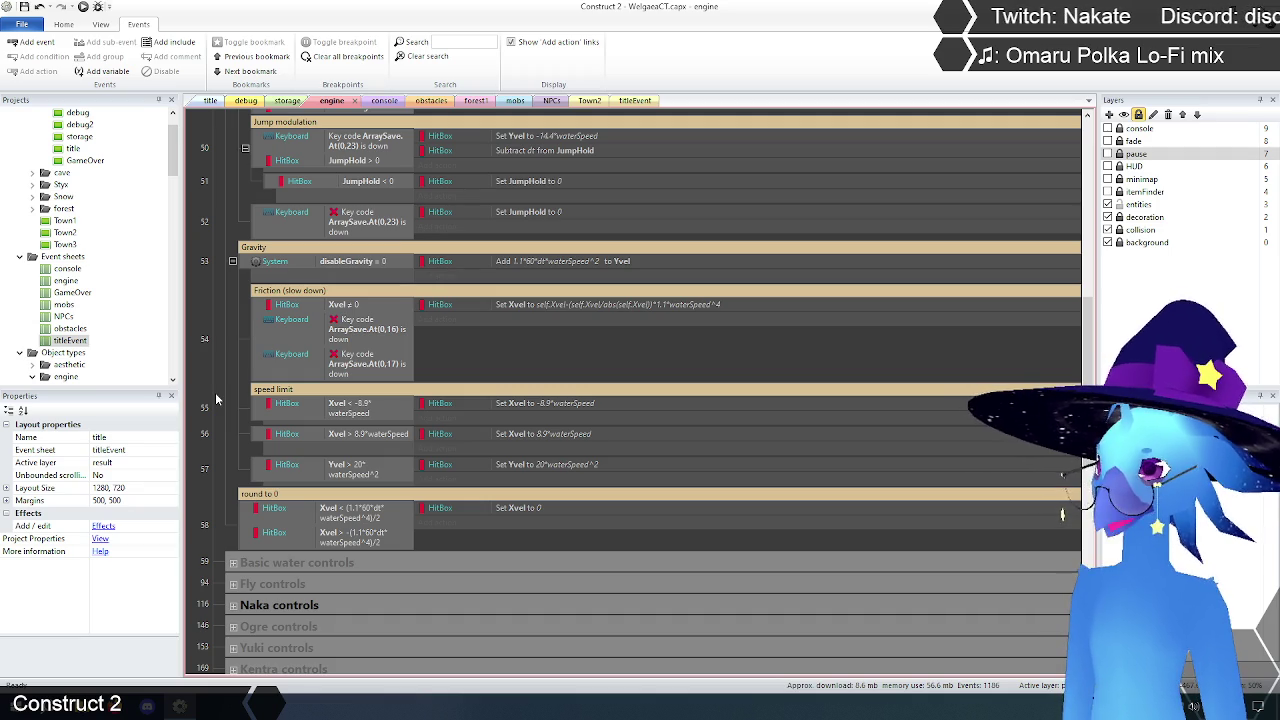
click(210, 102)
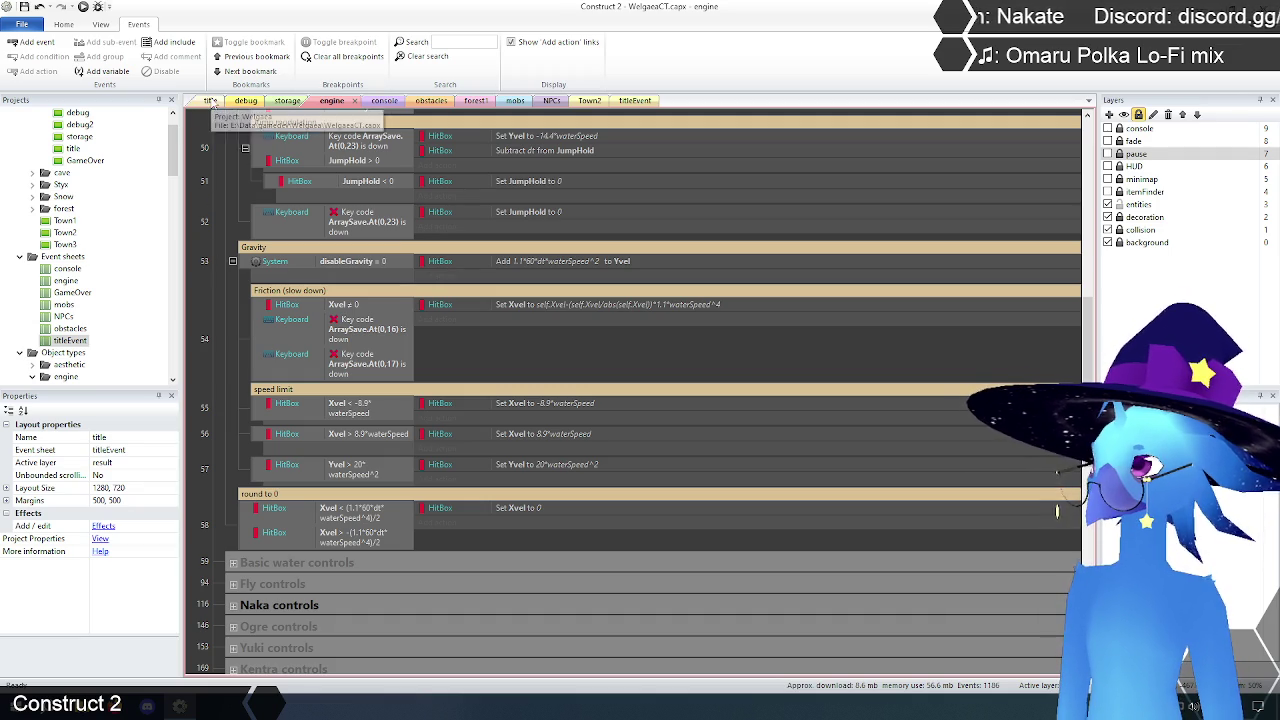
click(97, 6)
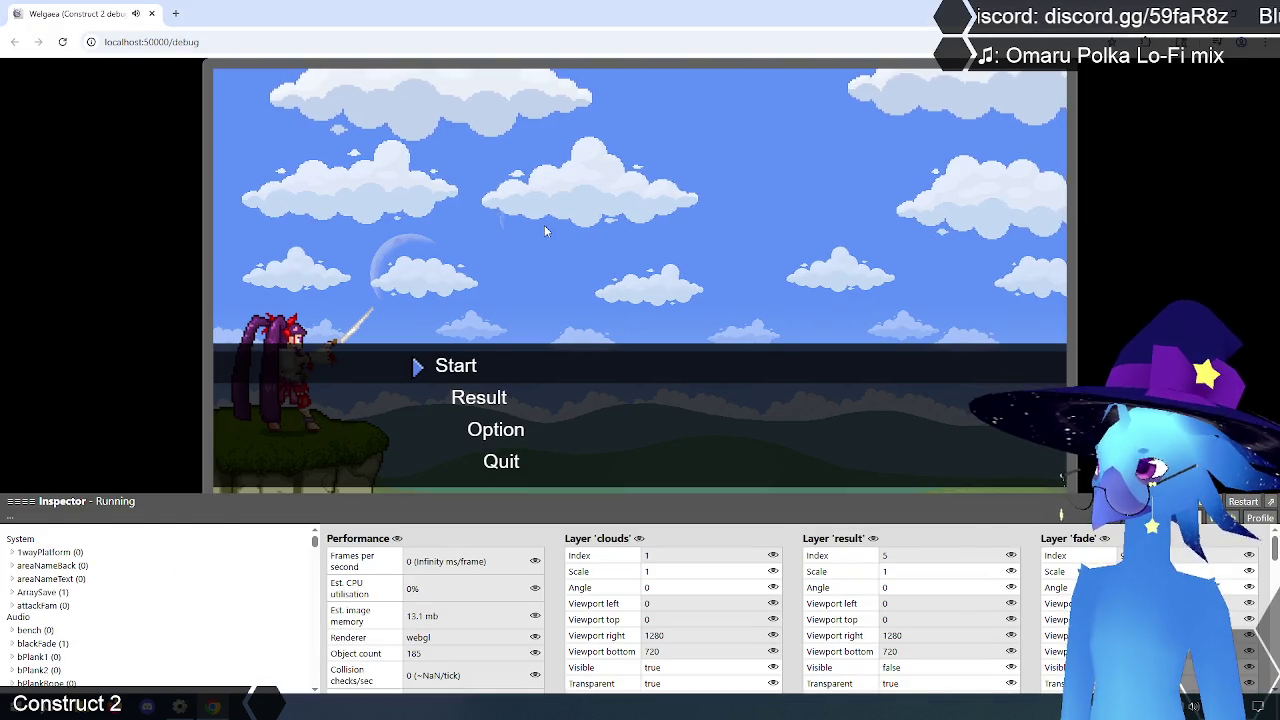
Step: Start the game from the title menu and select HitBox in the Inspector to view its Xvel and Yvel
key(Return)
key(Return)
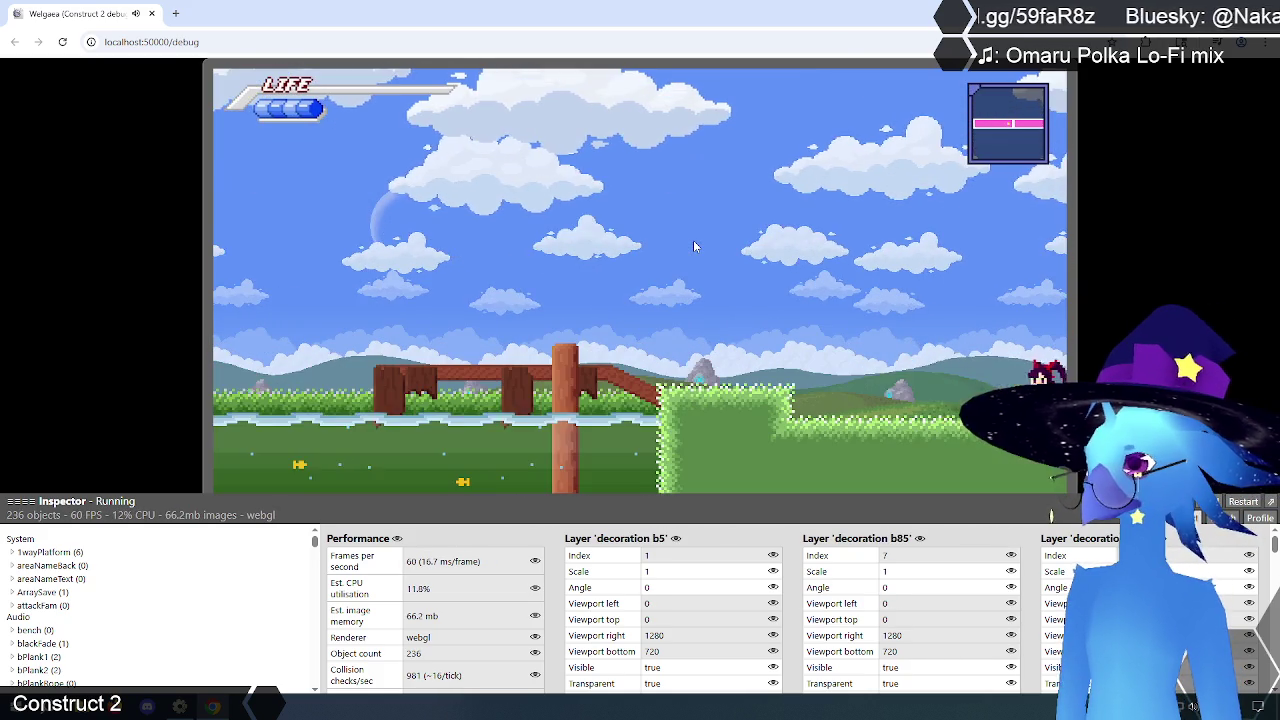
scroll(143, 602, down, 10)
scroll(143, 602, down, 5)
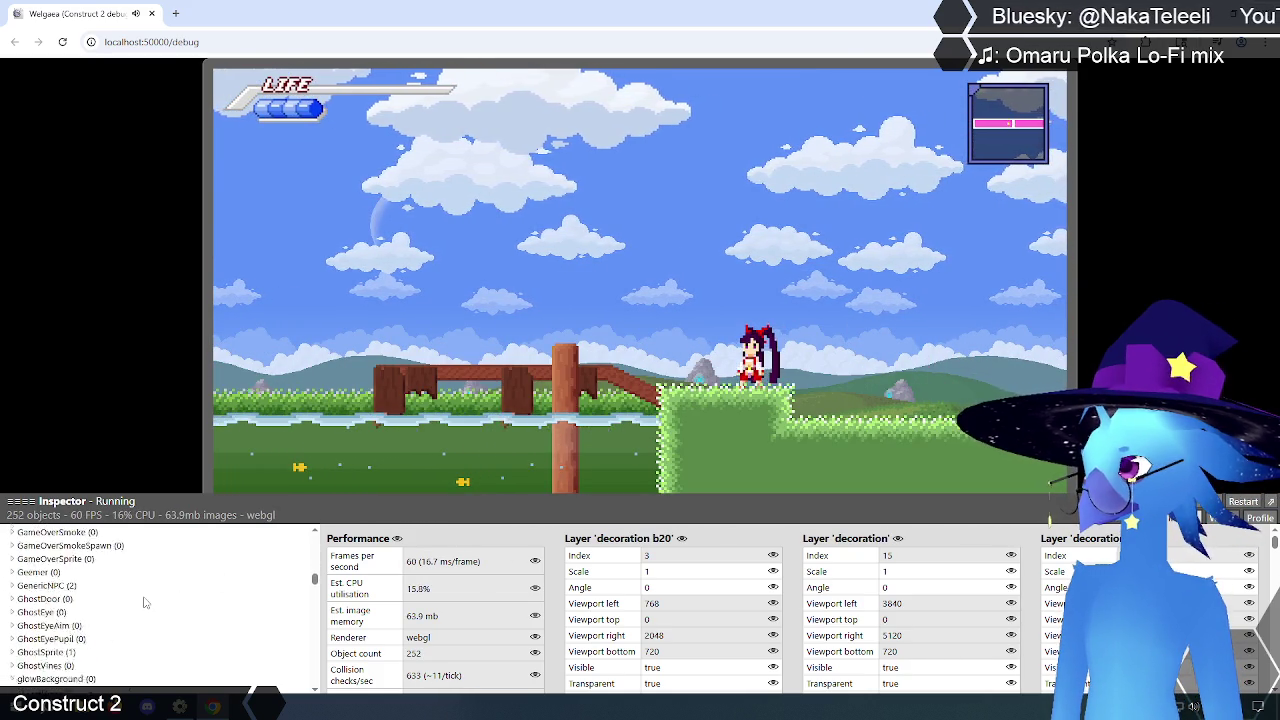
scroll(143, 602, down, 8)
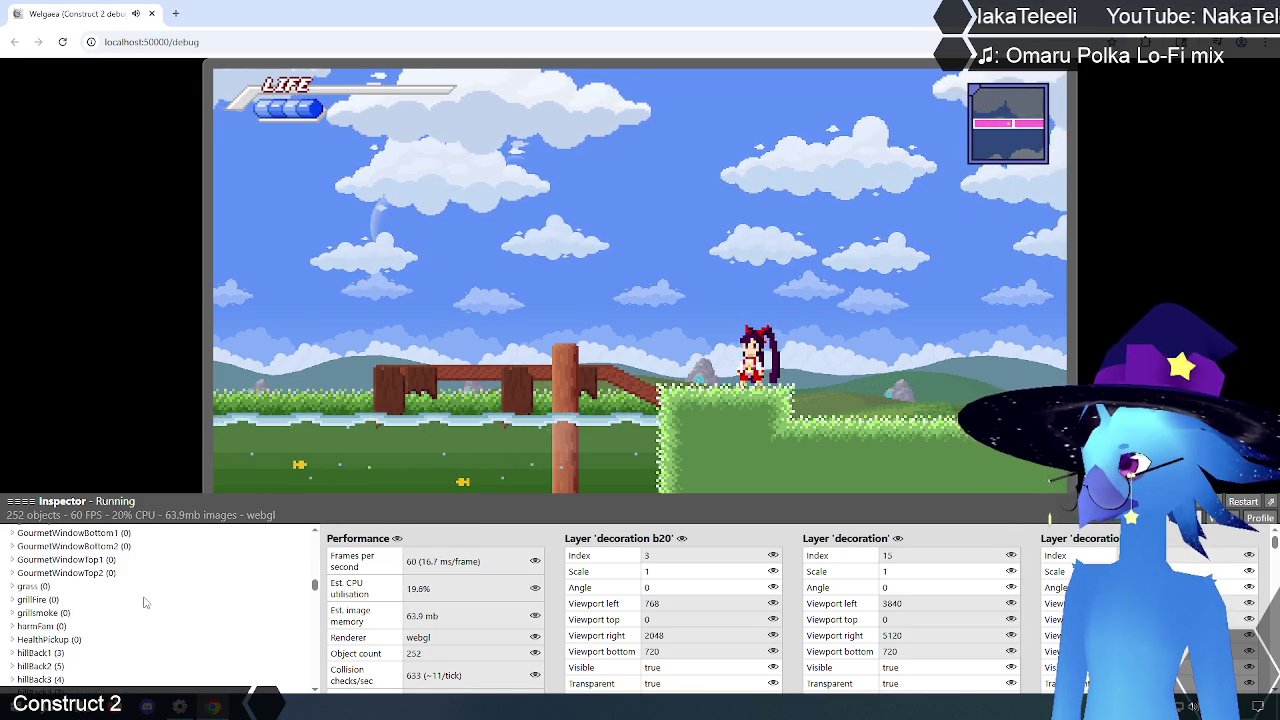
scroll(143, 602, down, 5)
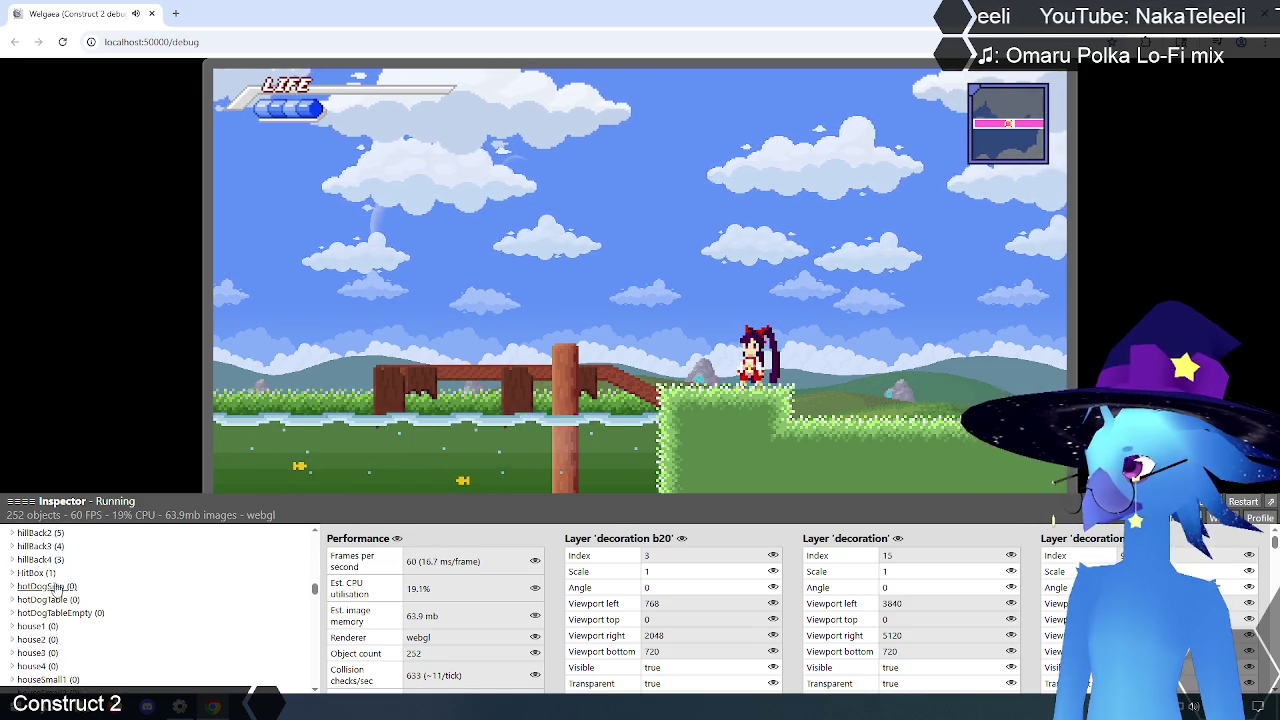
click(36, 573)
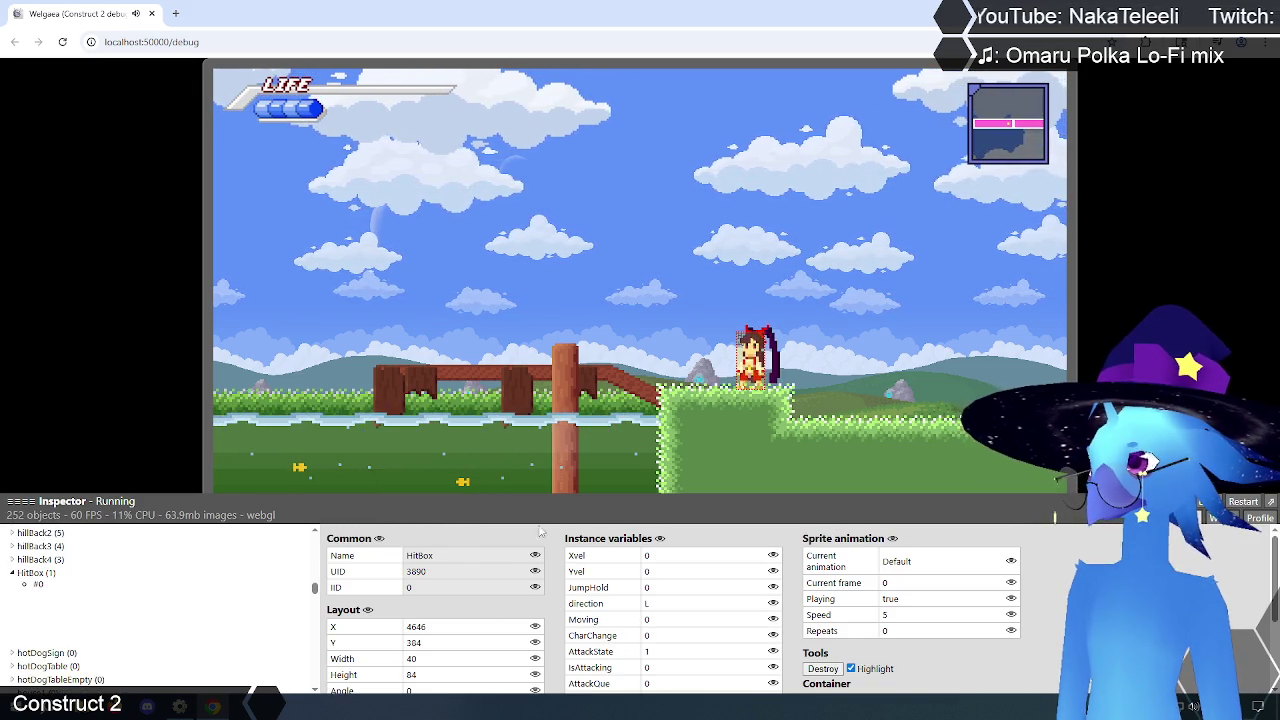
Step: Jump and walk the character left past the fence, then run it back right
key(Up)
key(Left)
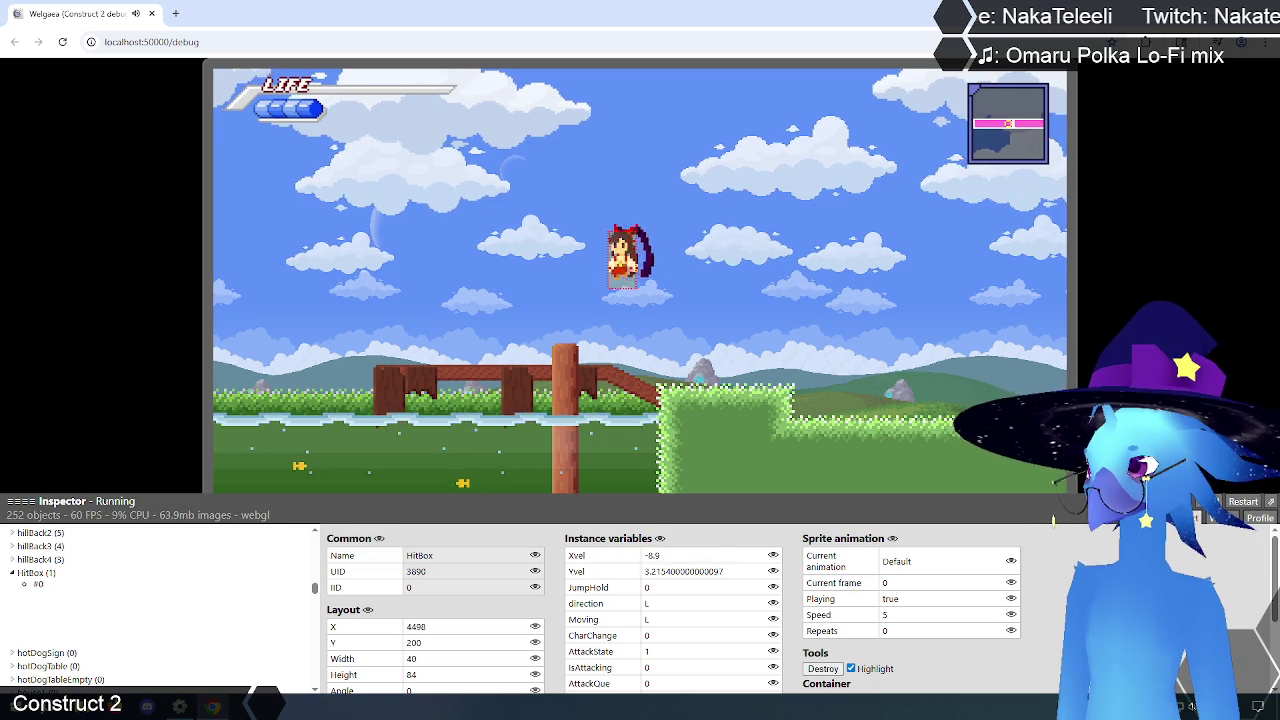
key(Left)
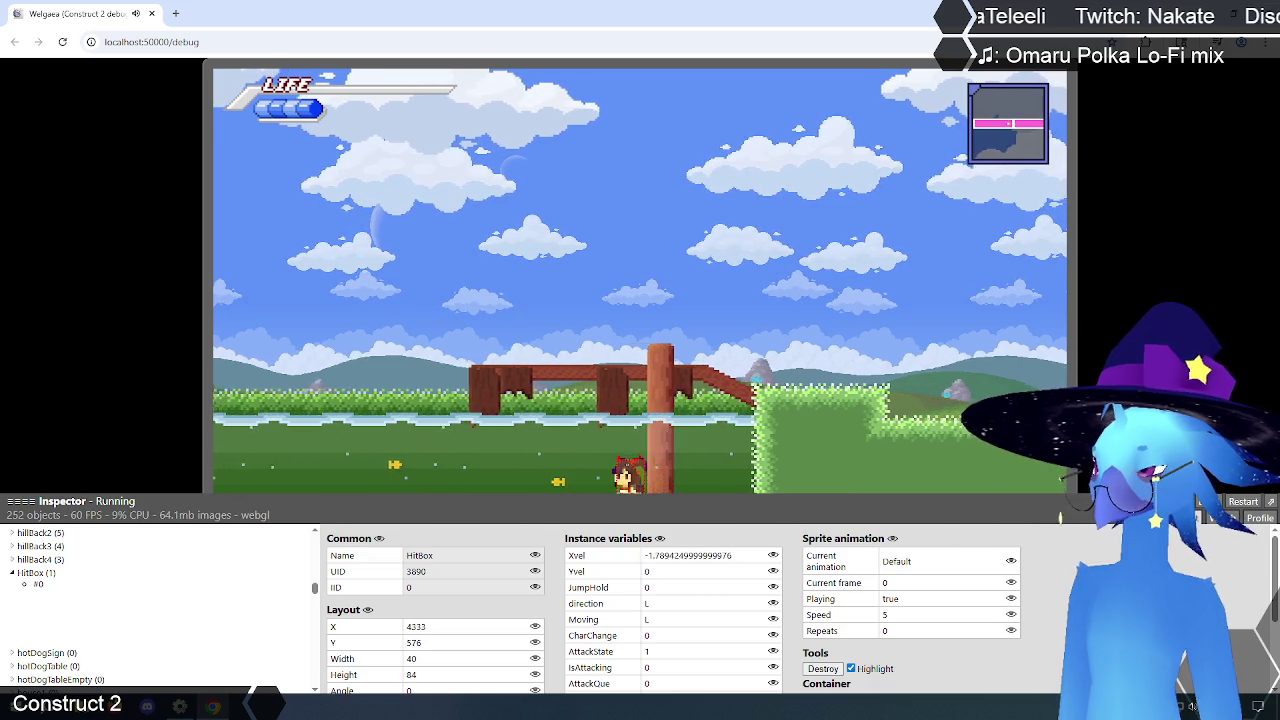
key(Left)
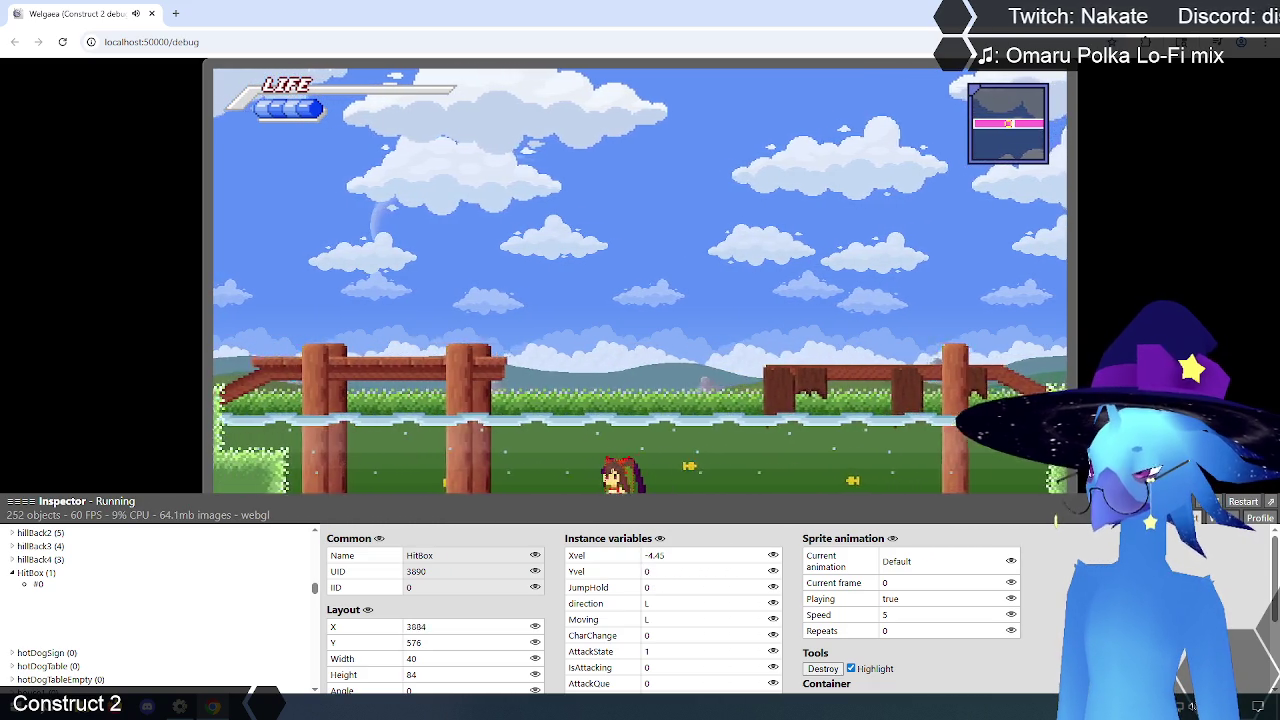
key(Right)
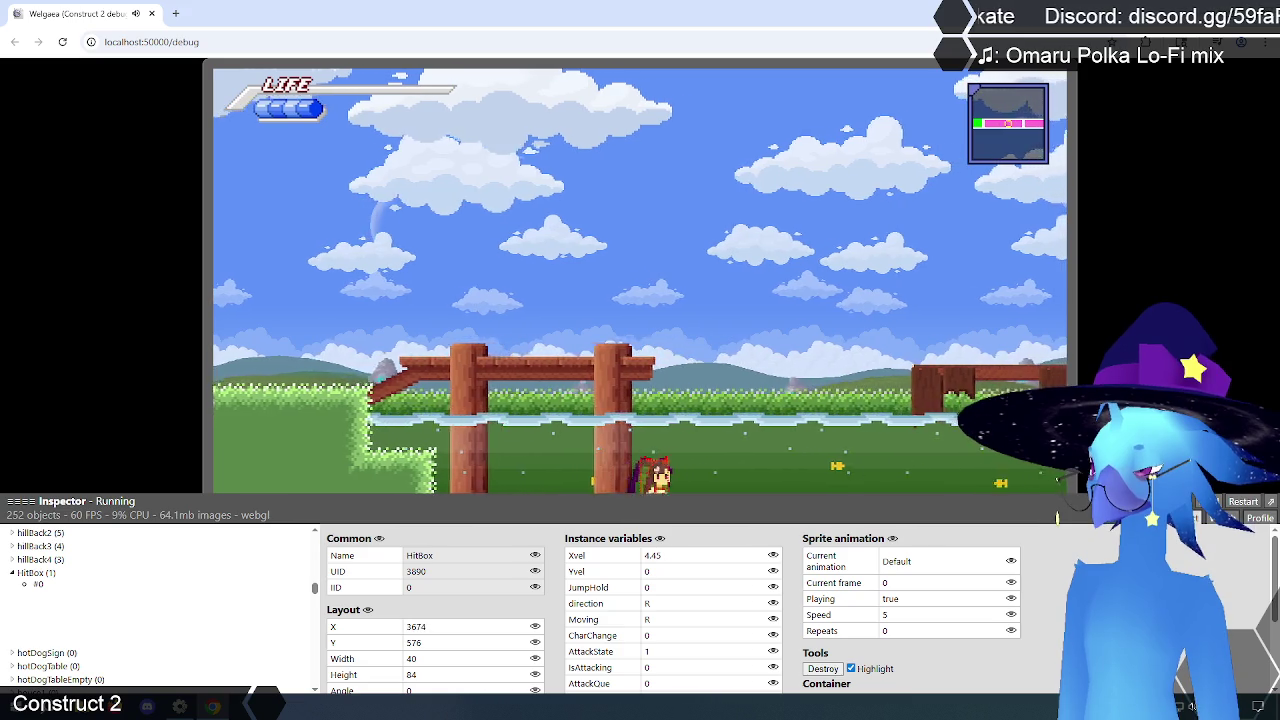
key(Right)
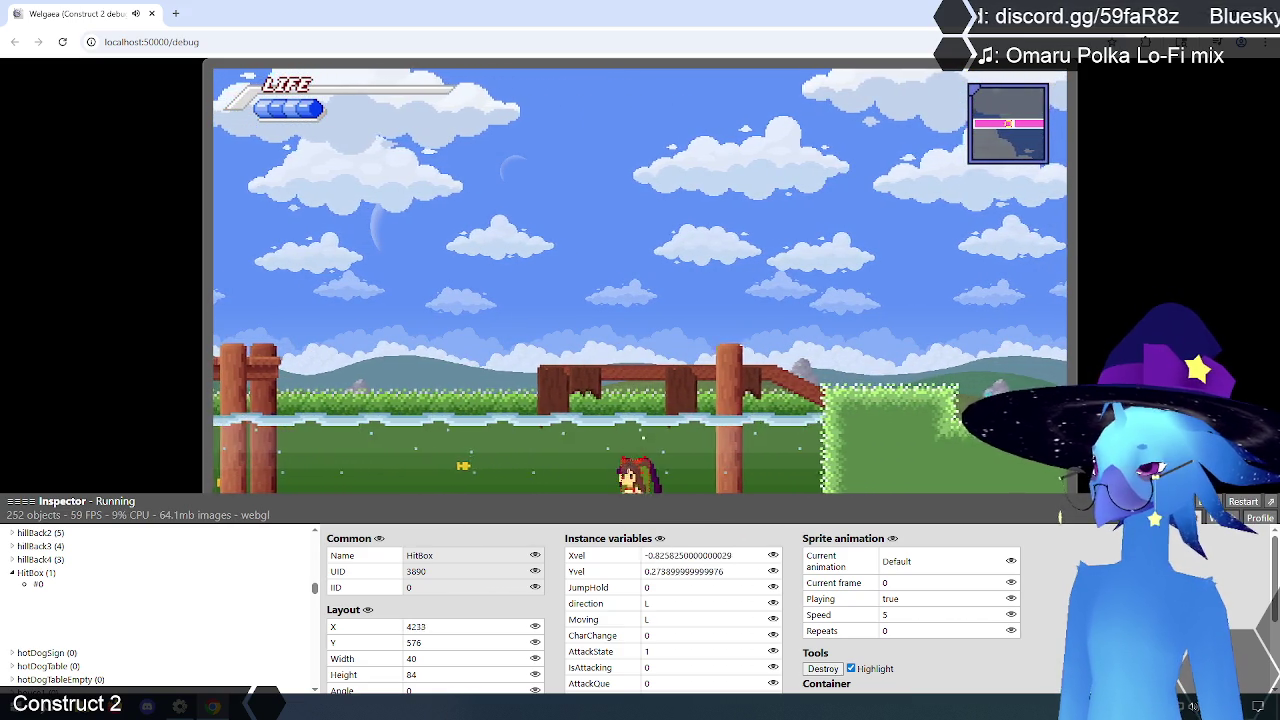
key(Left)
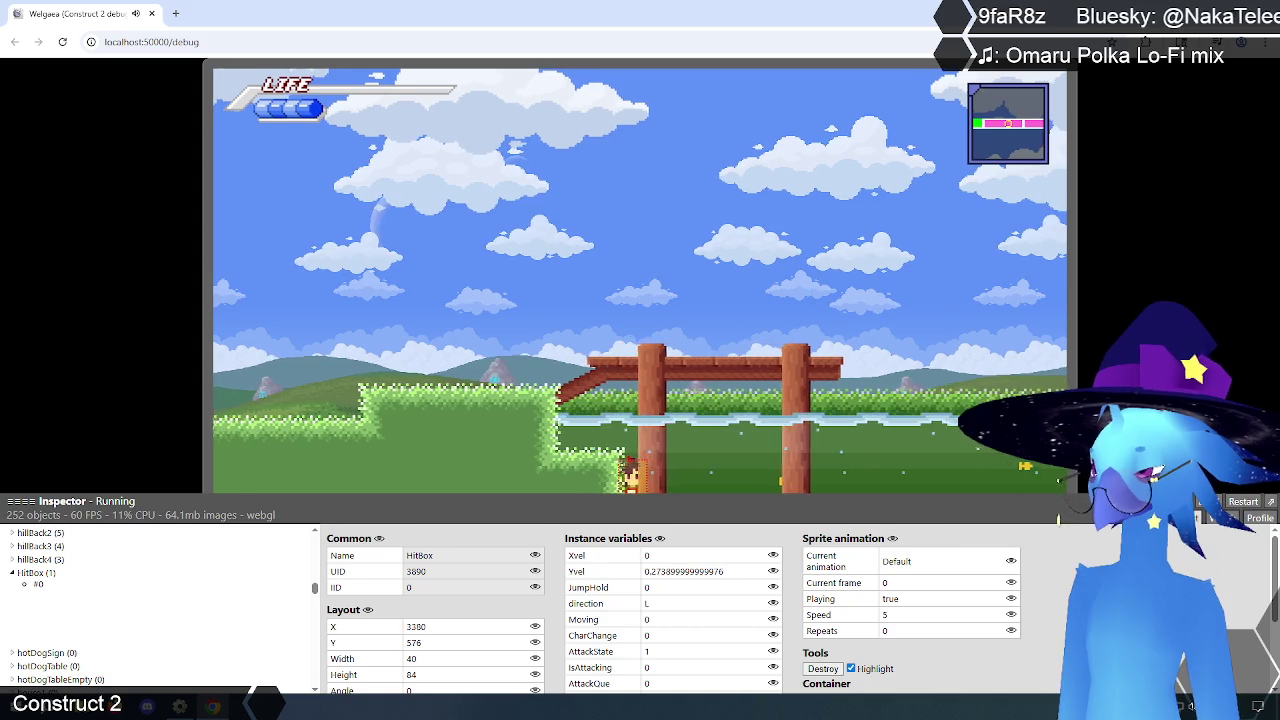
key(Right)
key(Right)
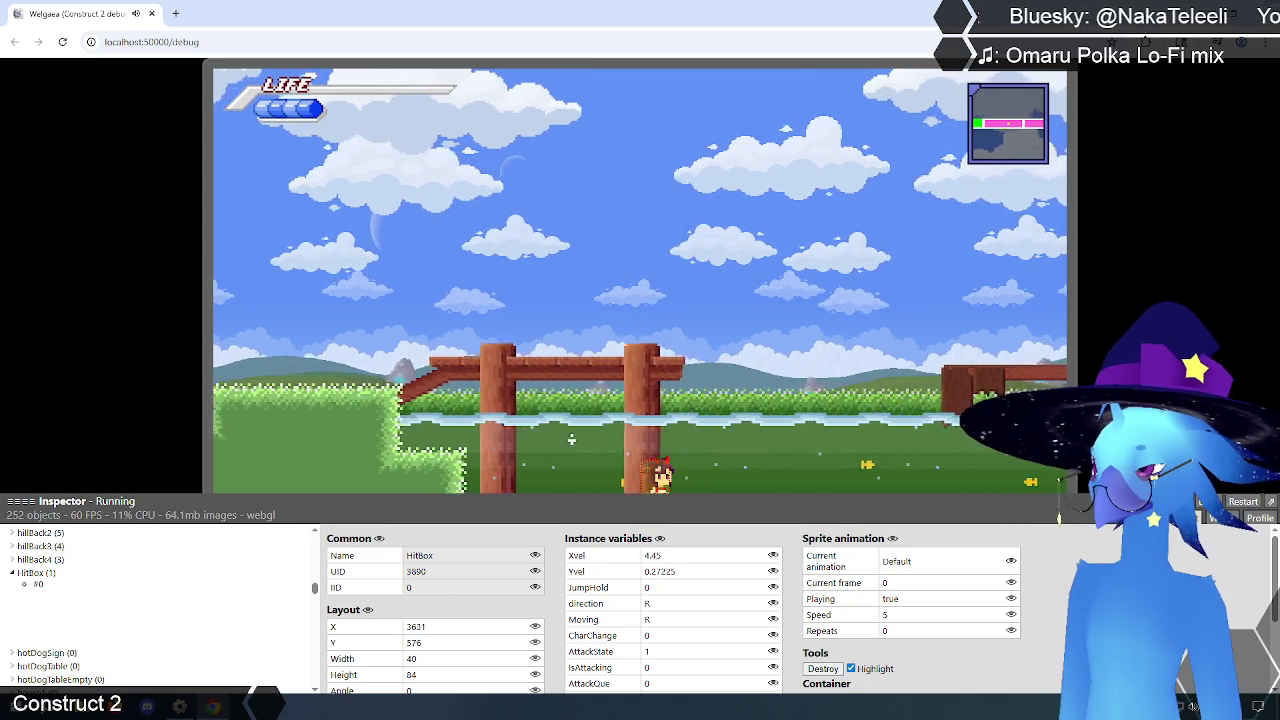
key(Right)
key(Right)
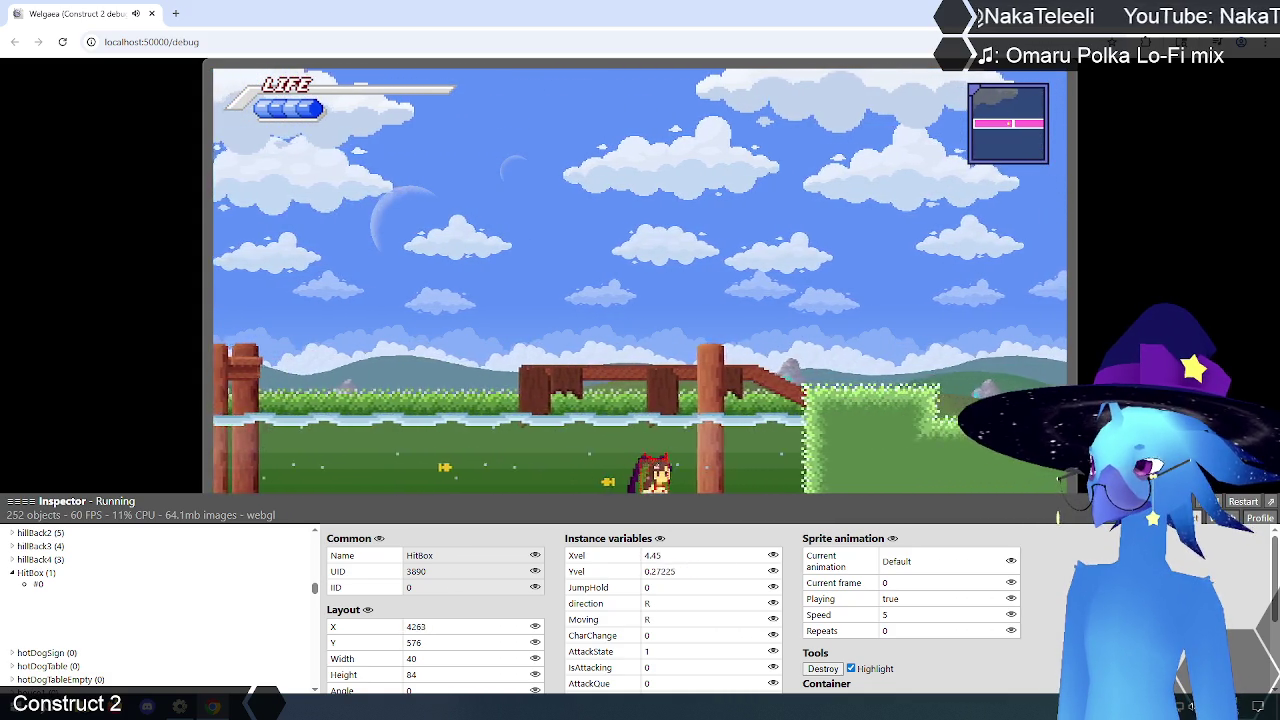
Step: Run left and right up to full speed while HitBox Xvel tops out around ±4.45
key(Left)
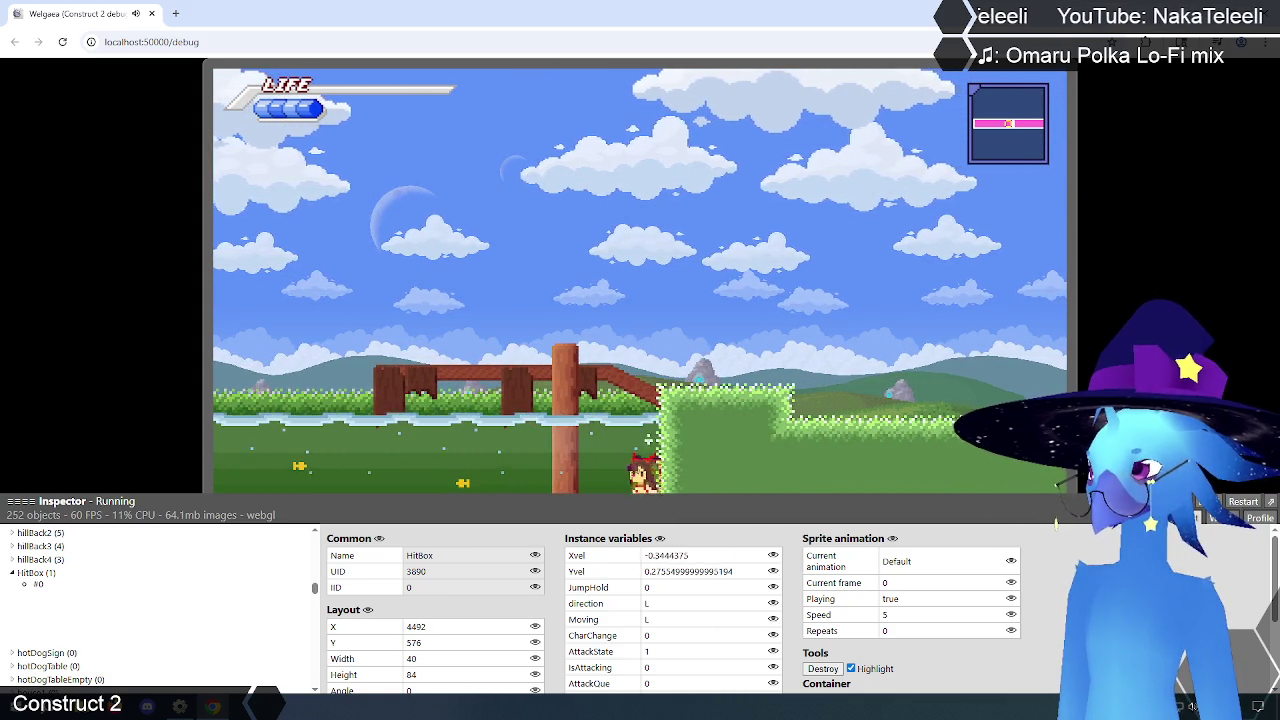
key(Left)
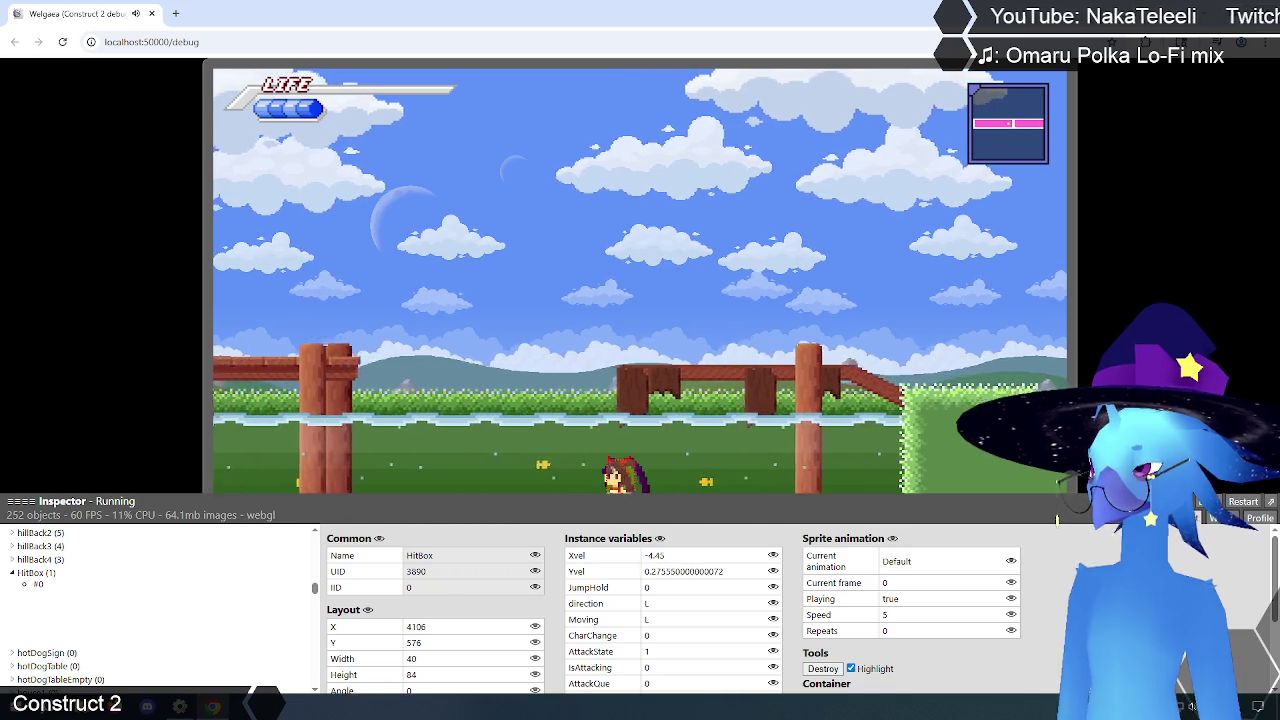
key(Left)
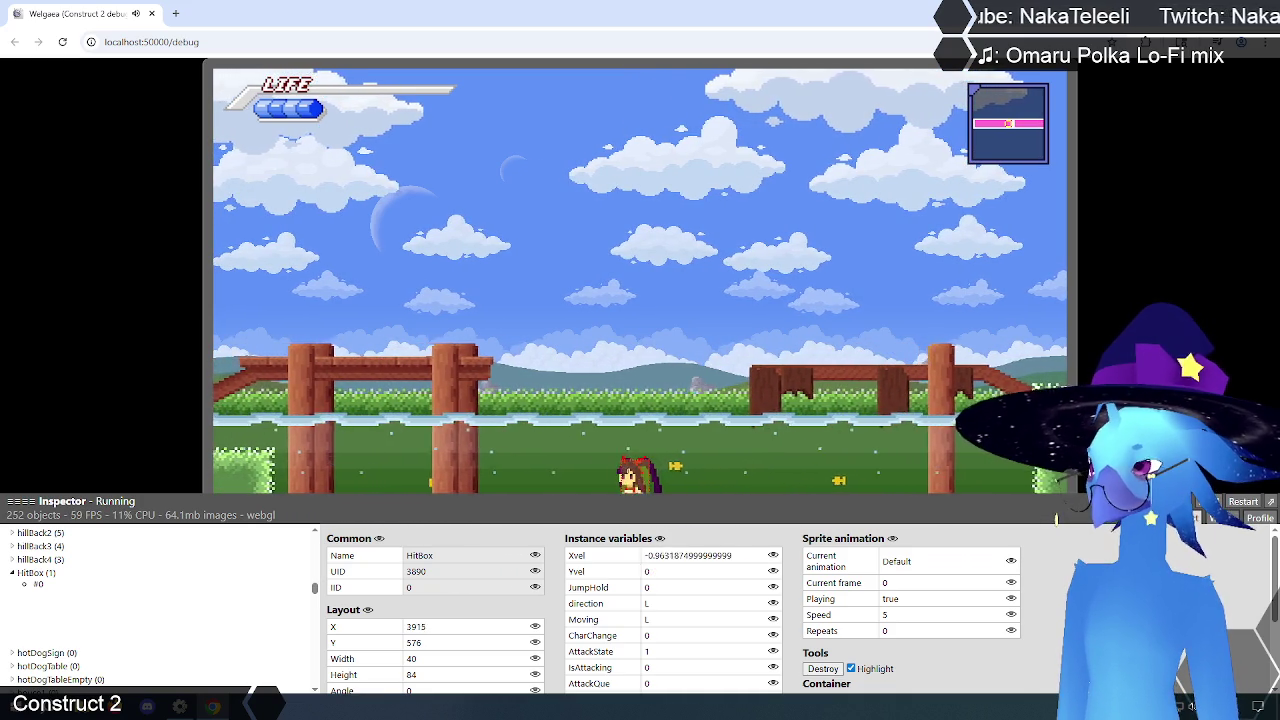
key(Left)
key(Left)
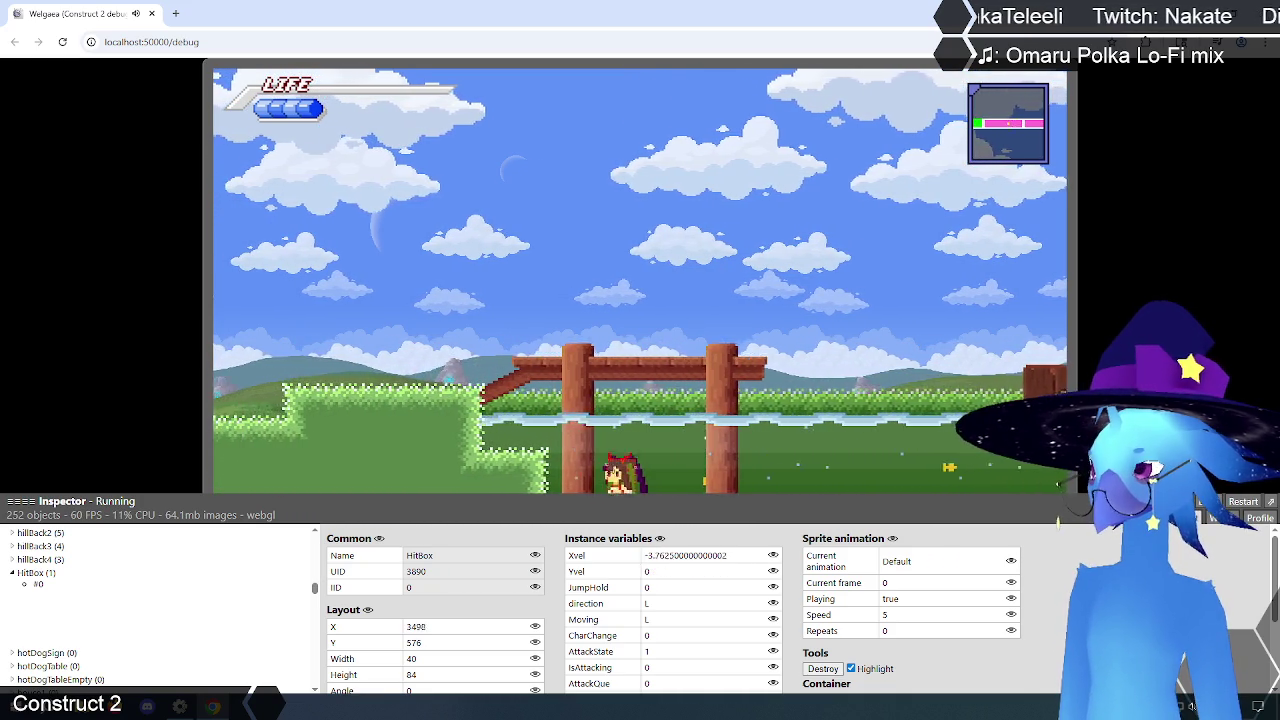
key(Right)
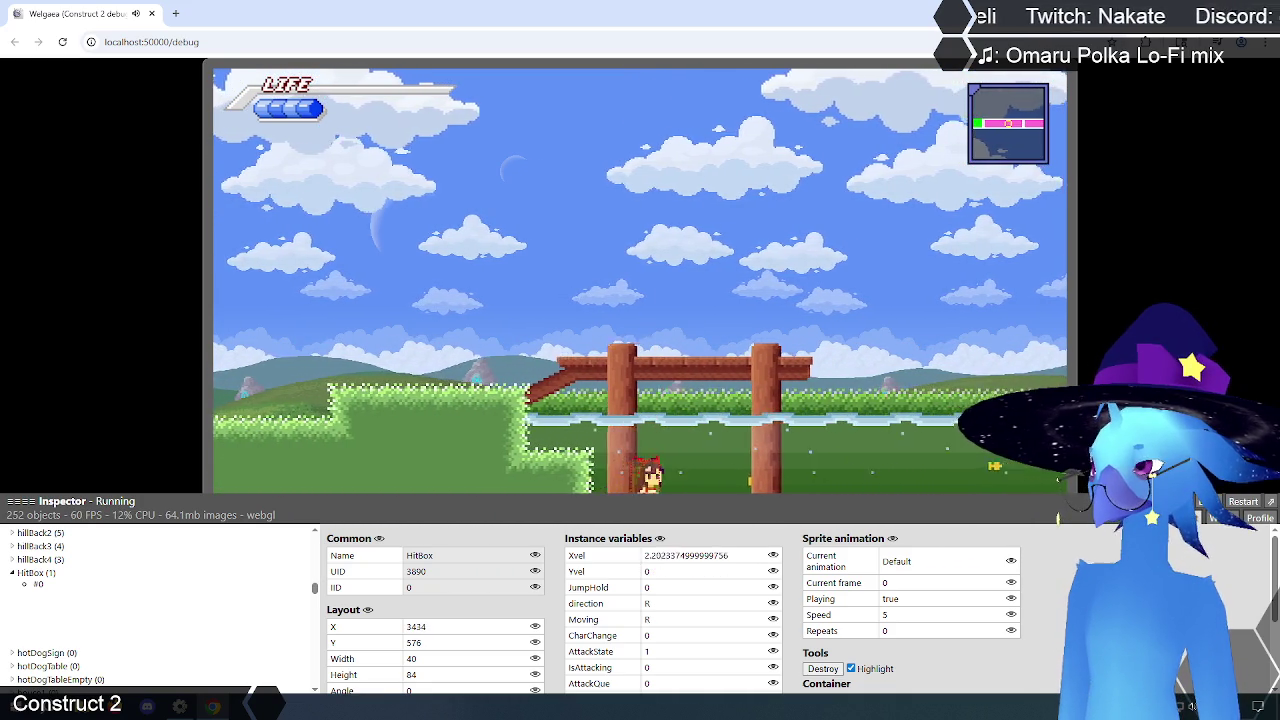
key(Right)
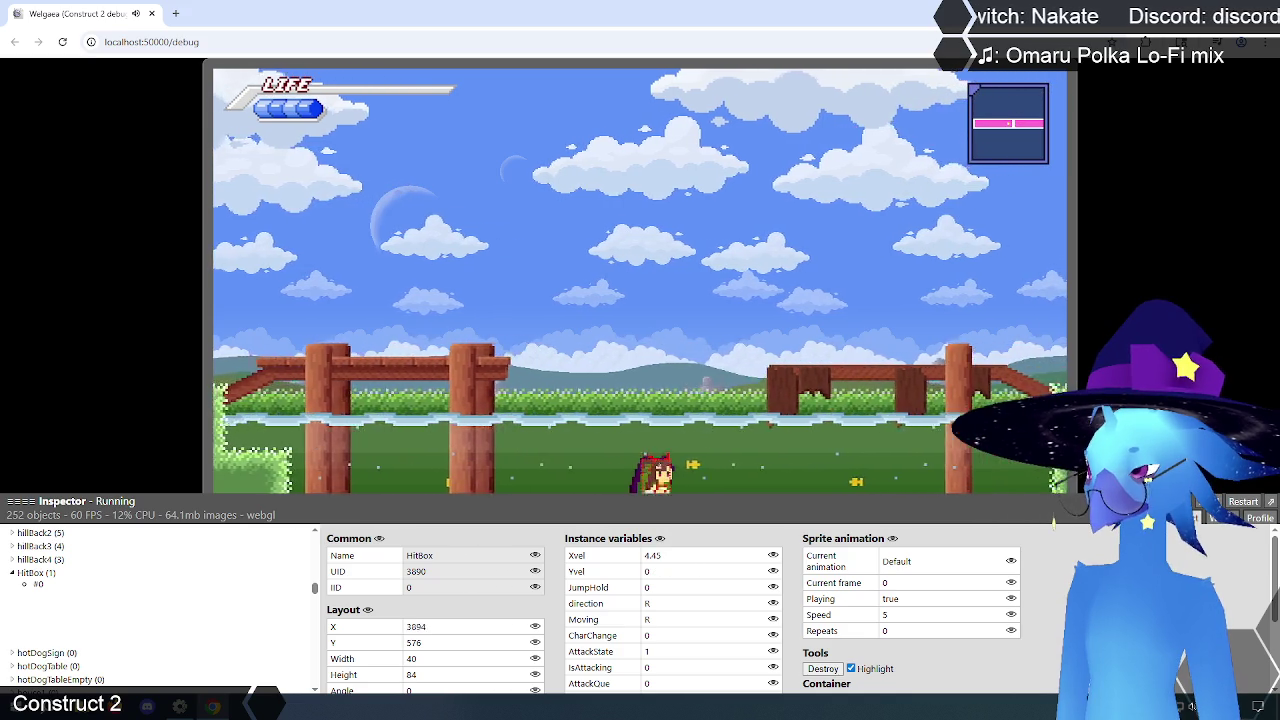
key(Left)
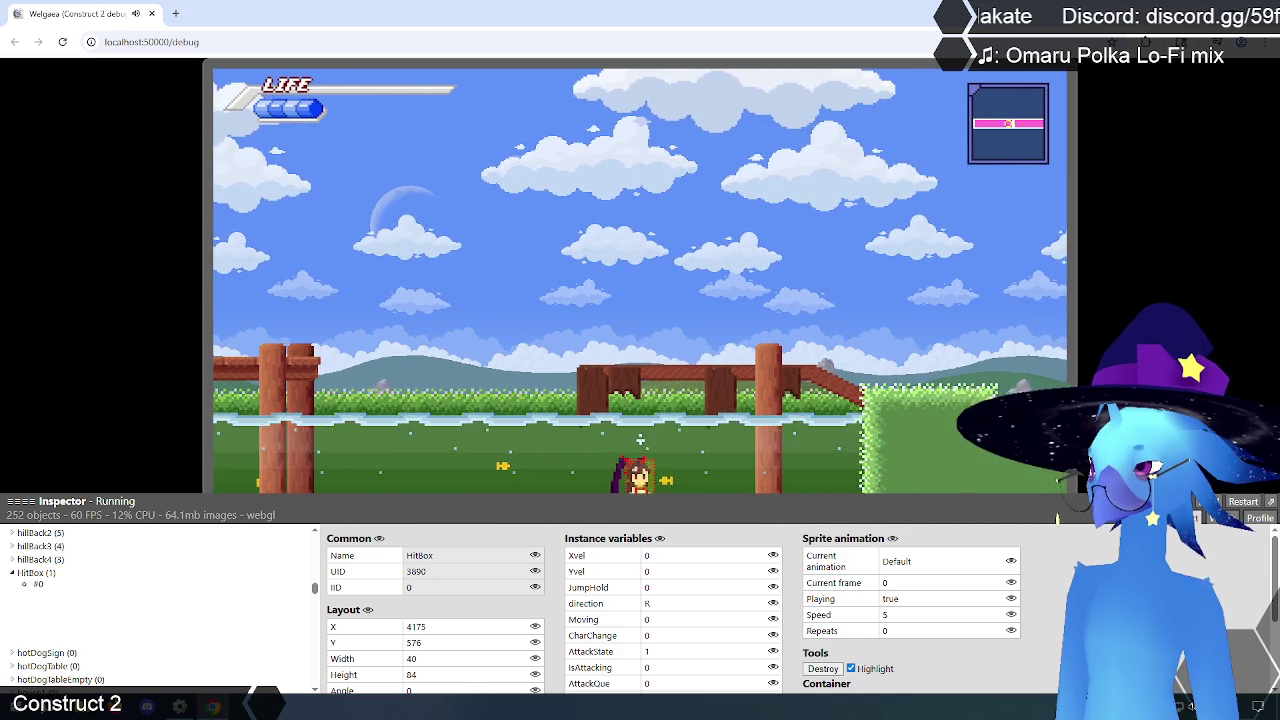
key(Left)
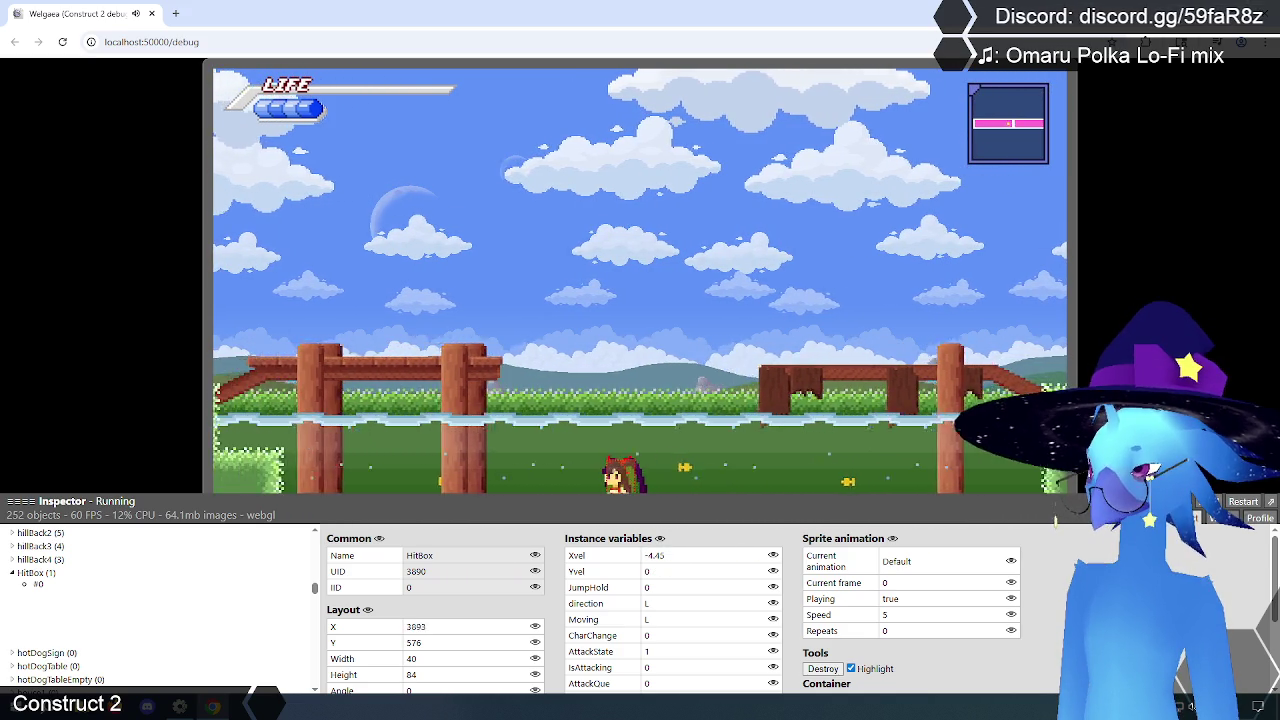
key(Right)
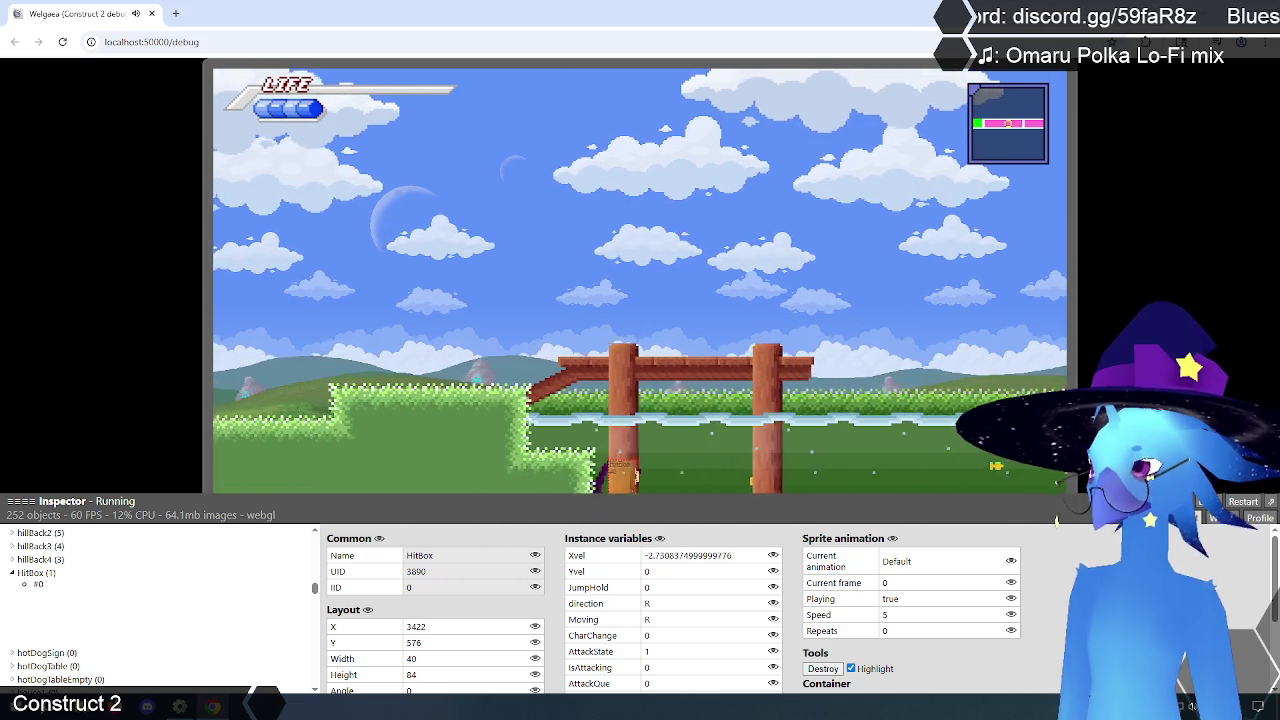
key(Right)
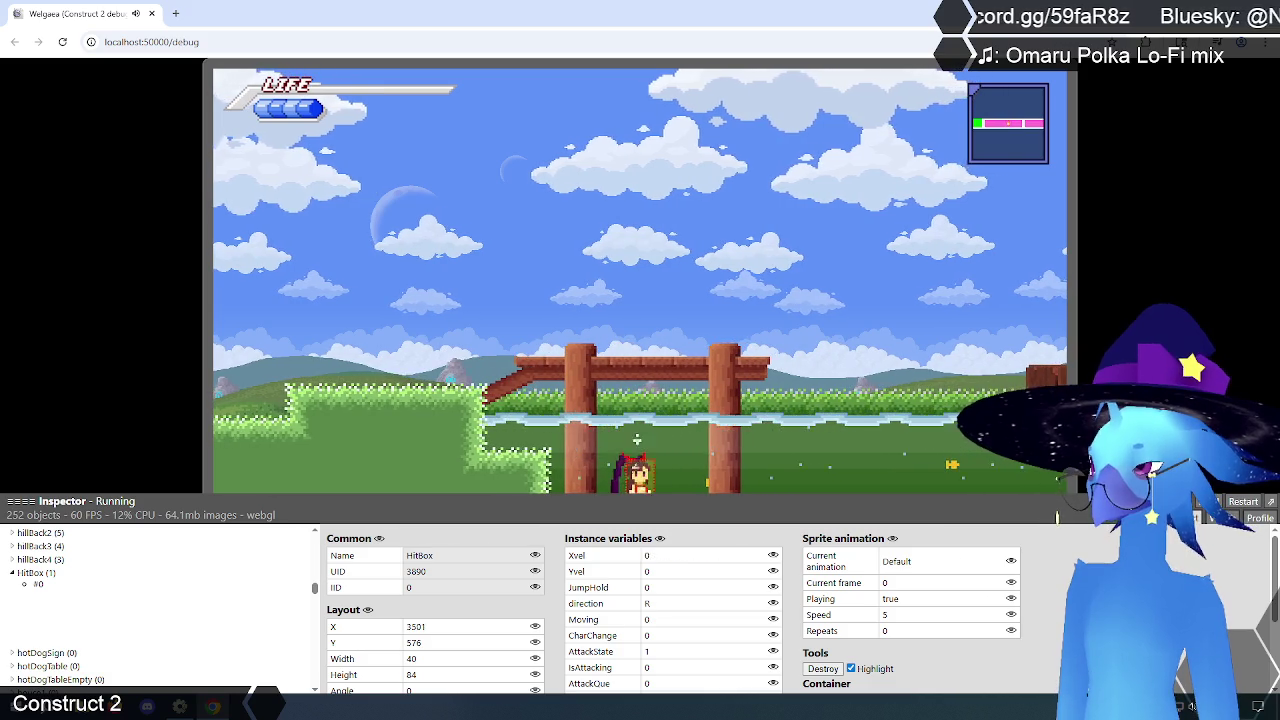
key(Right)
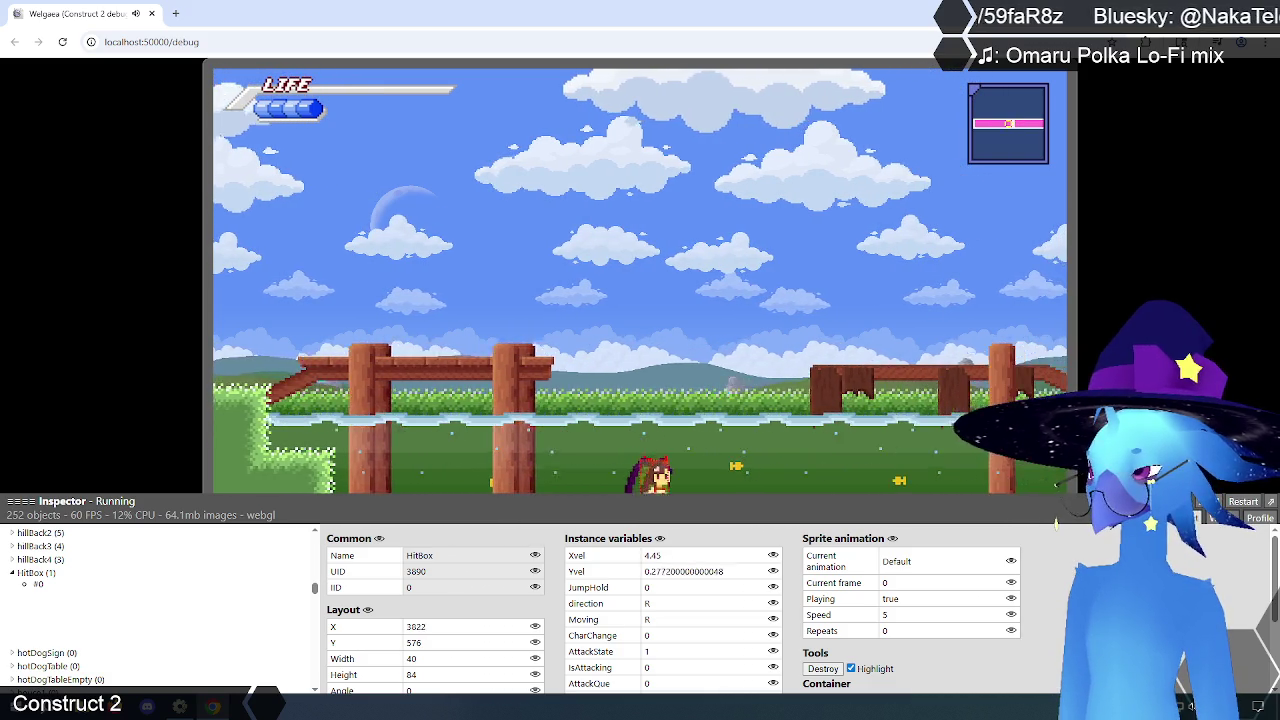
Step: Turn the character and bring it to a stop a few times, then leave the debug preview
key(Left)
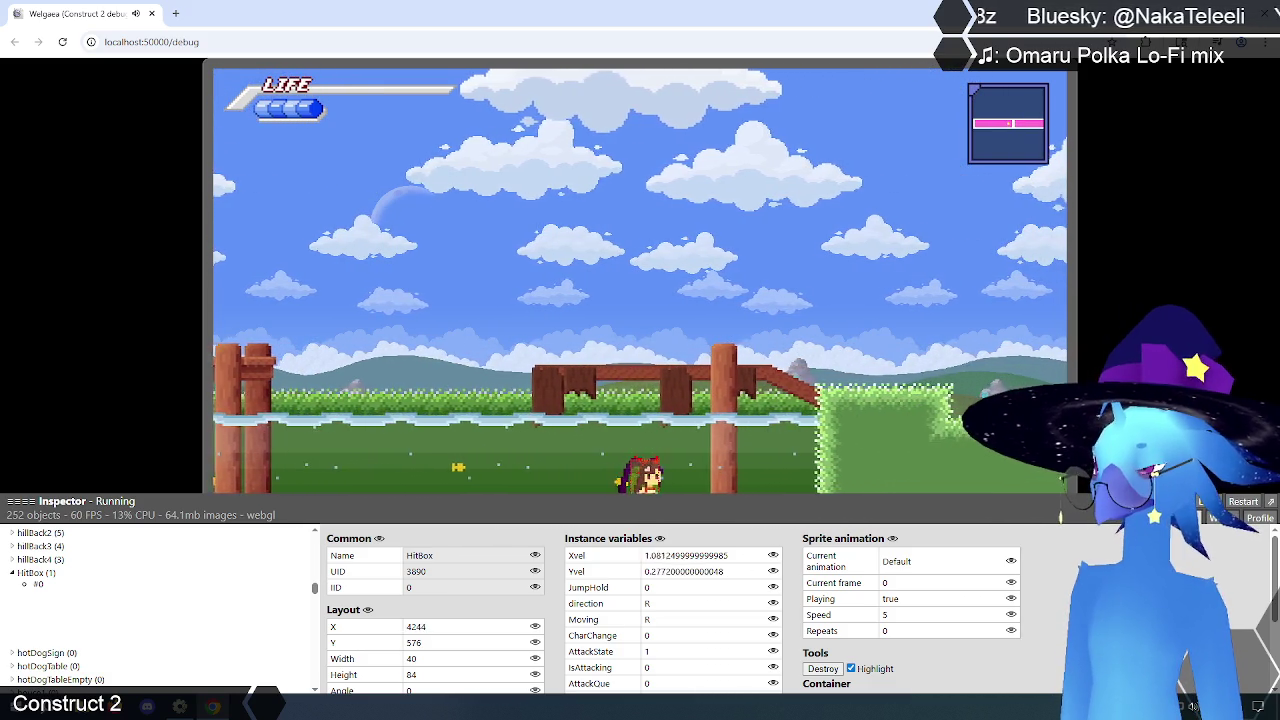
key(Left)
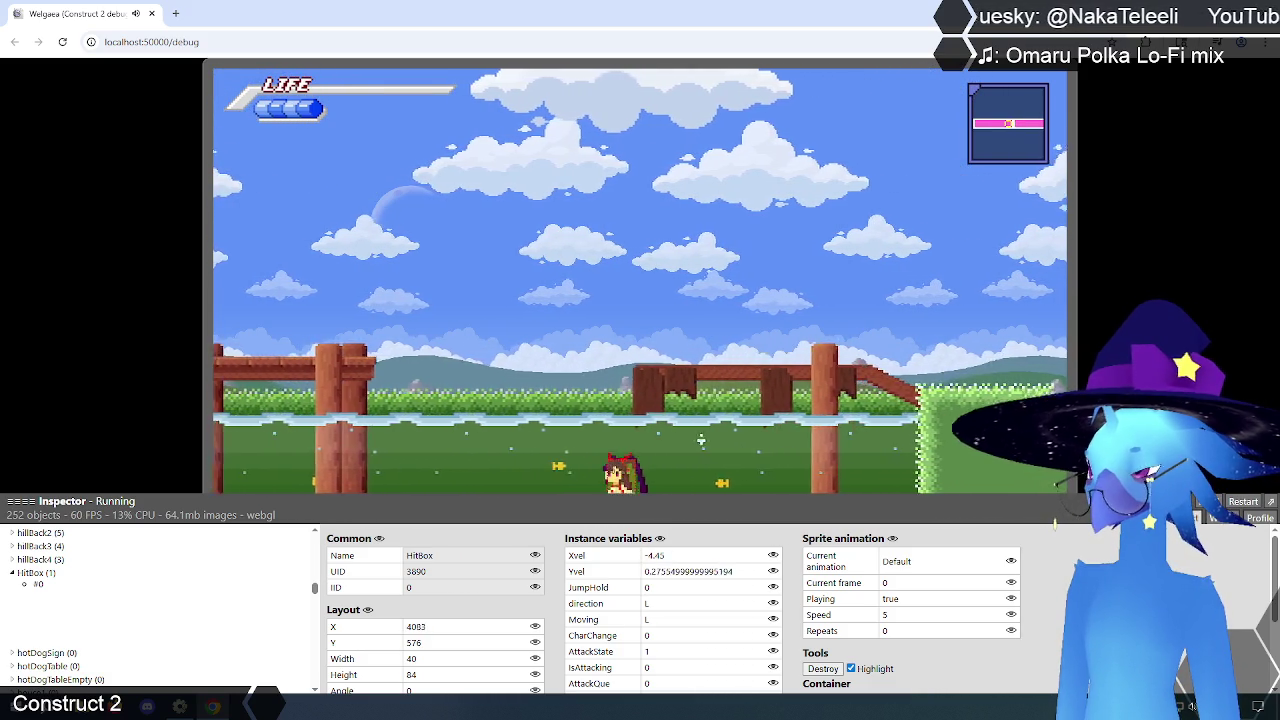
key(Left)
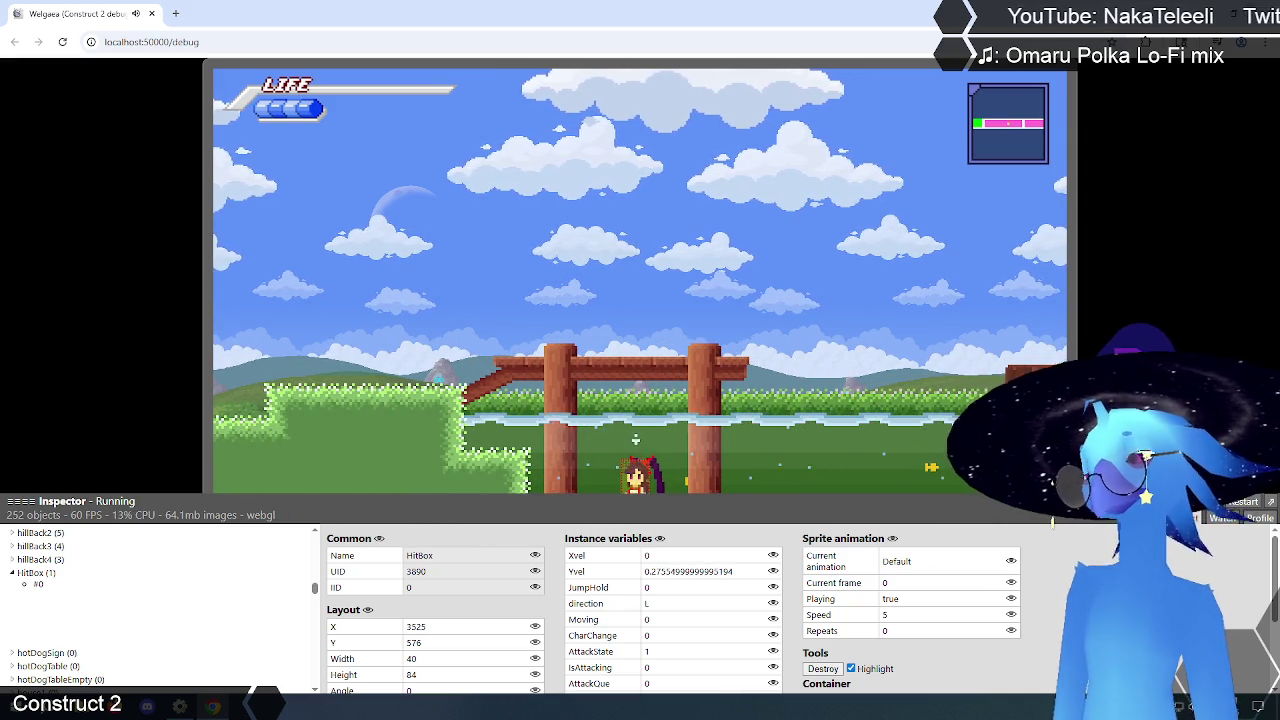
key(Right)
key(Right)
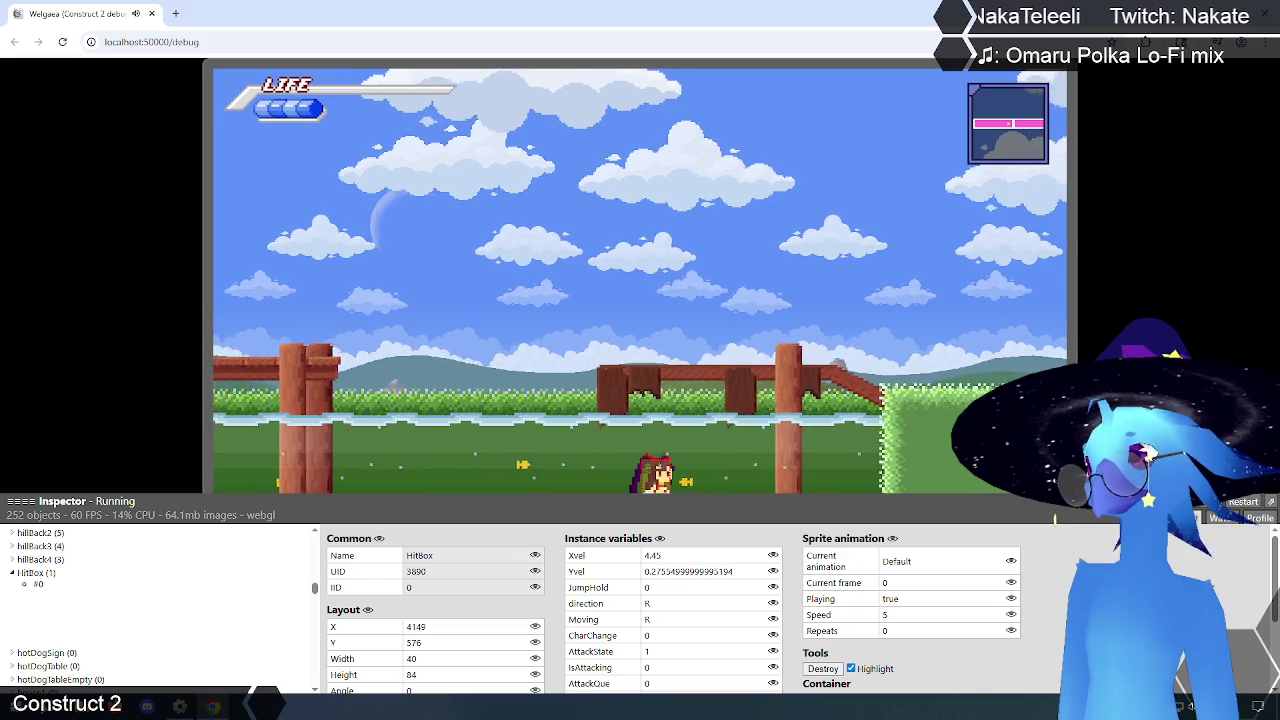
key(Left)
key(Left)
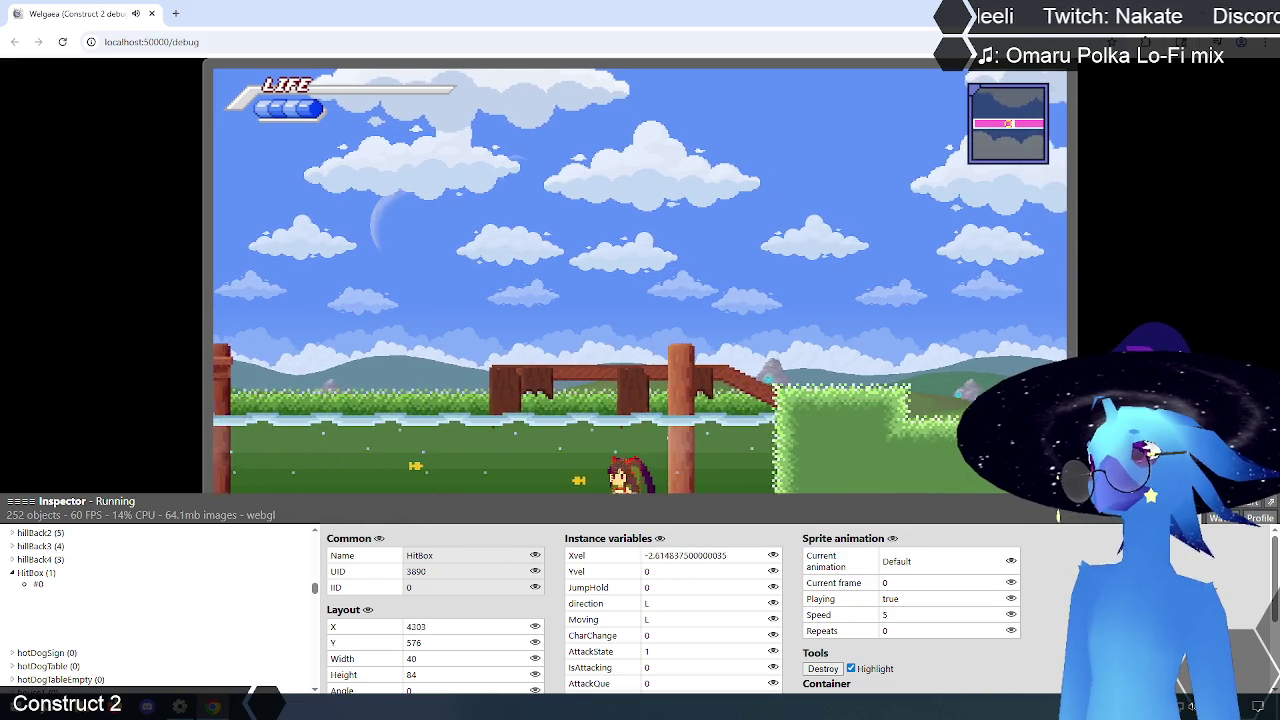
key(Left)
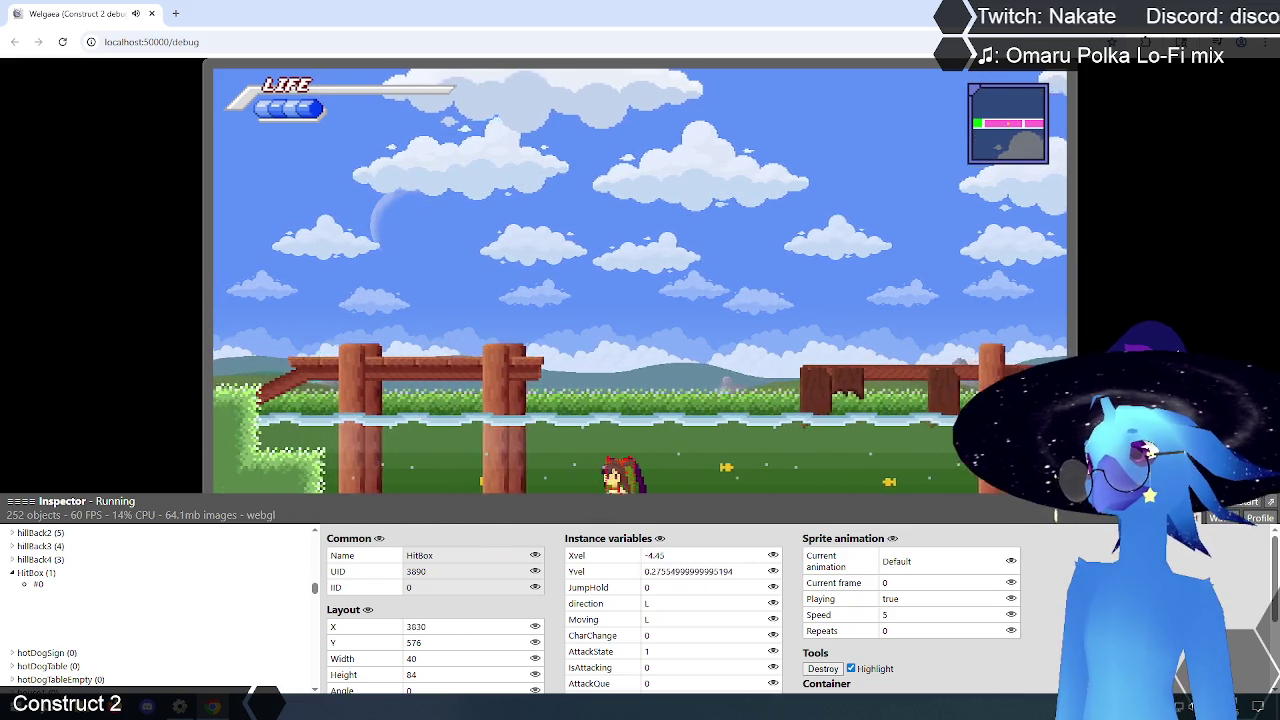
key(Right)
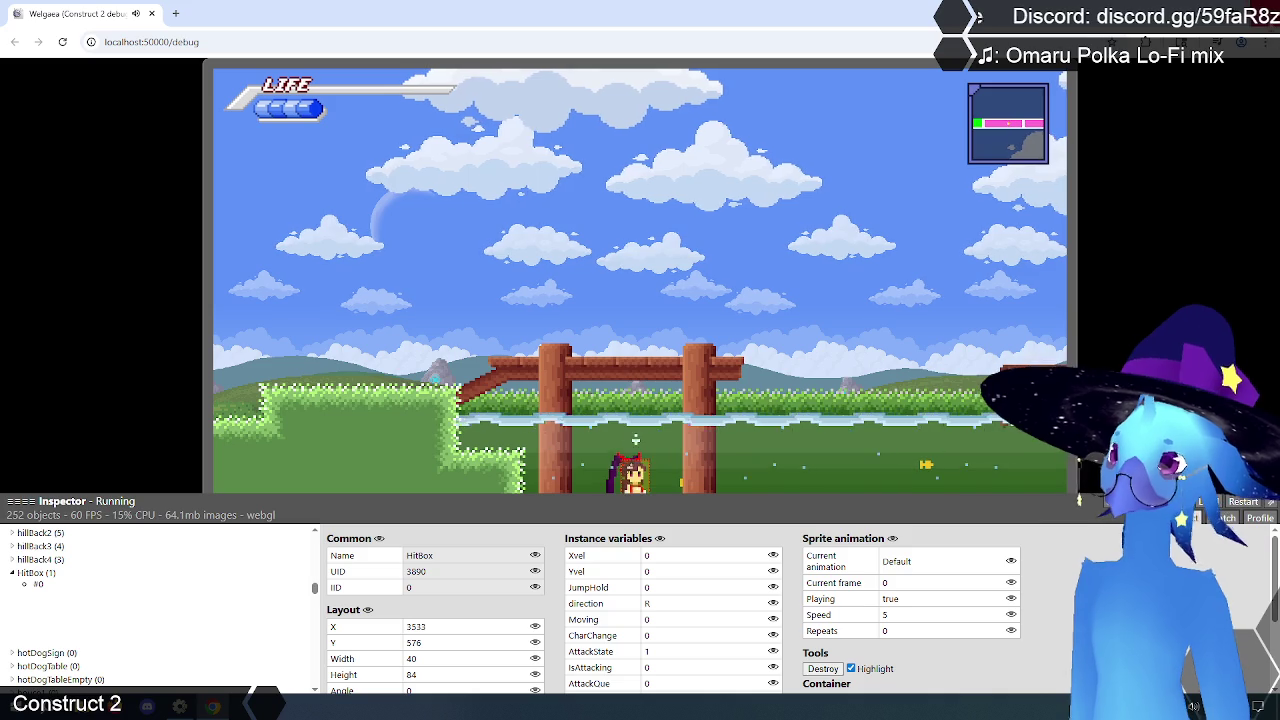
key(alt+Tab)
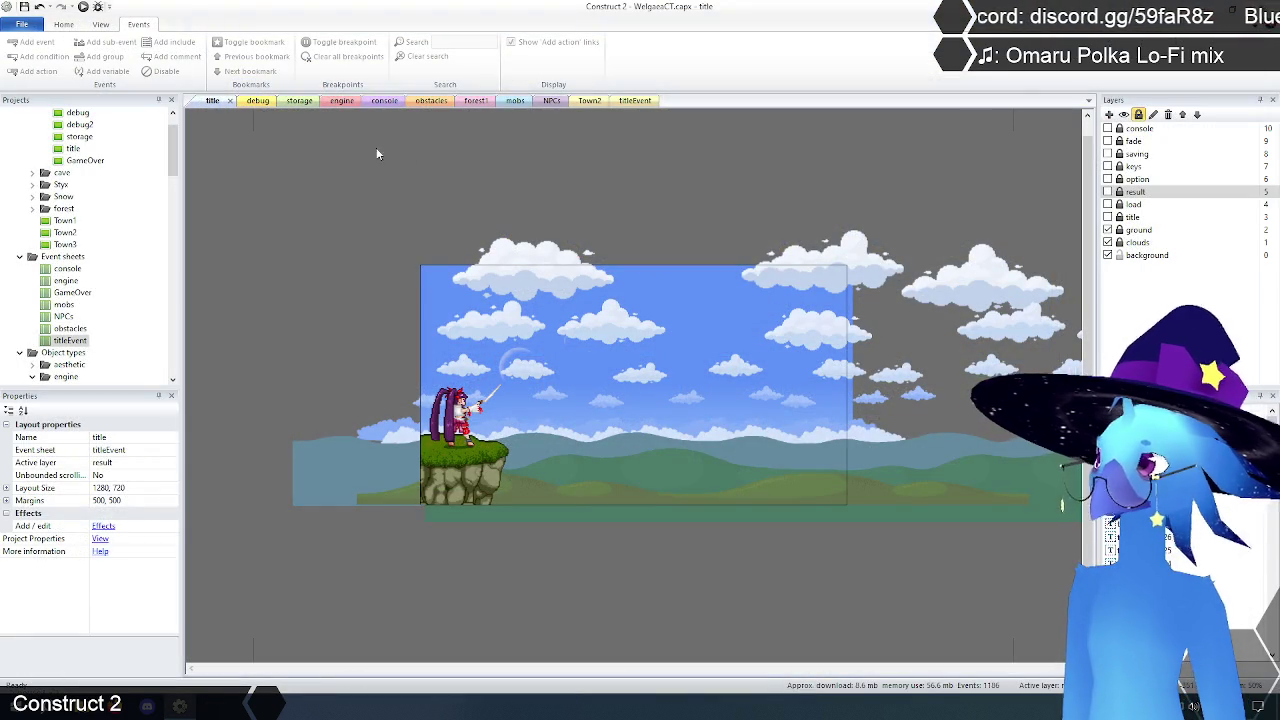
Step: Save the project and scroll to the top of the engine event sheet
click(24, 7)
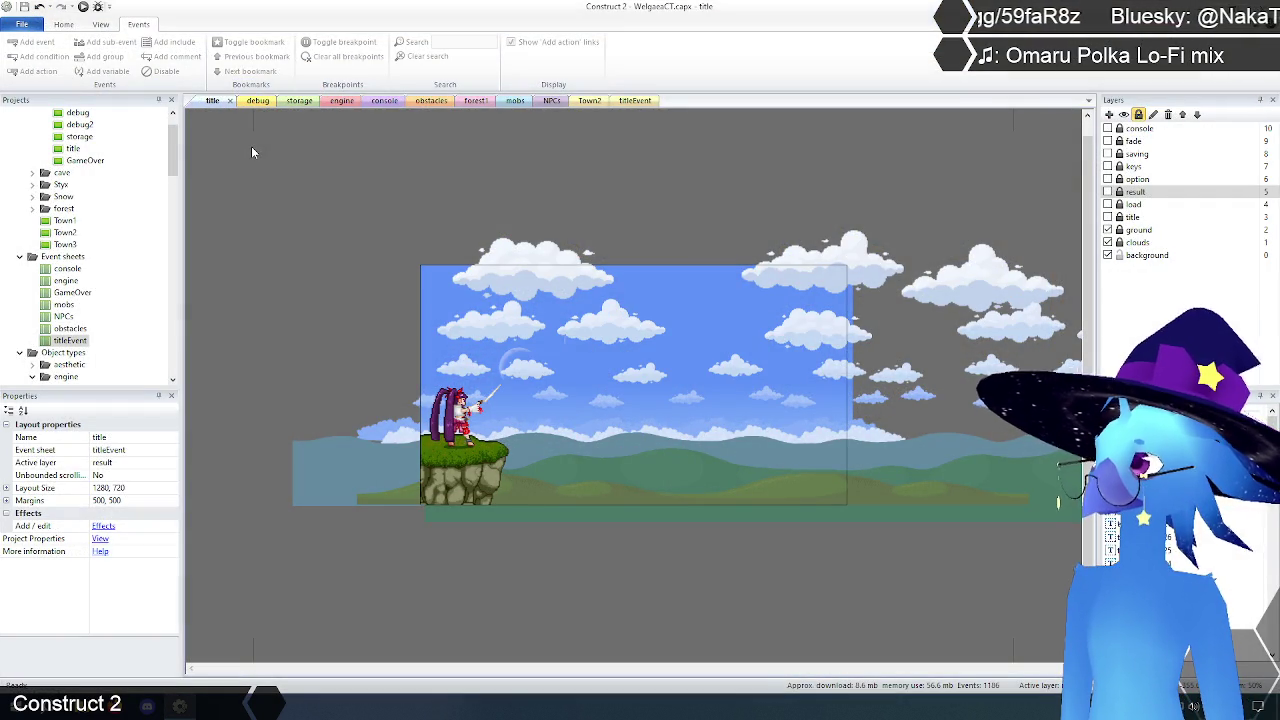
click(341, 102)
scroll(253, 322, up, 15)
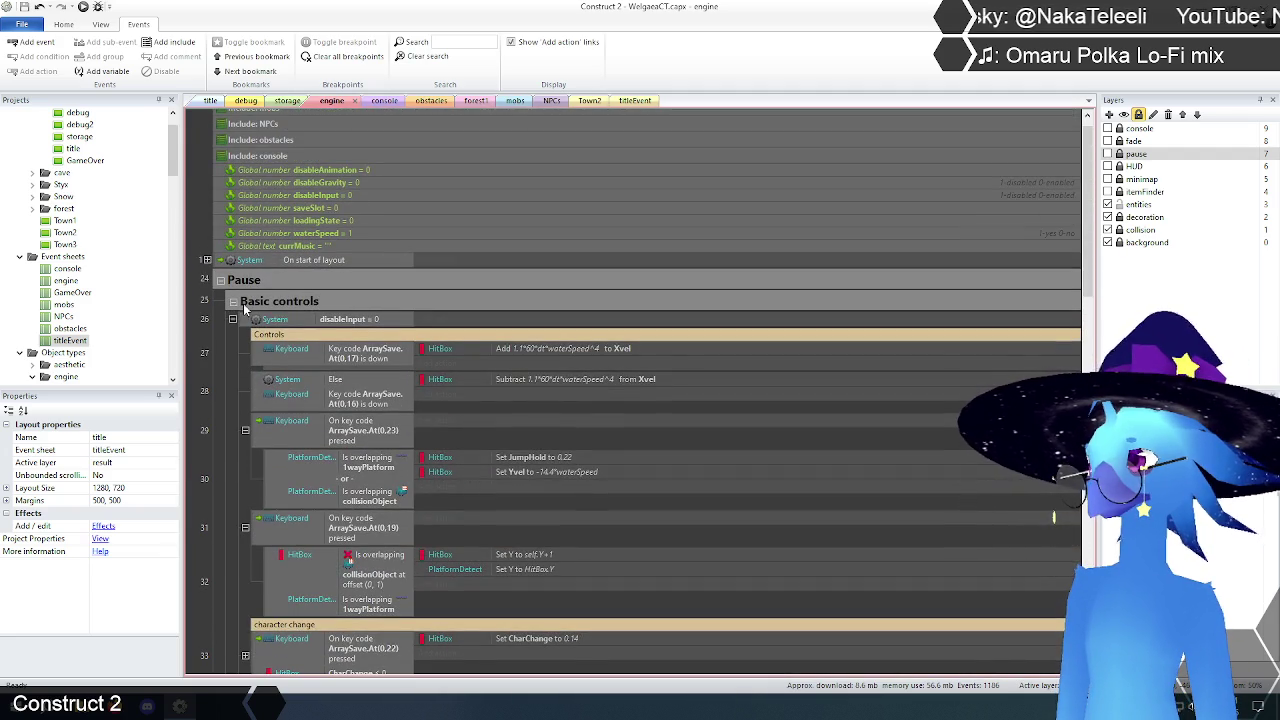
Step: Delete the Basic water controls group and expand the movement and collision group
click(233, 301)
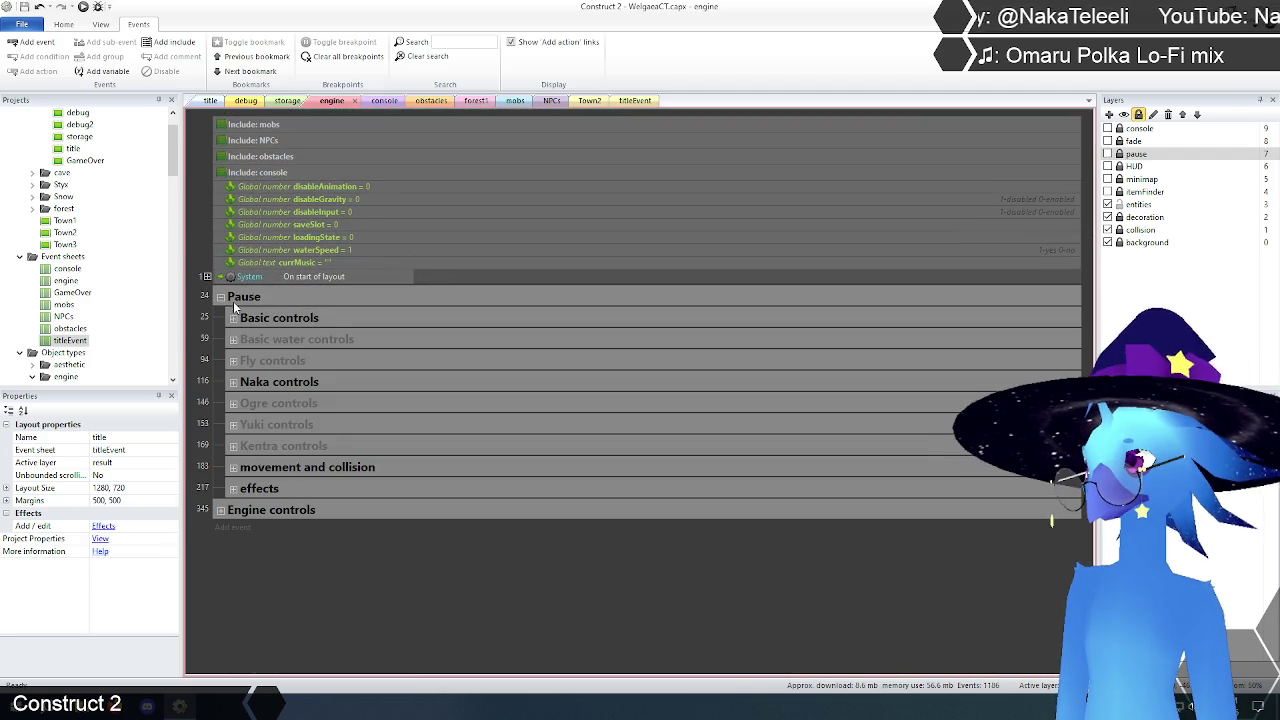
click(356, 340)
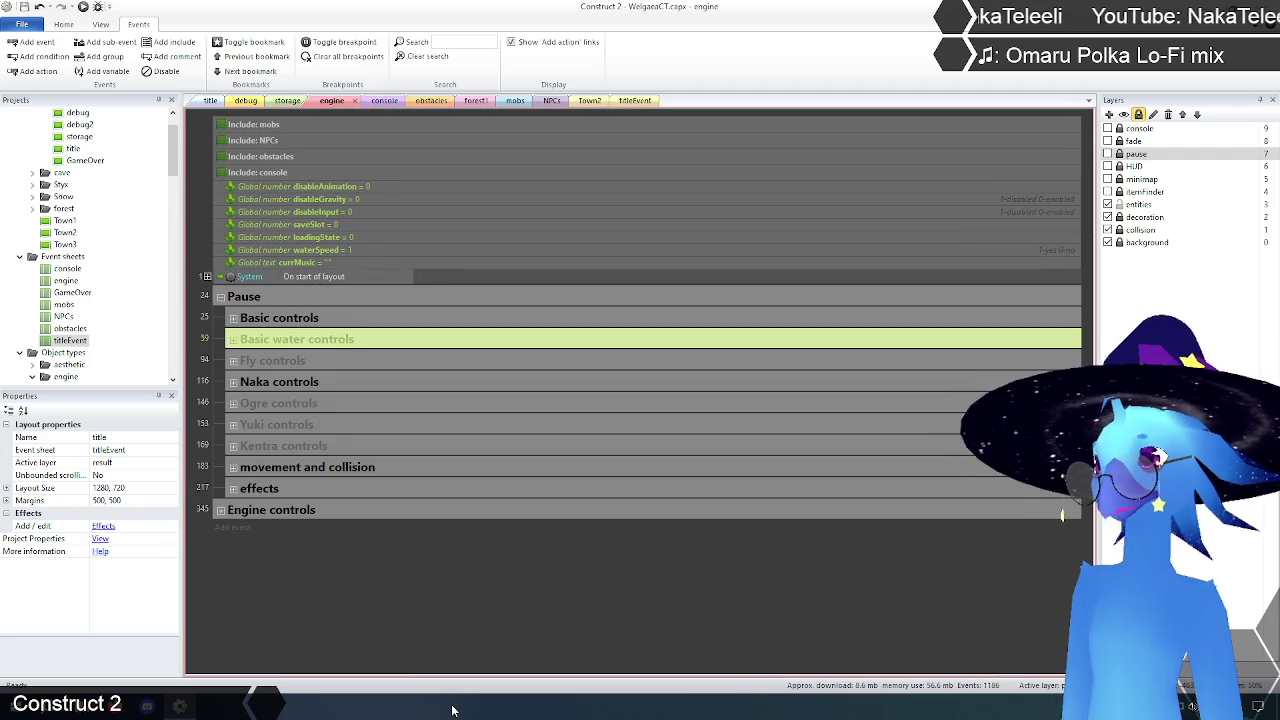
key(Delete)
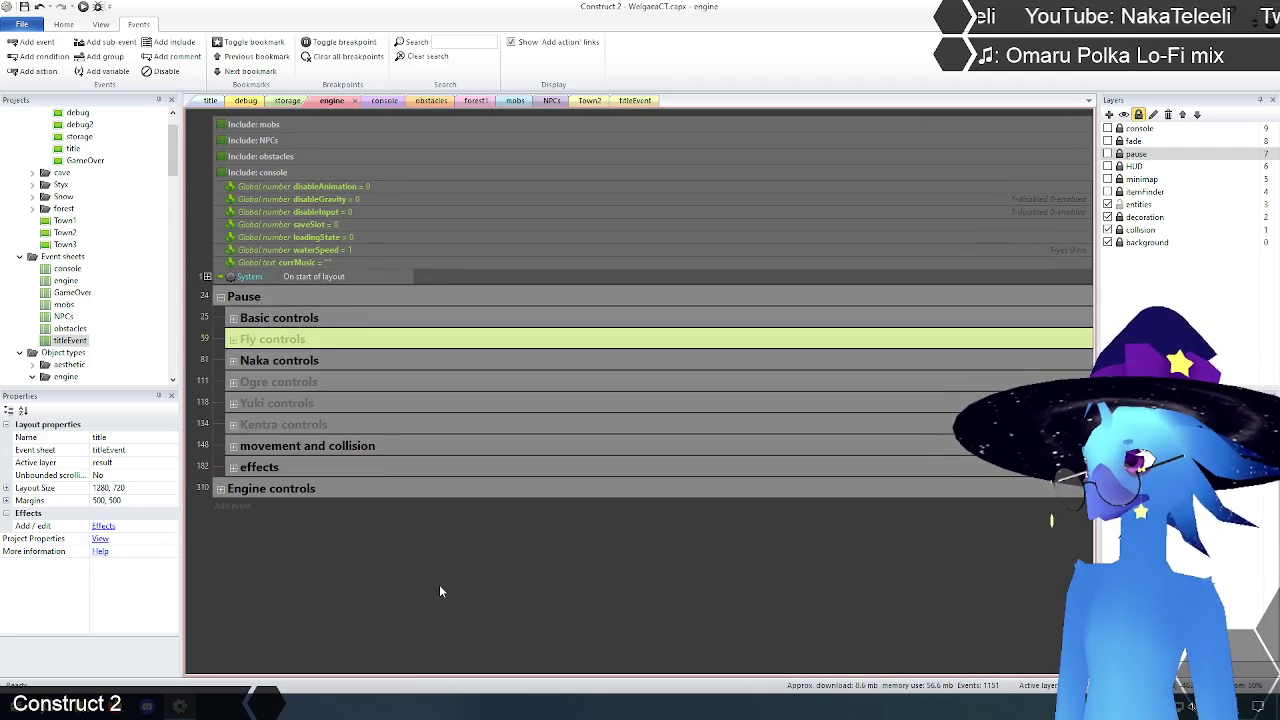
click(440, 592)
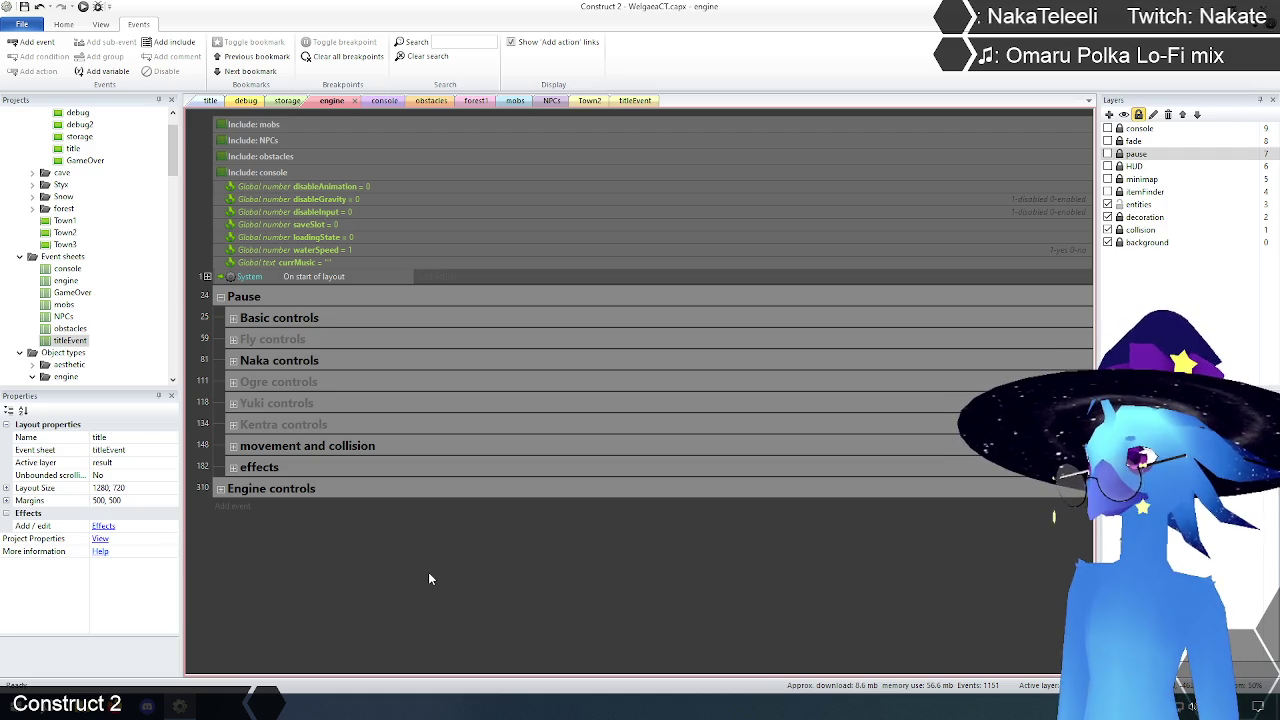
click(232, 446)
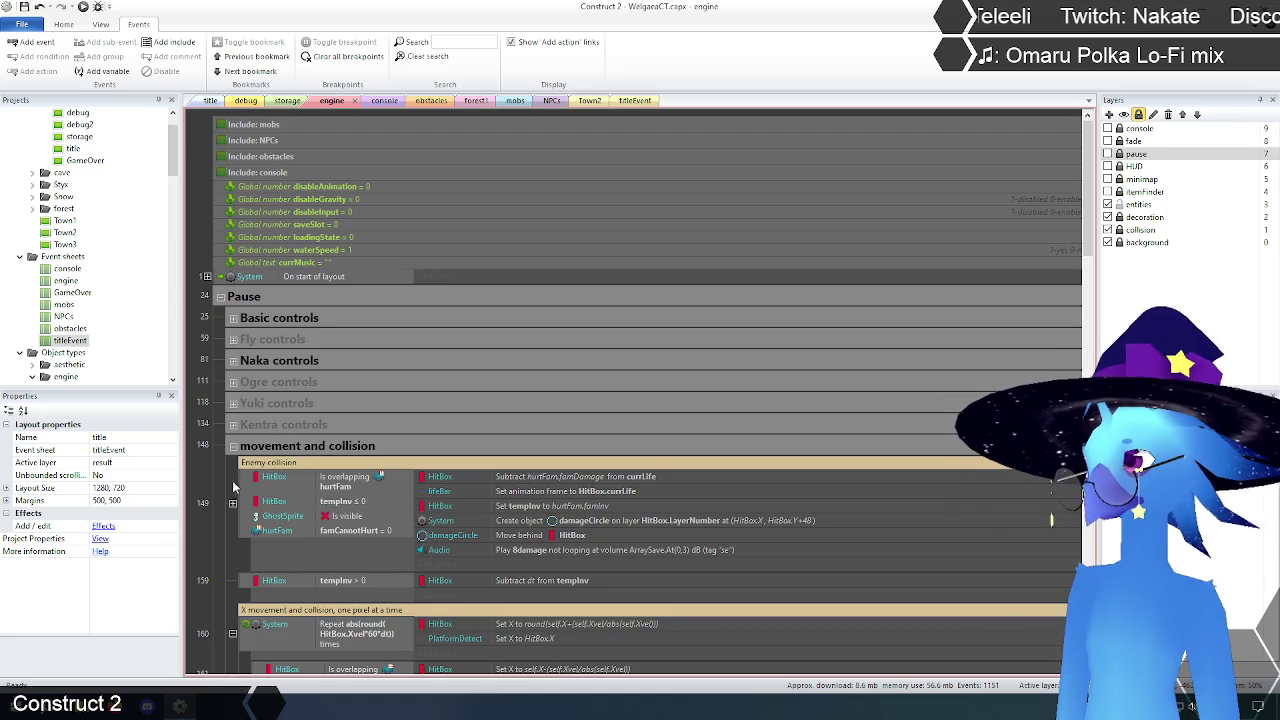
scroll(211, 476, down, 5)
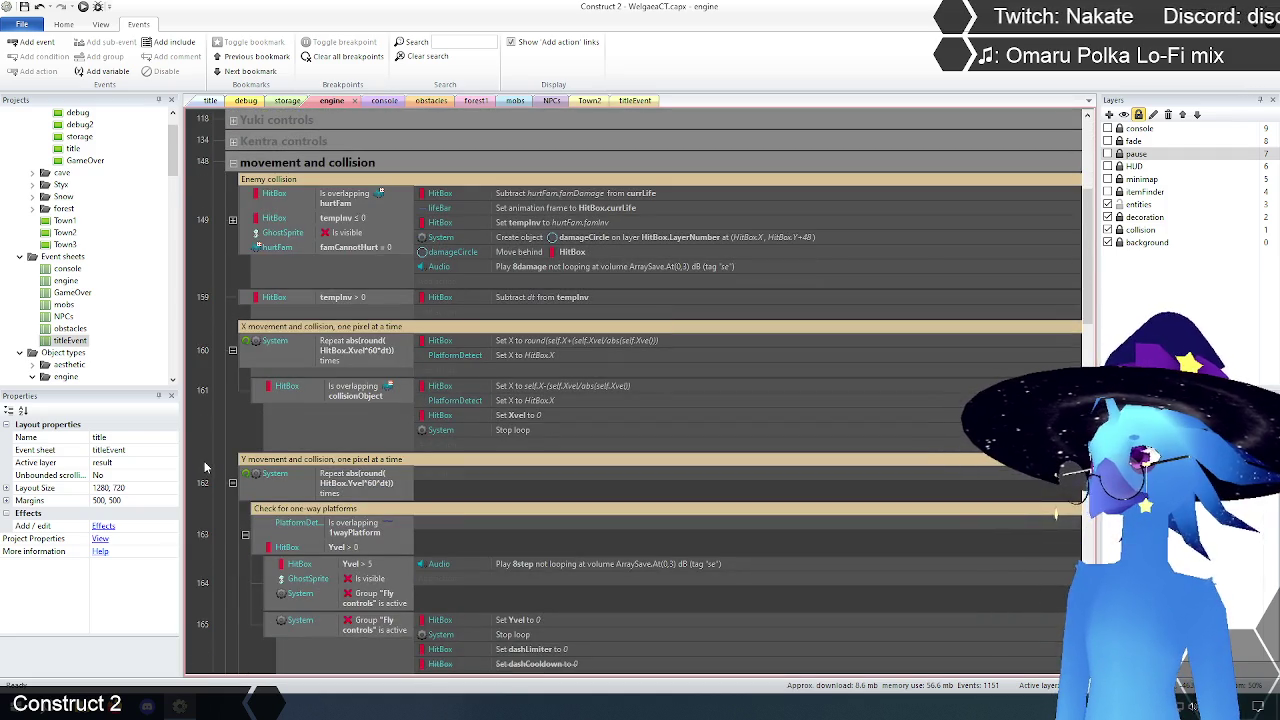
scroll(204, 466, down, 1)
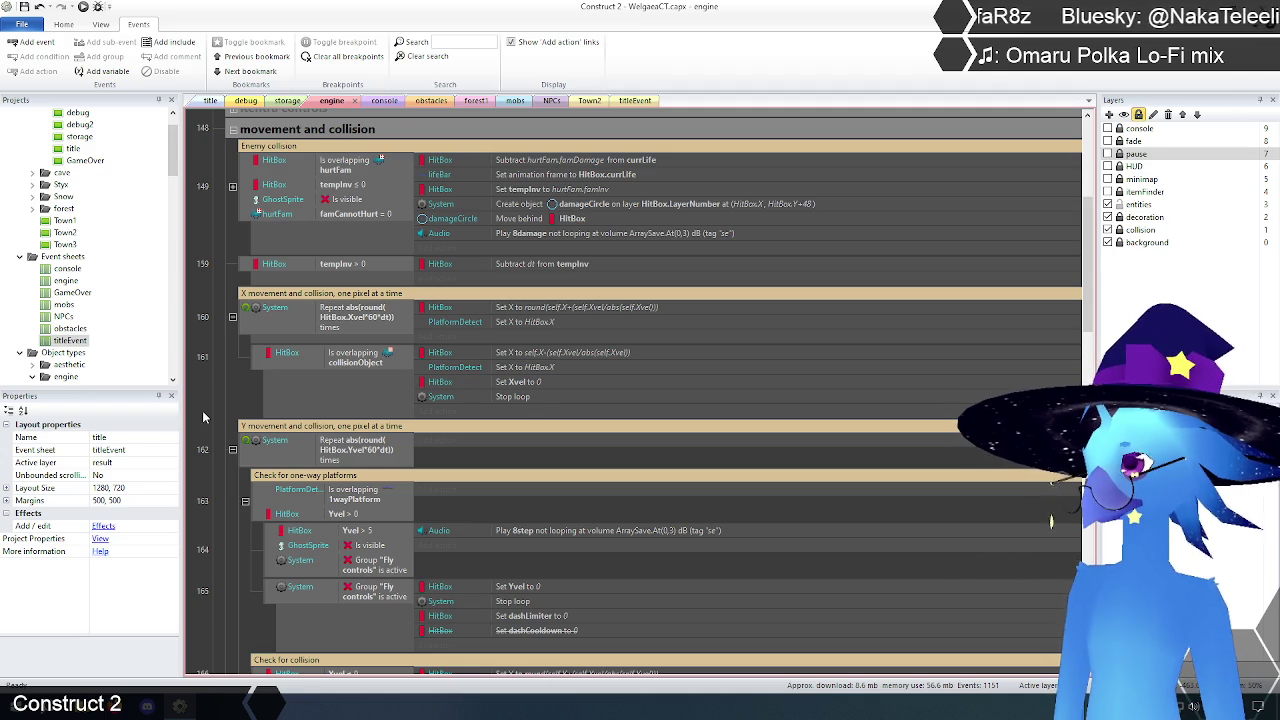
click(346, 330)
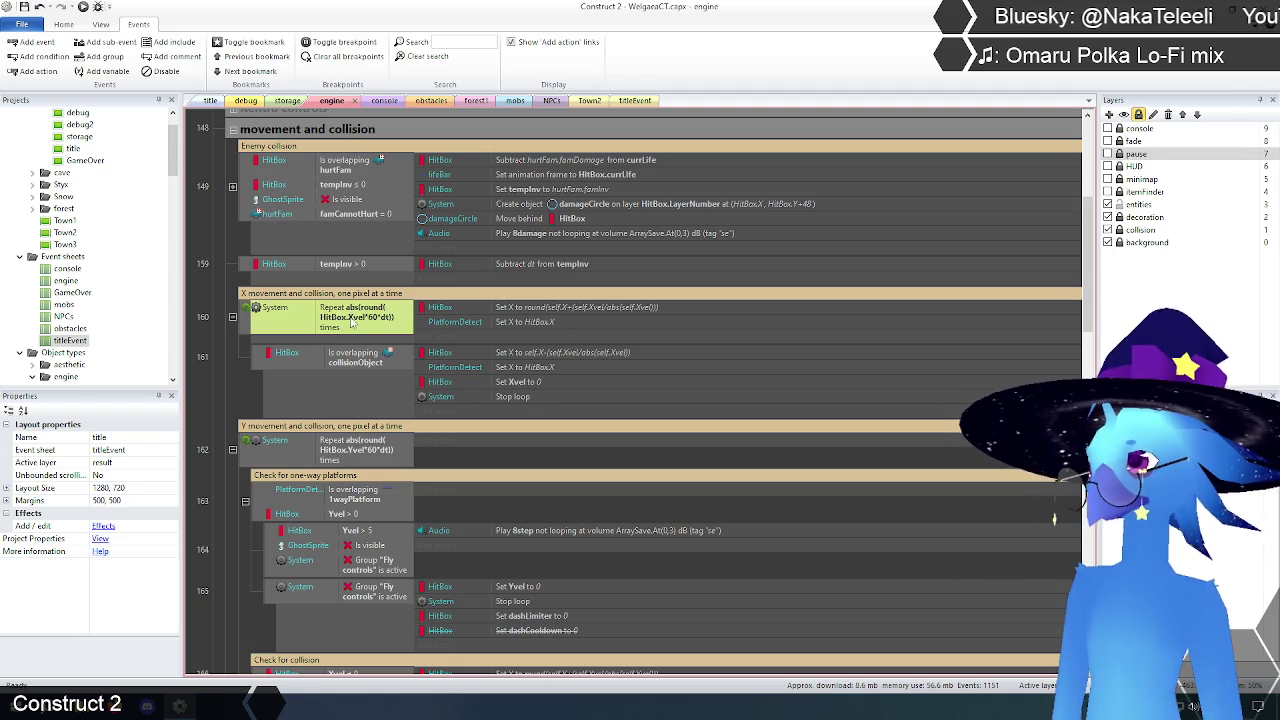
click(225, 384)
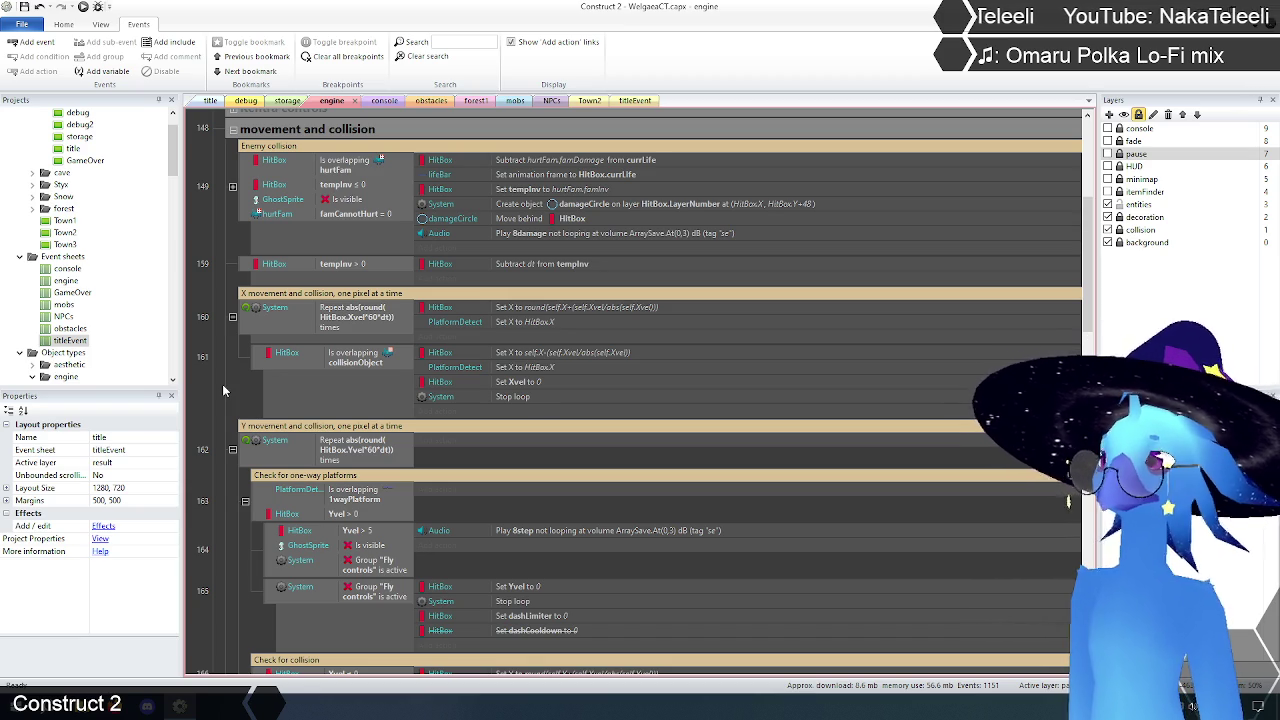
Step: Check the storage-layout HitBox's windTimer instance variable (value 10), then go back to the engine sheet
click(288, 101)
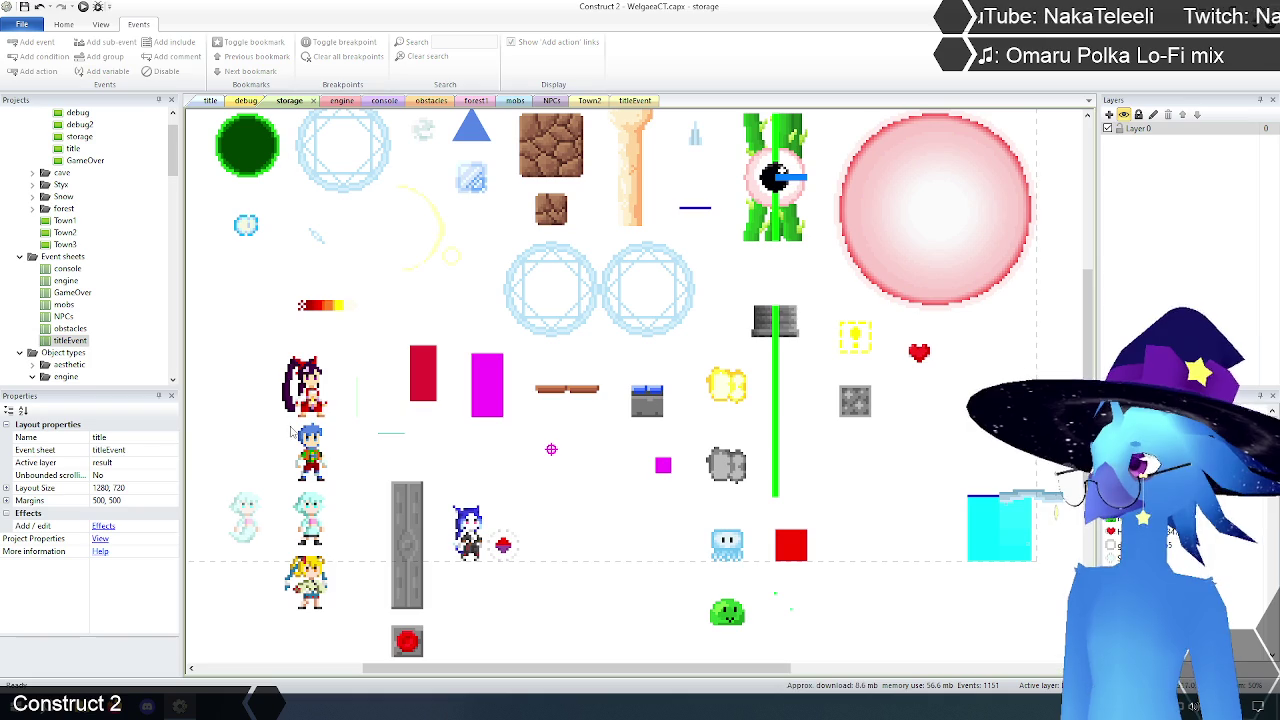
click(432, 368)
drag(176, 458, 185, 500)
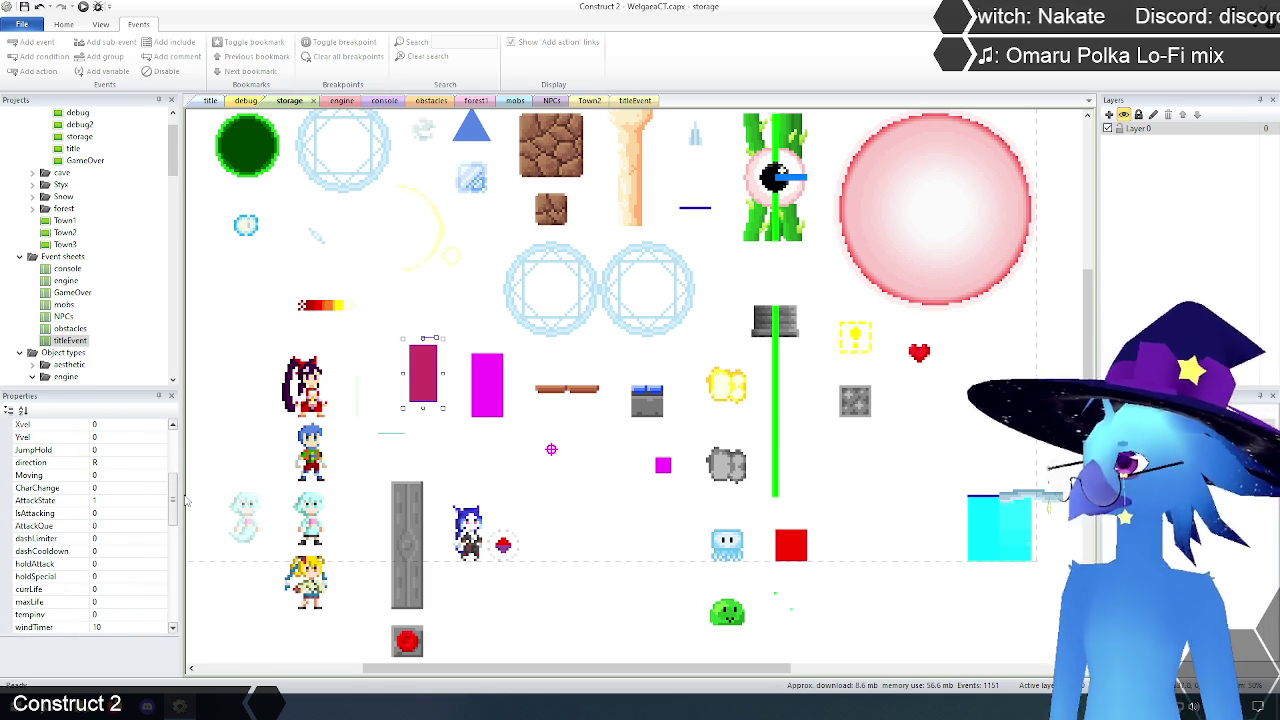
drag(175, 498, 175, 510)
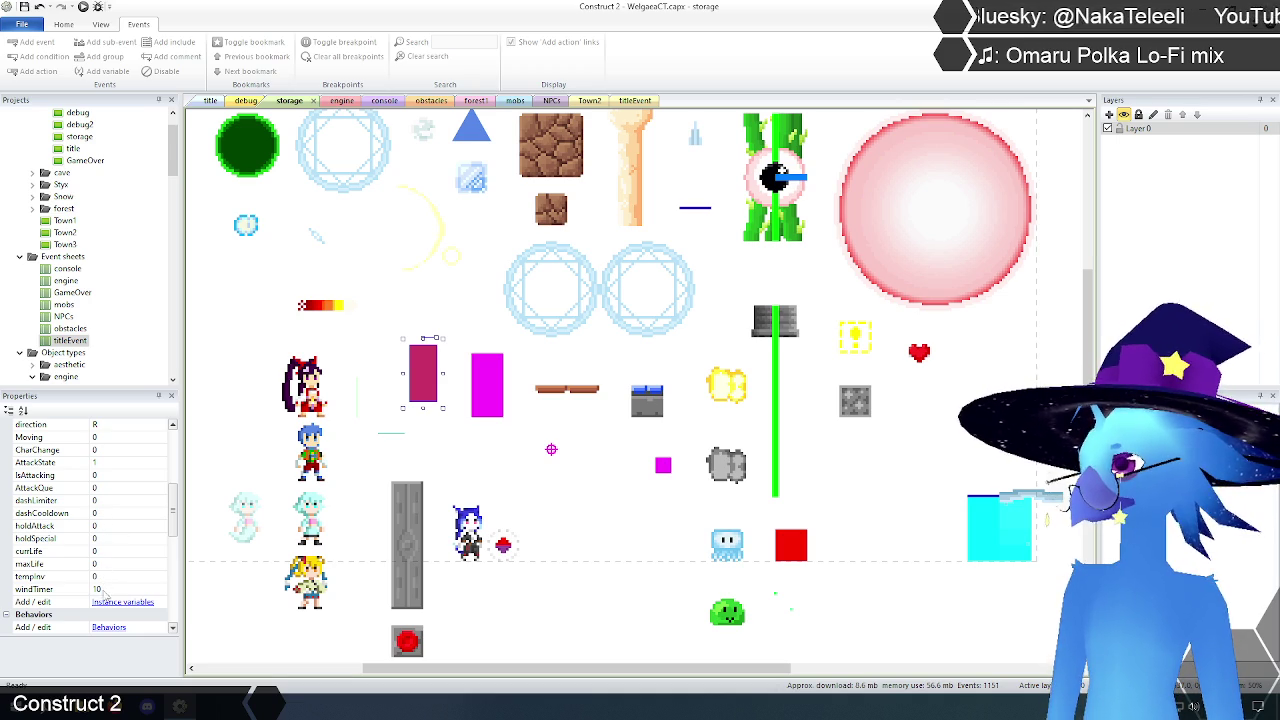
click(45, 595)
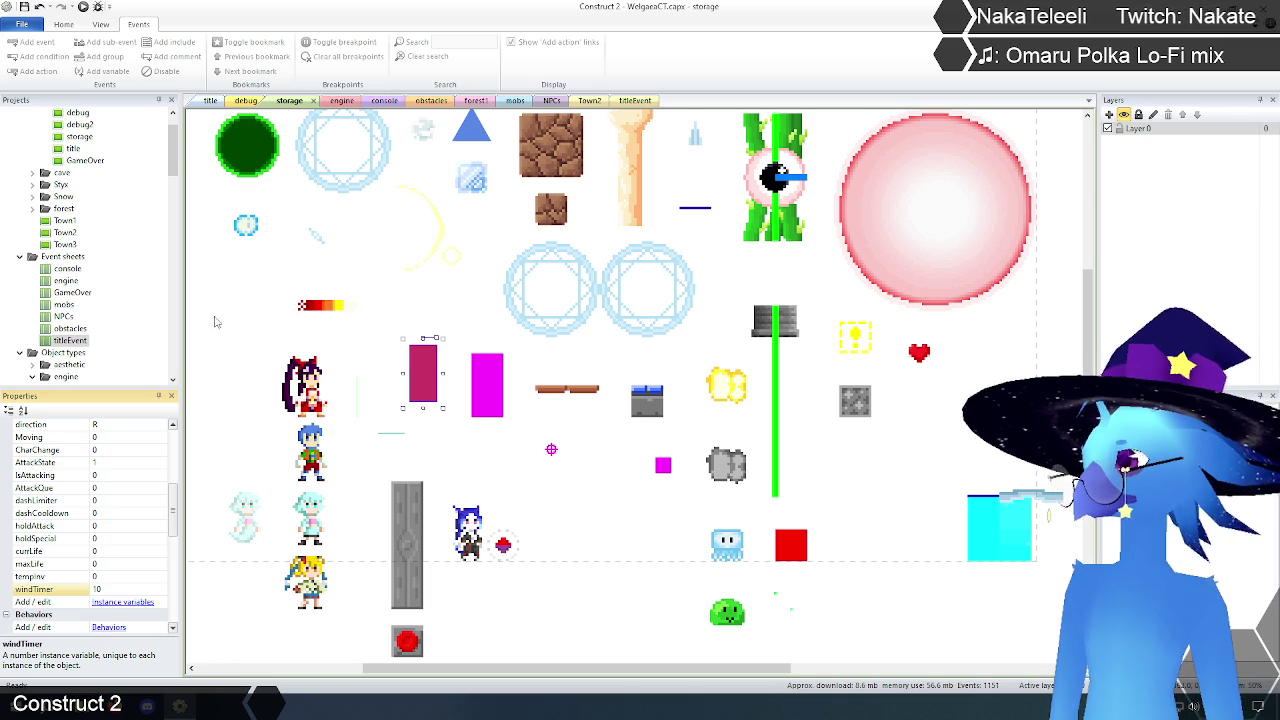
click(337, 102)
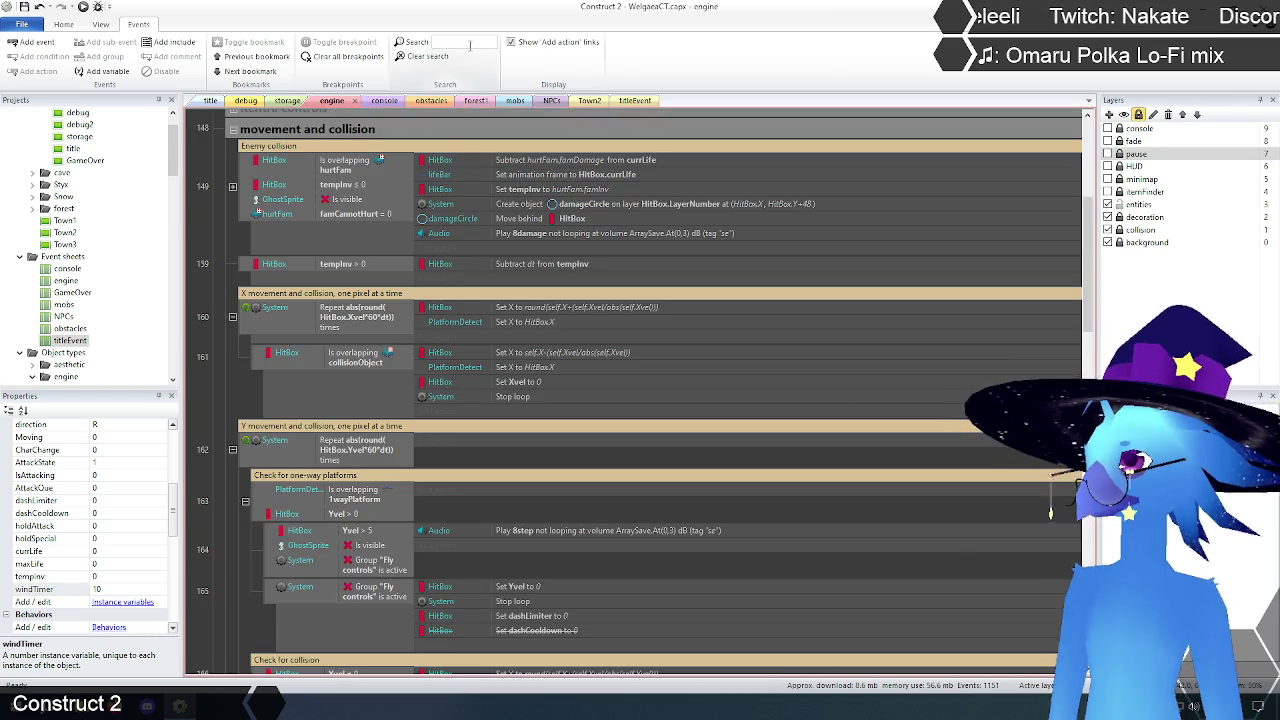
Step: Search the engine event sheet for windTimer, correcting the search term's capitalisation
click(472, 41)
text(windTimer)
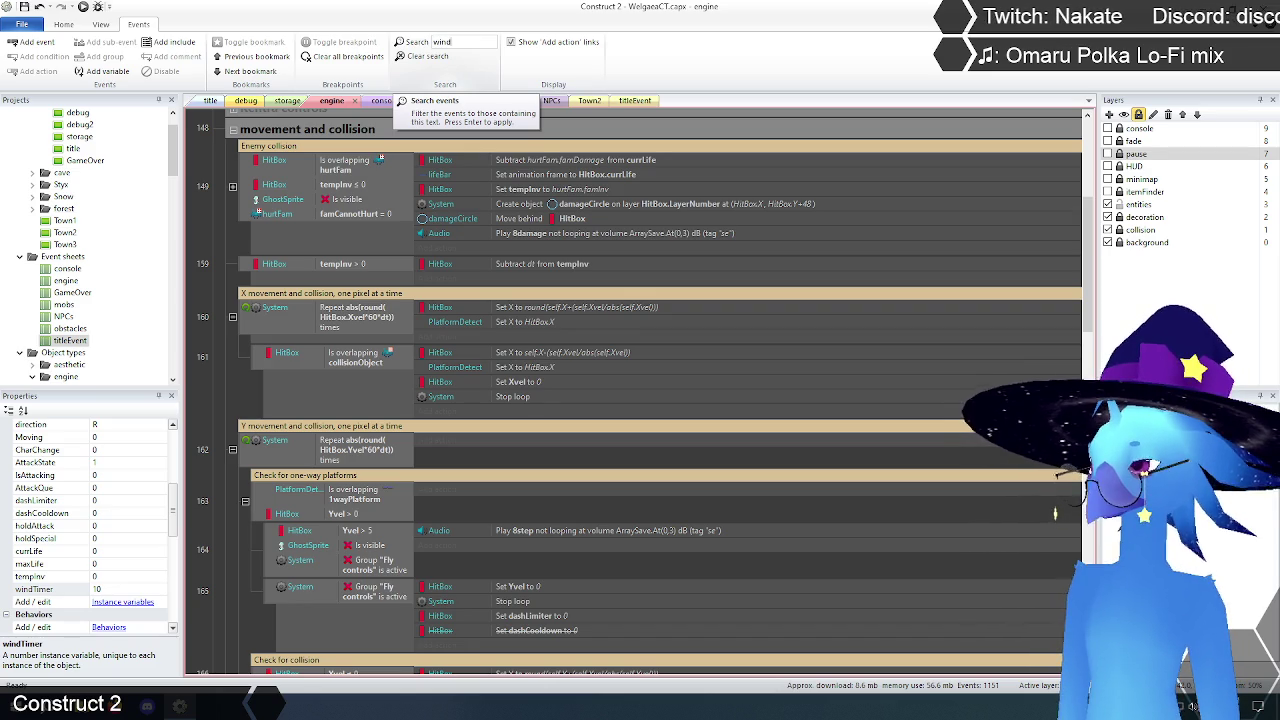
key(Return)
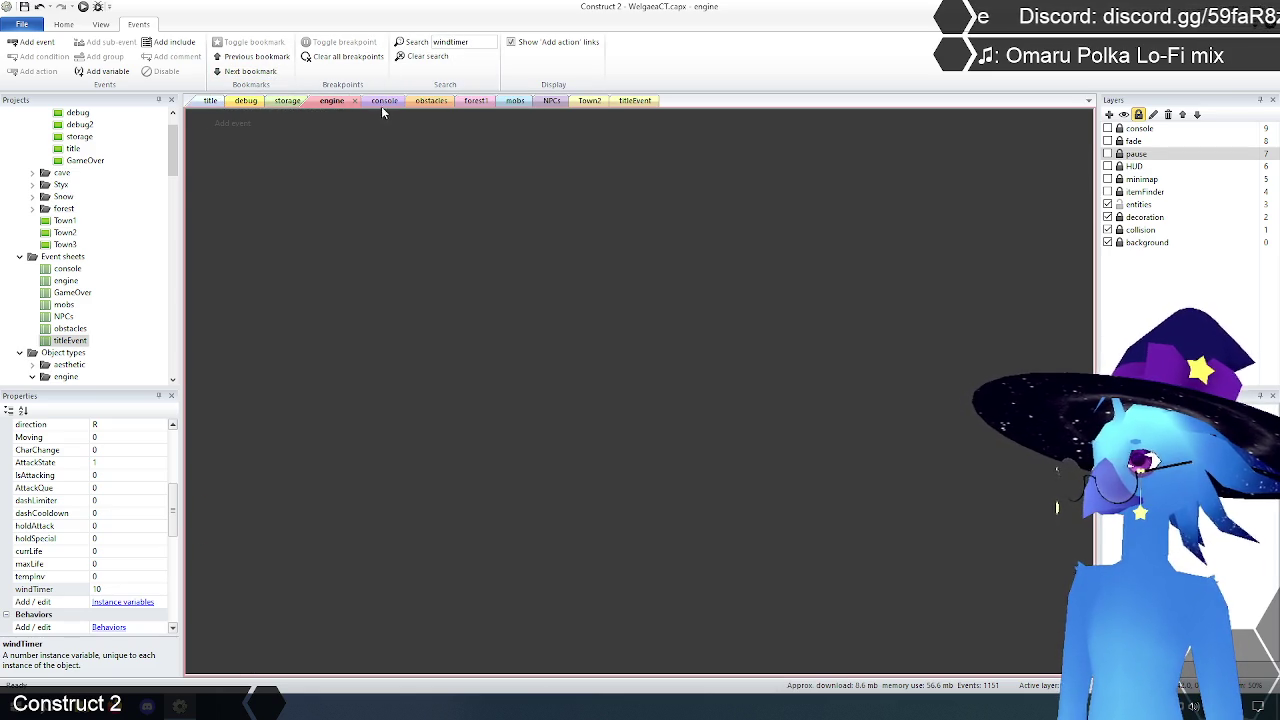
click(289, 101)
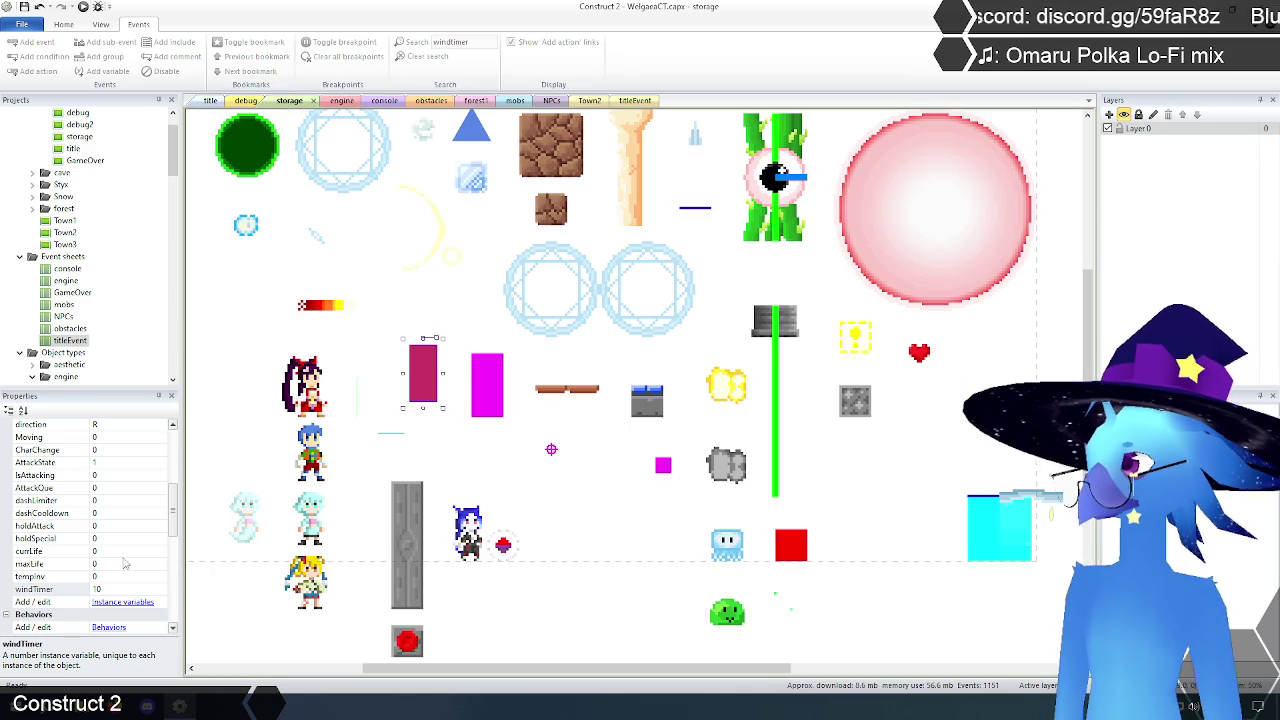
click(345, 103)
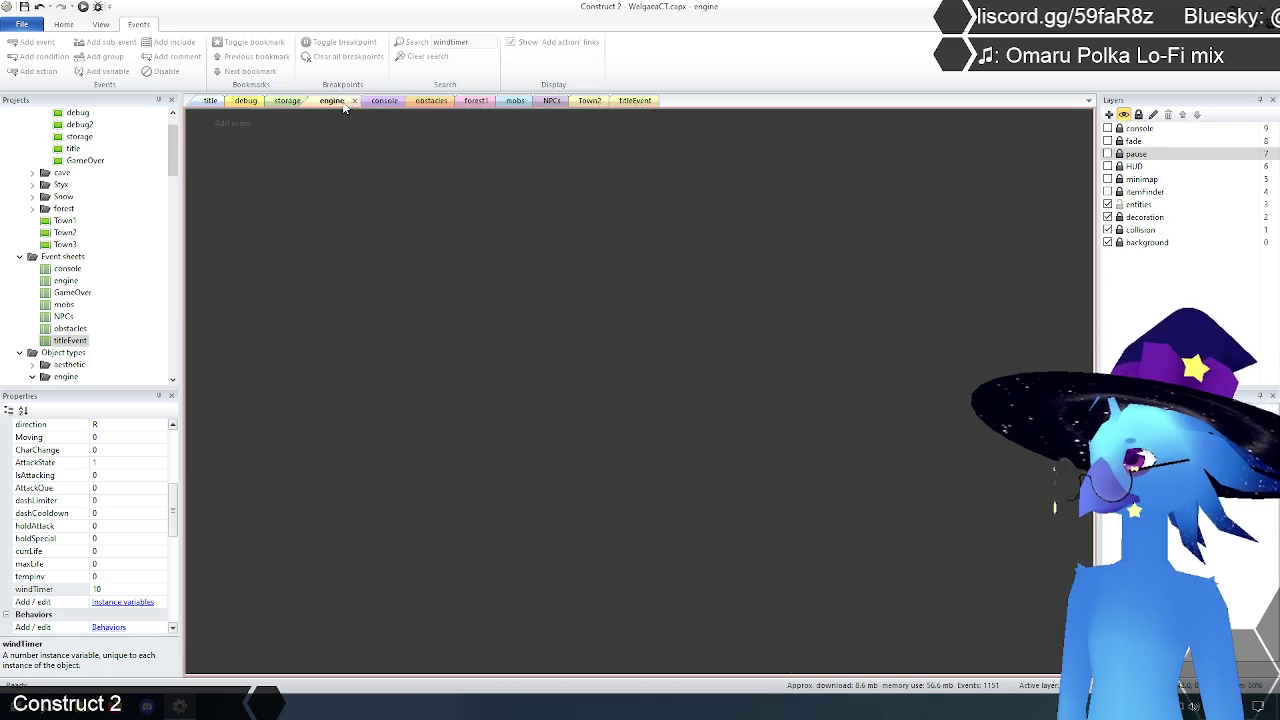
click(478, 42)
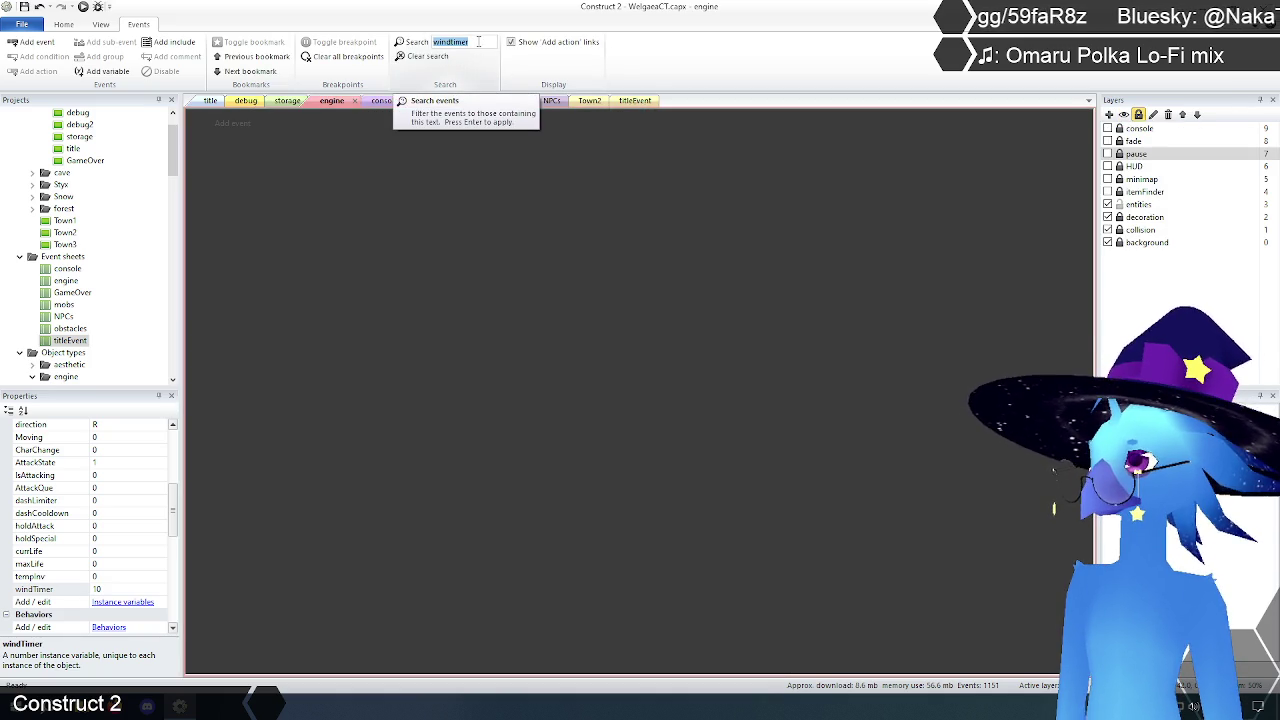
click(478, 42)
key(BackSpace)
key(BackSpace)
key(BackSpace)
text(Timer)
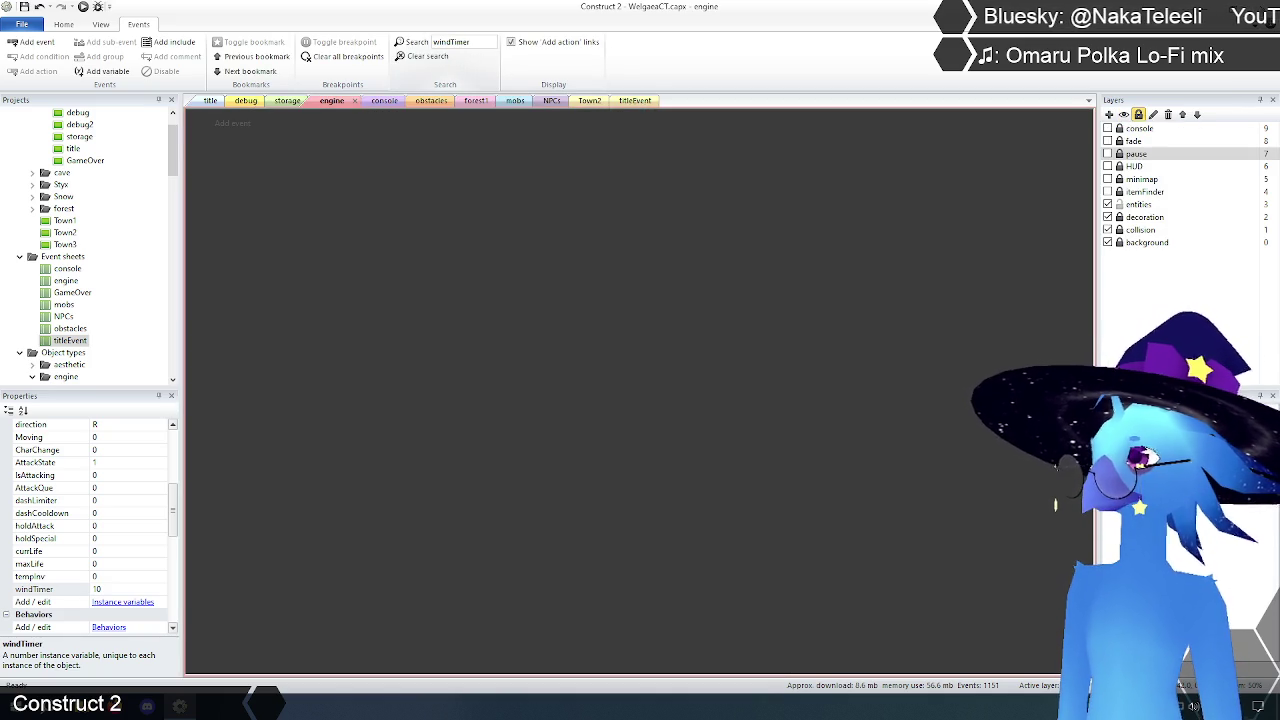
double_click(466, 43)
key(ctrl+c)
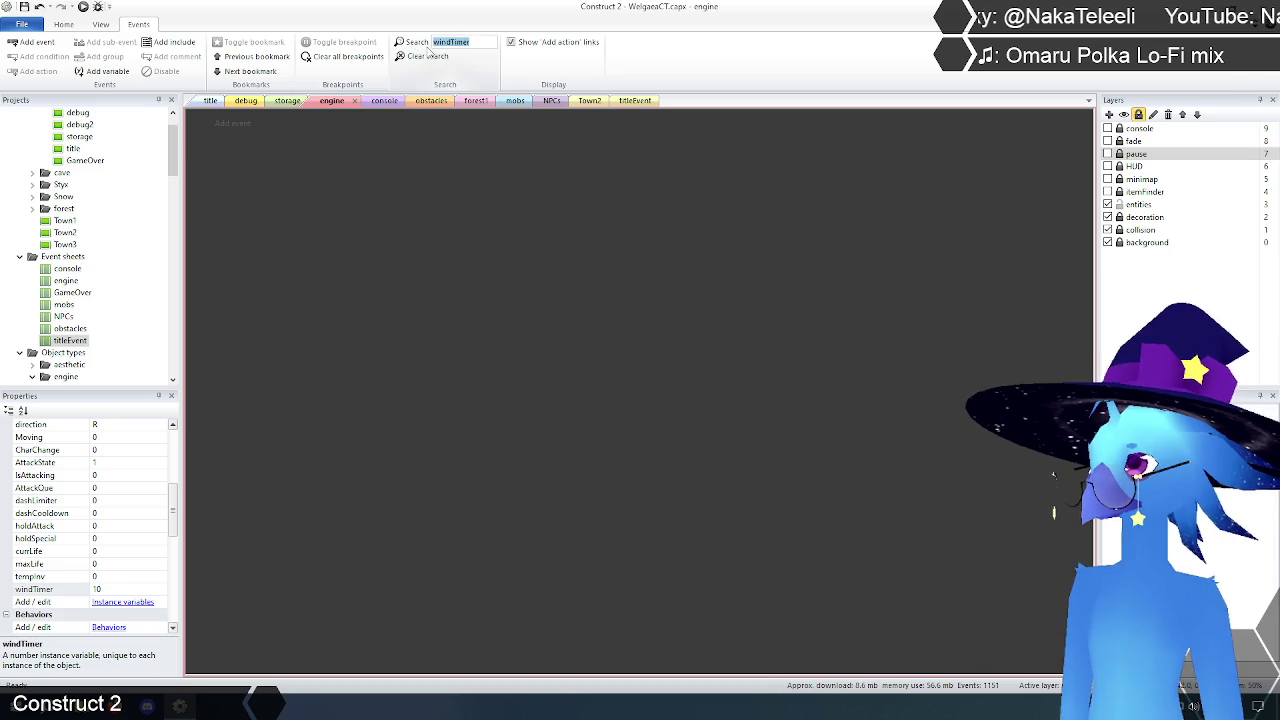
Step: Search the NPCs event sheet for windTimer
key(ctrl+Tab)
key(ctrl+Tab)
key(ctrl+Tab)
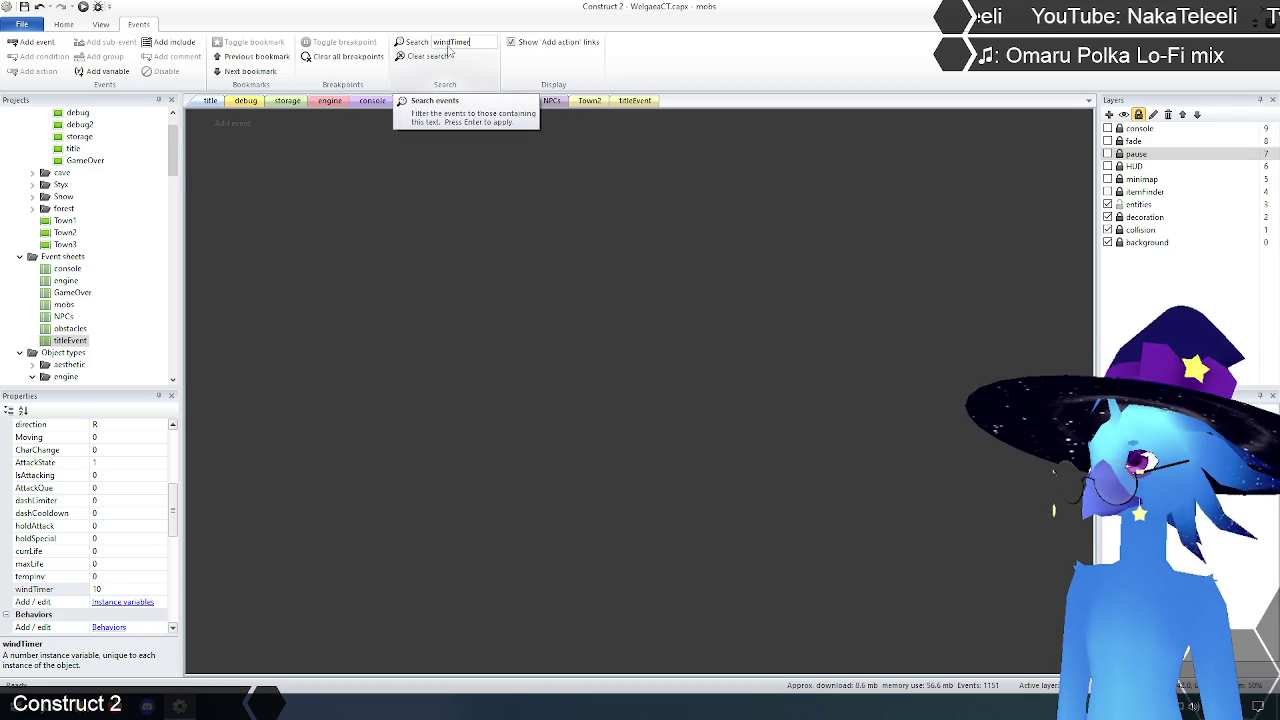
key(ctrl+Tab)
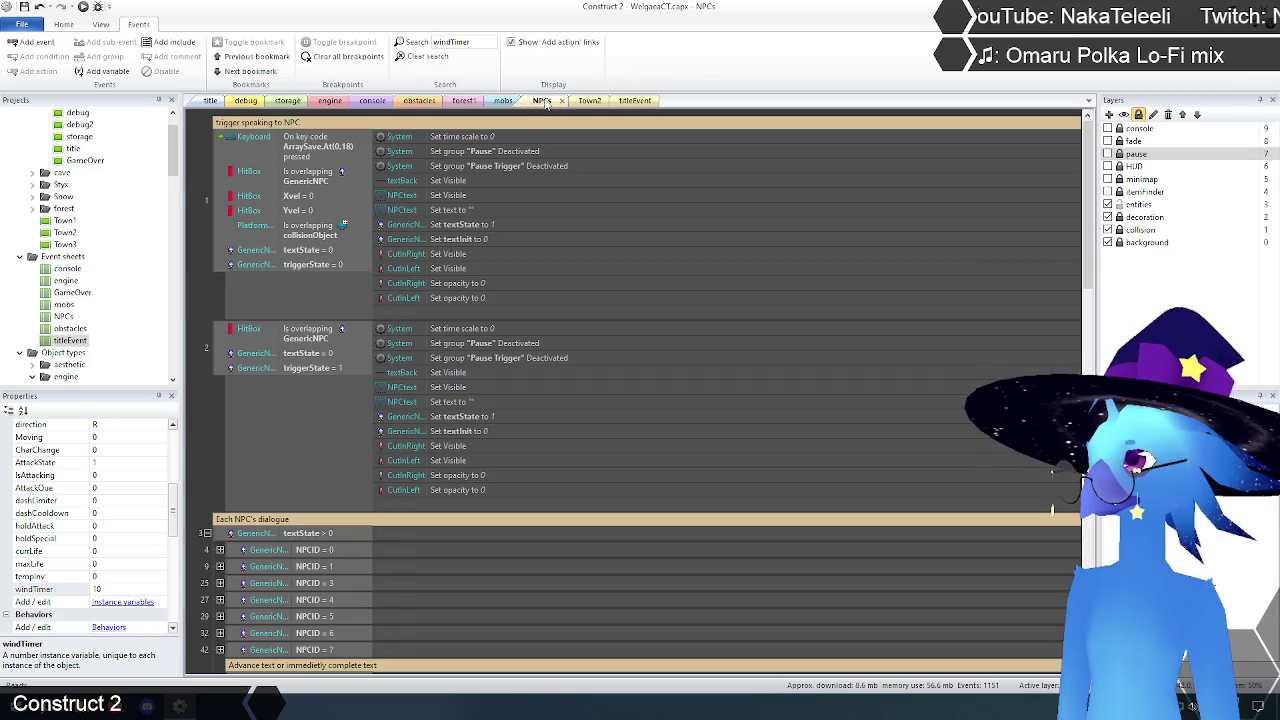
click(478, 42)
key(ctrl+v)
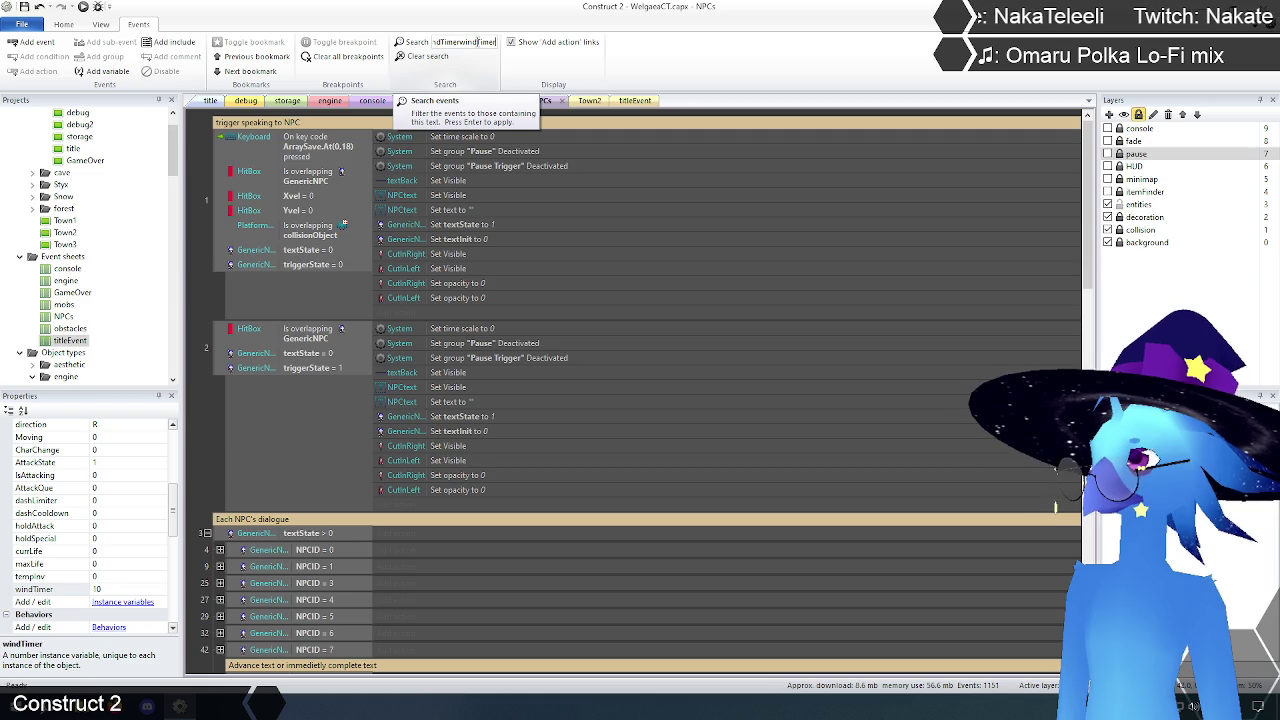
key(ctrl+a)
key(BackSpace)
key(ctrl+v)
key(Return)
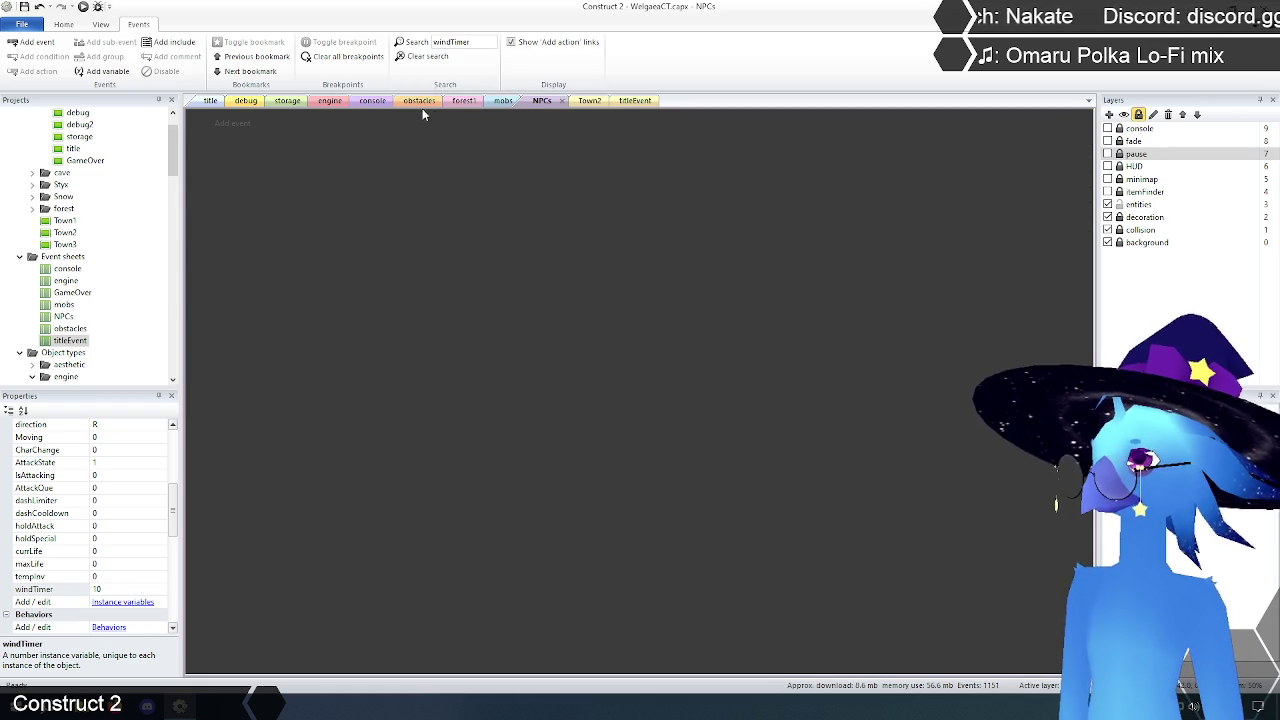
Step: Search the obstacles sheet for windTimer, then clear the engine sheet's search filter
click(420, 101)
double_click(484, 42)
click(410, 42)
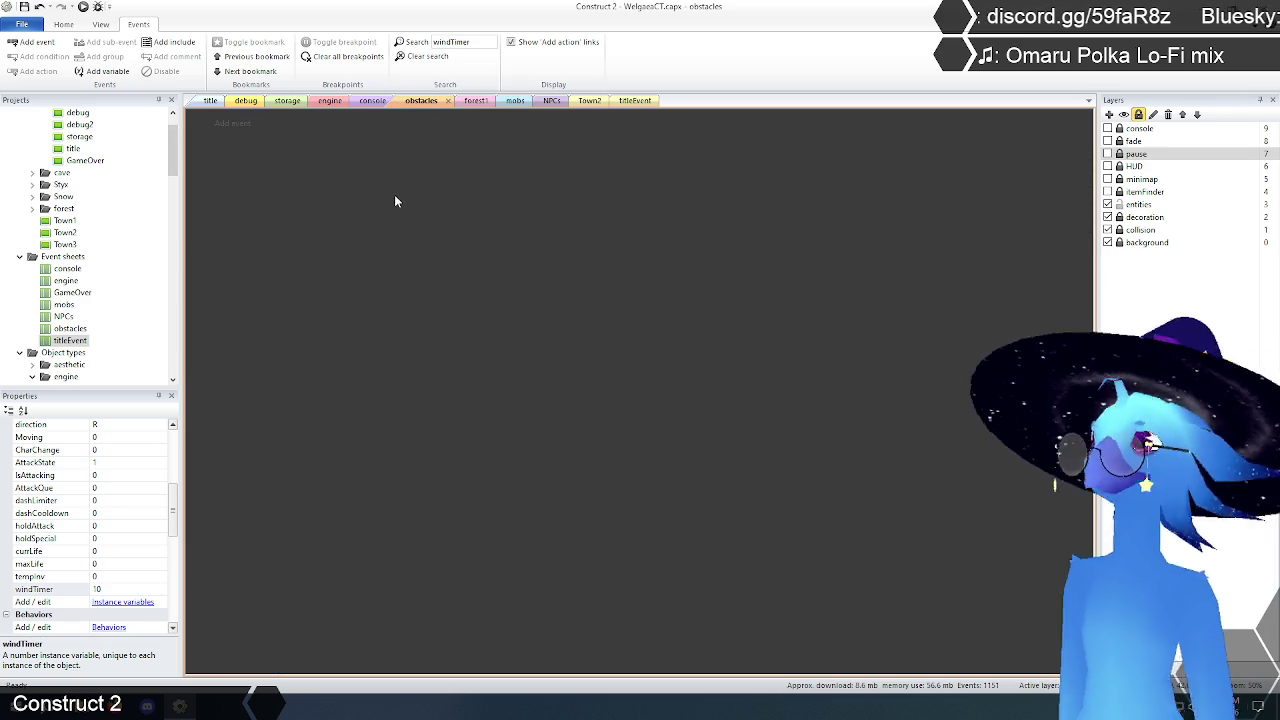
click(330, 100)
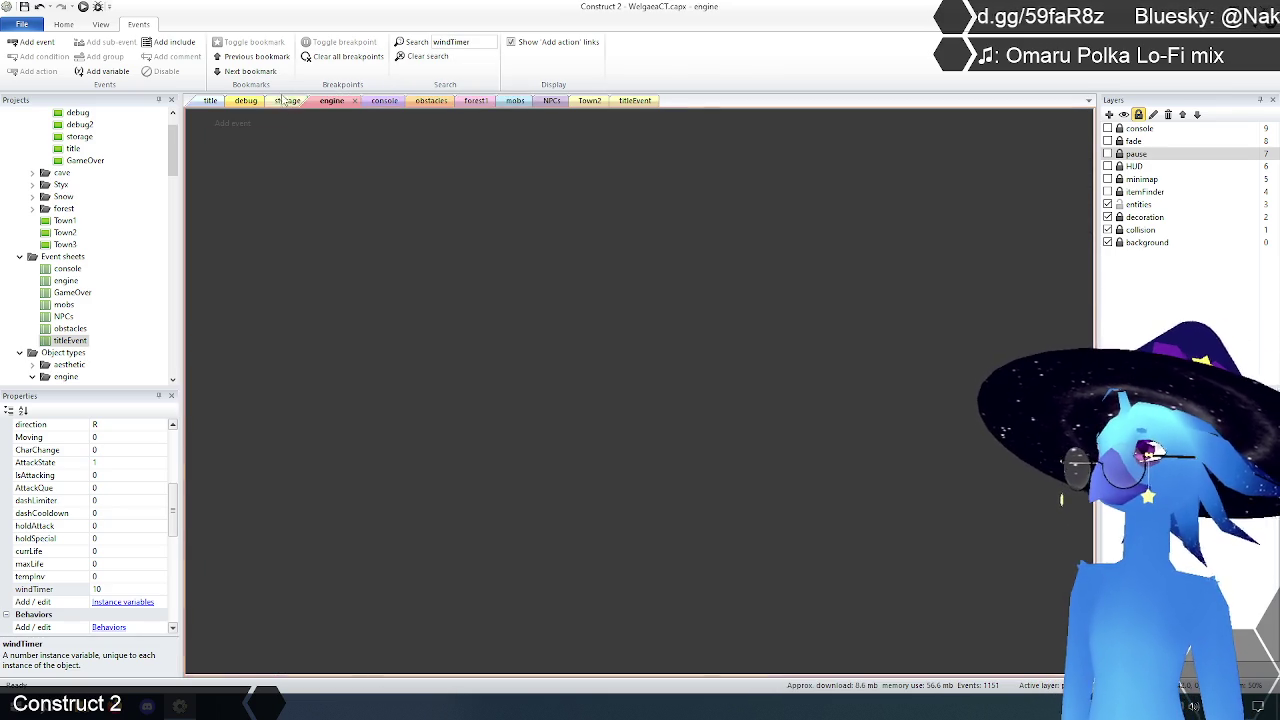
click(420, 56)
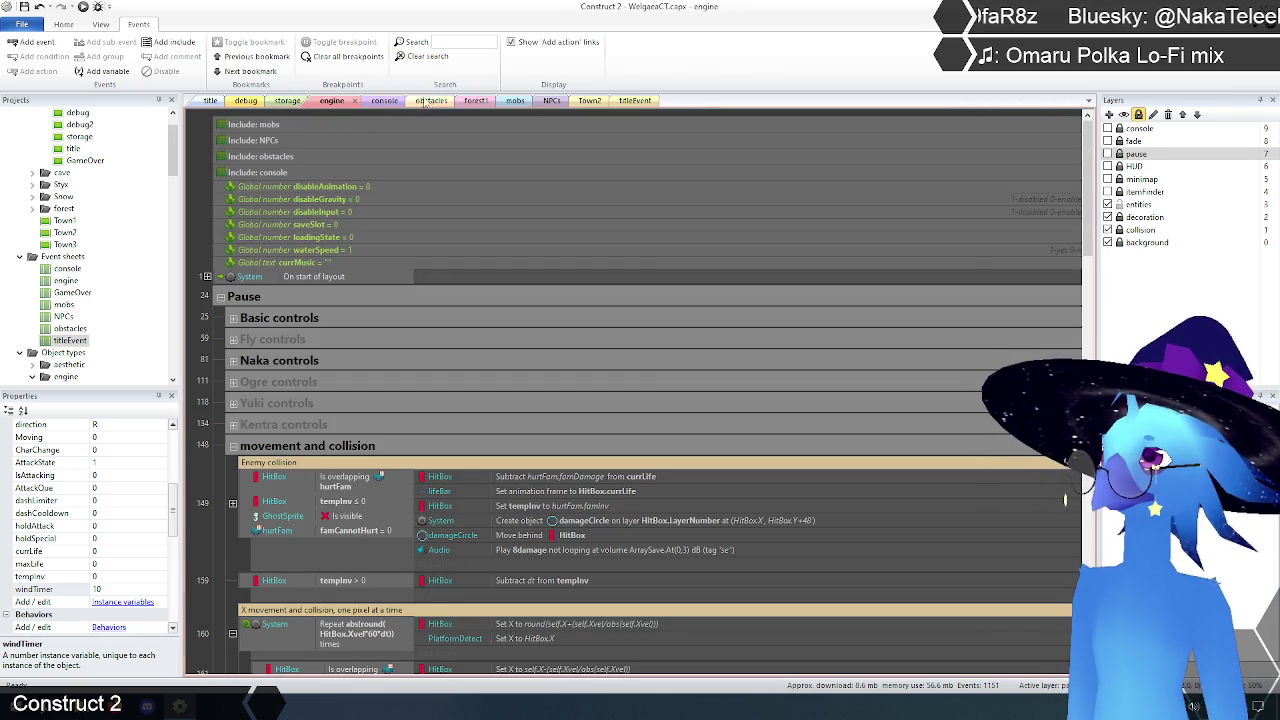
Step: Re-search the obstacles events for windTimer, clear the search, and go to the debug layout
click(431, 101)
click(445, 42)
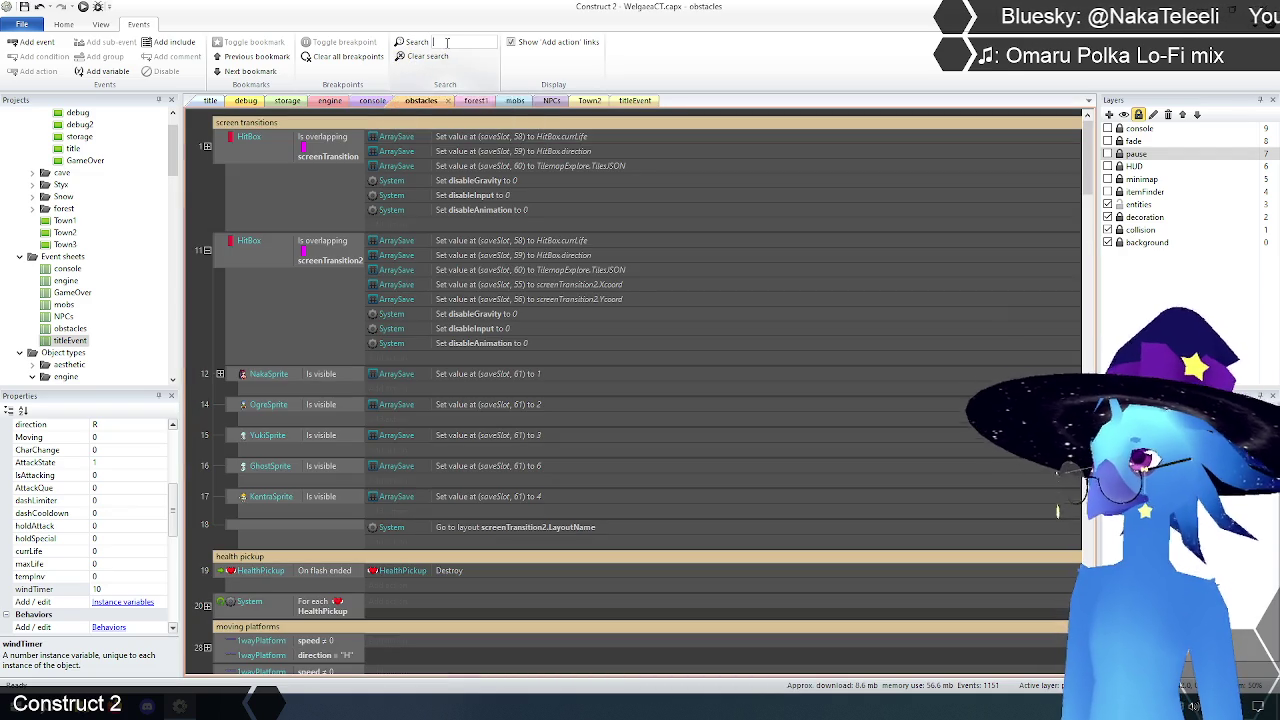
text(windTimer)
key(Return)
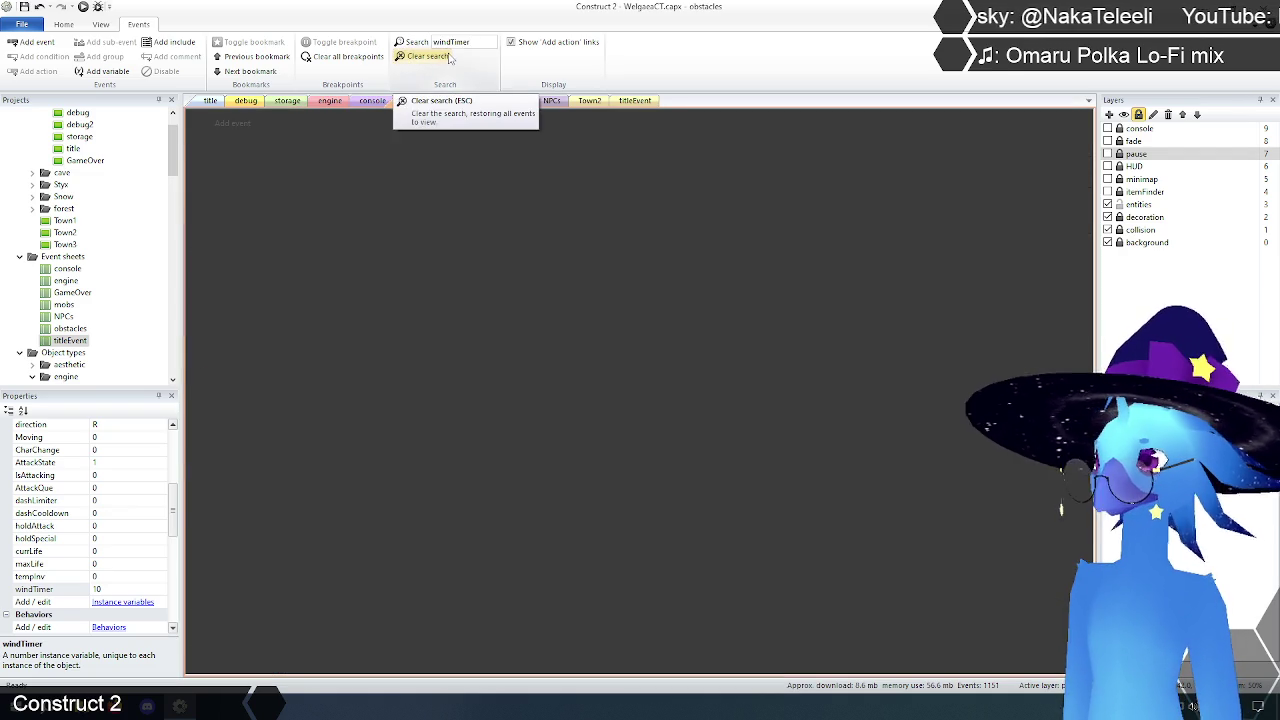
click(448, 60)
click(514, 102)
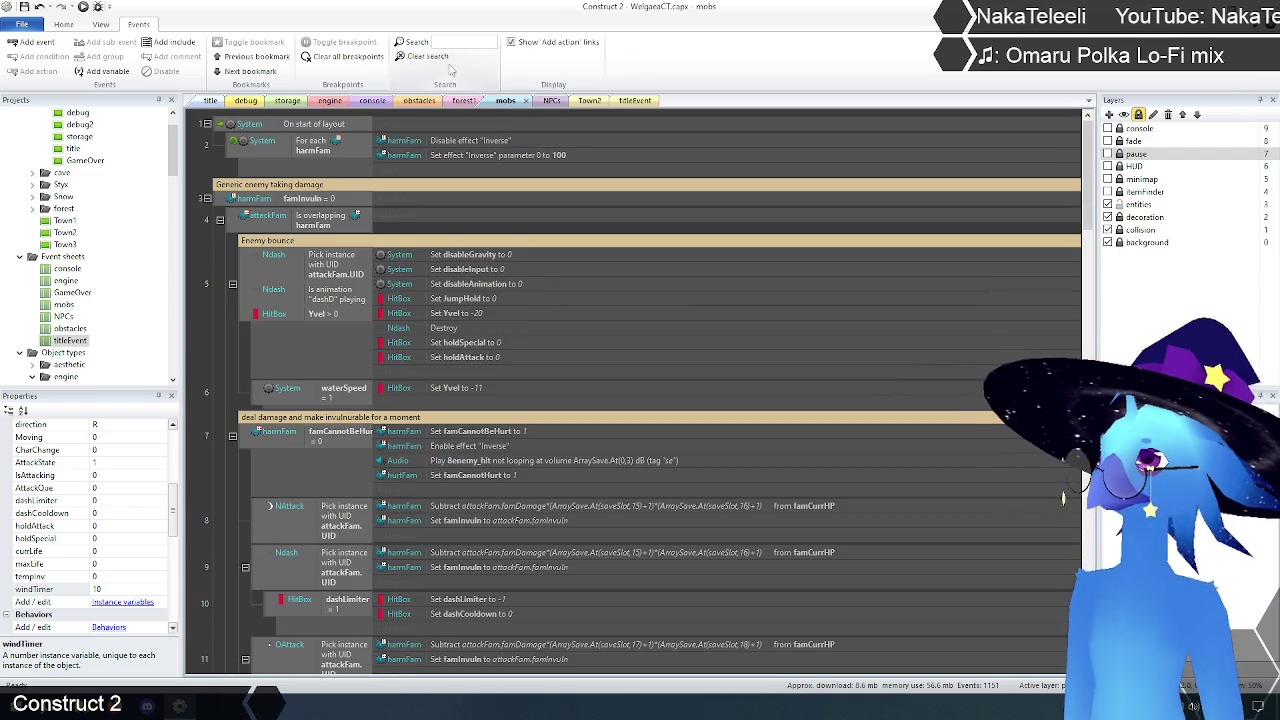
click(330, 101)
click(247, 101)
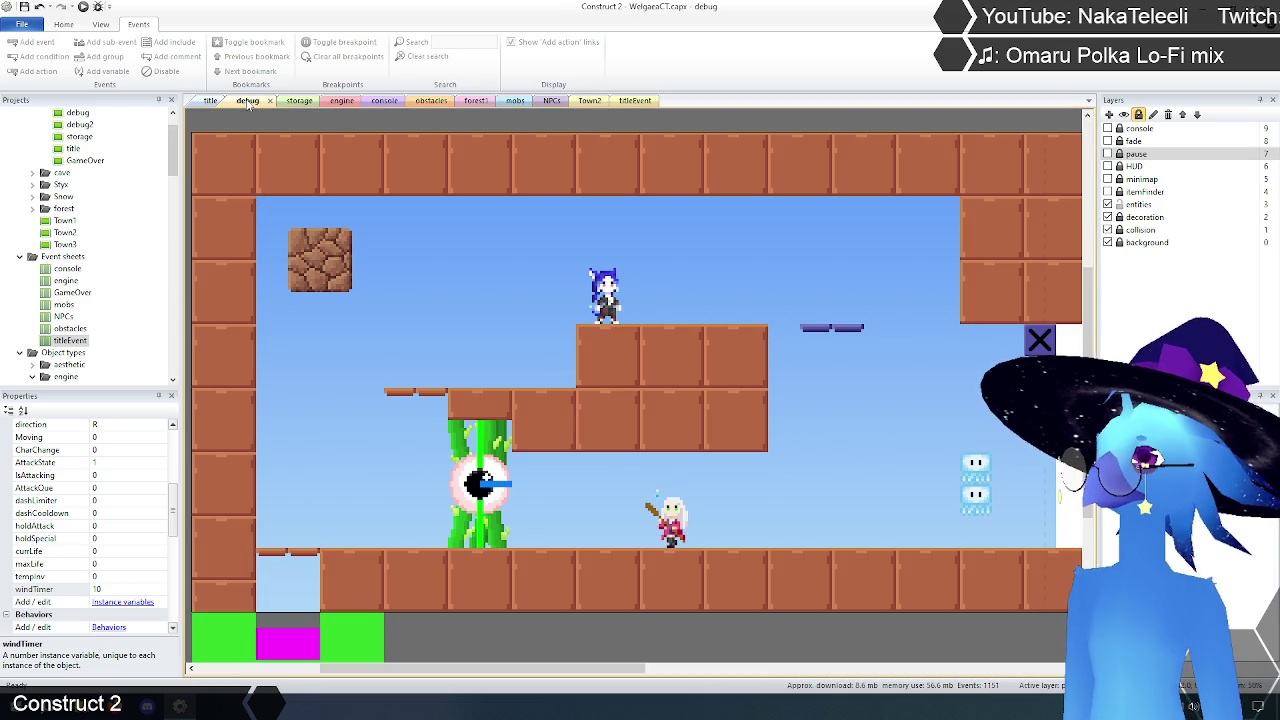
Step: Find windTimer in the HitBox instance variables list and open it for editing
click(290, 101)
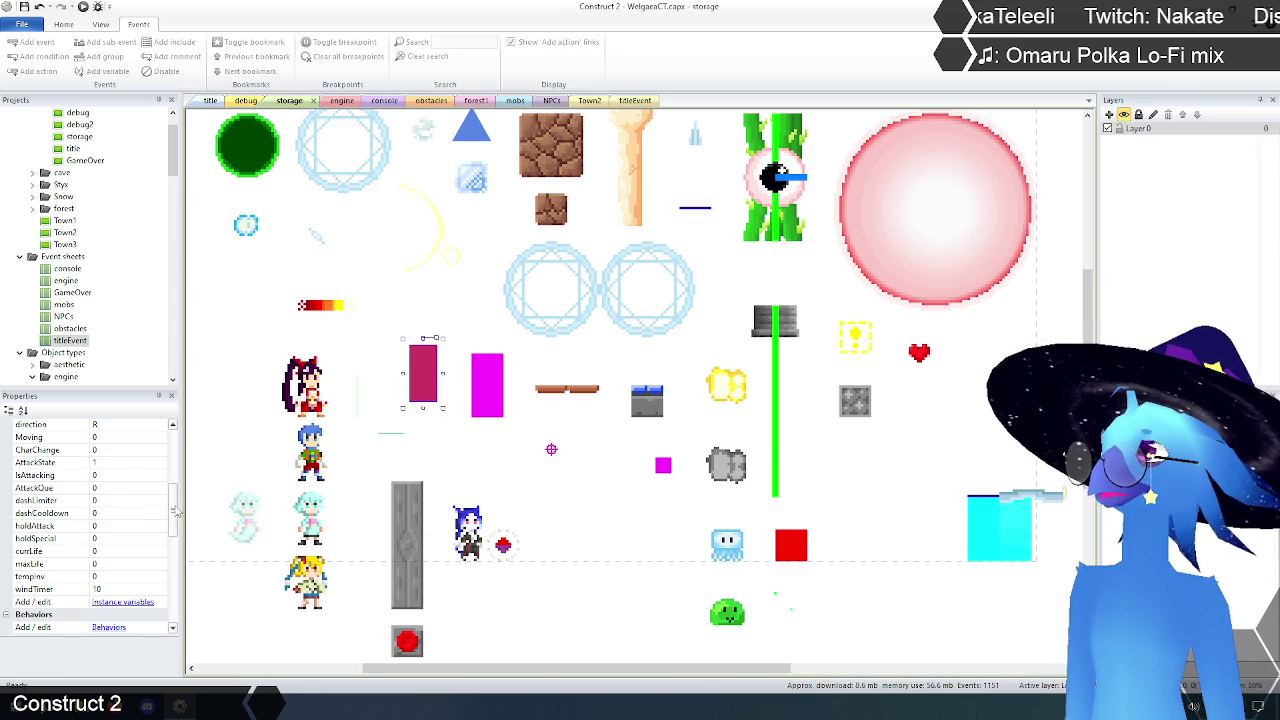
scroll(174, 510, up, 1)
scroll(174, 502, down, 1)
click(44, 616)
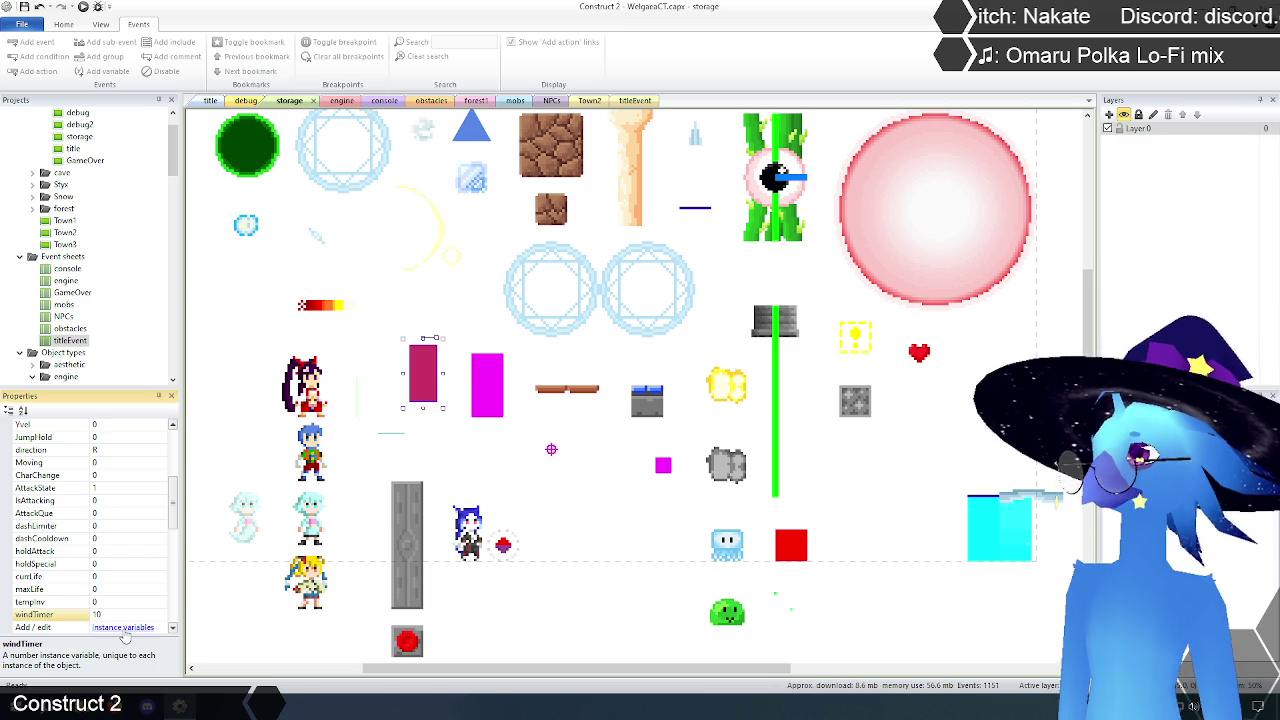
click(123, 627)
scroll(630, 348, down, 2)
click(562, 425)
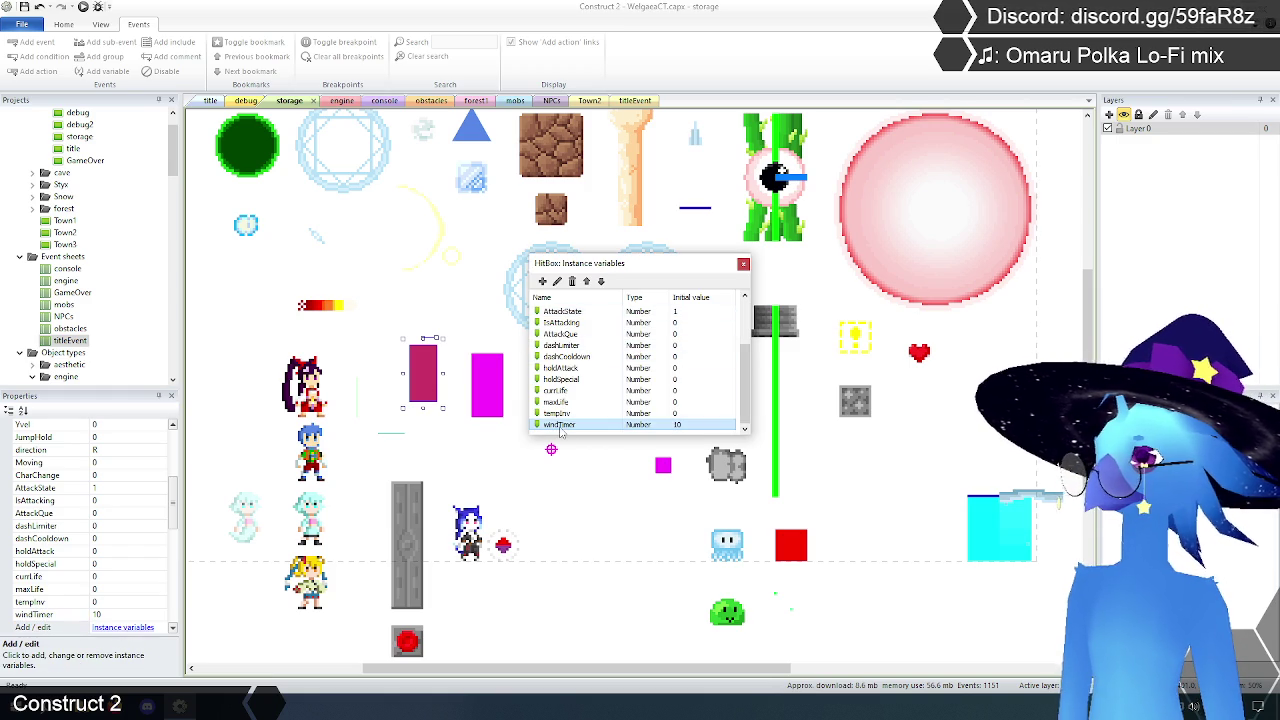
click(557, 281)
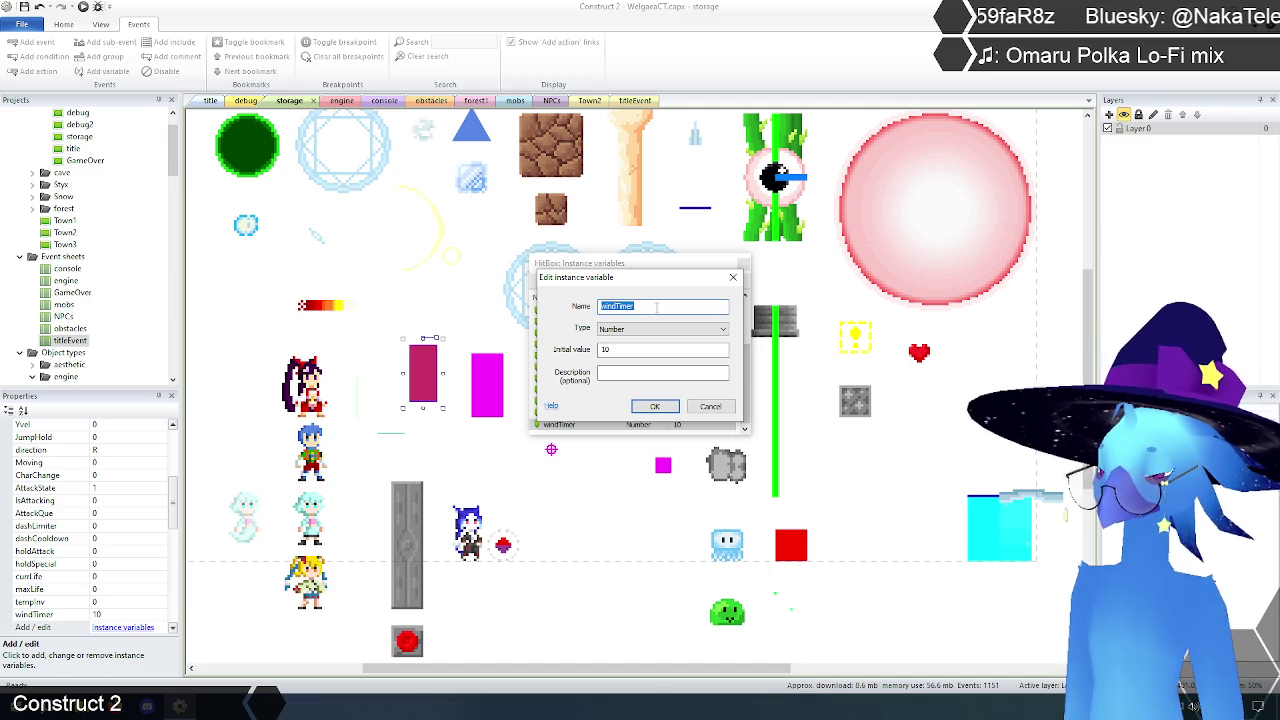
Step: Rename the variable to XvelLeftover, change its initial value from 10 to 0, and confirm
text(Xvel)
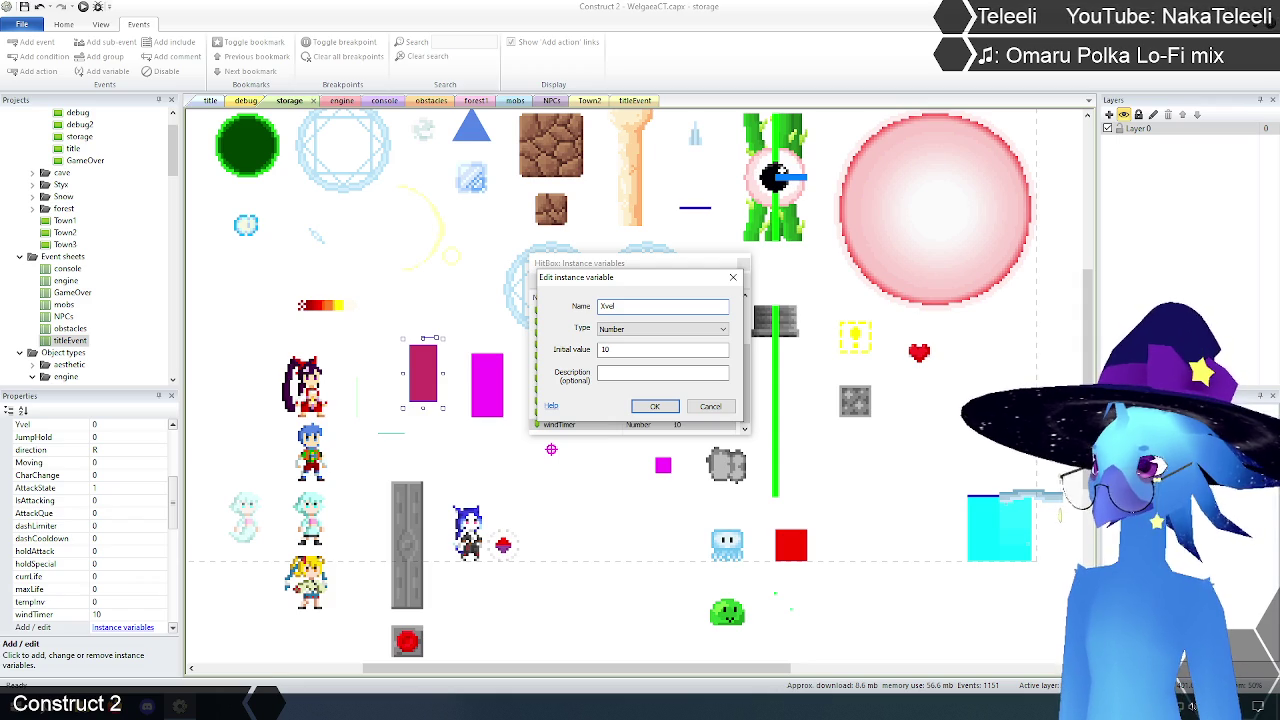
text(Leftover)
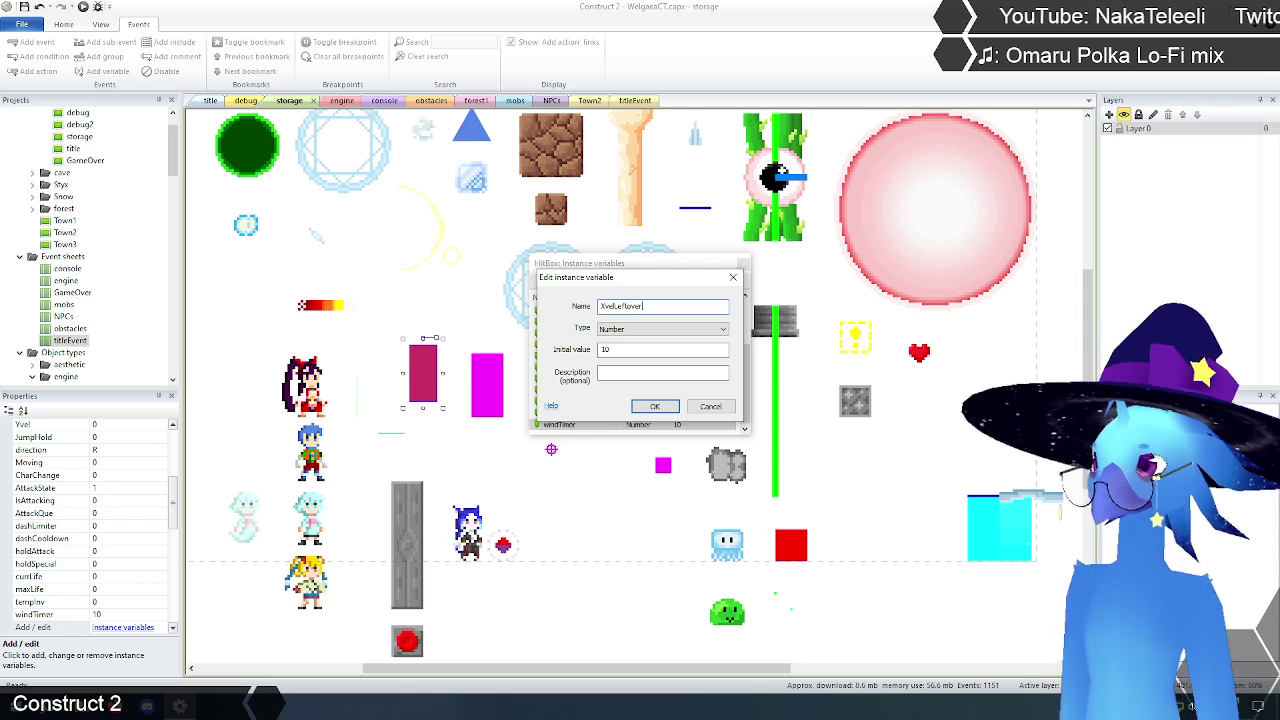
double_click(636, 347)
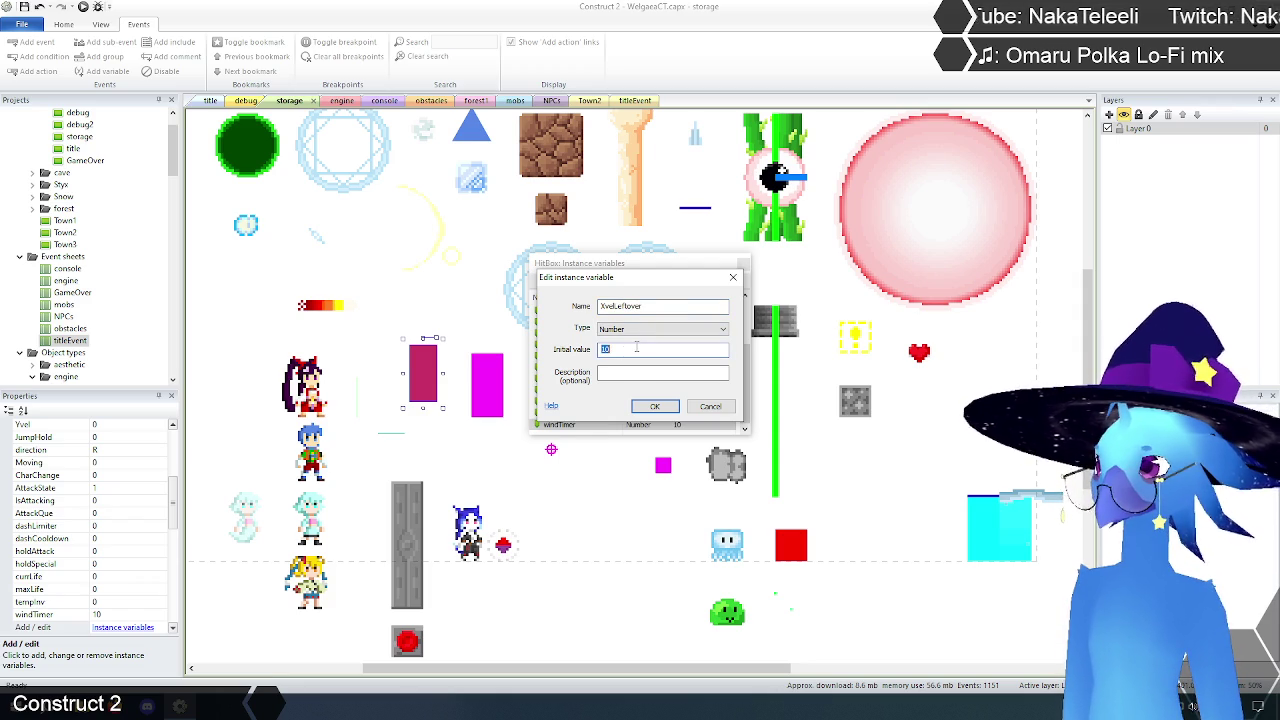
text(0)
click(655, 406)
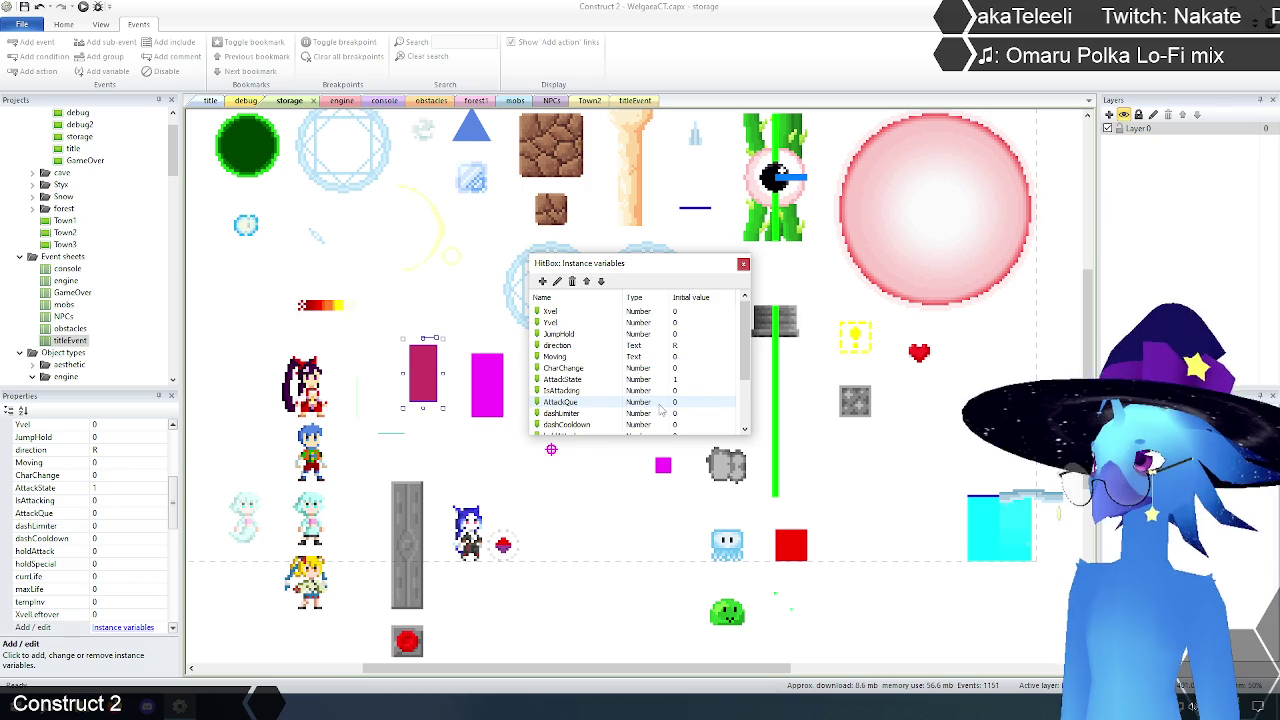
scroll(660, 408, down, 2)
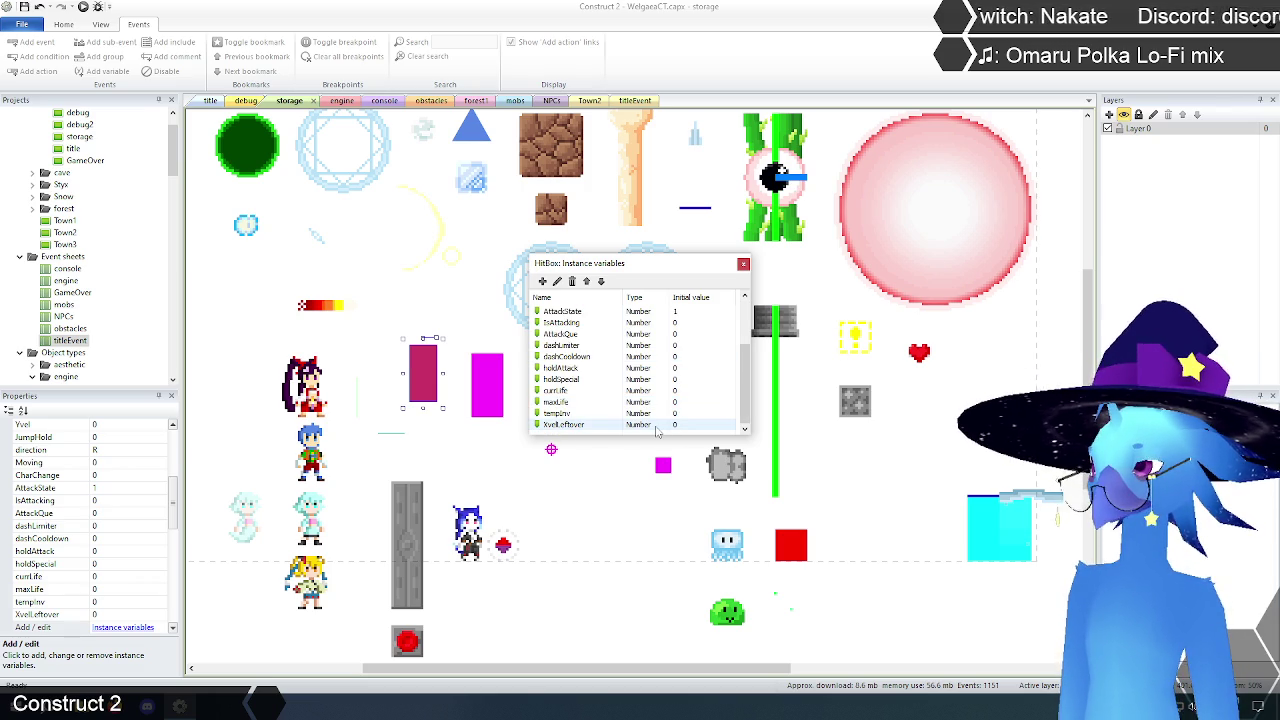
click(215, 310)
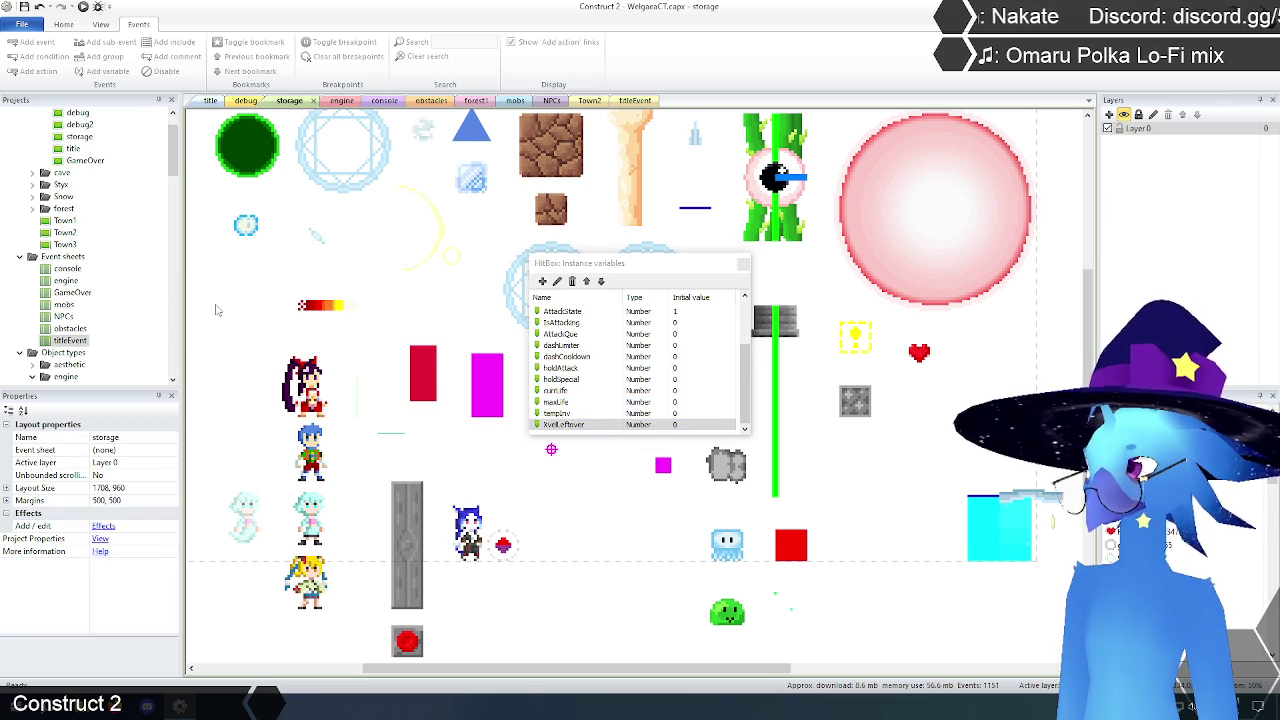
Step: Close the variables list, select the HitBox, and read the Moving and IsAttacking descriptions
click(743, 264)
click(418, 377)
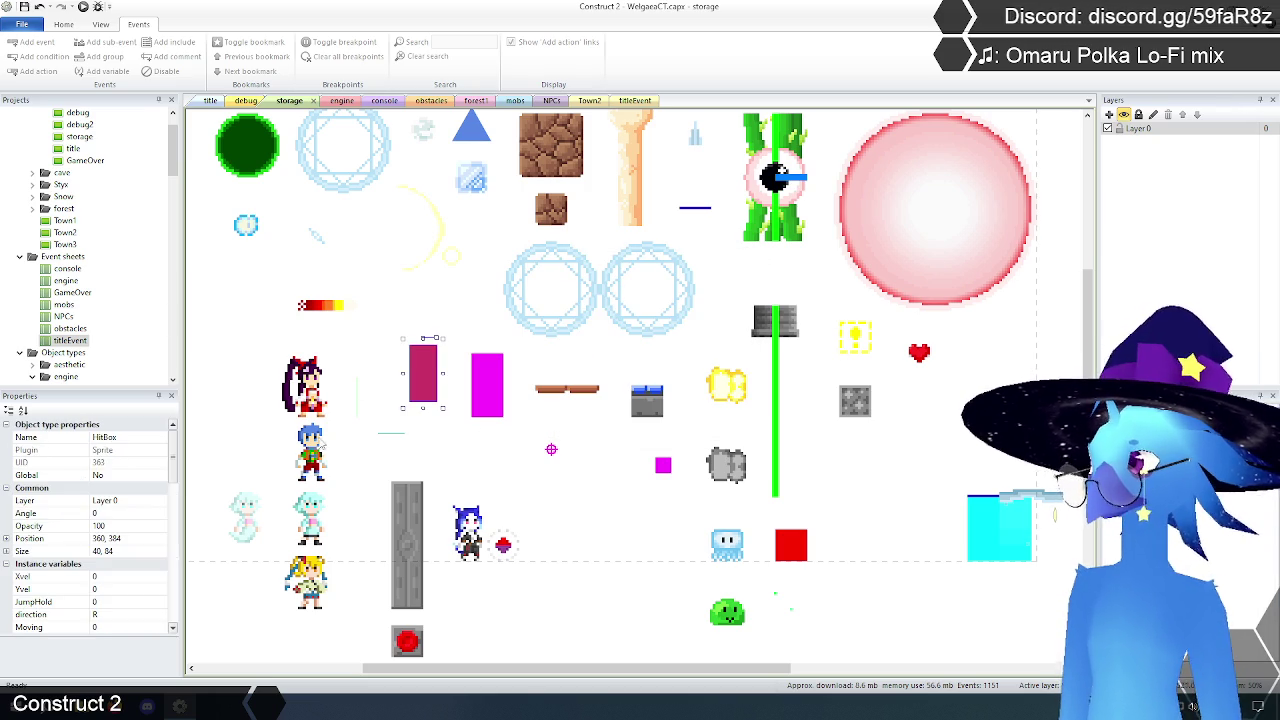
scroll(170, 497, down, 3)
scroll(170, 497, down, 1)
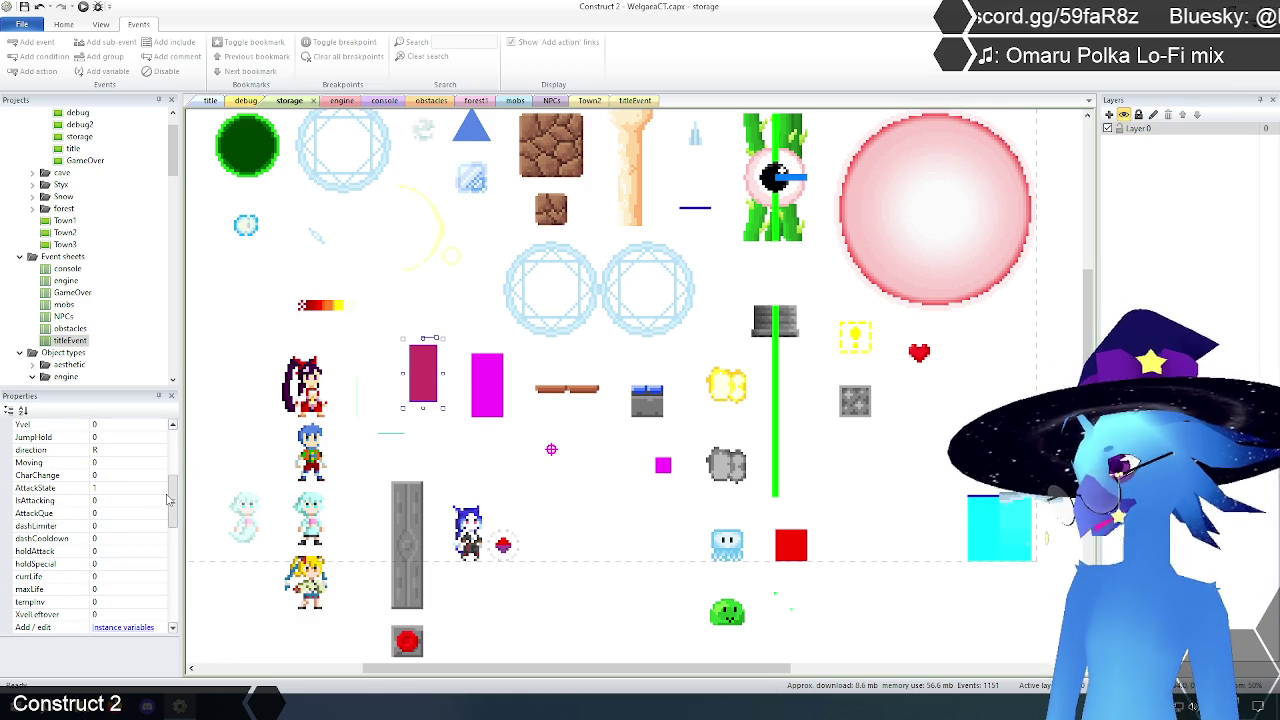
click(45, 463)
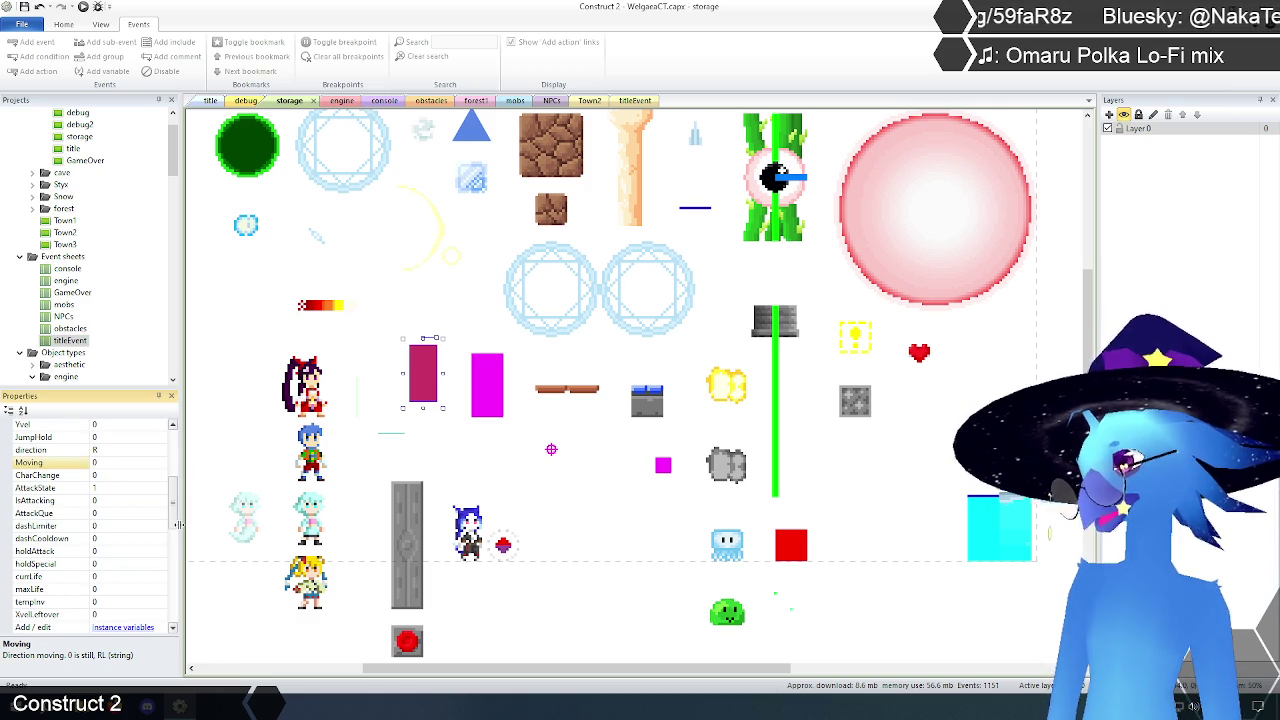
scroll(176, 525, down, 2)
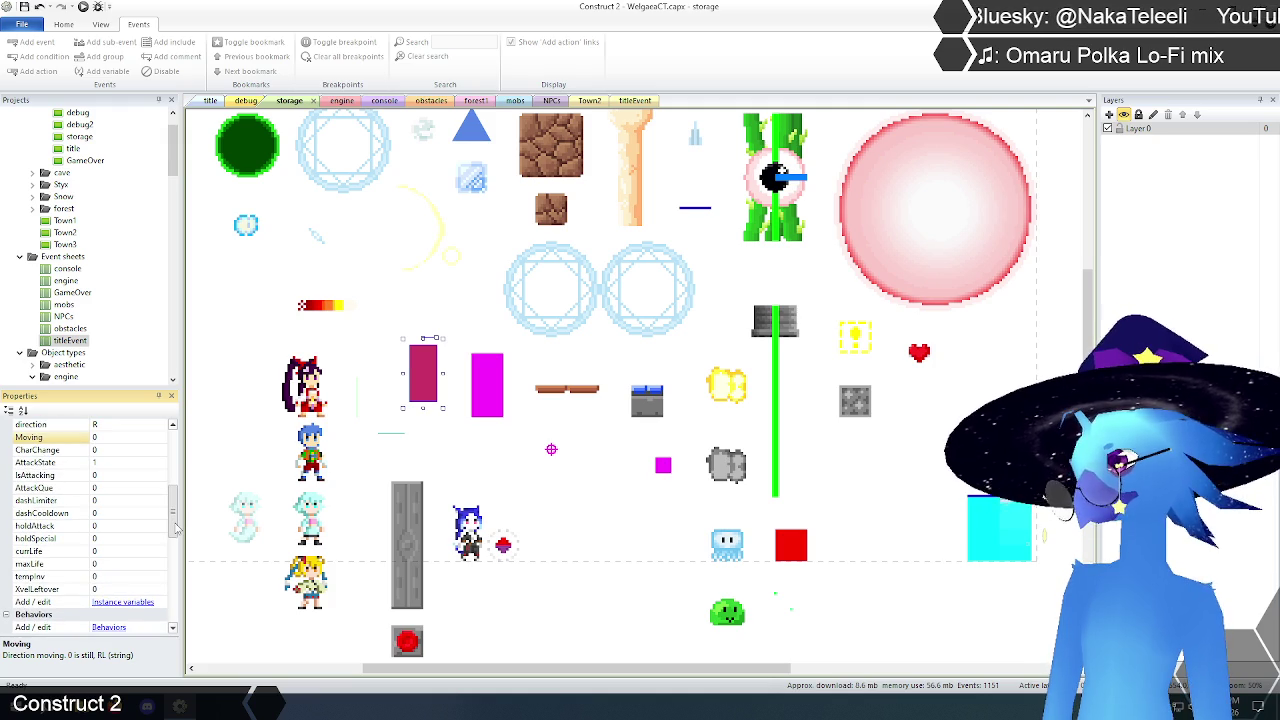
click(37, 477)
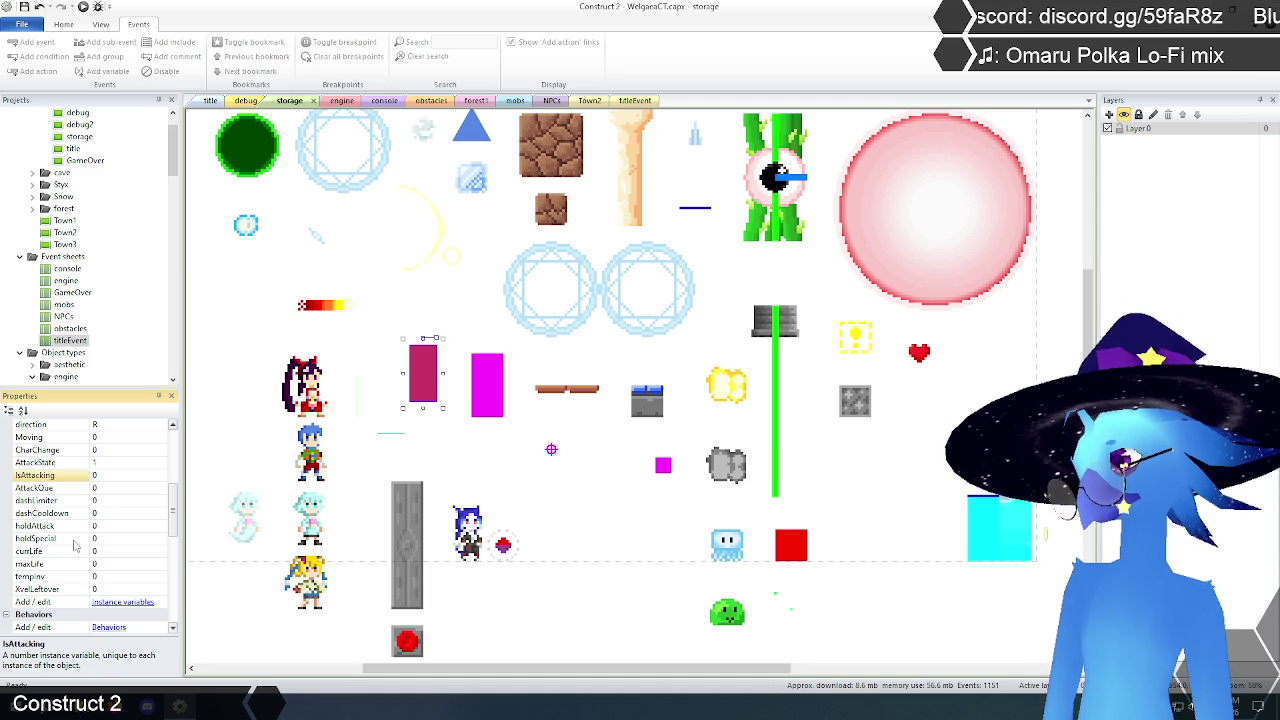
Step: Review the dashCooldown, holdAttack and holdSpecial descriptions, then return to the engine sheet
click(60, 501)
click(57, 515)
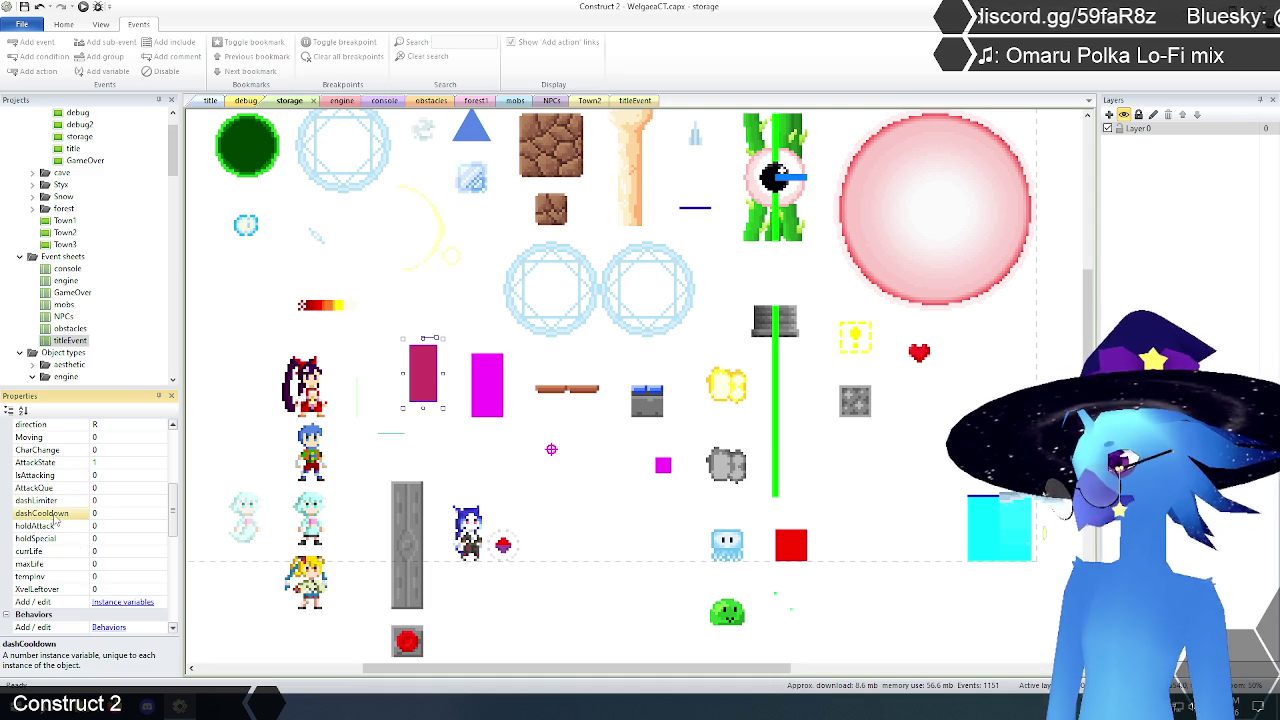
click(55, 528)
click(52, 539)
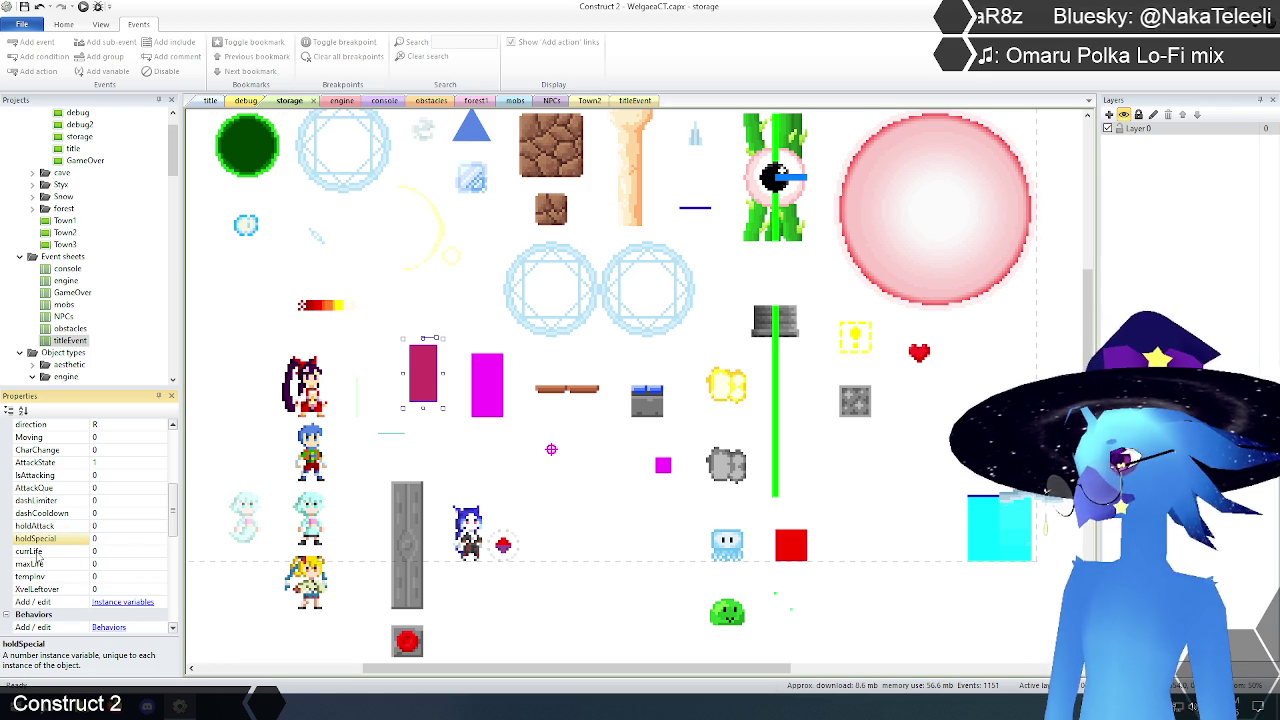
click(44, 527)
click(44, 539)
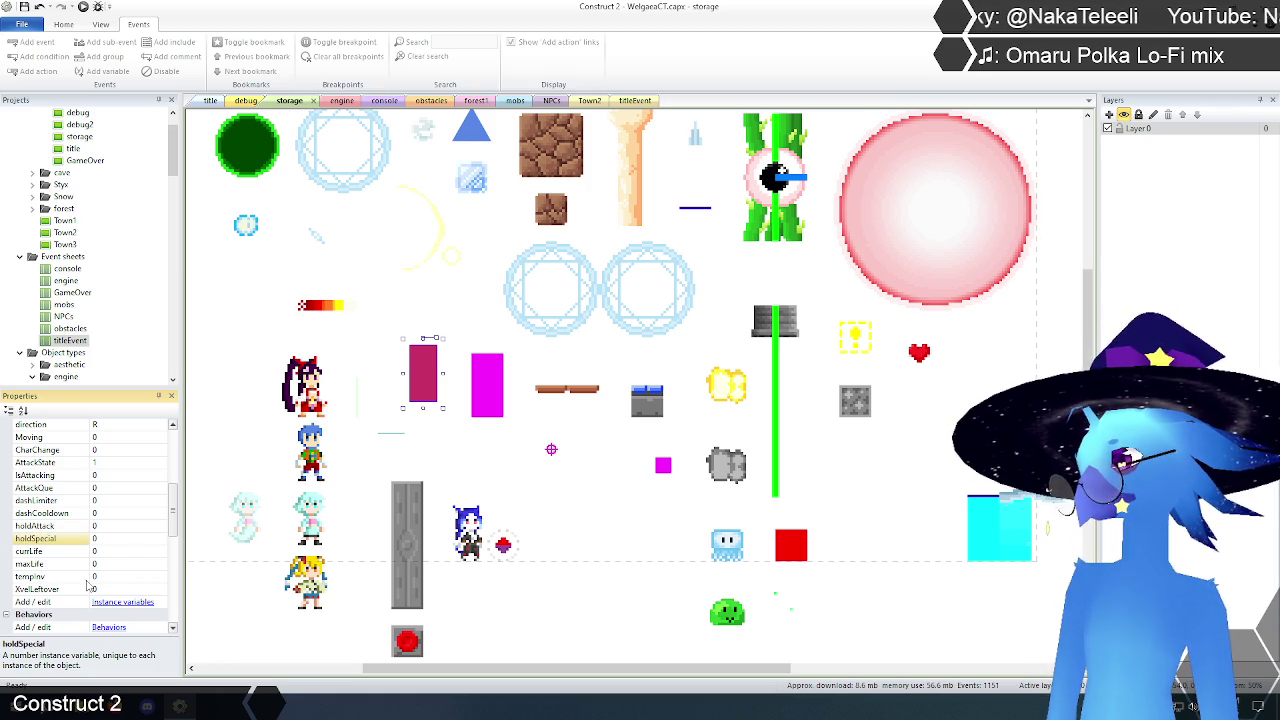
click(245, 297)
click(341, 101)
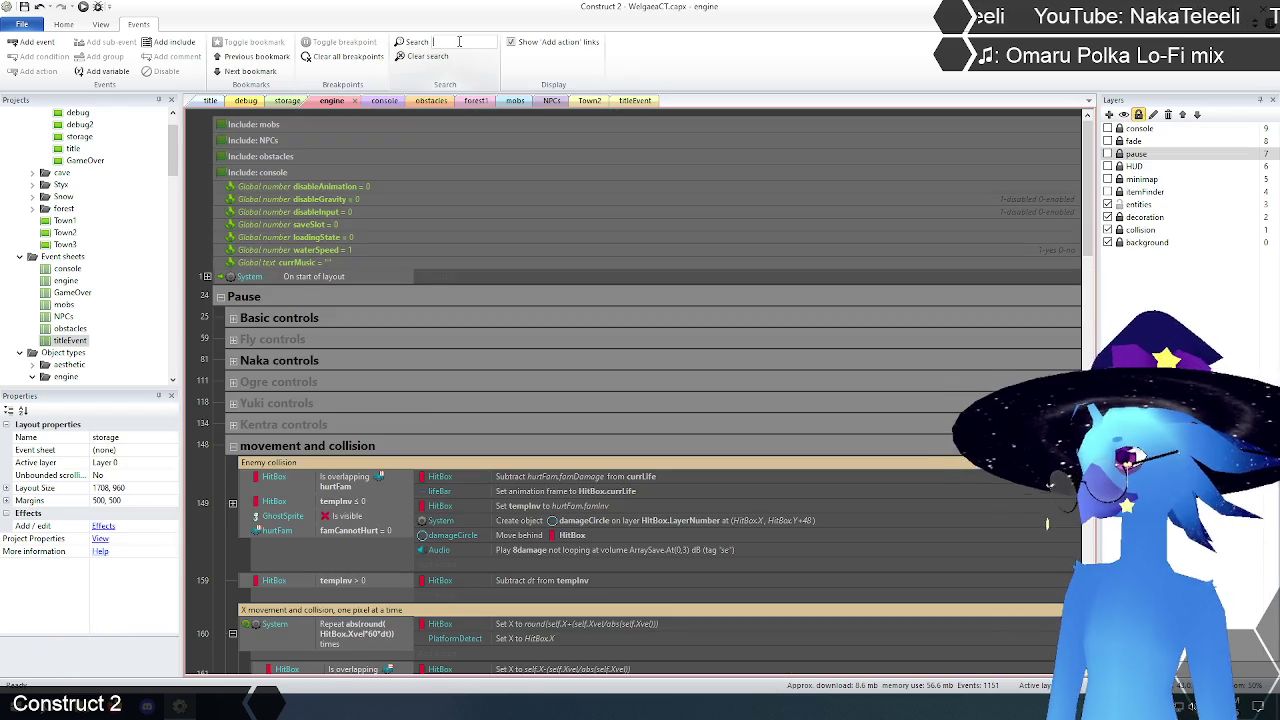
click(463, 42)
text(holdatack)
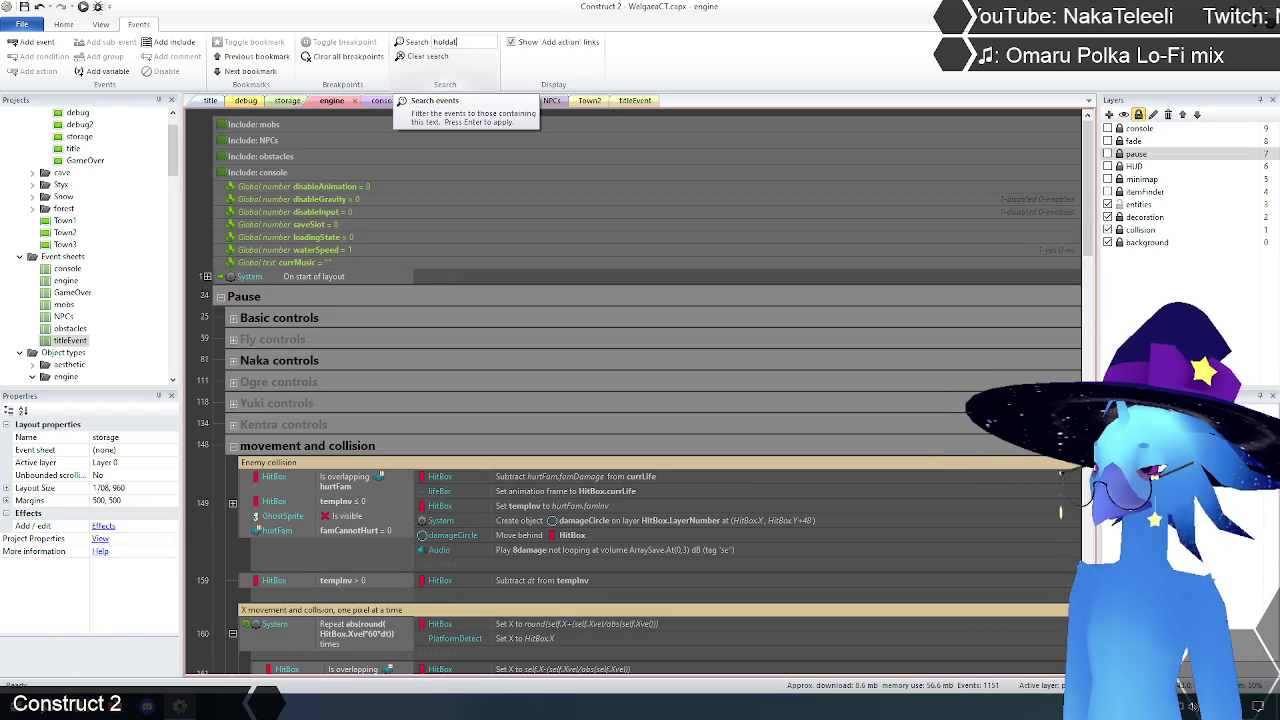
key(Return)
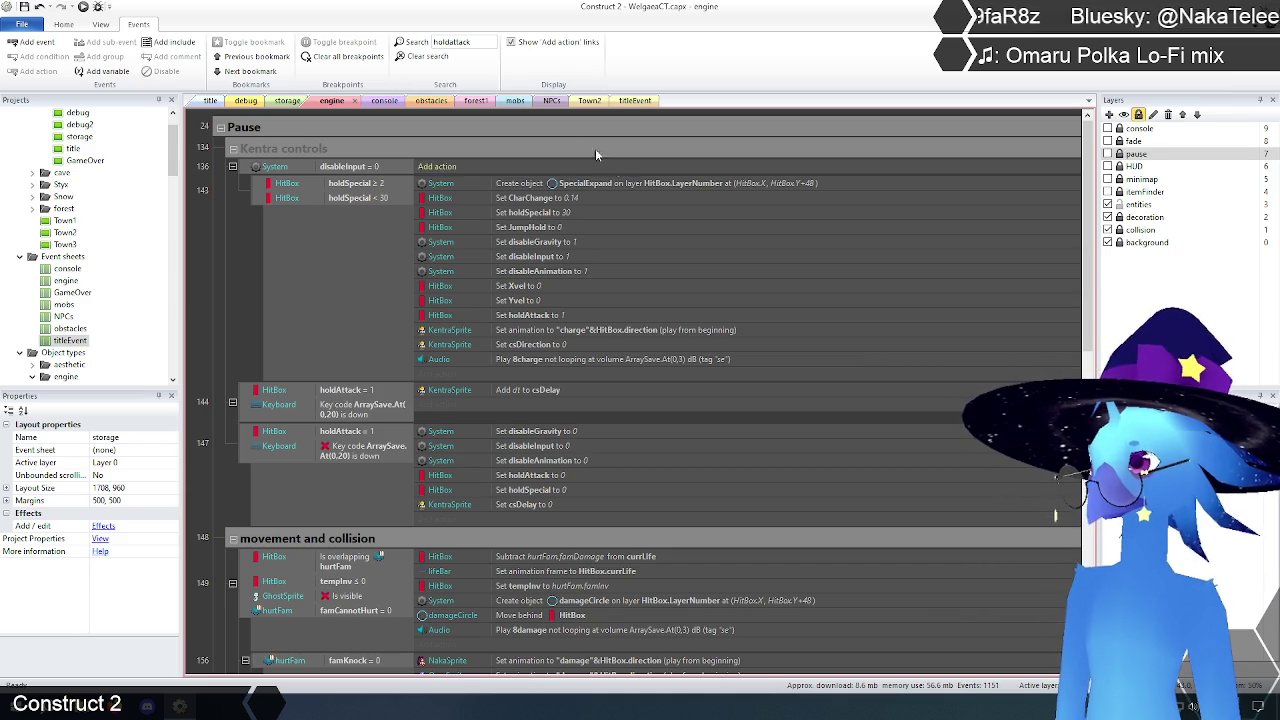
scroll(396, 283, down, 5)
scroll(396, 283, down, 2)
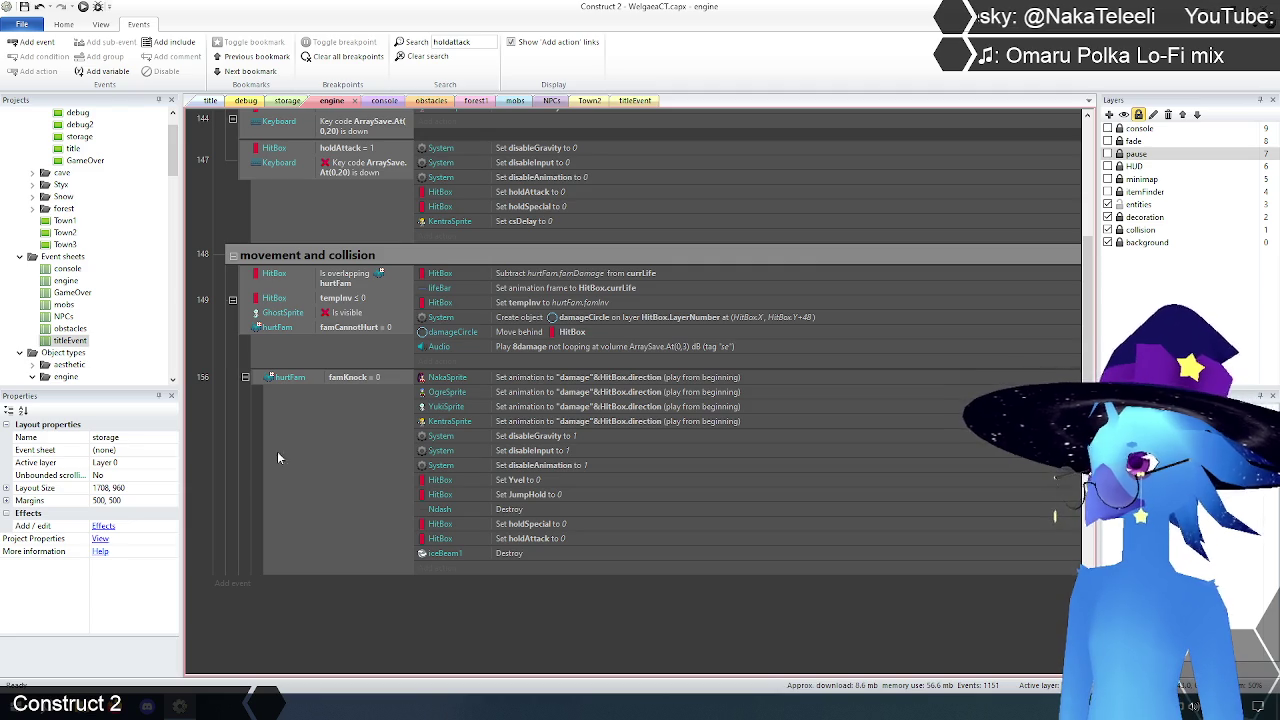
scroll(251, 468, up, 1)
scroll(251, 468, down, 1)
scroll(251, 468, up, 1)
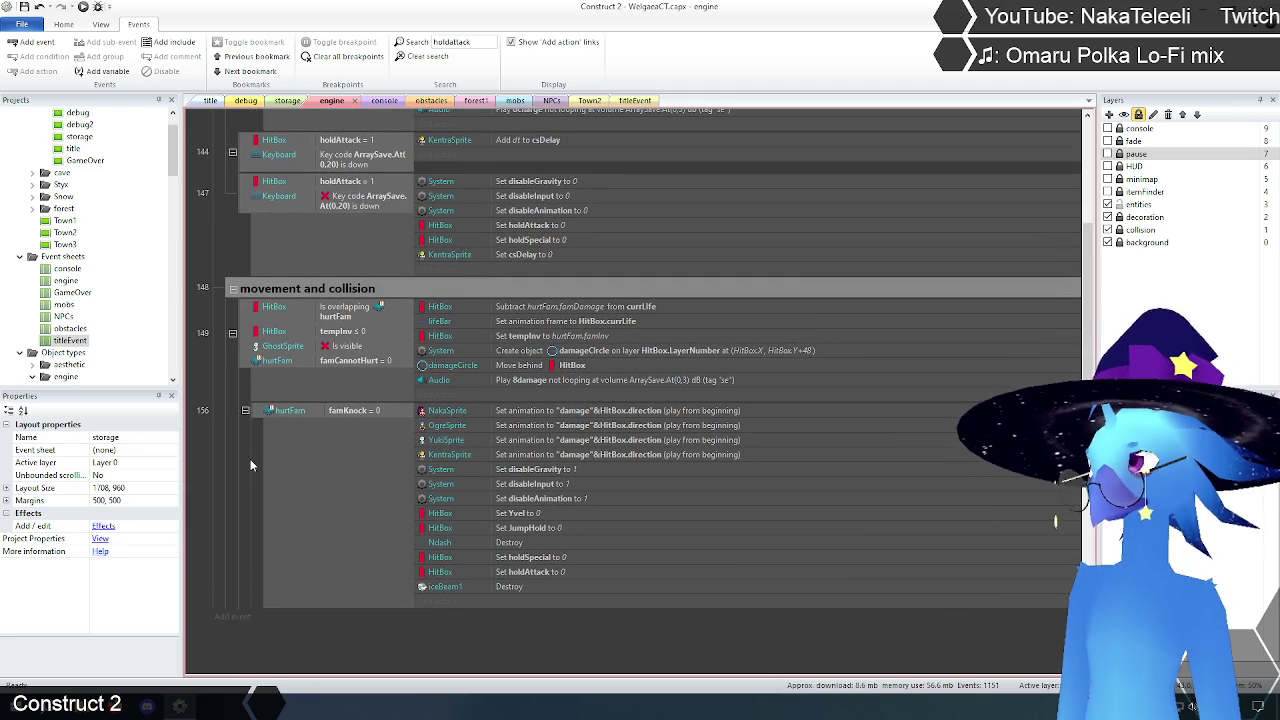
scroll(251, 465, up, 3)
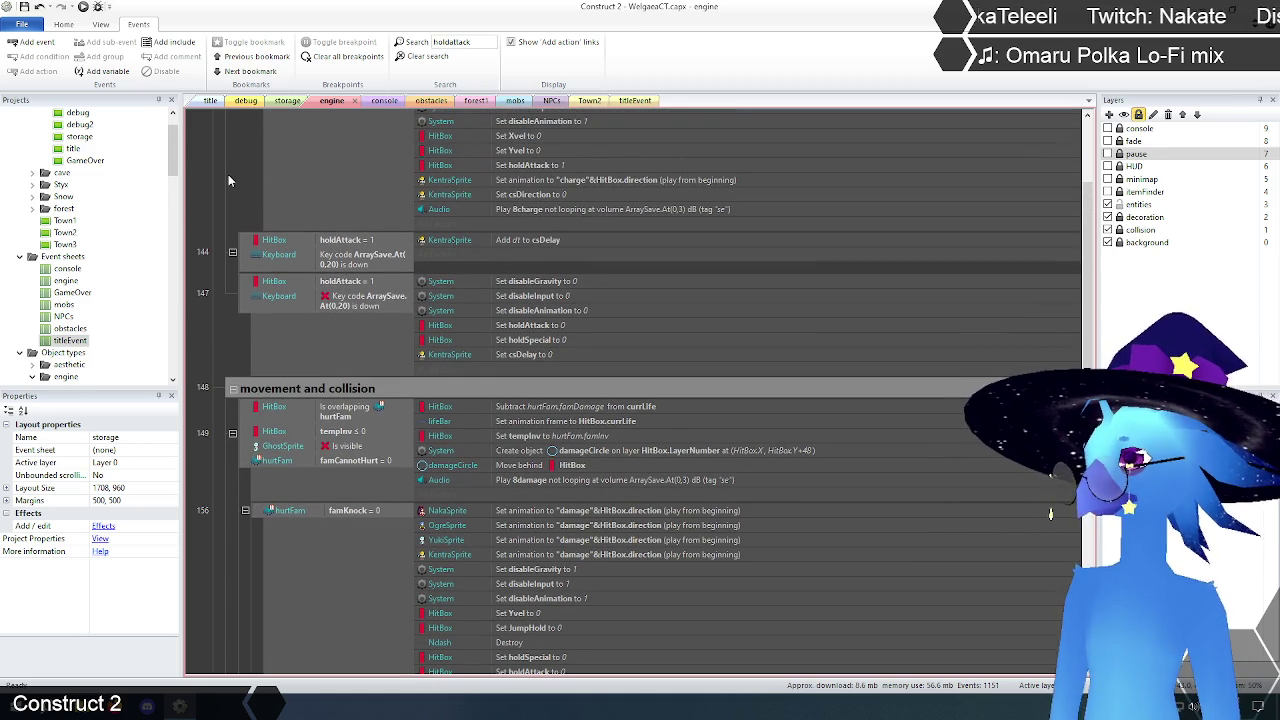
scroll(227, 174, up, 5)
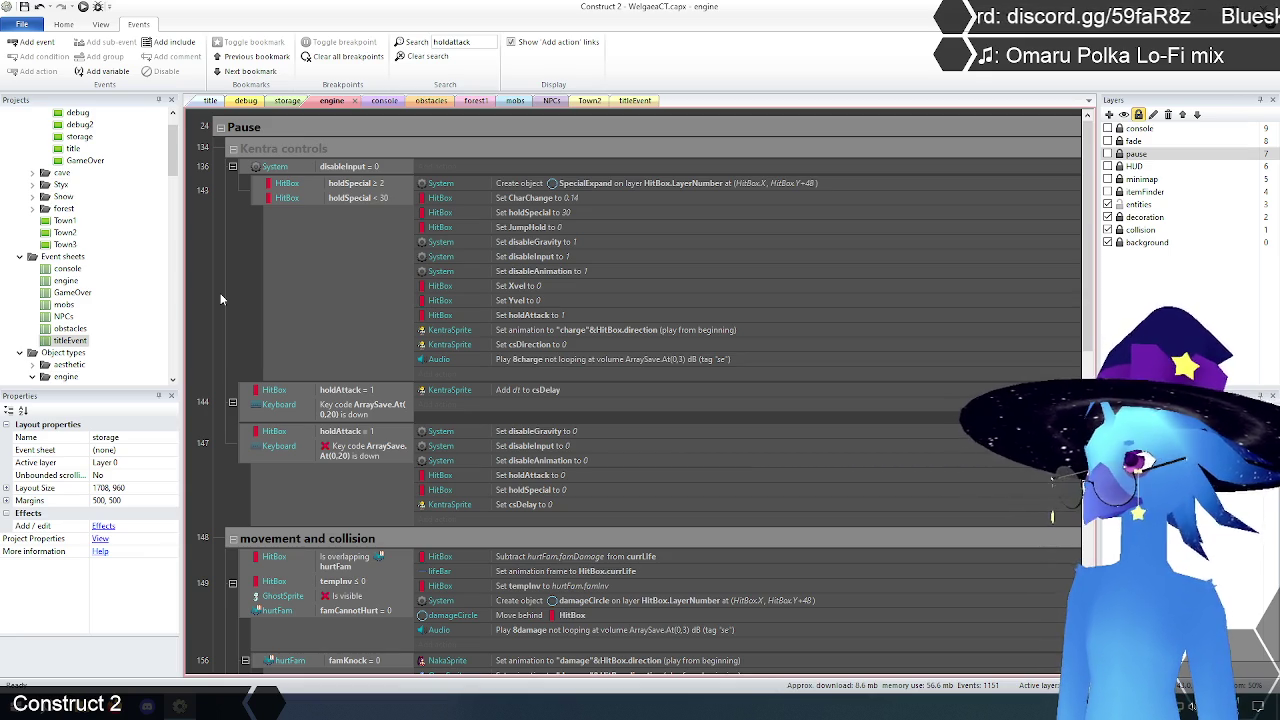
click(424, 56)
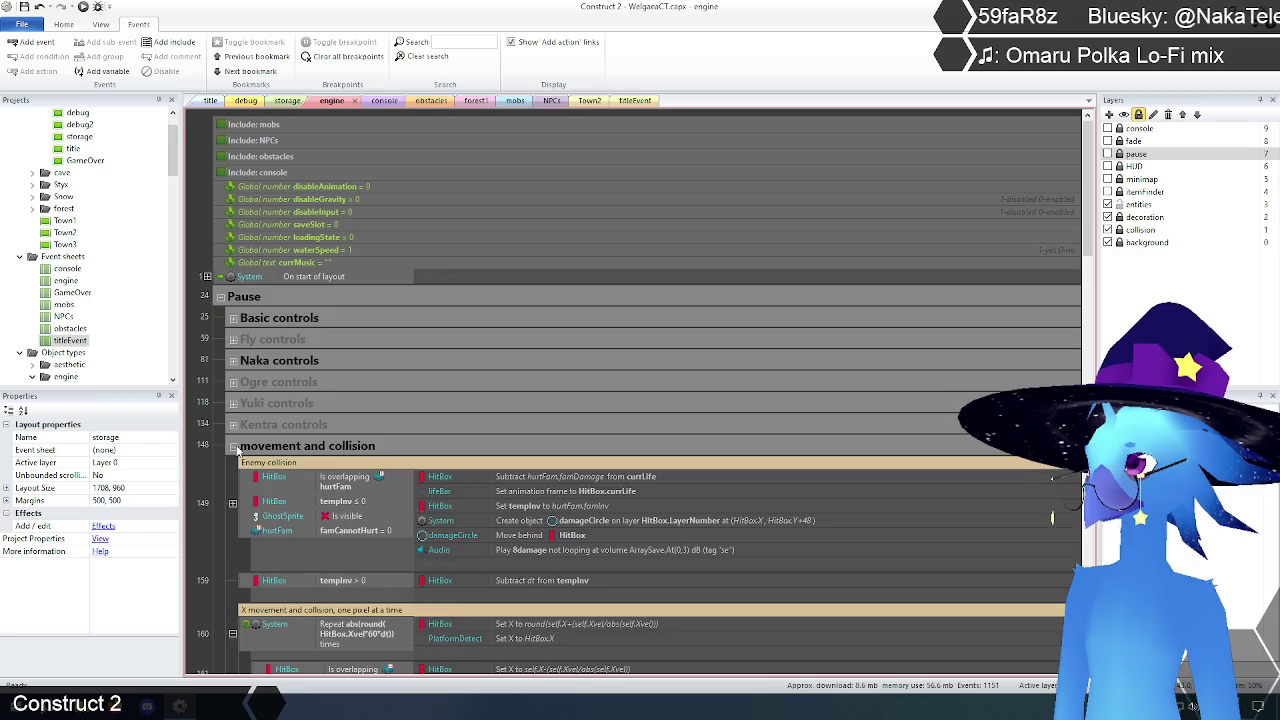
Step: Collapse the movement and collision group, expand Kentra controls, and scroll through its attack events
click(233, 446)
right_click(240, 447)
key(Escape)
click(232, 425)
scroll(211, 414, down, 5)
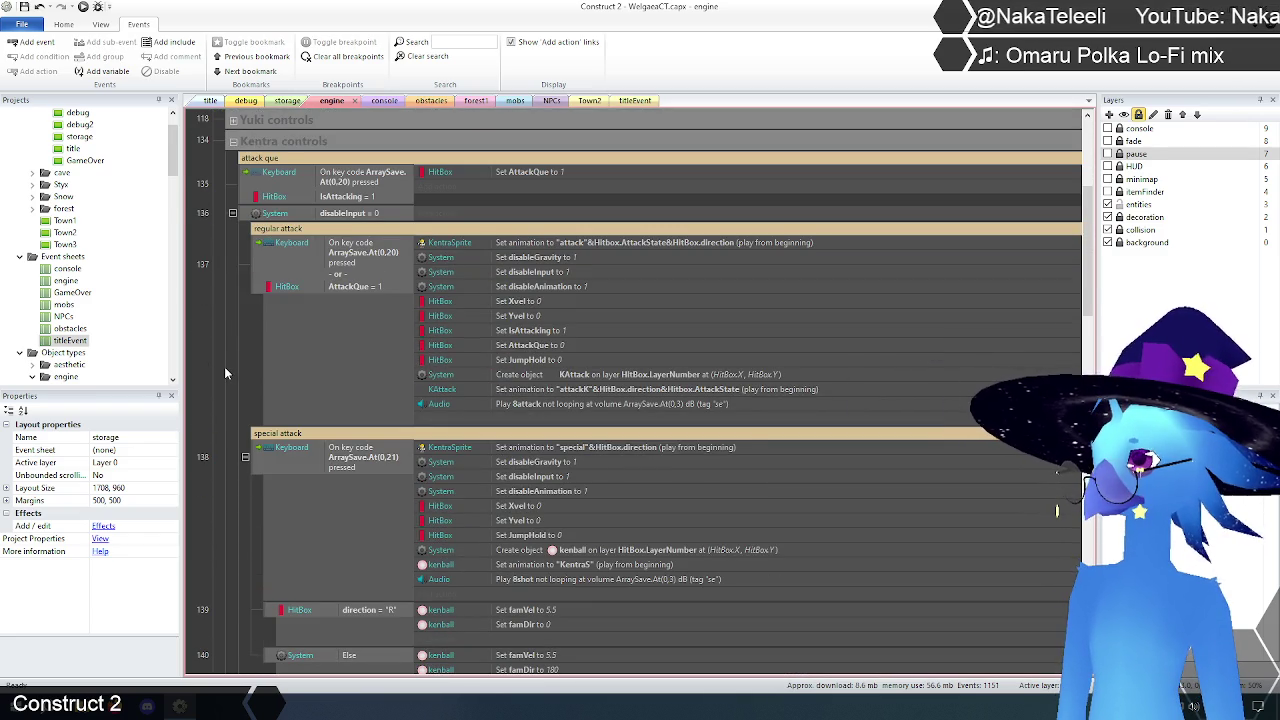
scroll(226, 373, down, 5)
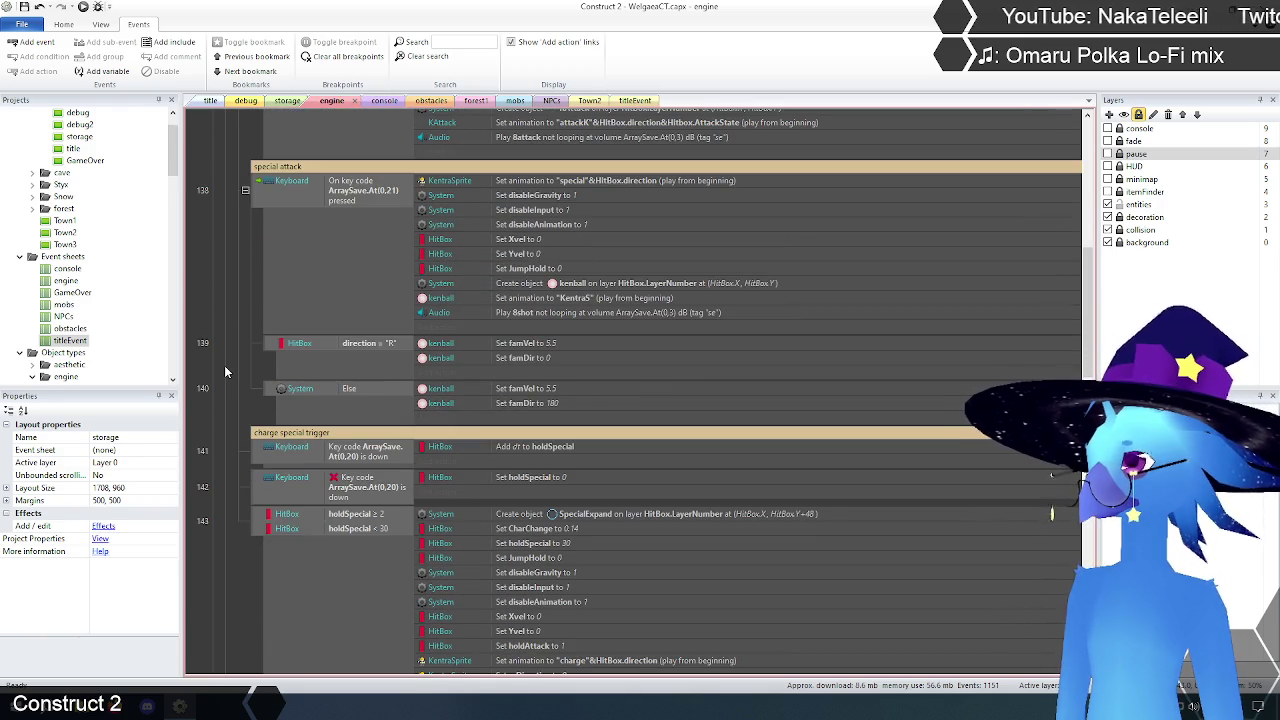
scroll(226, 373, up, 5)
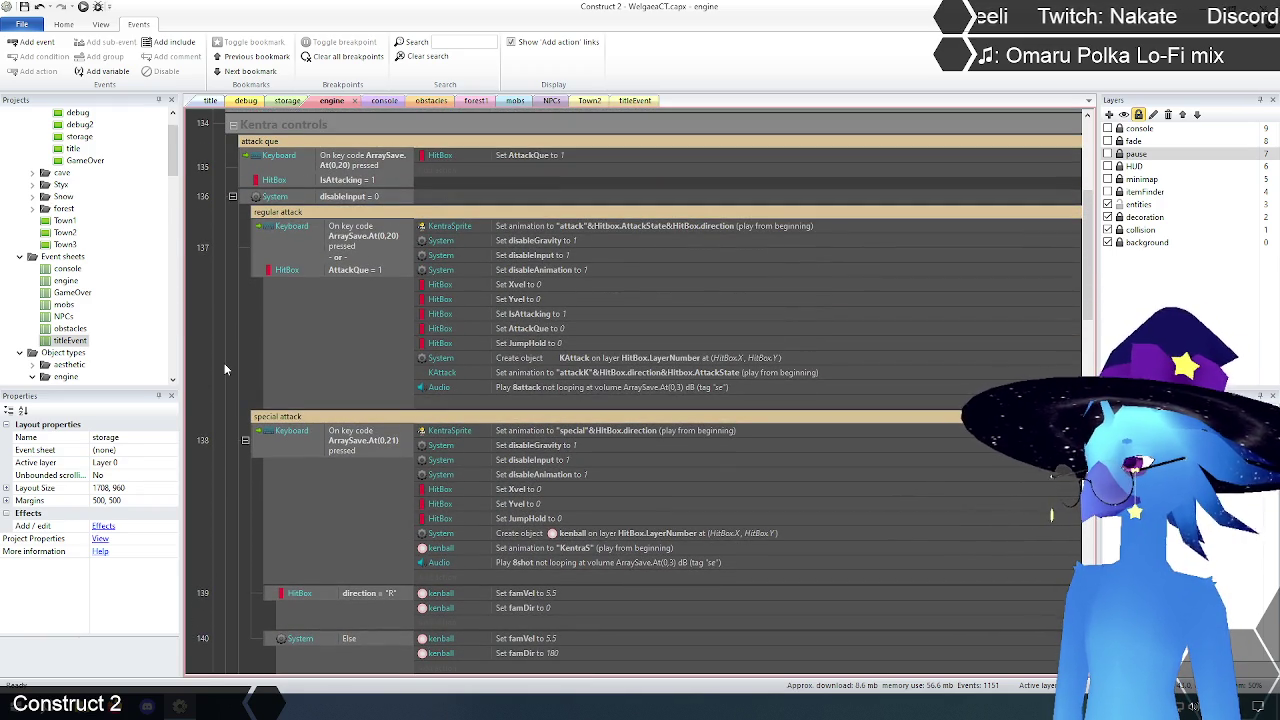
scroll(225, 368, up, 1)
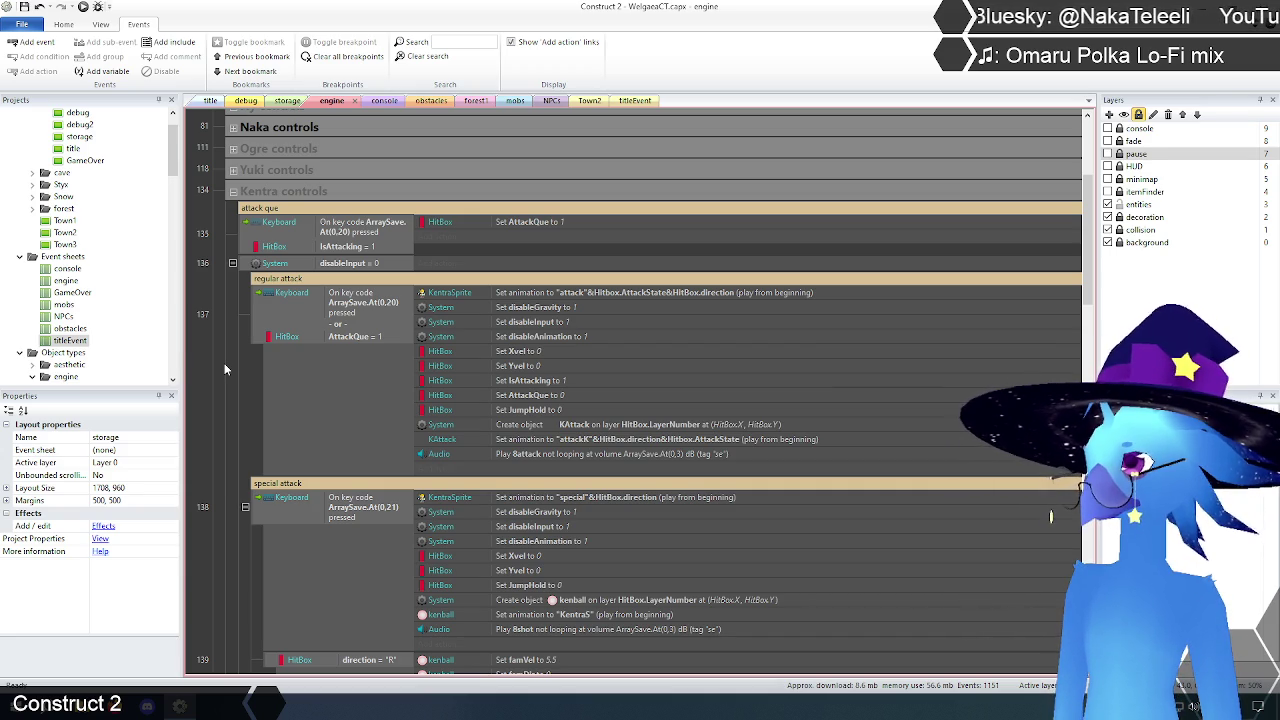
scroll(224, 369, down, 3)
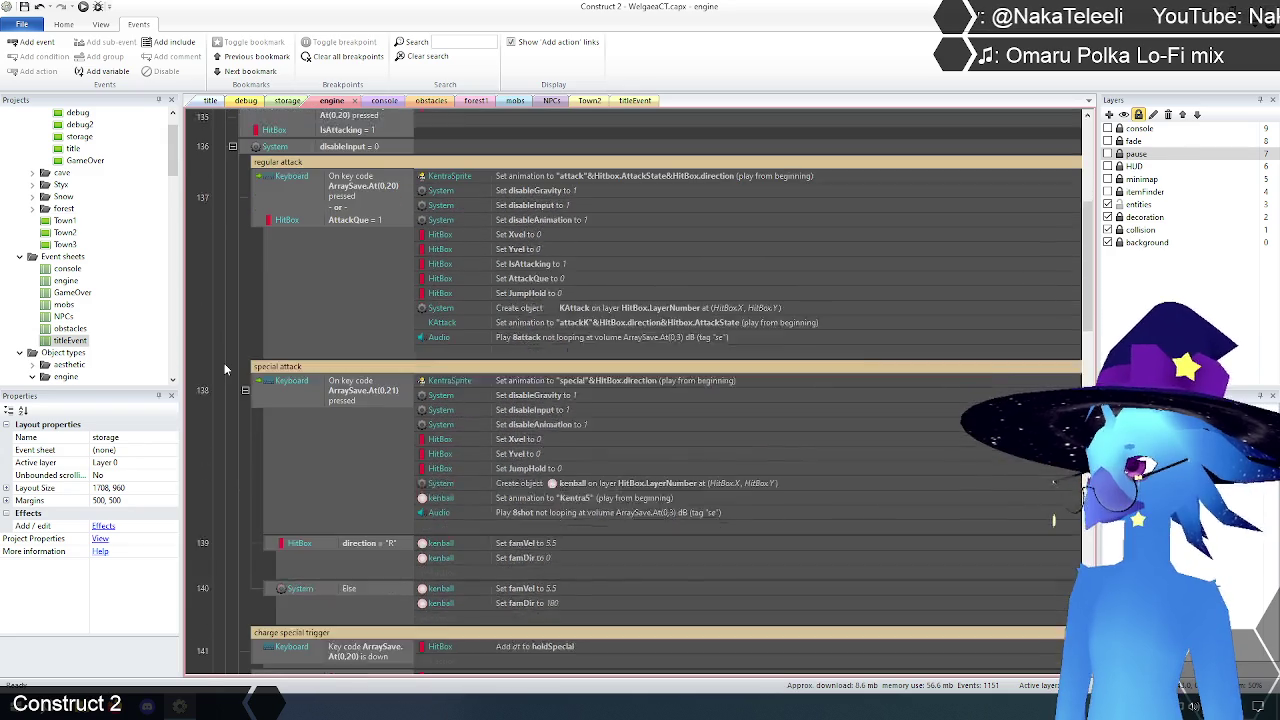
scroll(224, 369, down, 9)
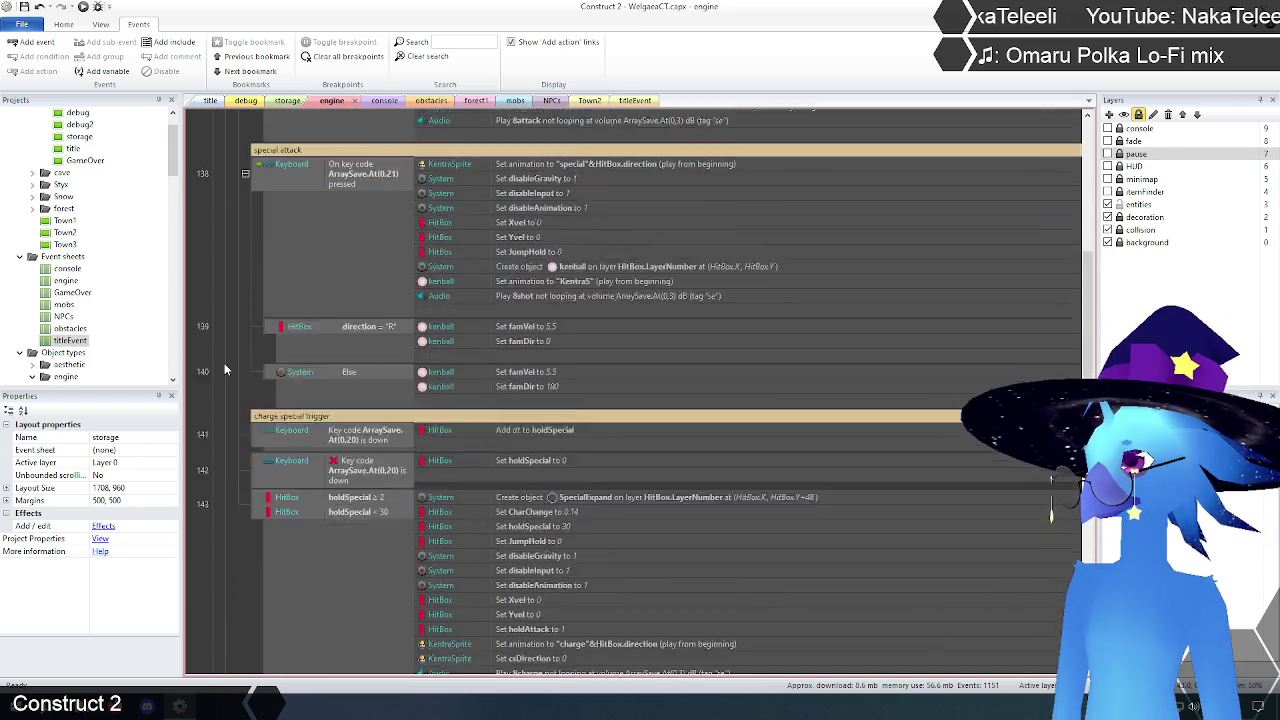
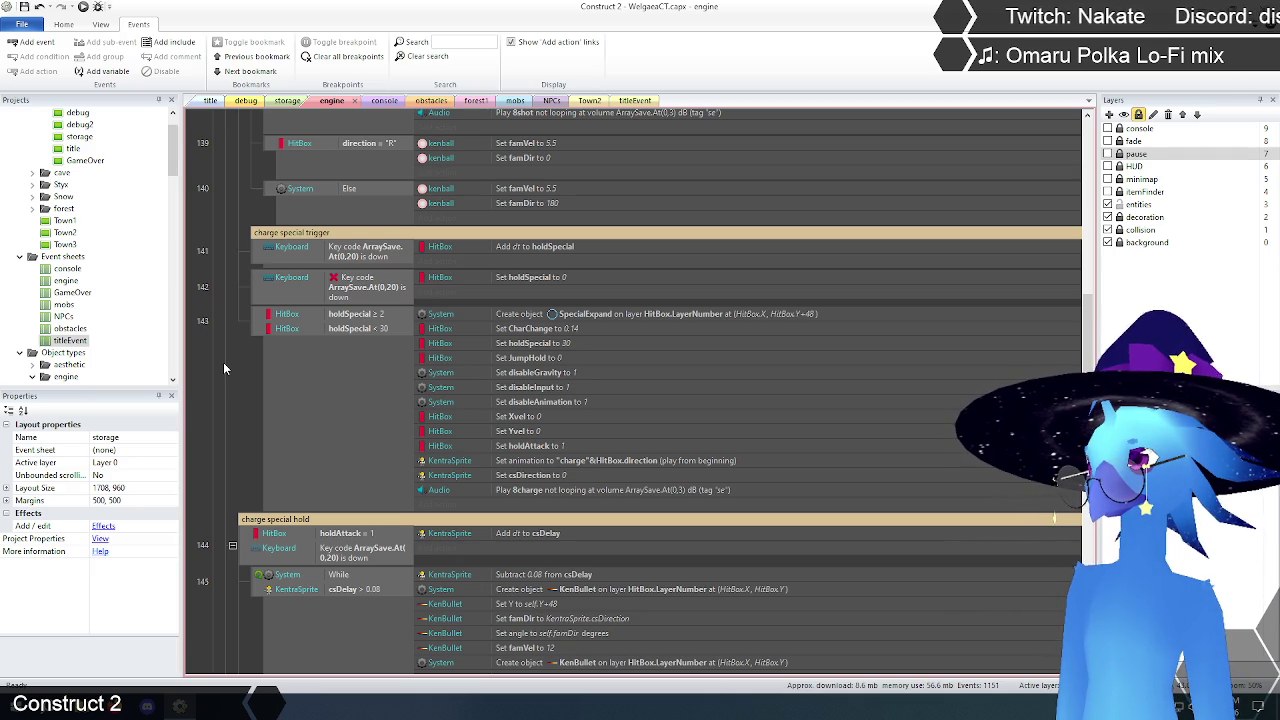
Step: Filter the engine event sheet to events mentioning 'holdattack'
scroll(224, 368, down, 3)
scroll(223, 362, down, 3)
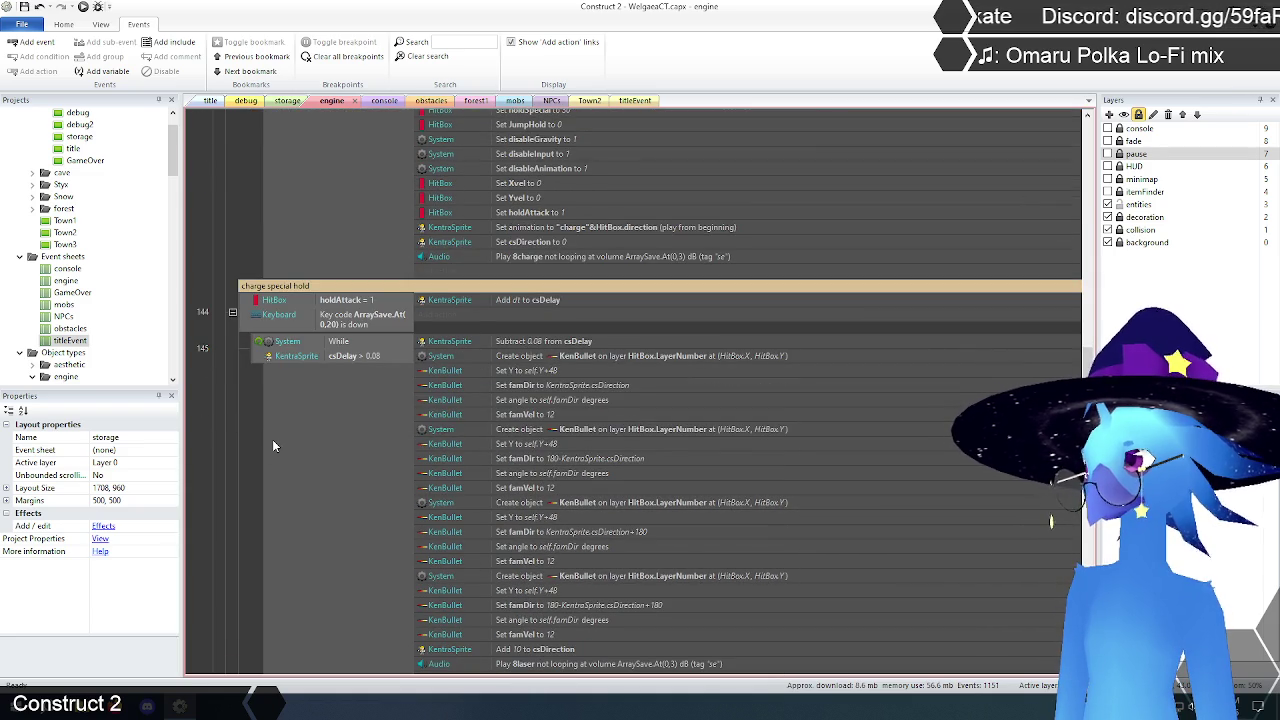
scroll(228, 412, down, 3)
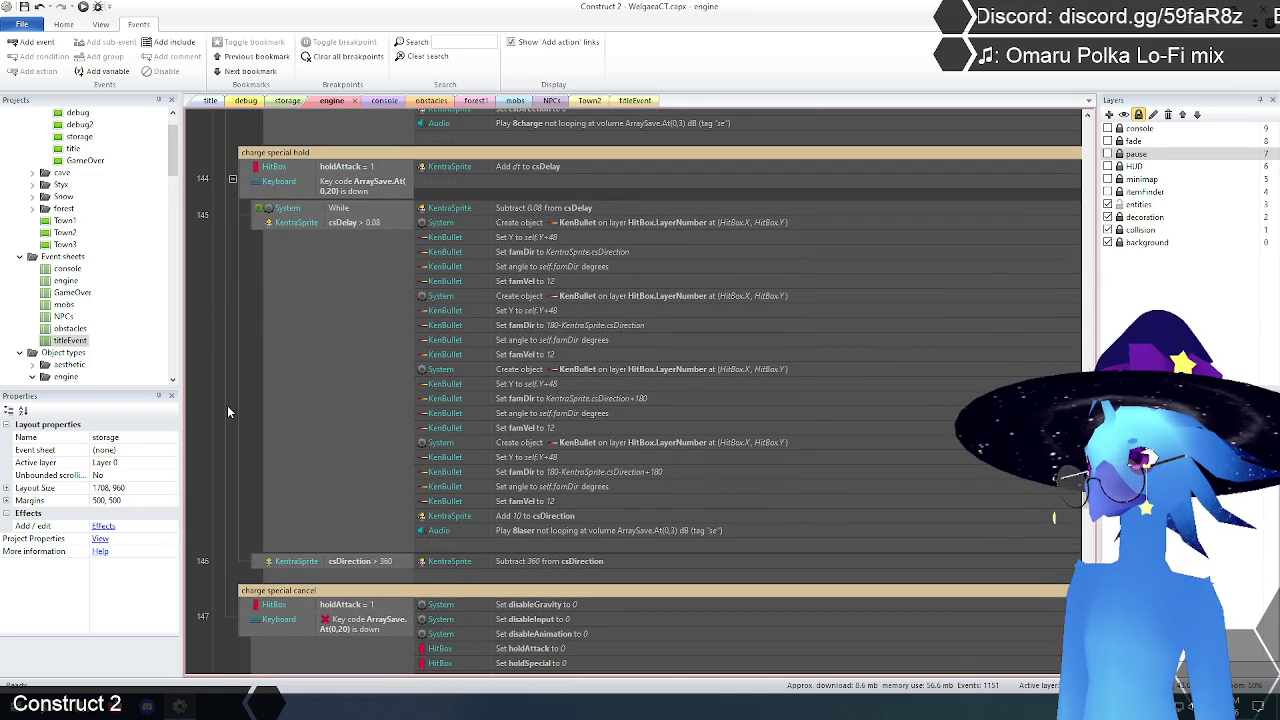
scroll(228, 412, down, 3)
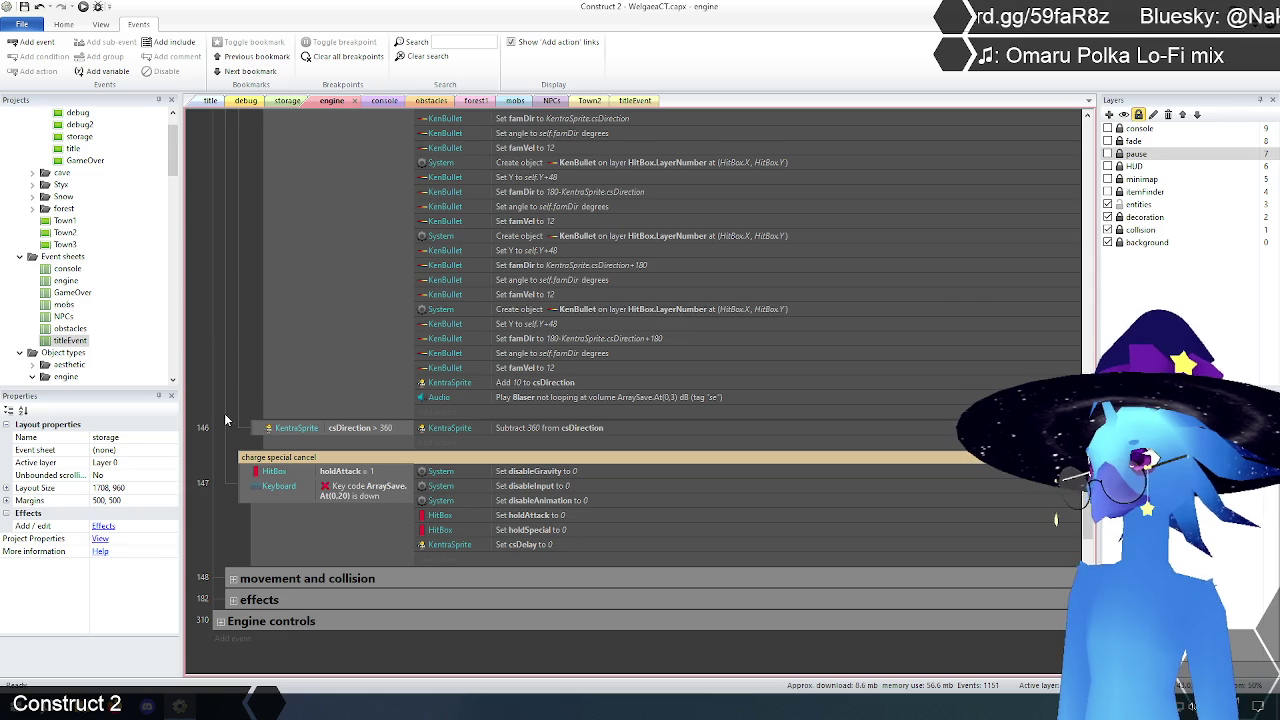
scroll(226, 418, up, 10)
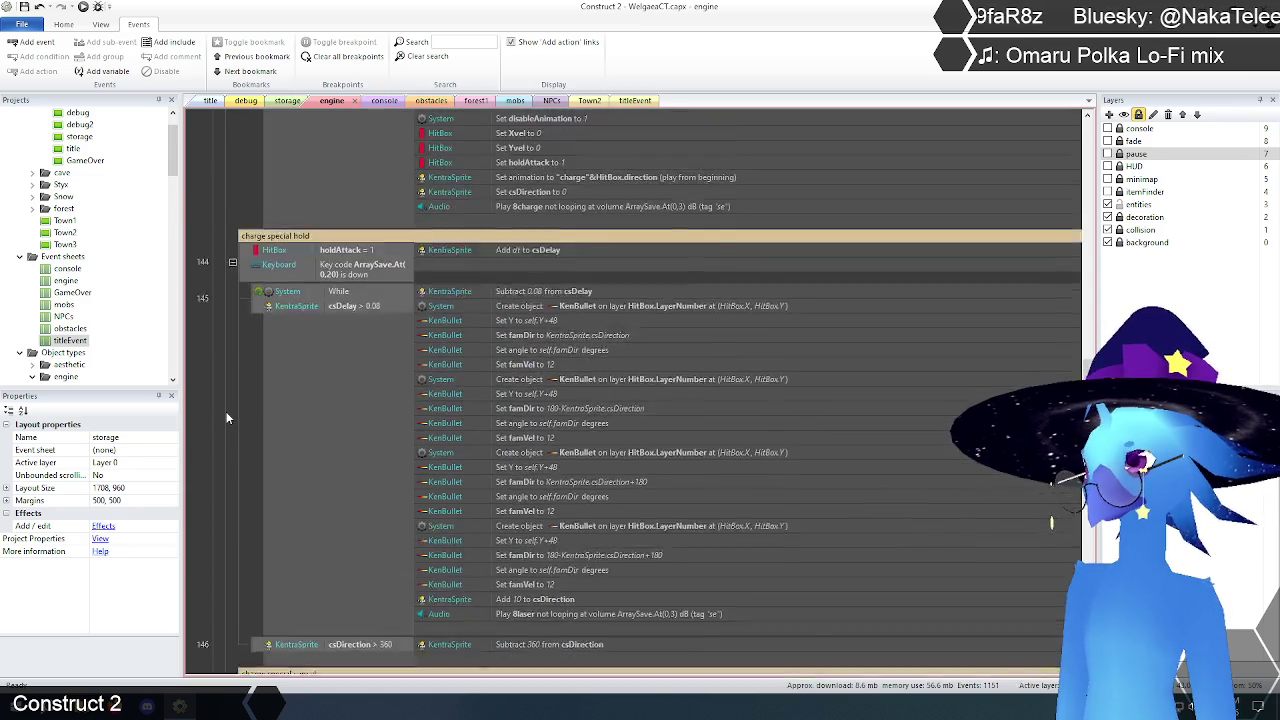
scroll(226, 418, up, 3)
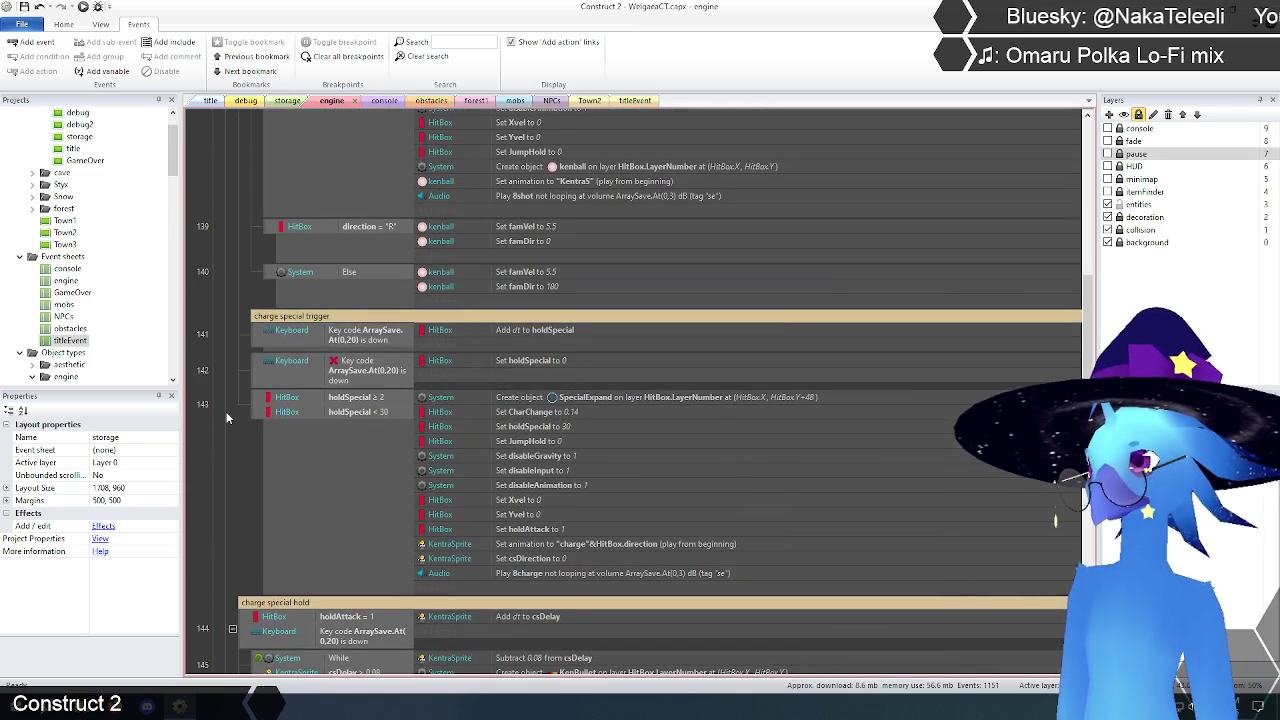
scroll(226, 418, up, 3)
scroll(226, 418, up, 3)
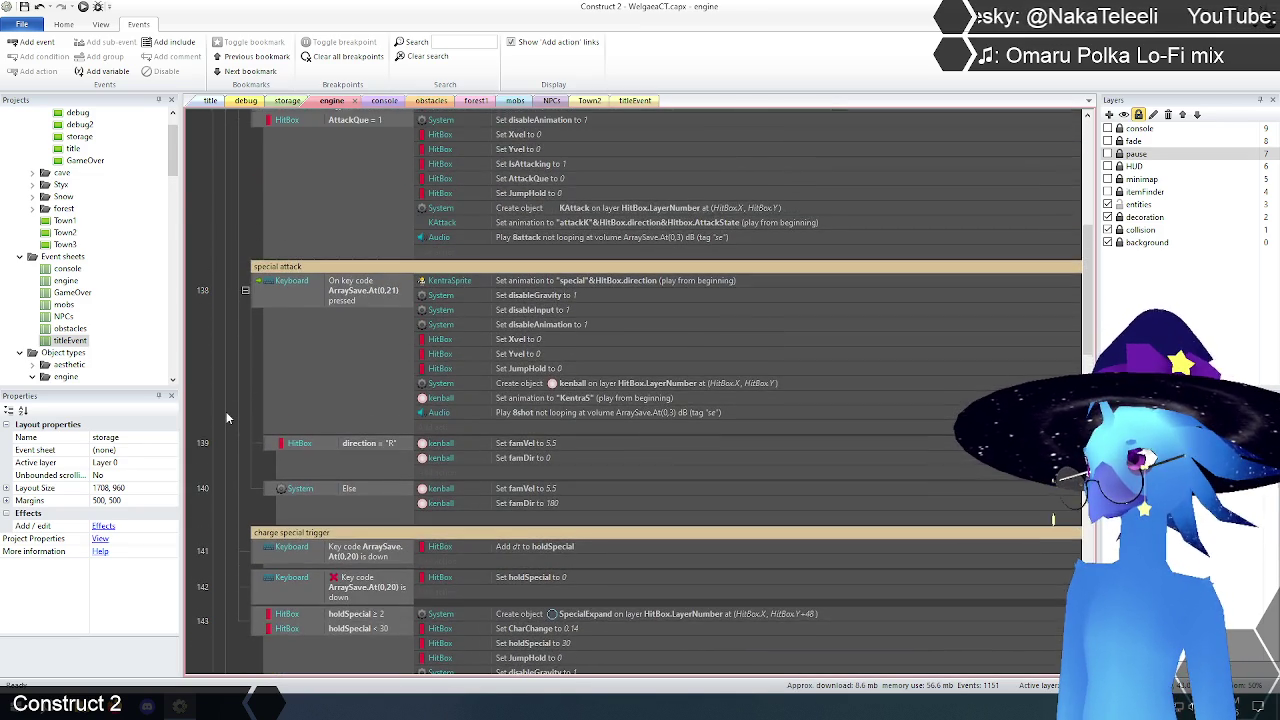
scroll(226, 418, up, 5)
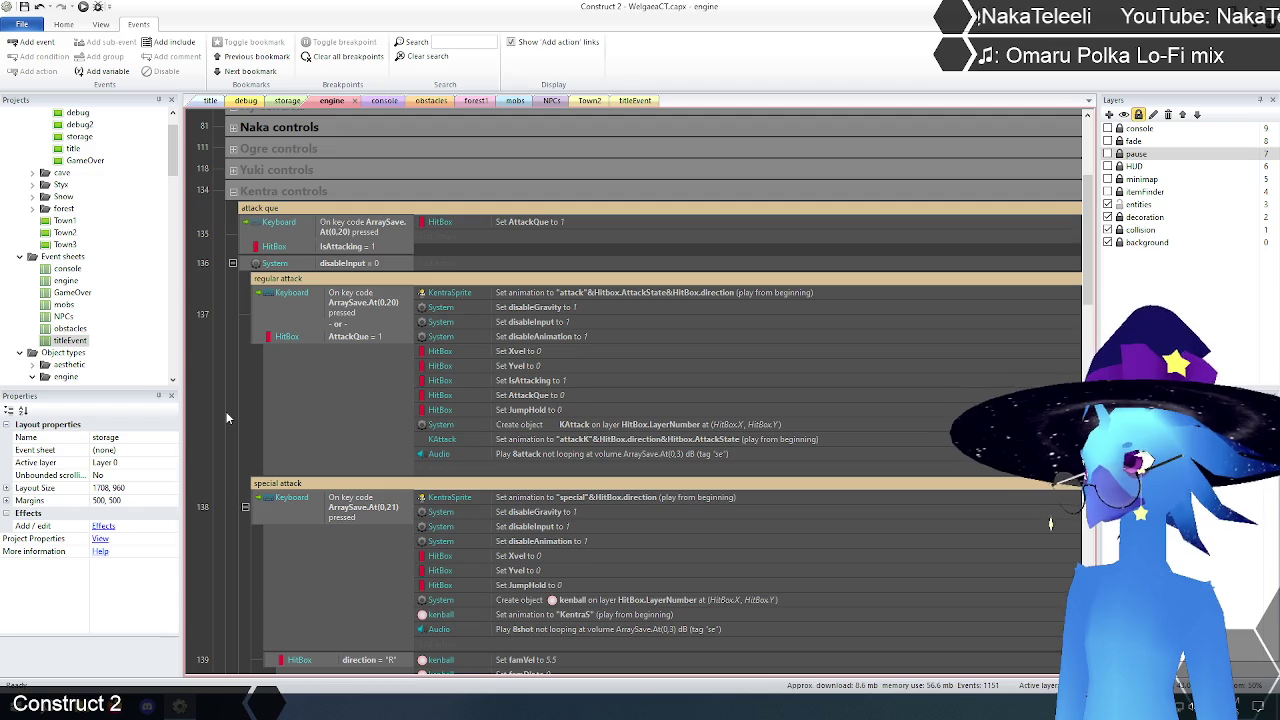
scroll(226, 411, up, 2)
click(459, 44)
text(holdattack)
key(Return)
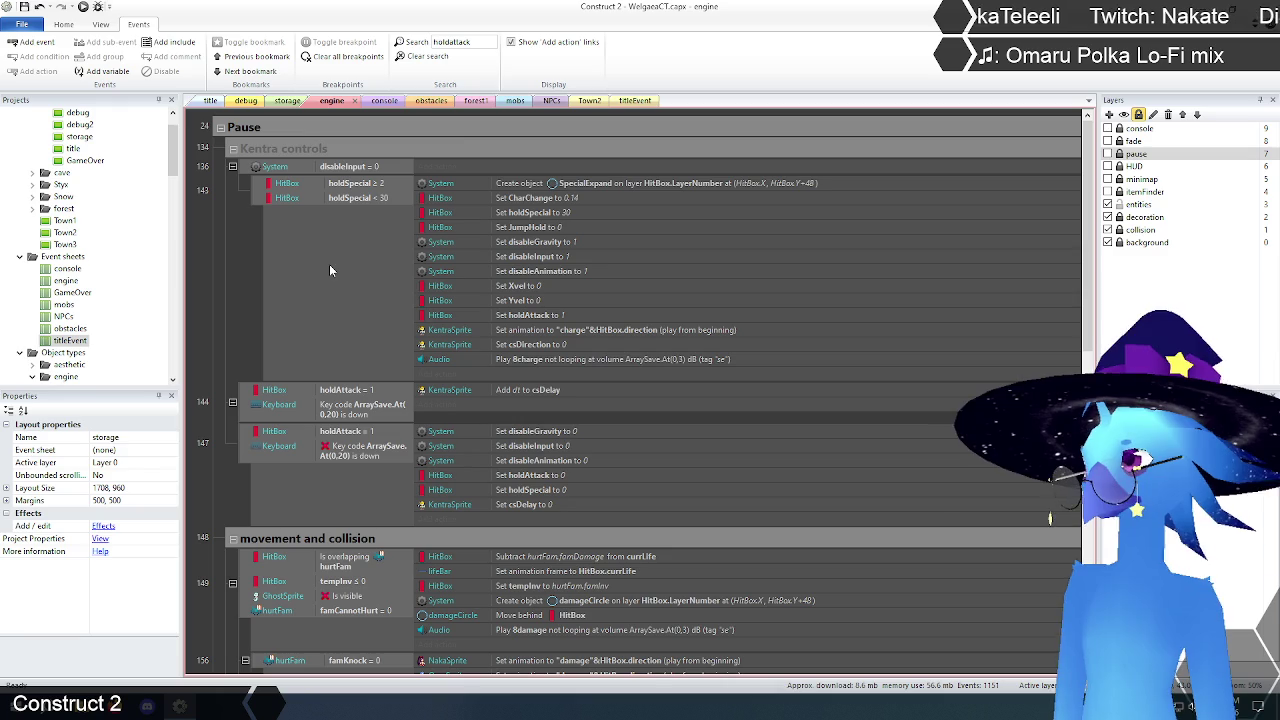
Step: Select the holdAttack = 1 conditions and events 144 and 147
click(335, 393)
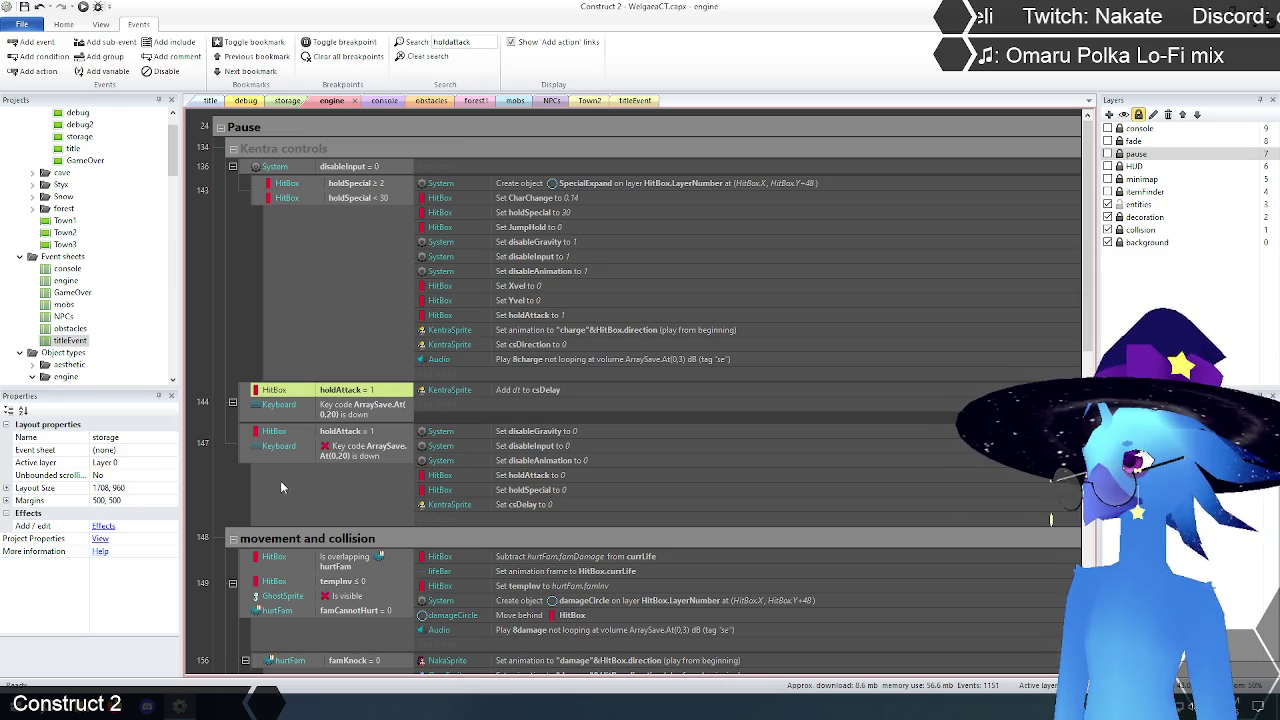
click(348, 434)
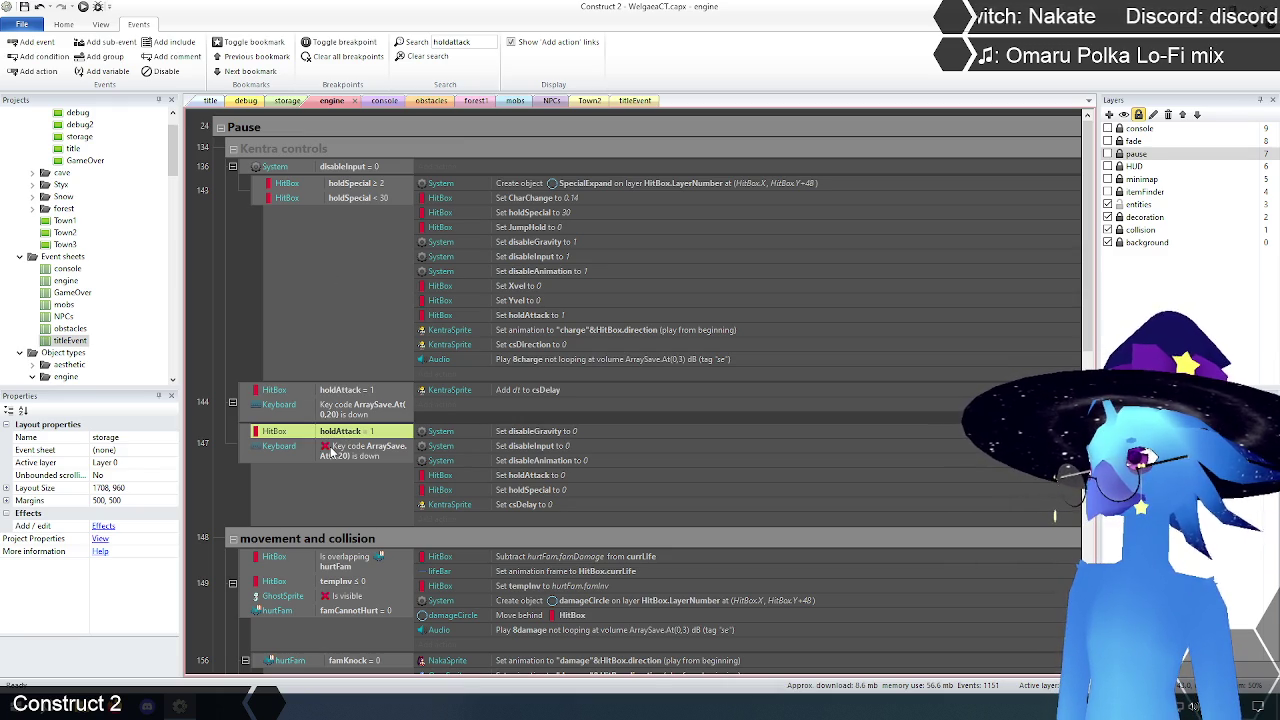
scroll(328, 450, down, 2)
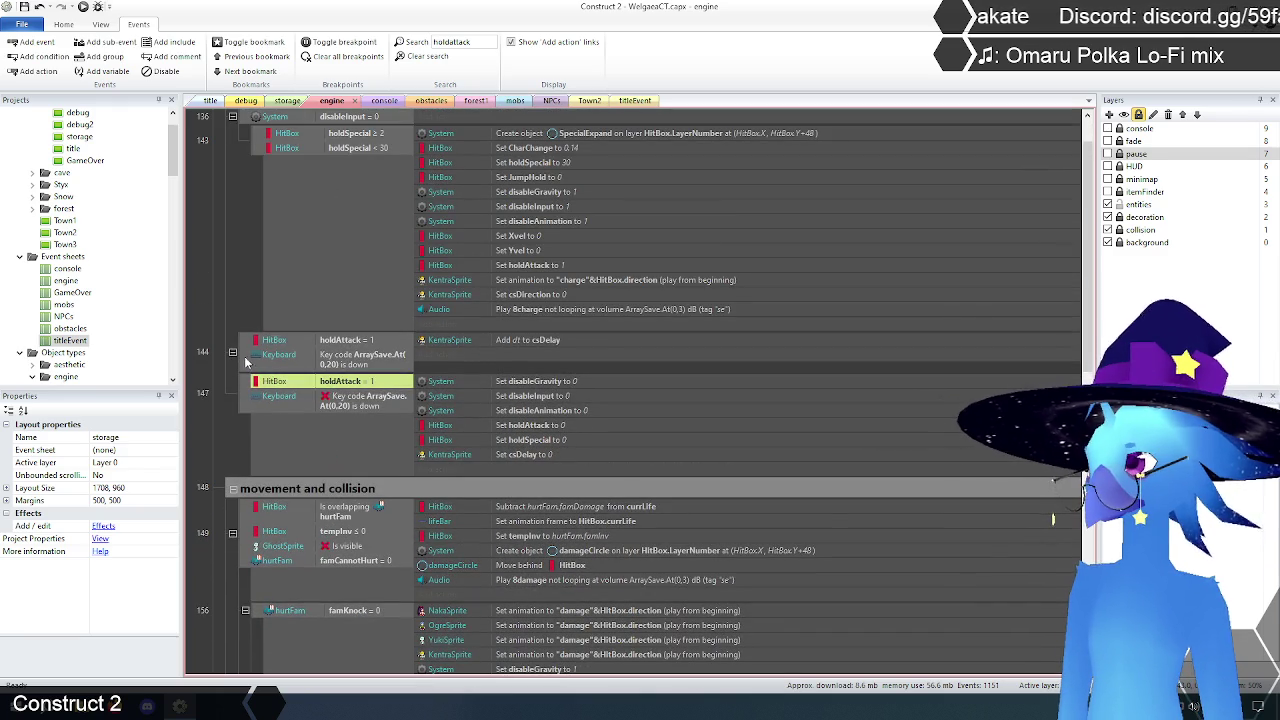
click(249, 364)
ctrl+click(248, 390)
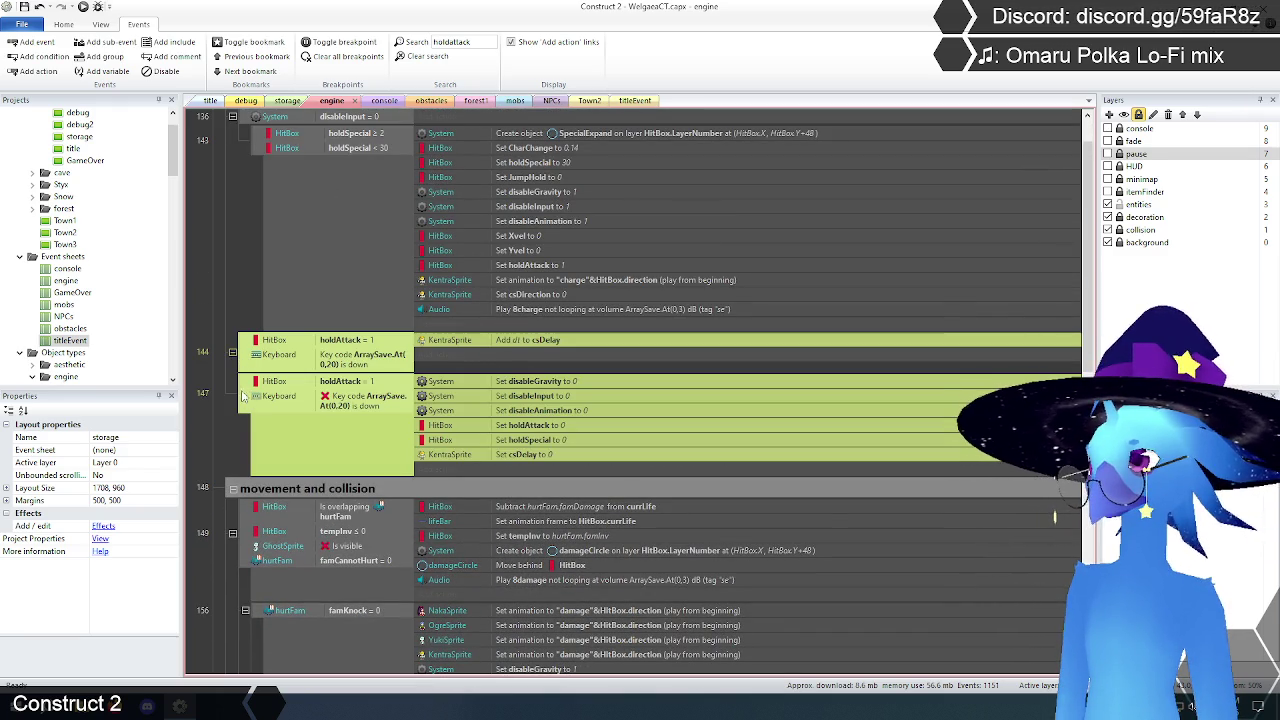
Step: Clear the search to show the full sheet and deselect events 144 and 147
click(428, 57)
scroll(276, 325, down, 15)
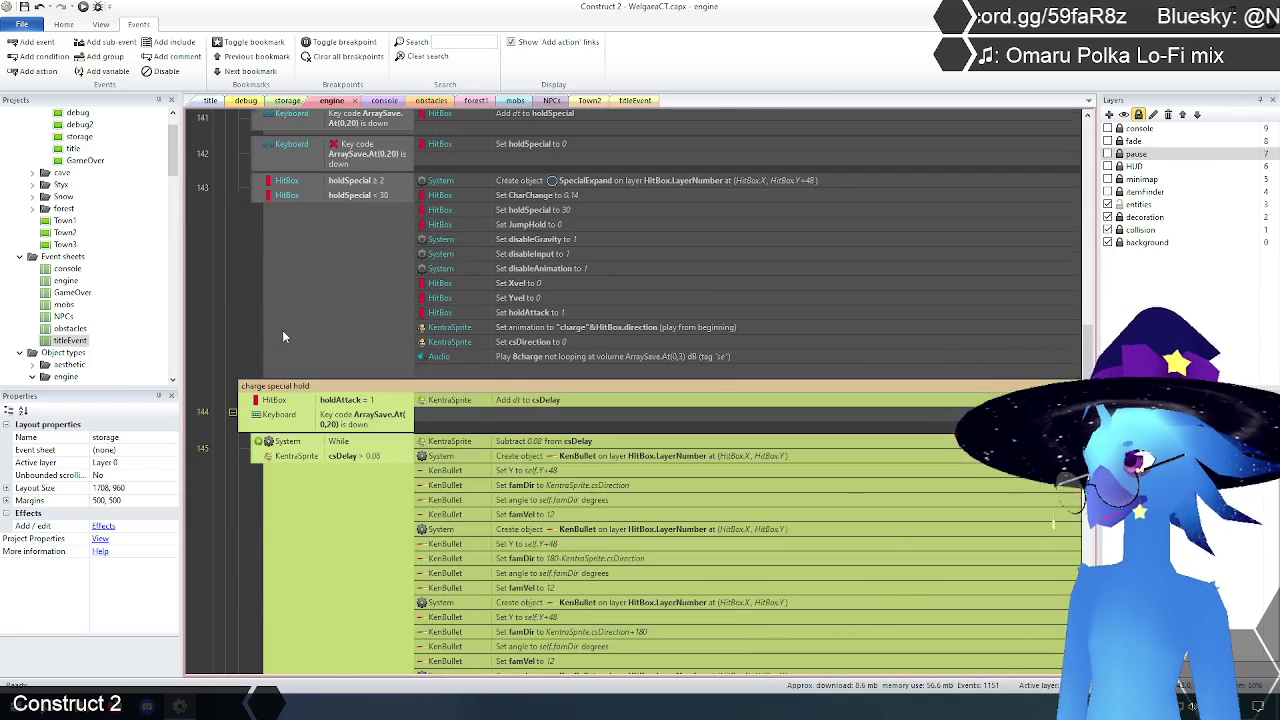
scroll(283, 335, down, 5)
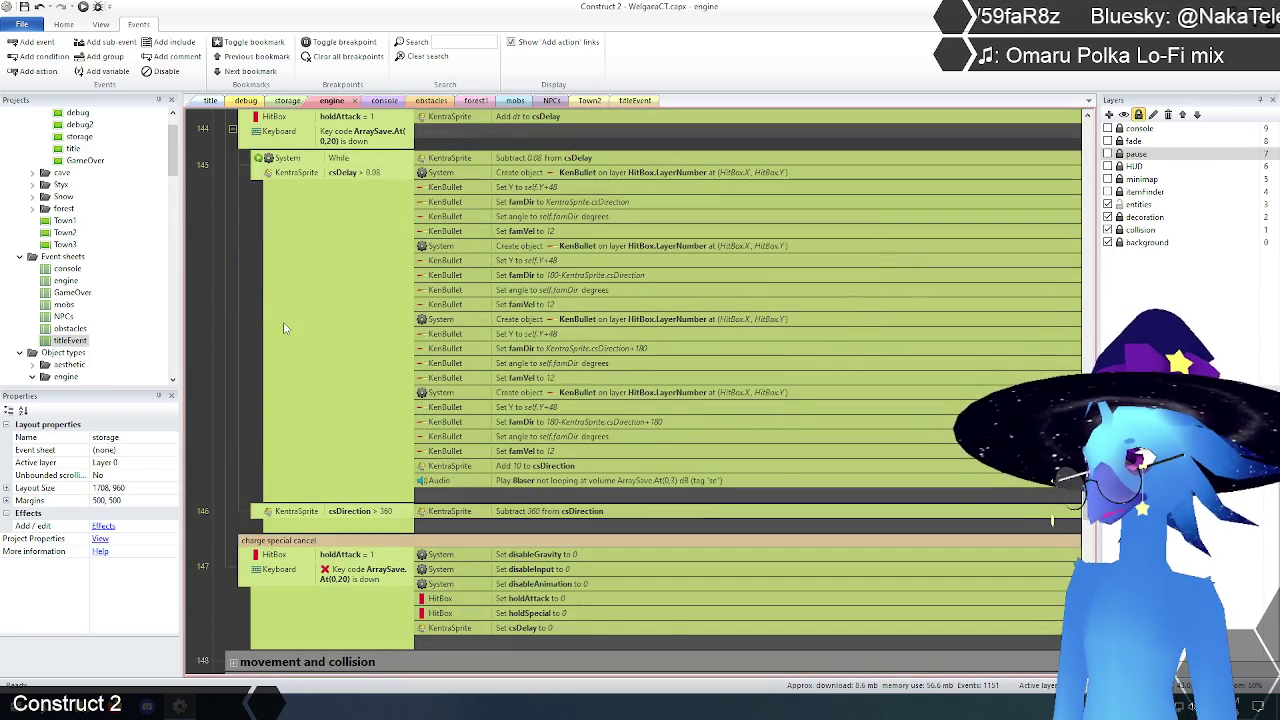
scroll(284, 328, up, 1)
click(229, 279)
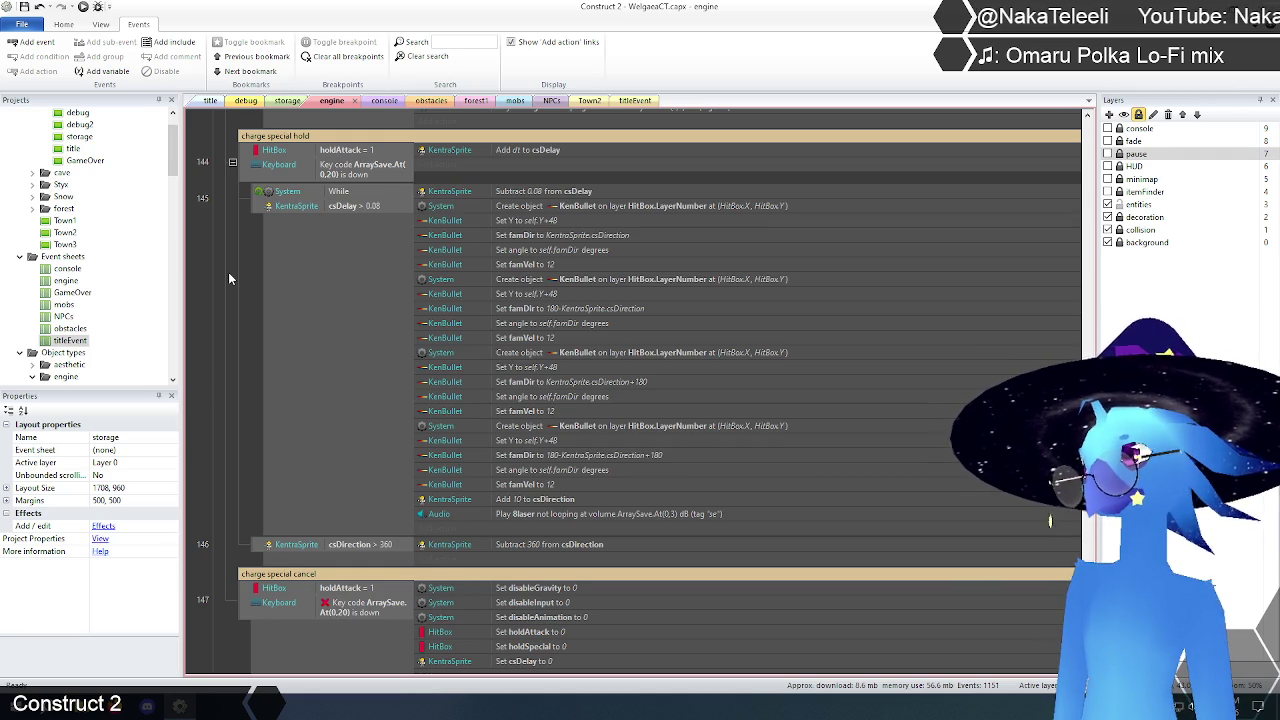
Step: Expand the Naka controls group to review it, then collapse it again
scroll(228, 279, up, 1)
scroll(228, 279, down, 1)
scroll(228, 279, up, 1)
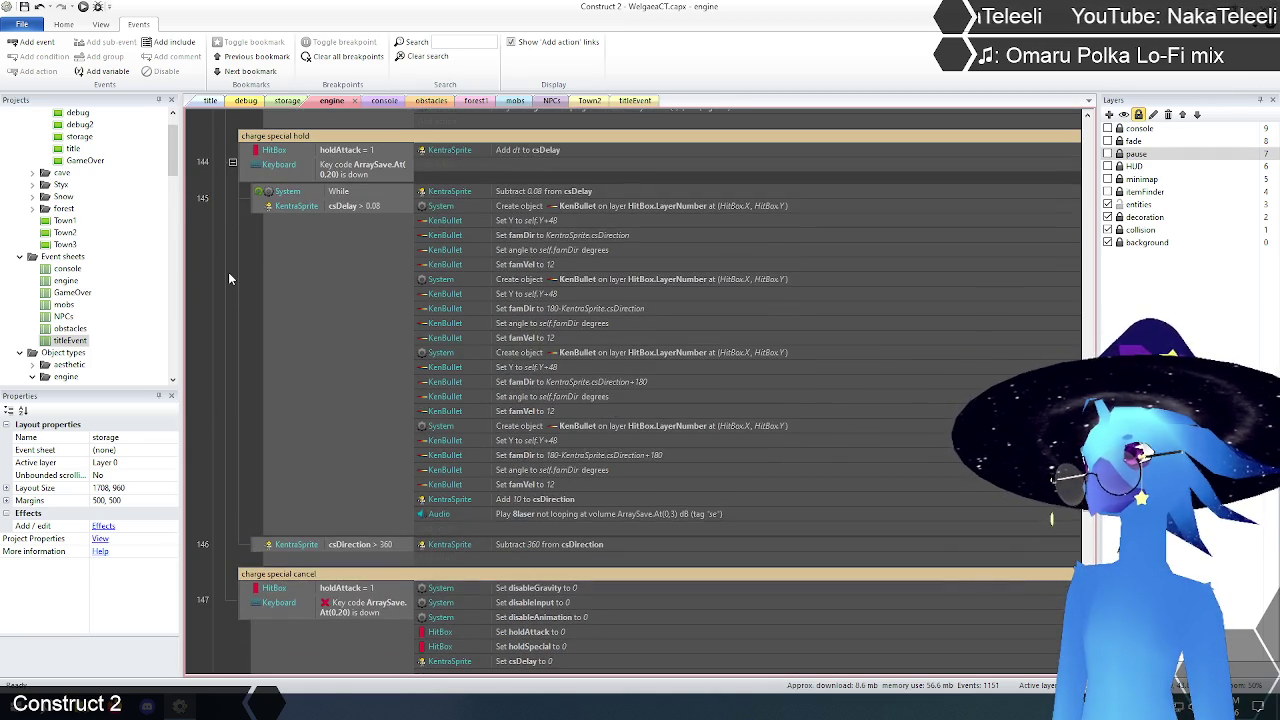
scroll(229, 279, up, 2)
scroll(229, 279, up, 2)
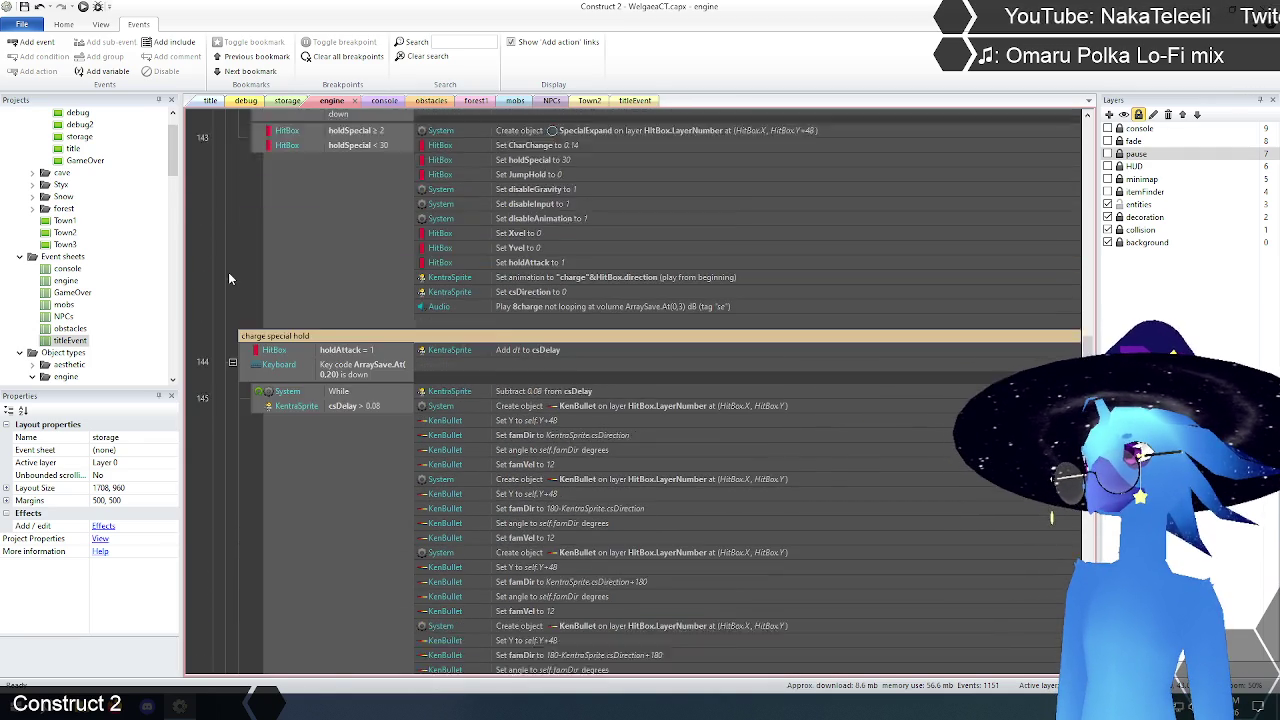
scroll(228, 279, up, 5)
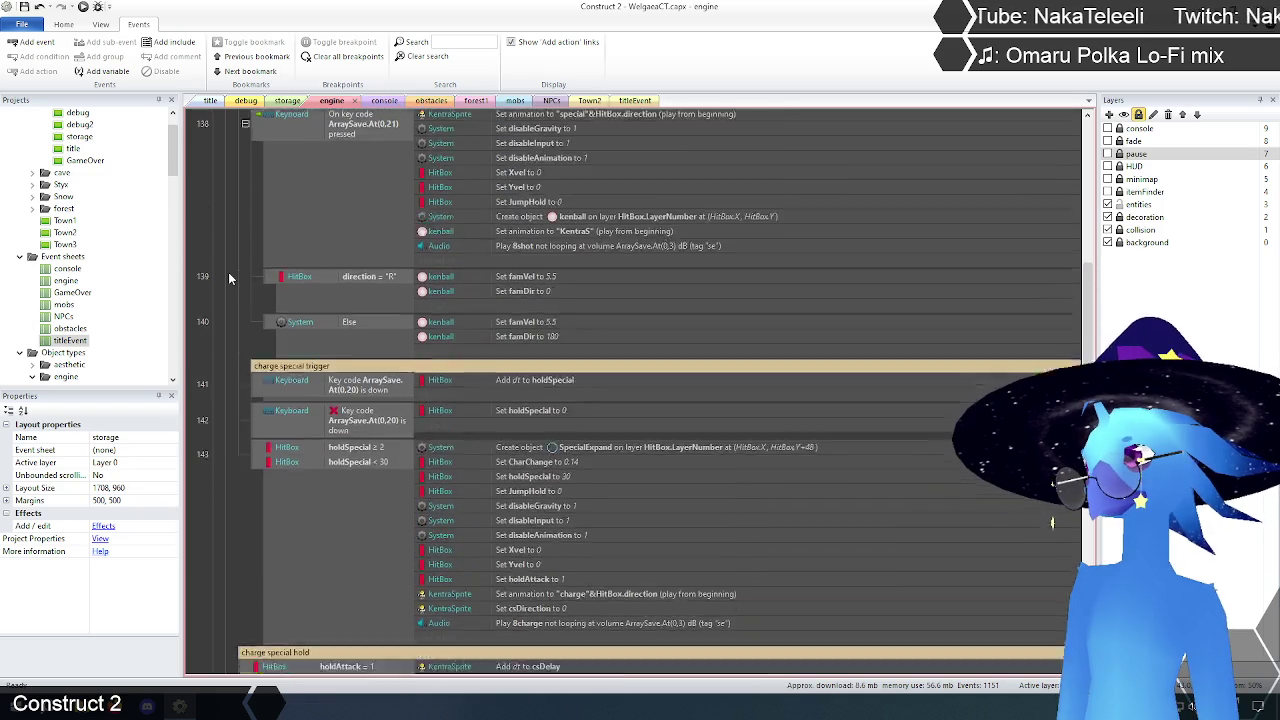
scroll(228, 279, up, 2)
scroll(228, 279, up, 4)
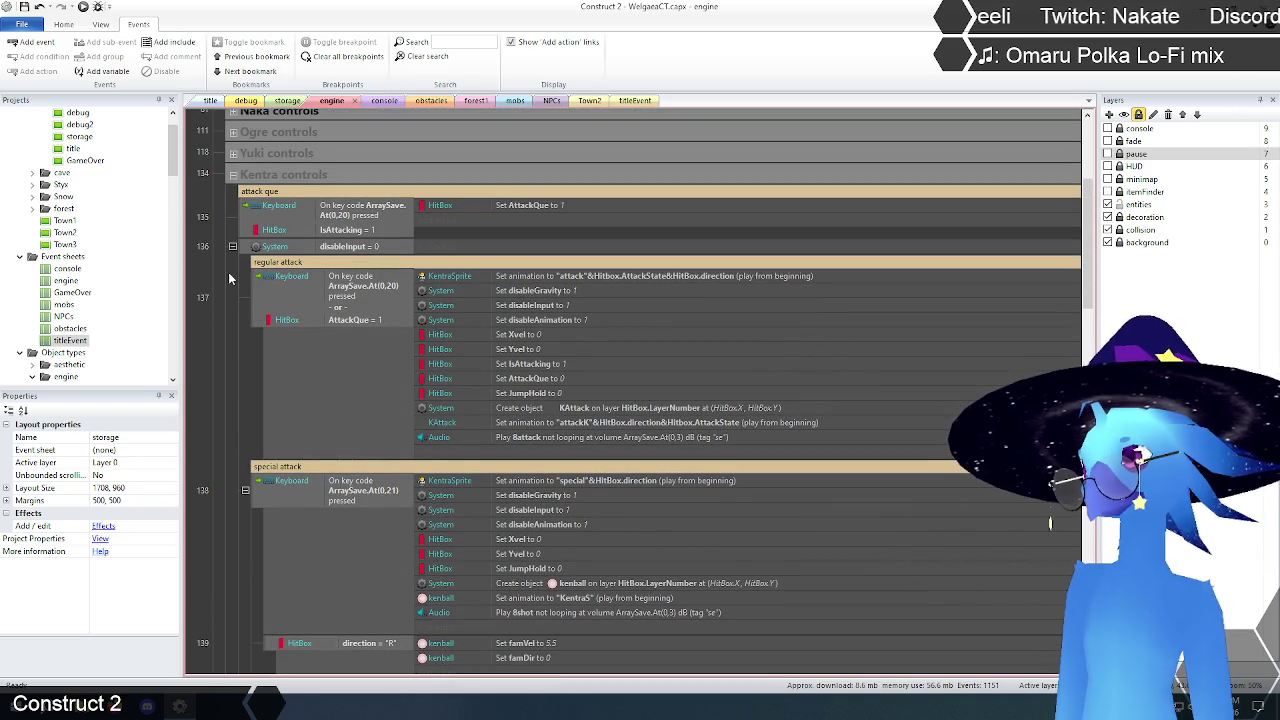
scroll(228, 279, up, 1)
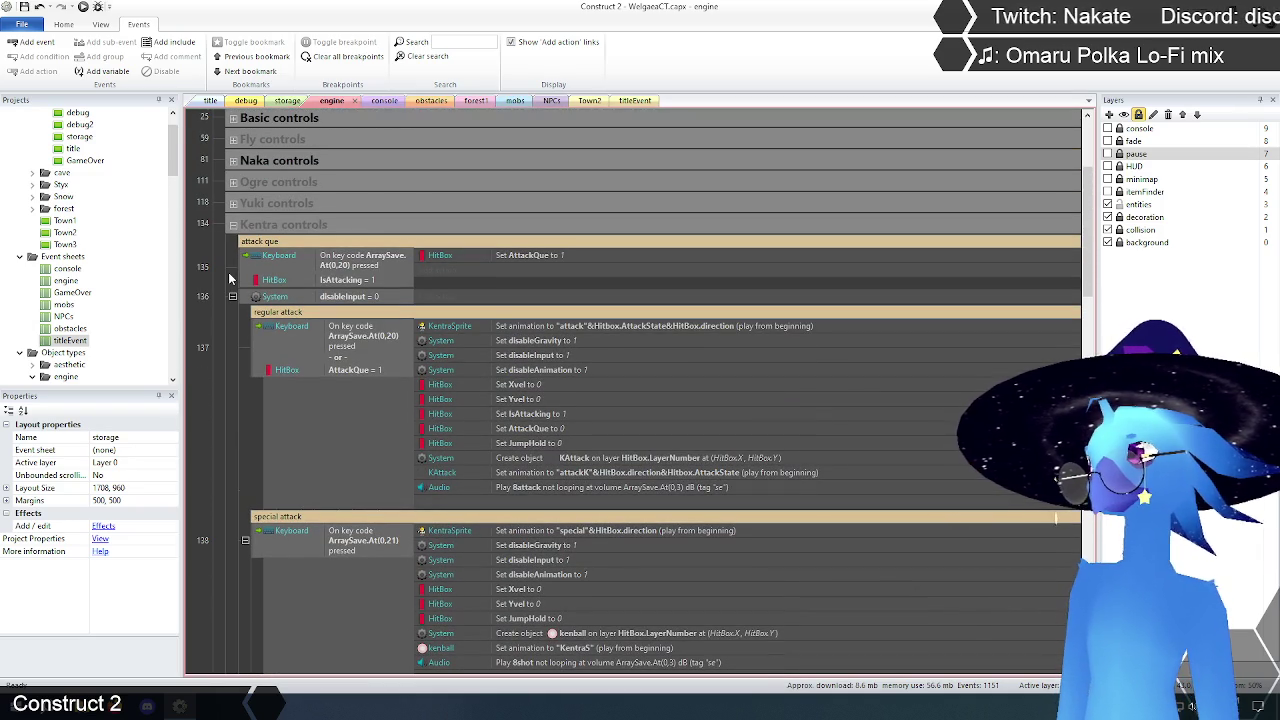
click(232, 160)
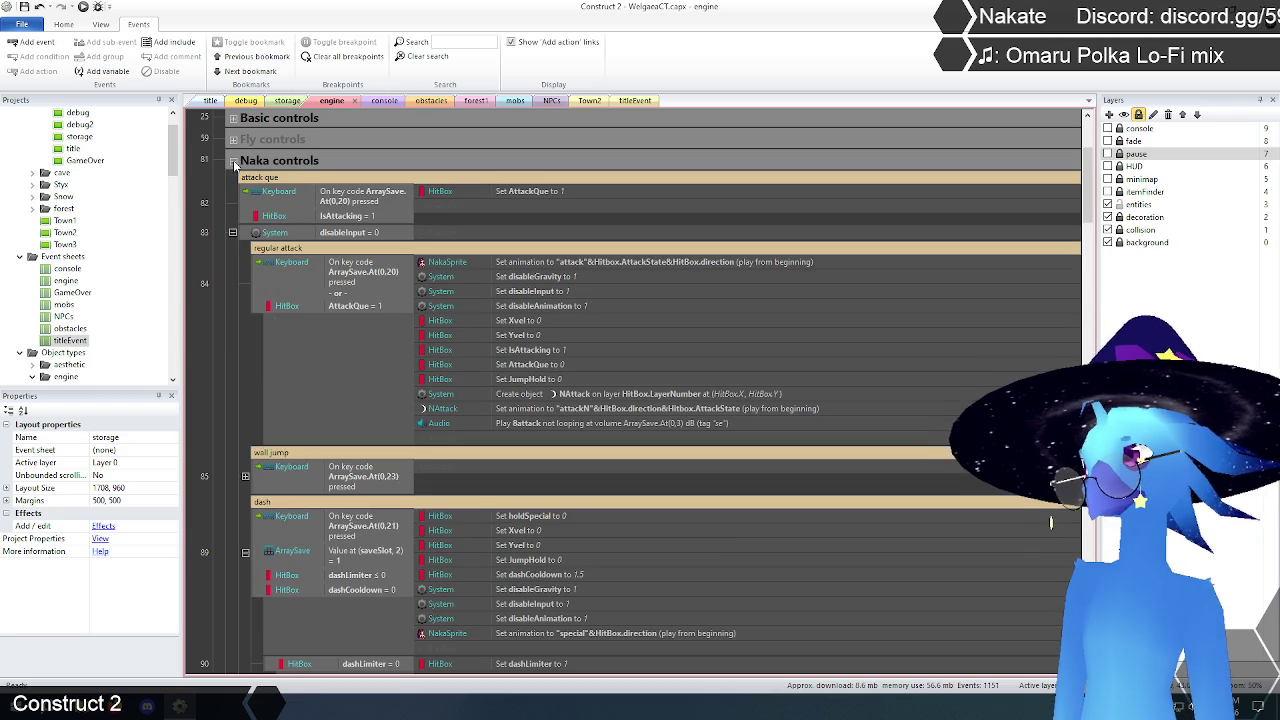
scroll(231, 294, down, 7)
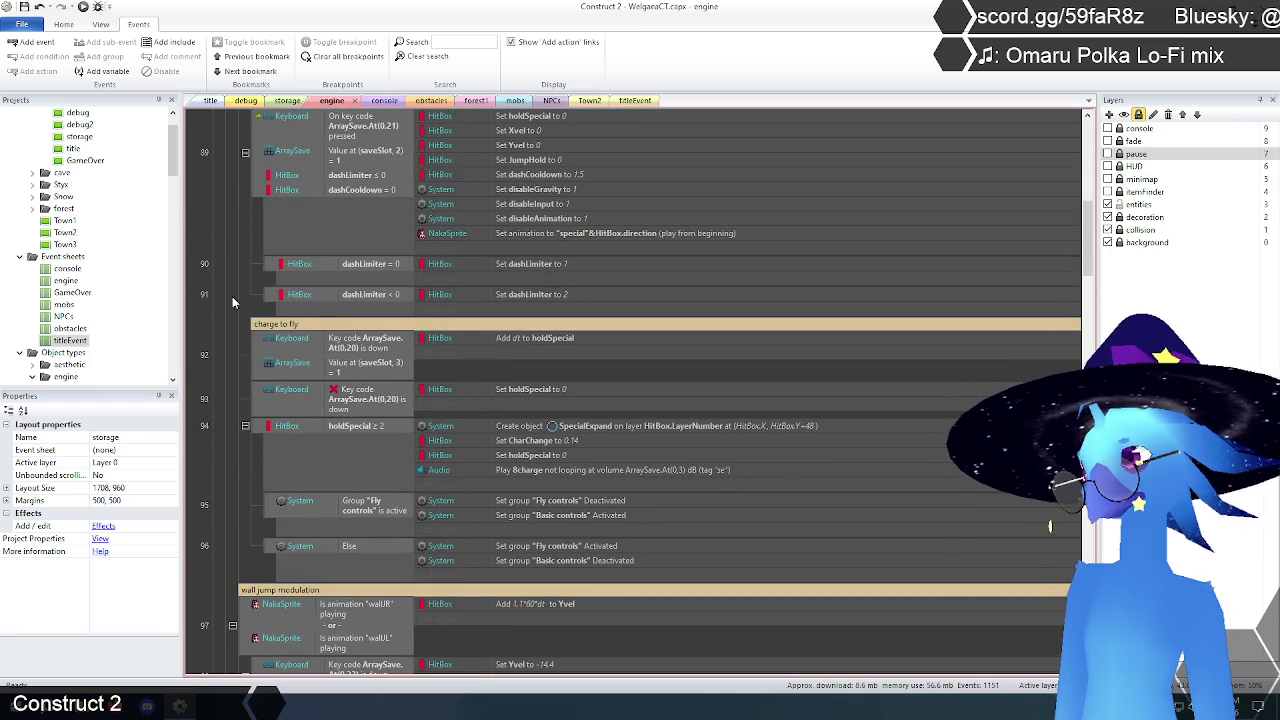
scroll(232, 296, up, 8)
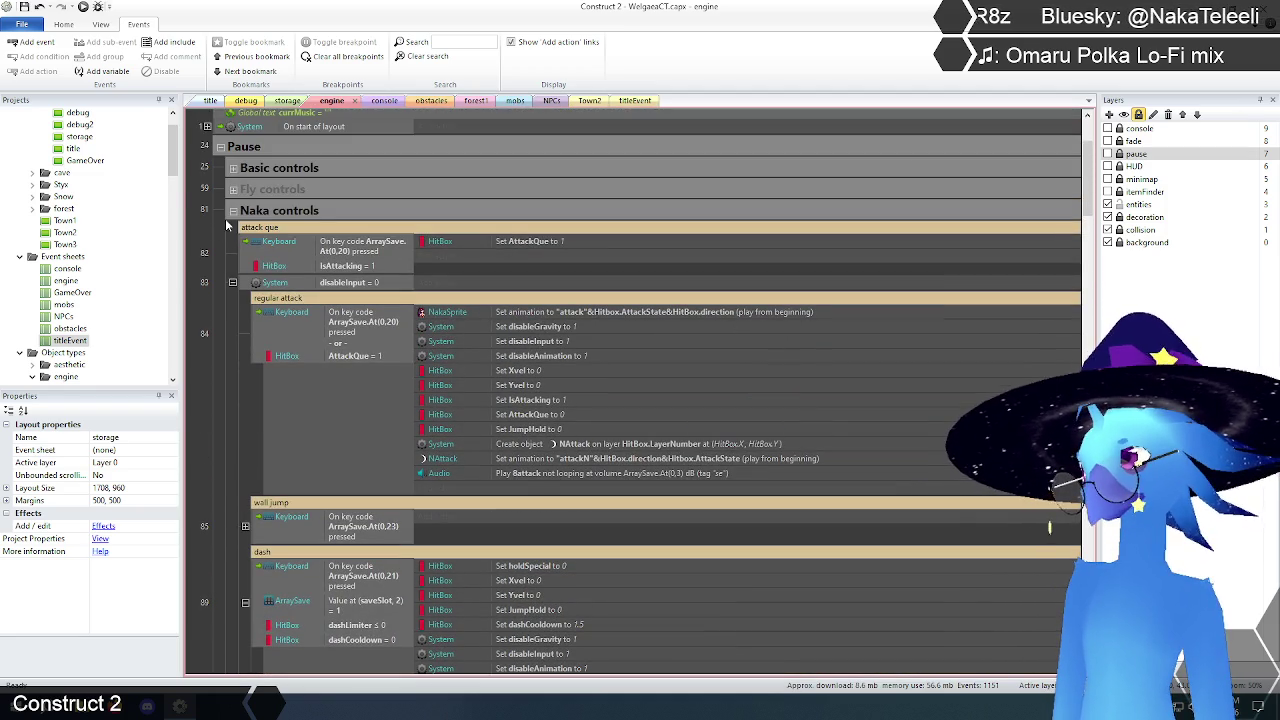
click(232, 210)
Step: Inspect the Set holdAttack to 1 and Add dt to holdSpecial actions around event 144
scroll(224, 343, down, 1)
scroll(224, 343, down, 1)
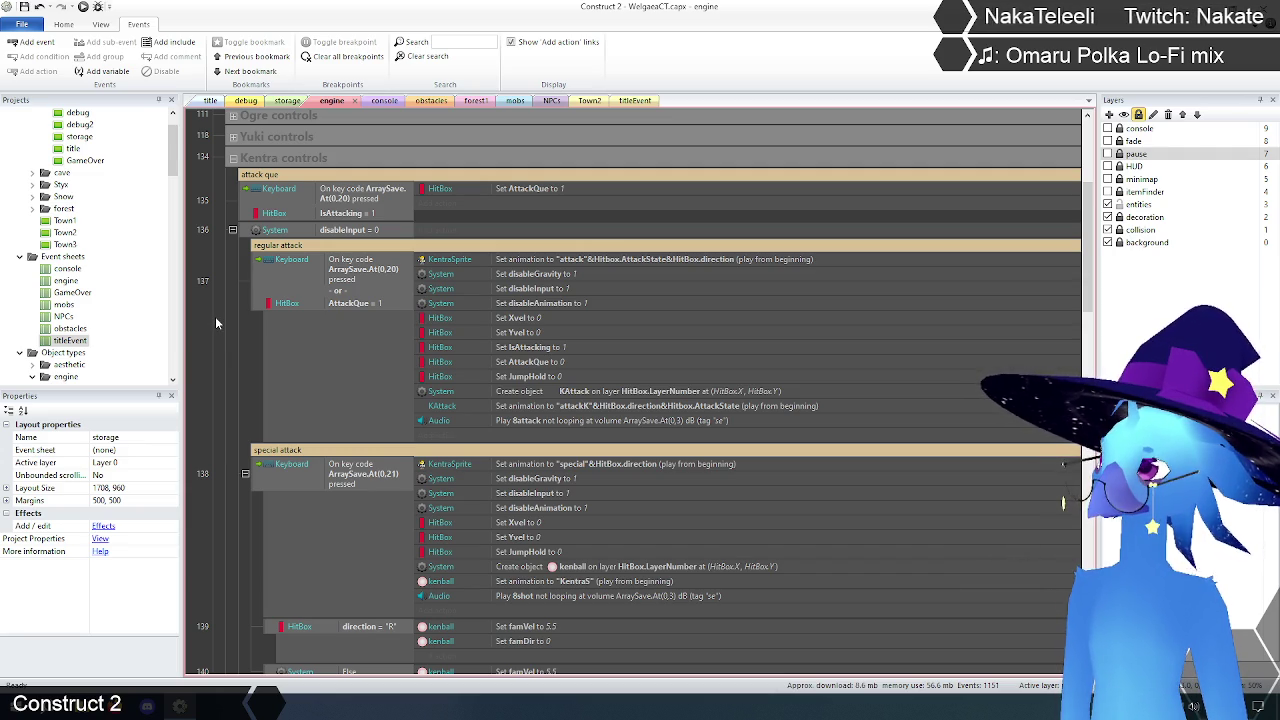
scroll(215, 316, down, 10)
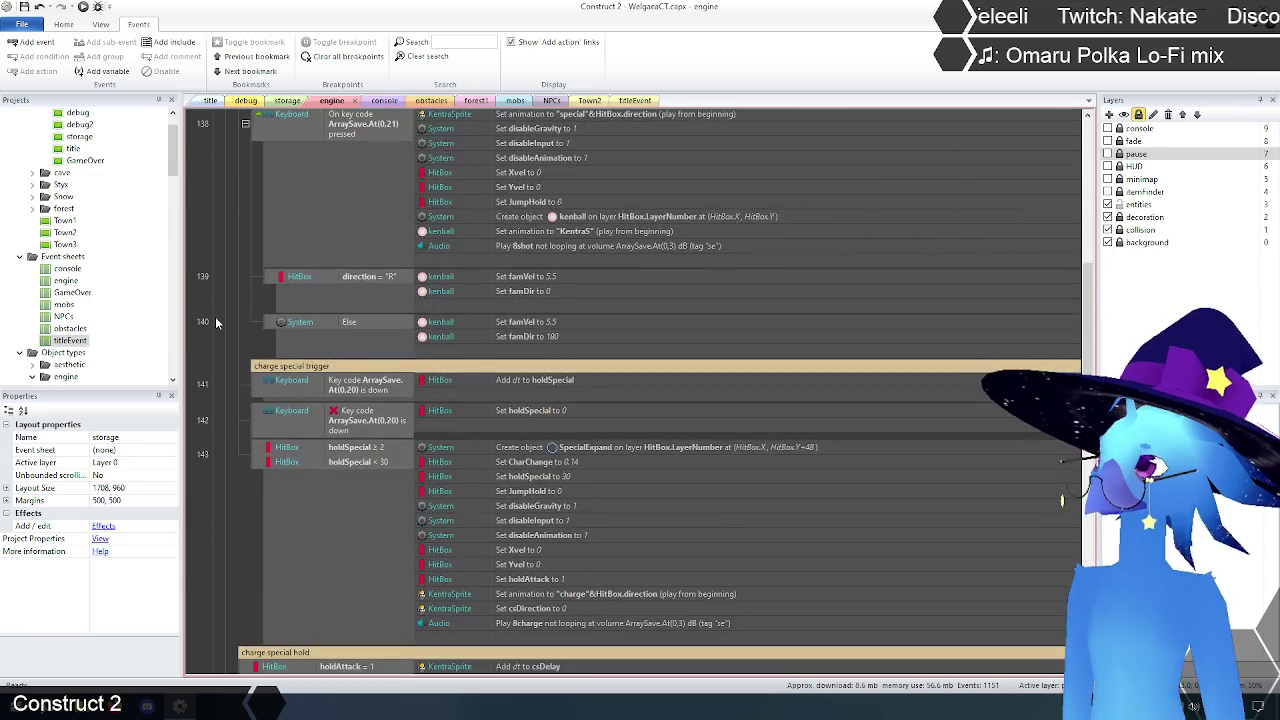
scroll(215, 321, down, 1)
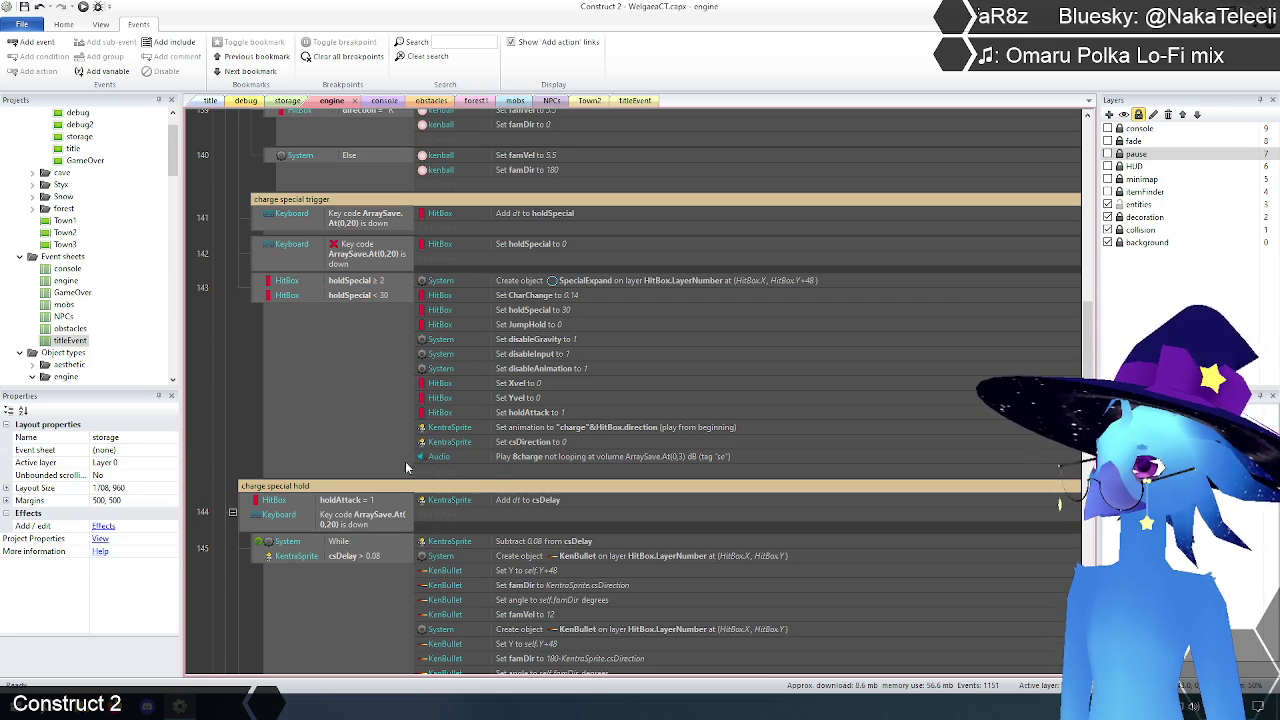
click(530, 413)
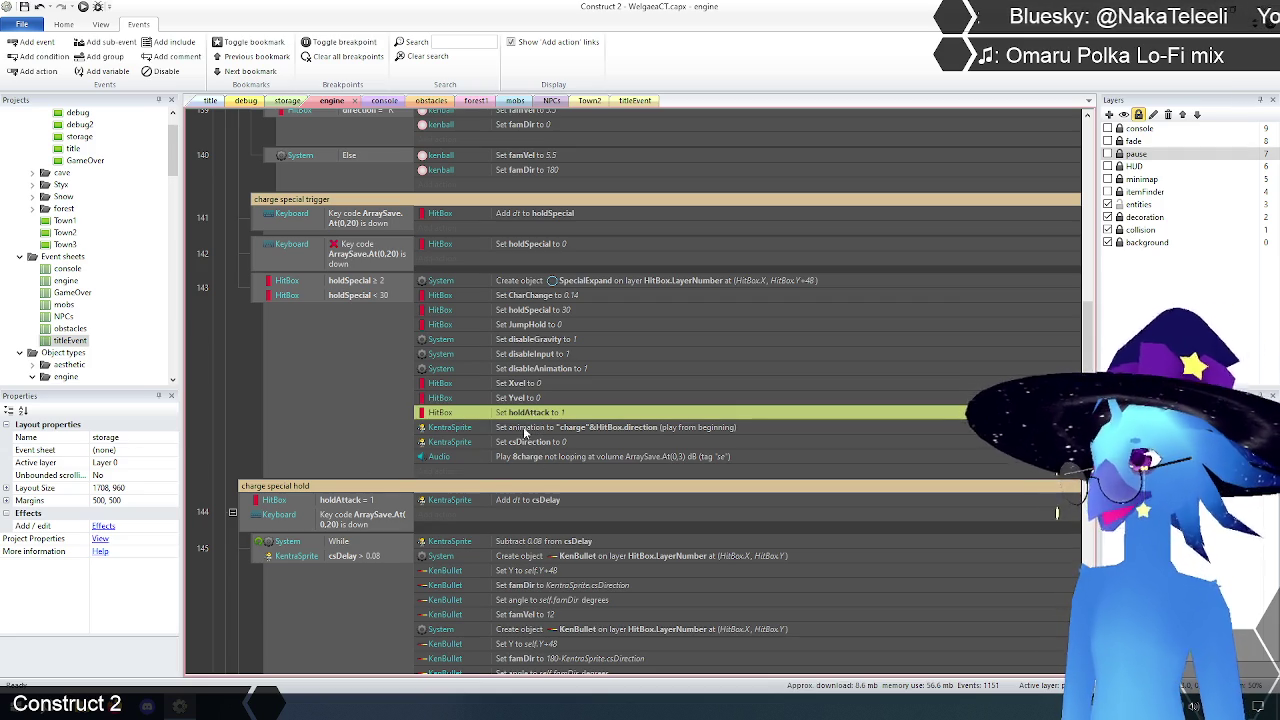
click(352, 503)
click(539, 222)
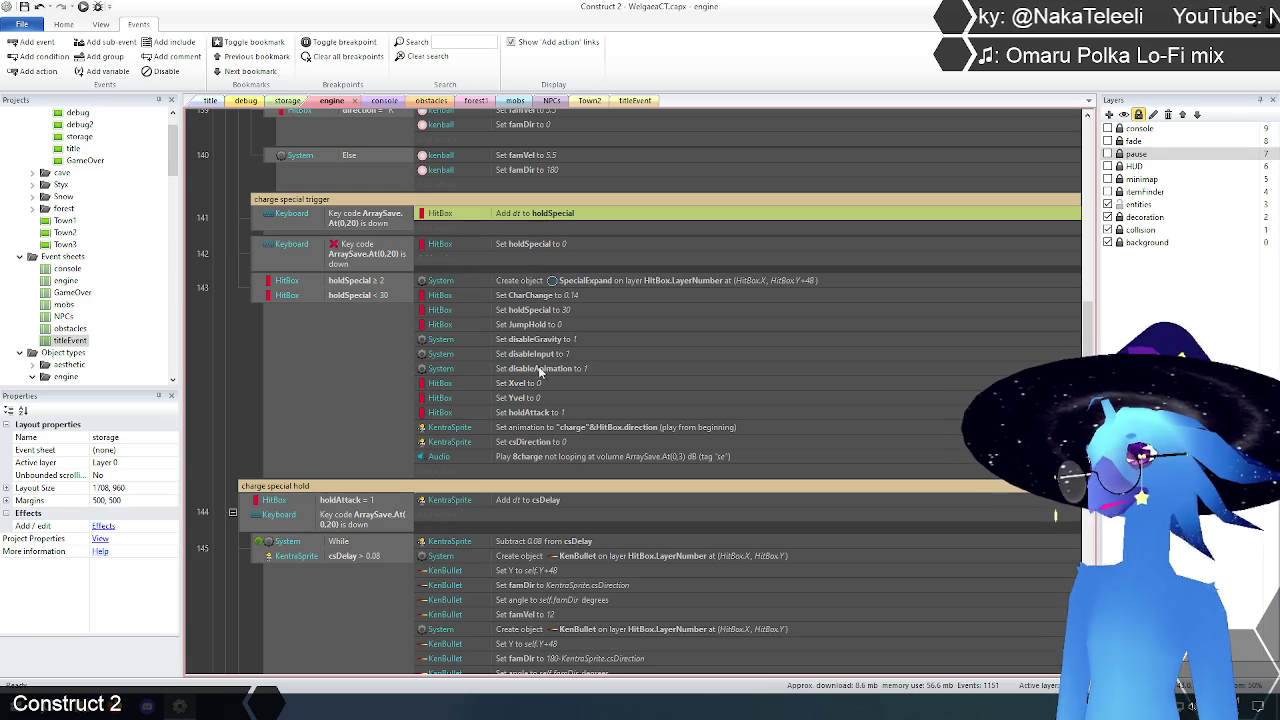
click(520, 413)
click(350, 507)
click(236, 432)
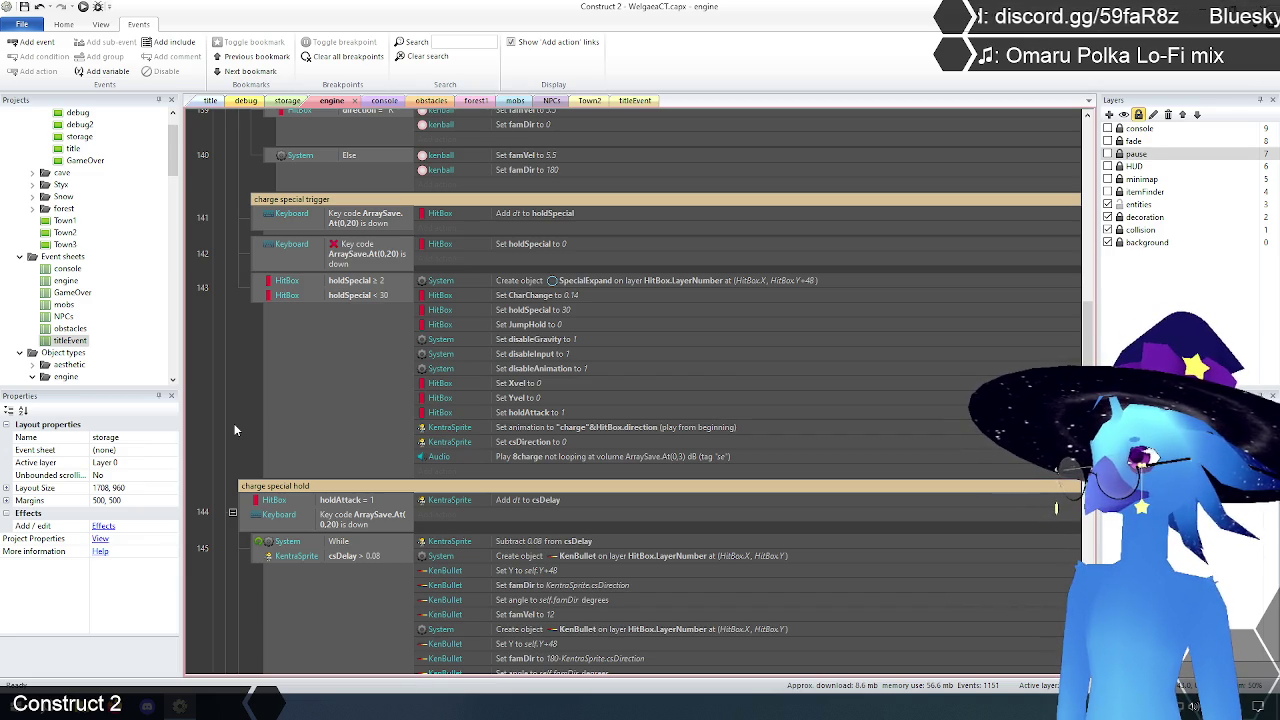
Step: In the storage layout, inspect the HitBox instance variables and the character sprites' properties
click(290, 101)
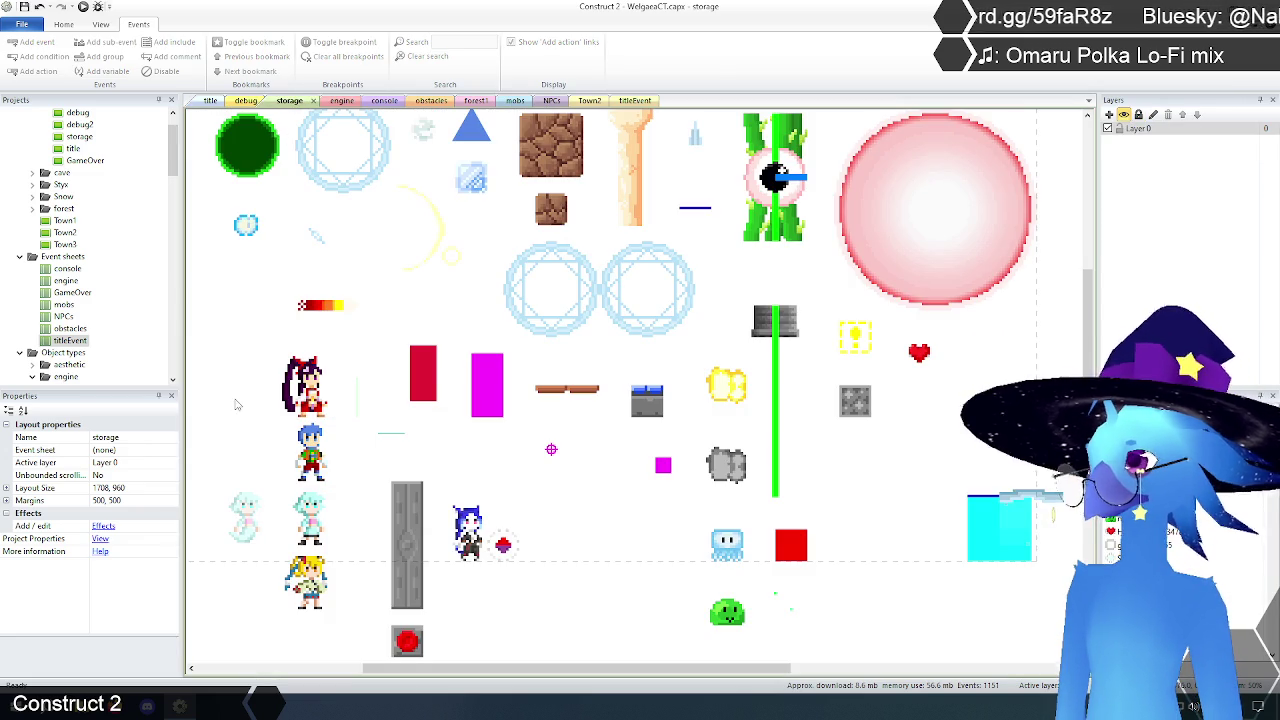
click(432, 370)
drag(173, 463, 181, 511)
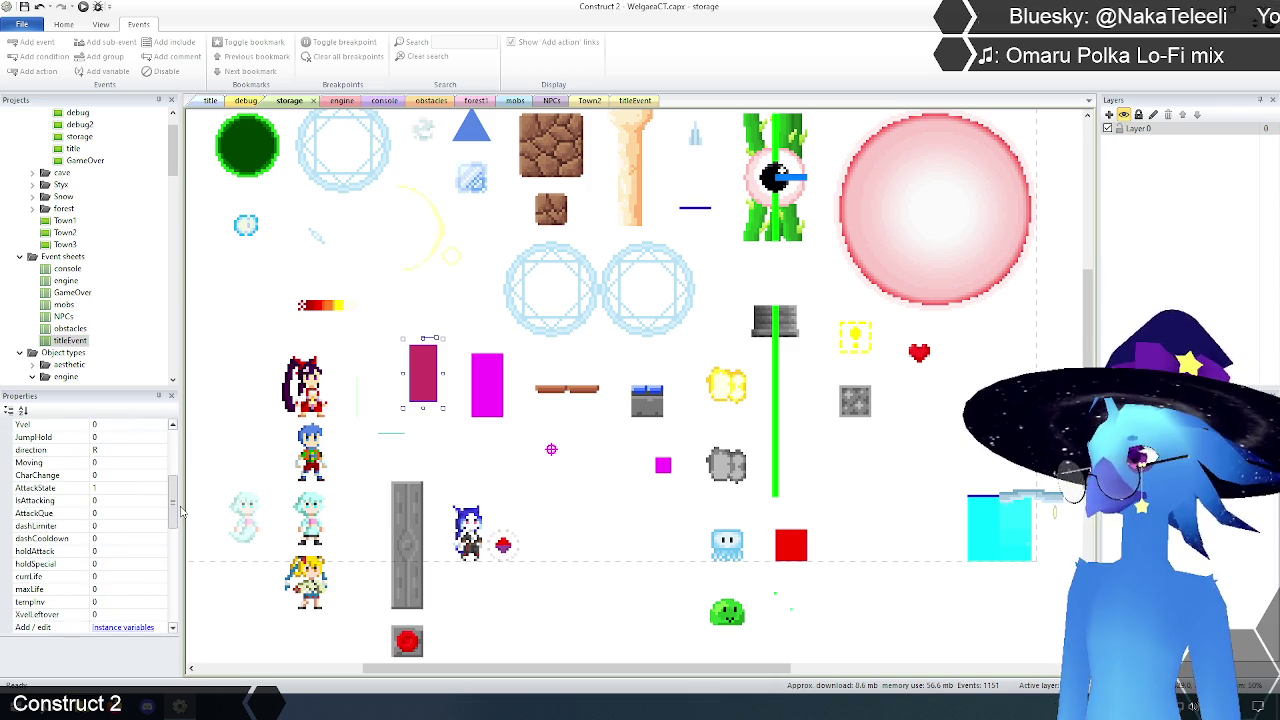
click(316, 585)
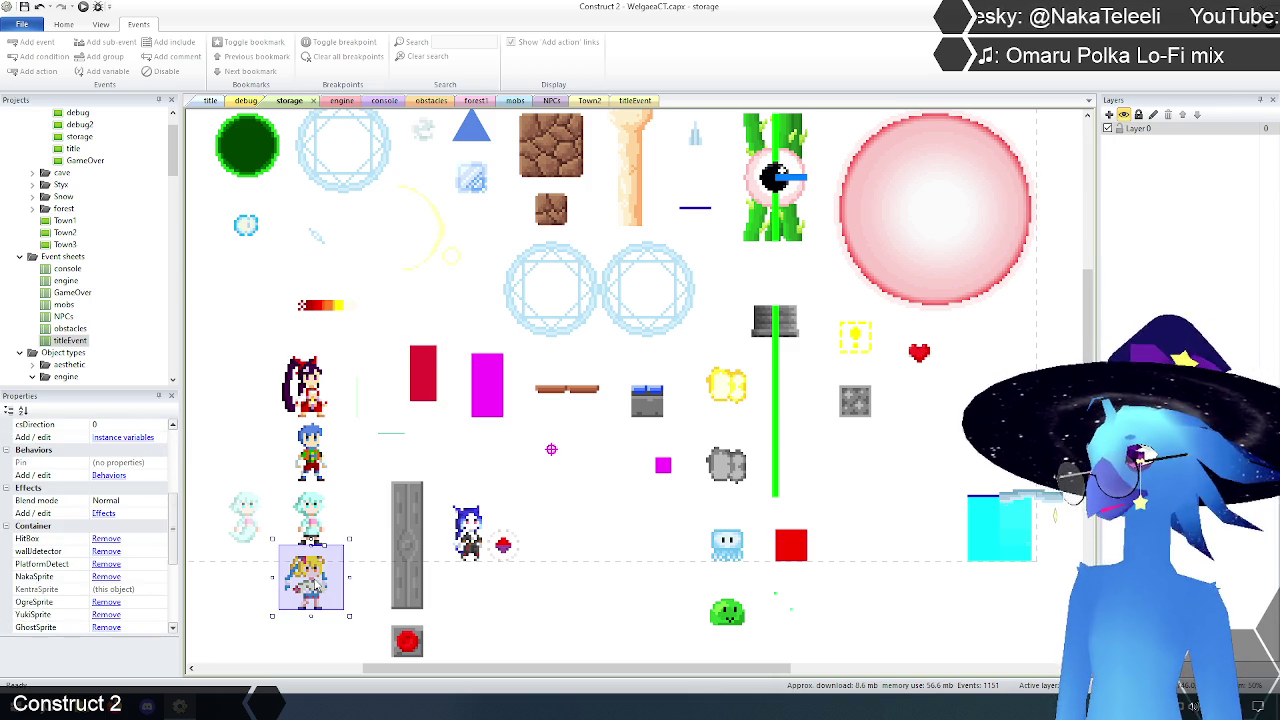
click(414, 374)
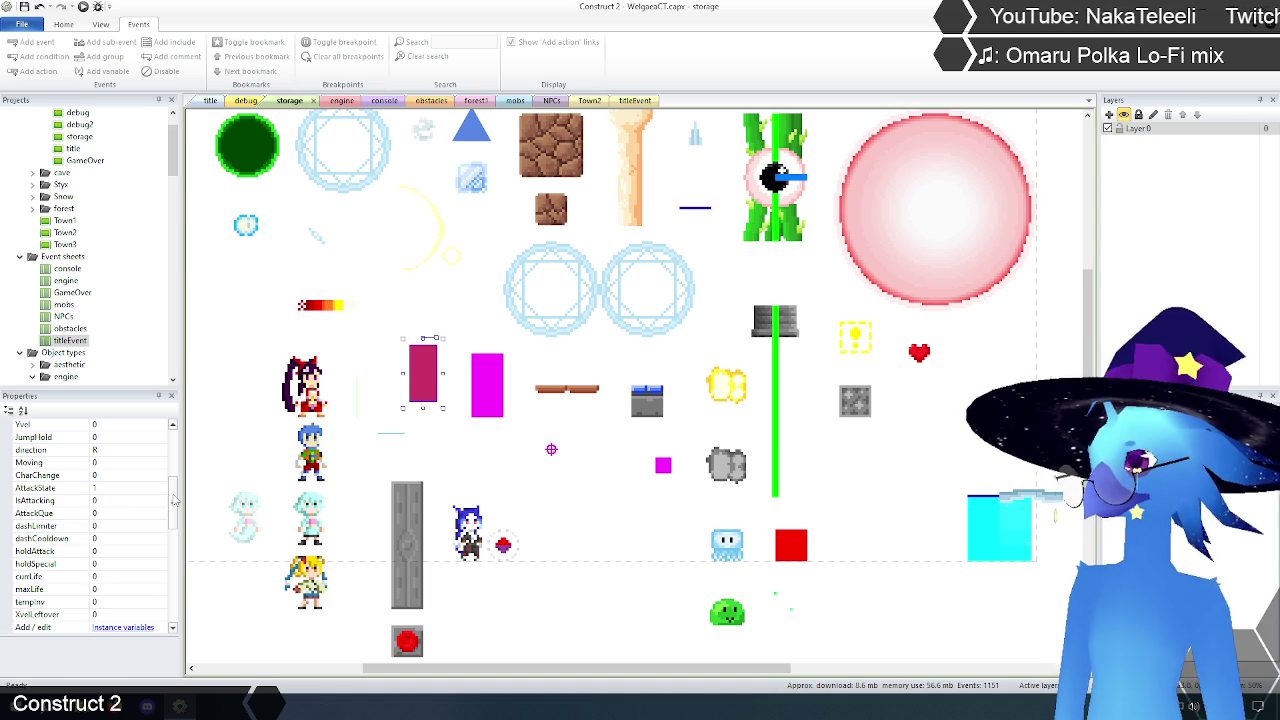
drag(174, 500, 174, 487)
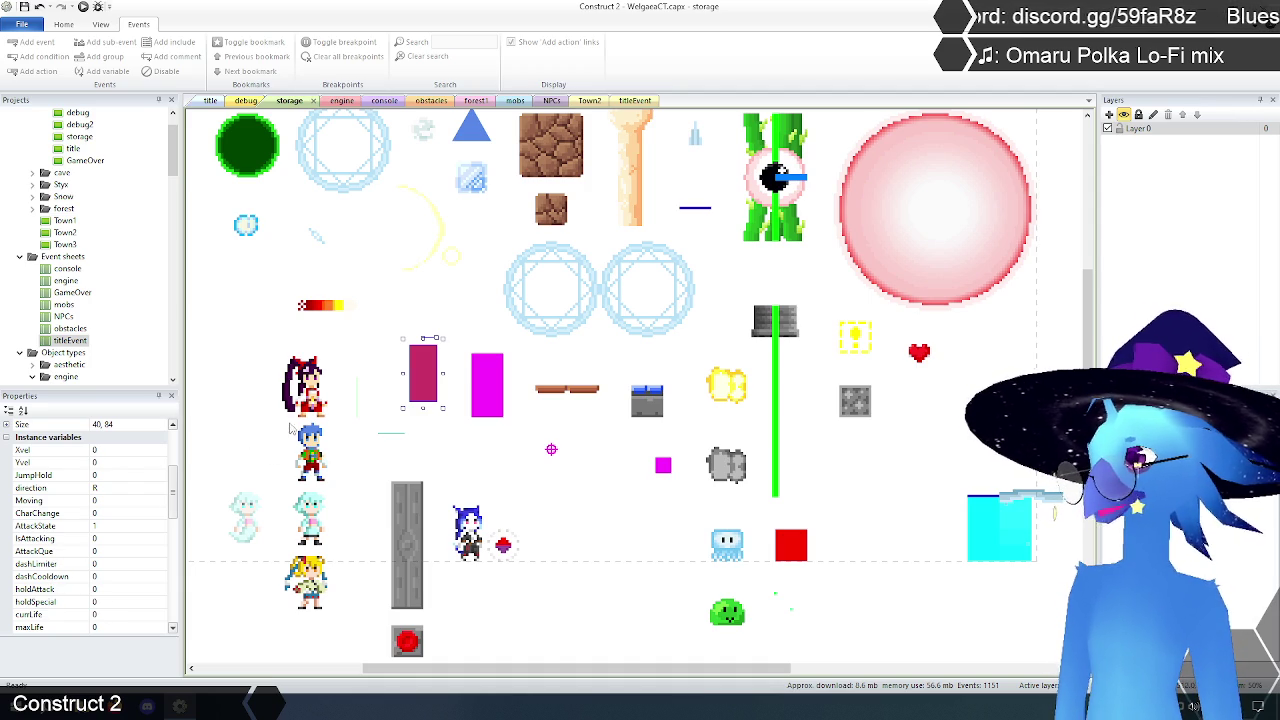
click(306, 398)
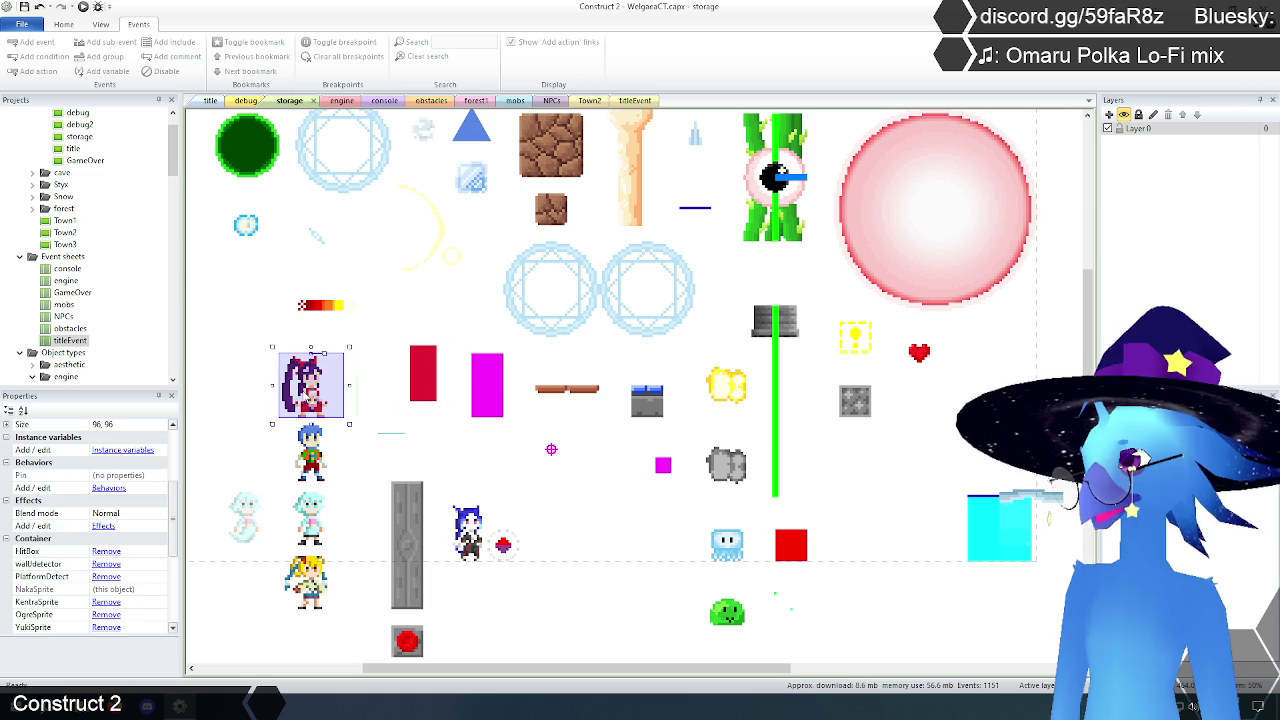
click(429, 378)
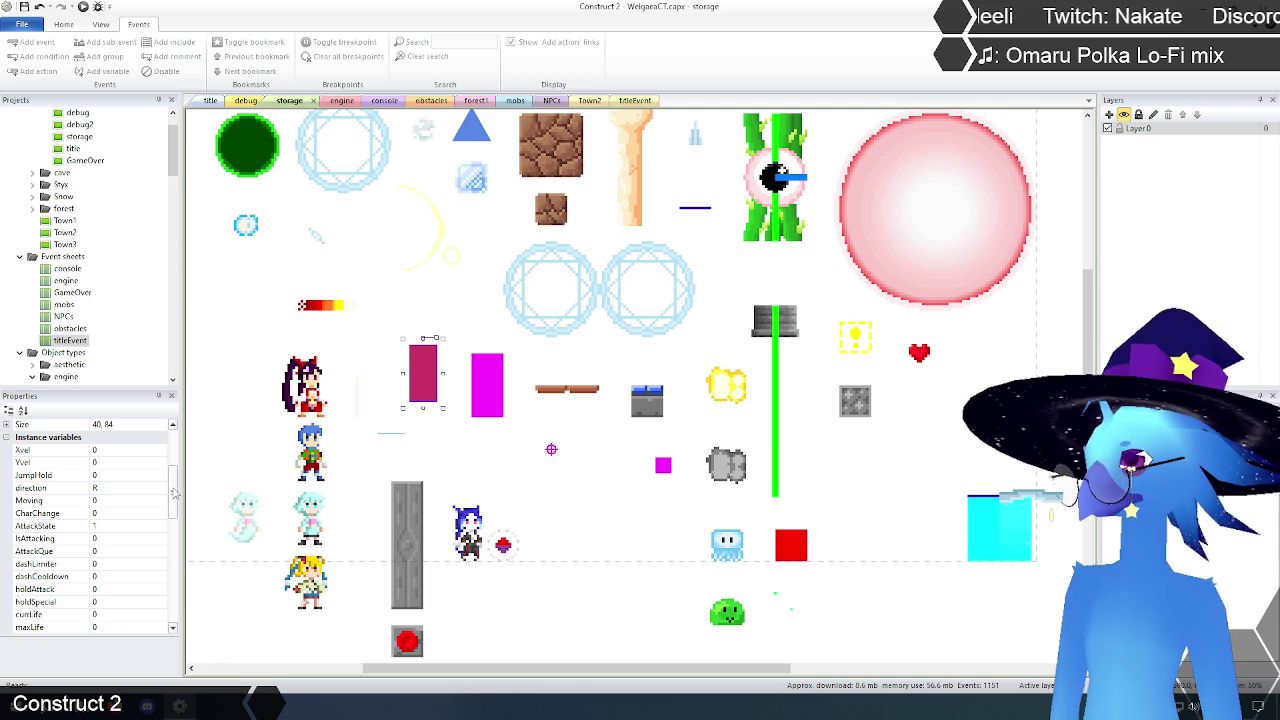
Step: Back on the engine sheet, filter by 'ttacking' and examine the IsAttacking events 82–84
click(341, 101)
click(453, 43)
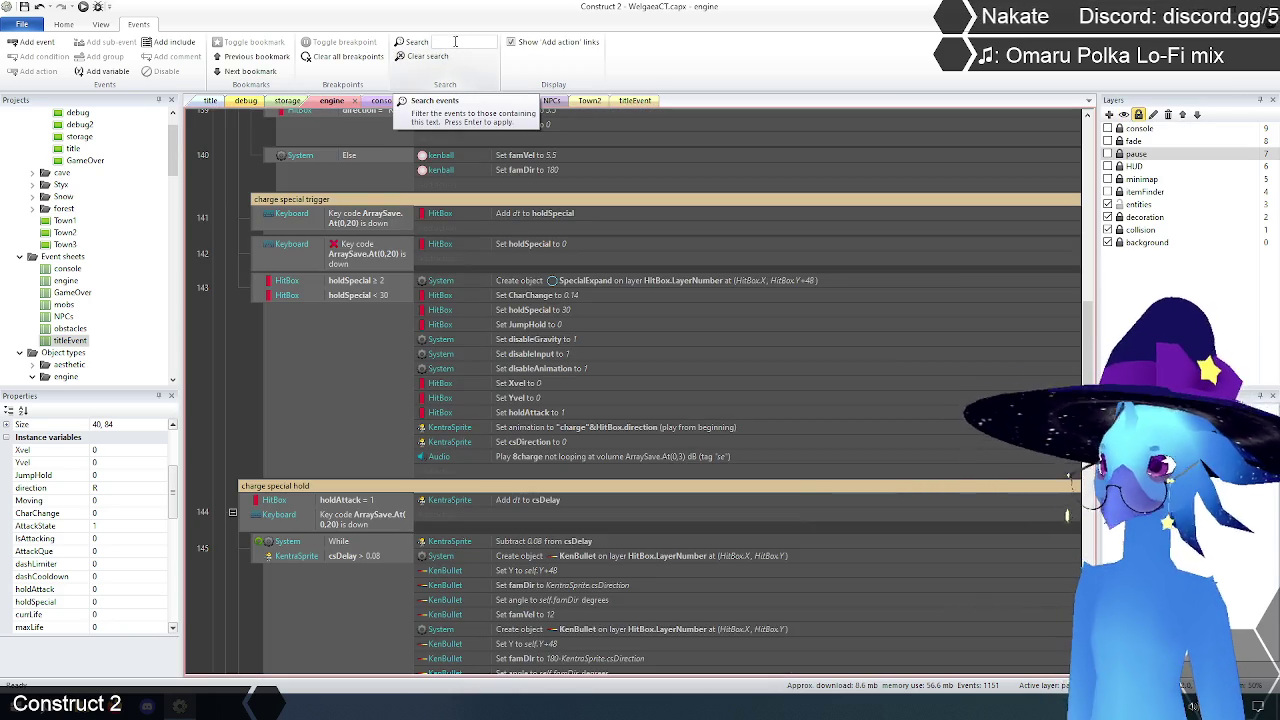
text(isattacking)
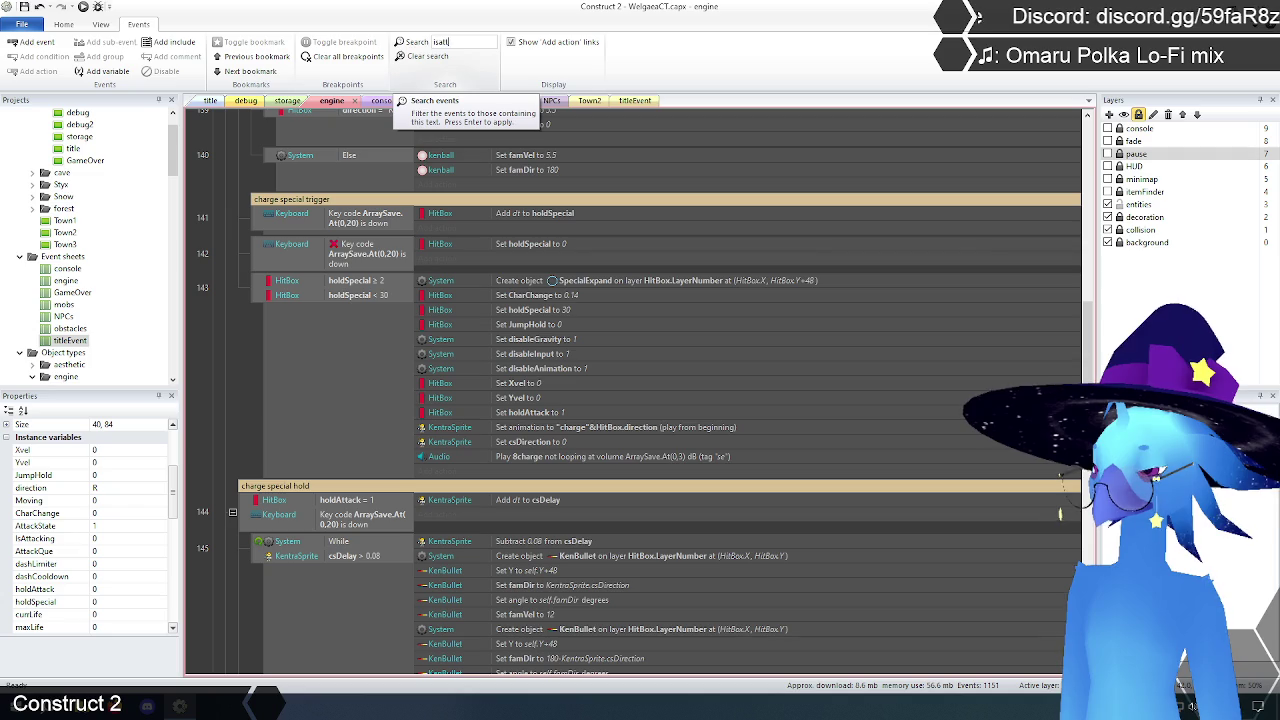
key(Return)
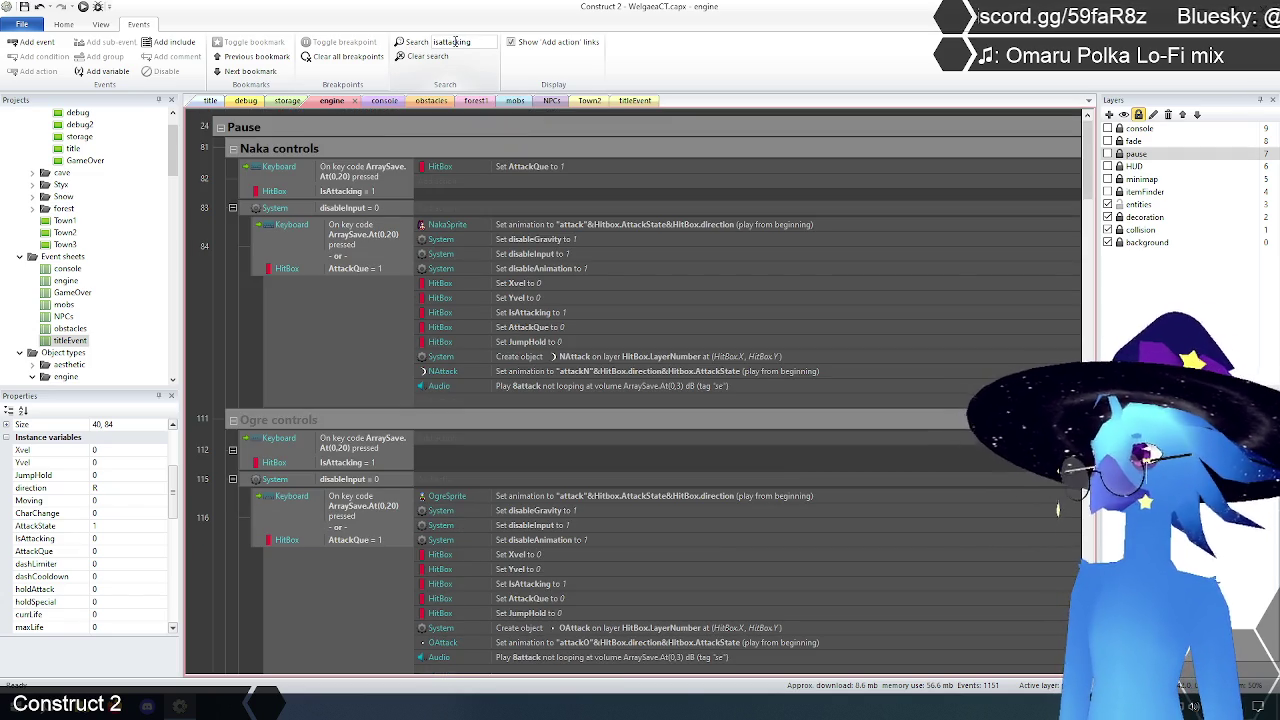
click(342, 193)
click(531, 168)
click(216, 312)
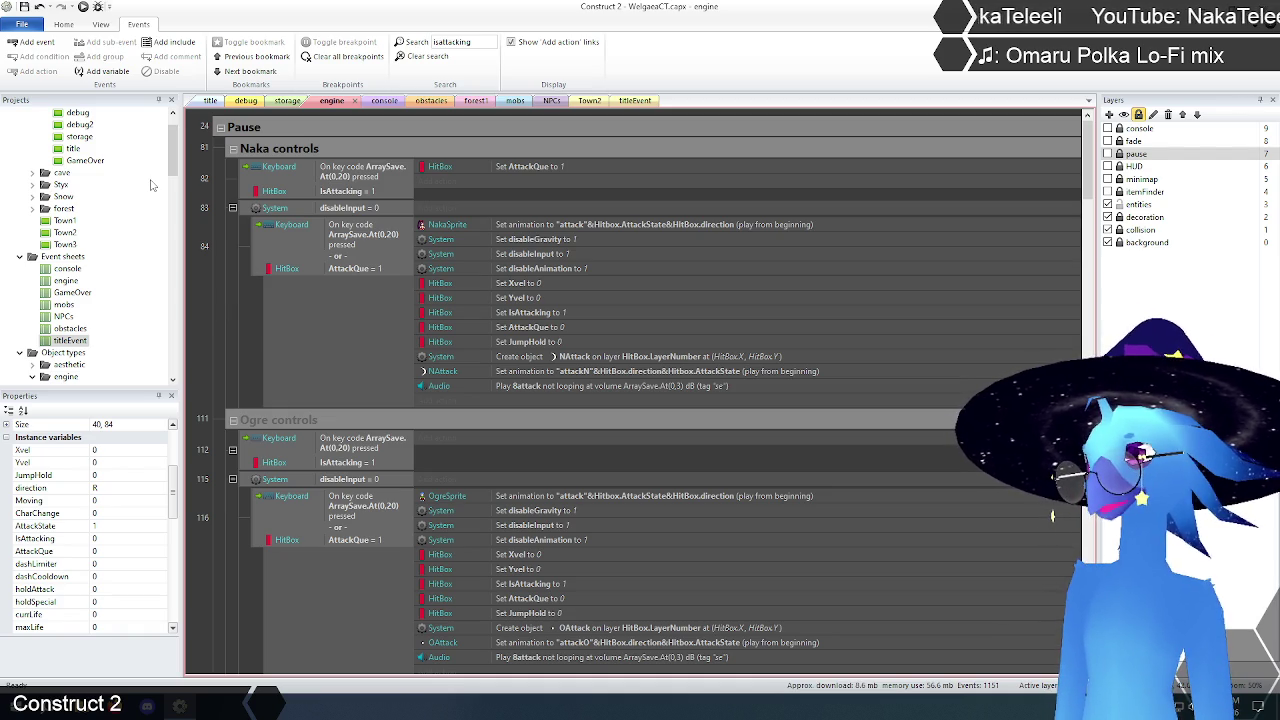
click(540, 229)
click(246, 318)
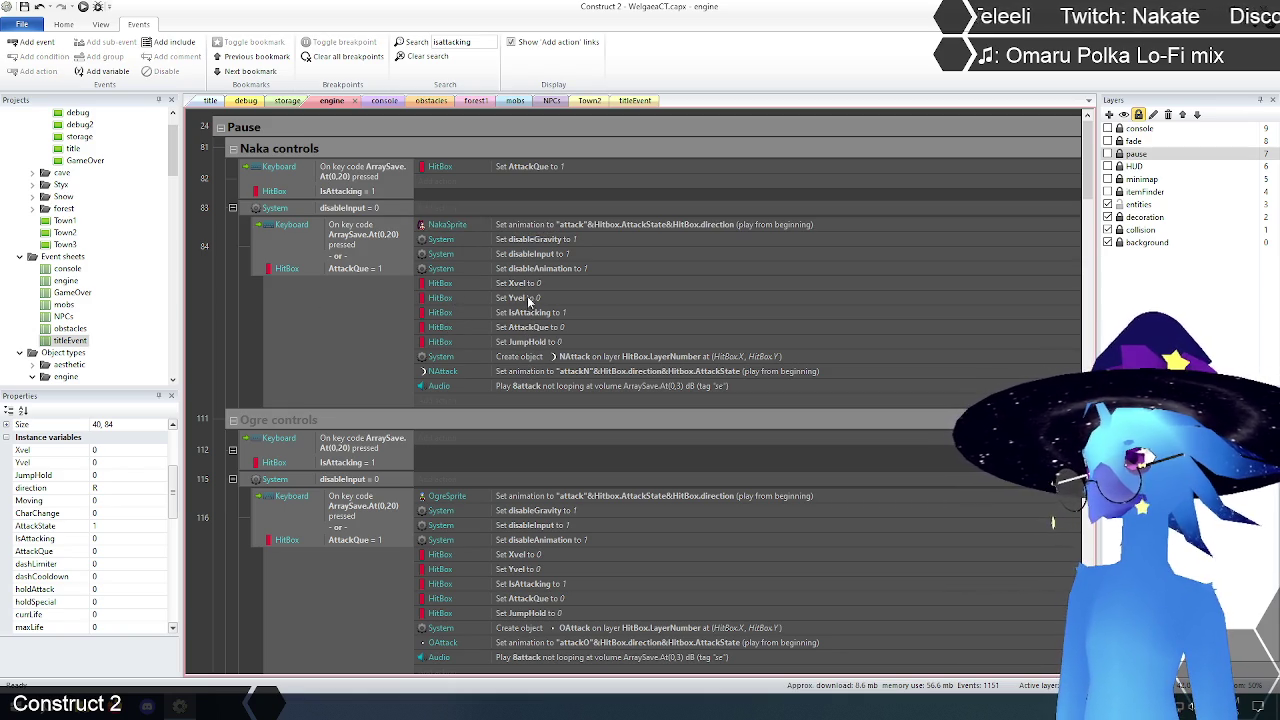
Step: Replace the search text with 'moving' to list only Moving events
double_click(480, 42)
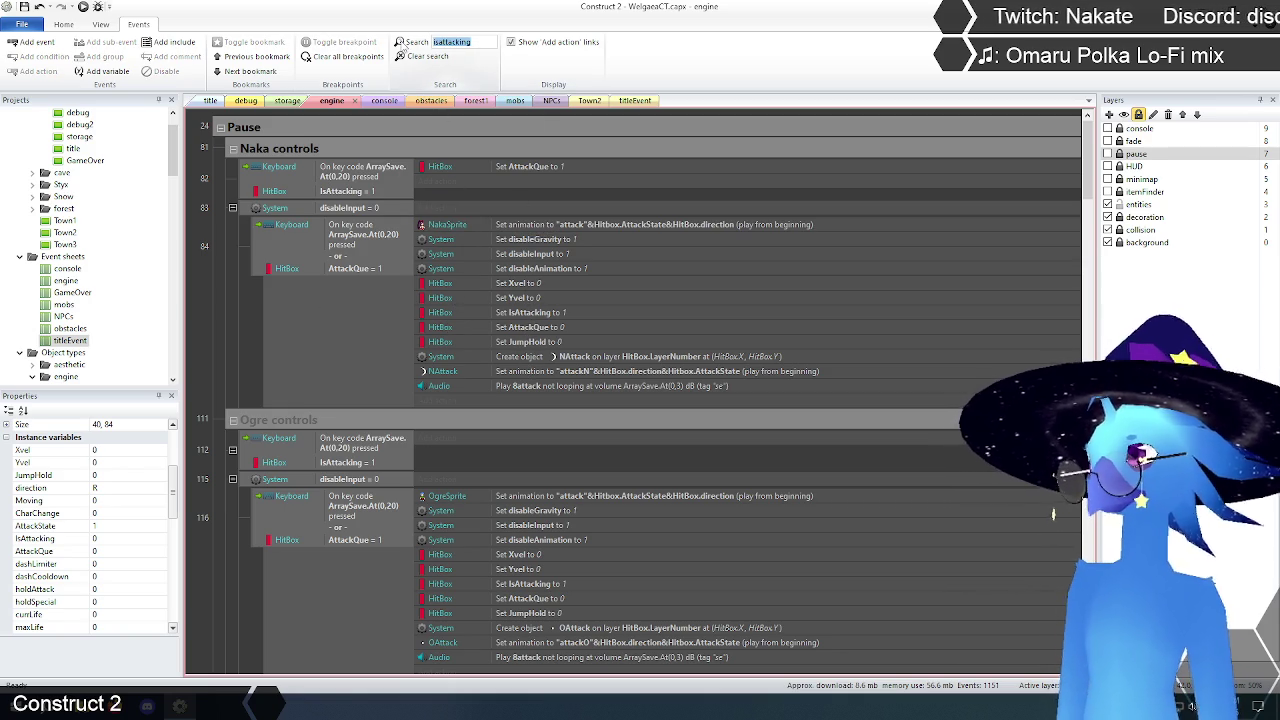
text(moving)
key(Return)
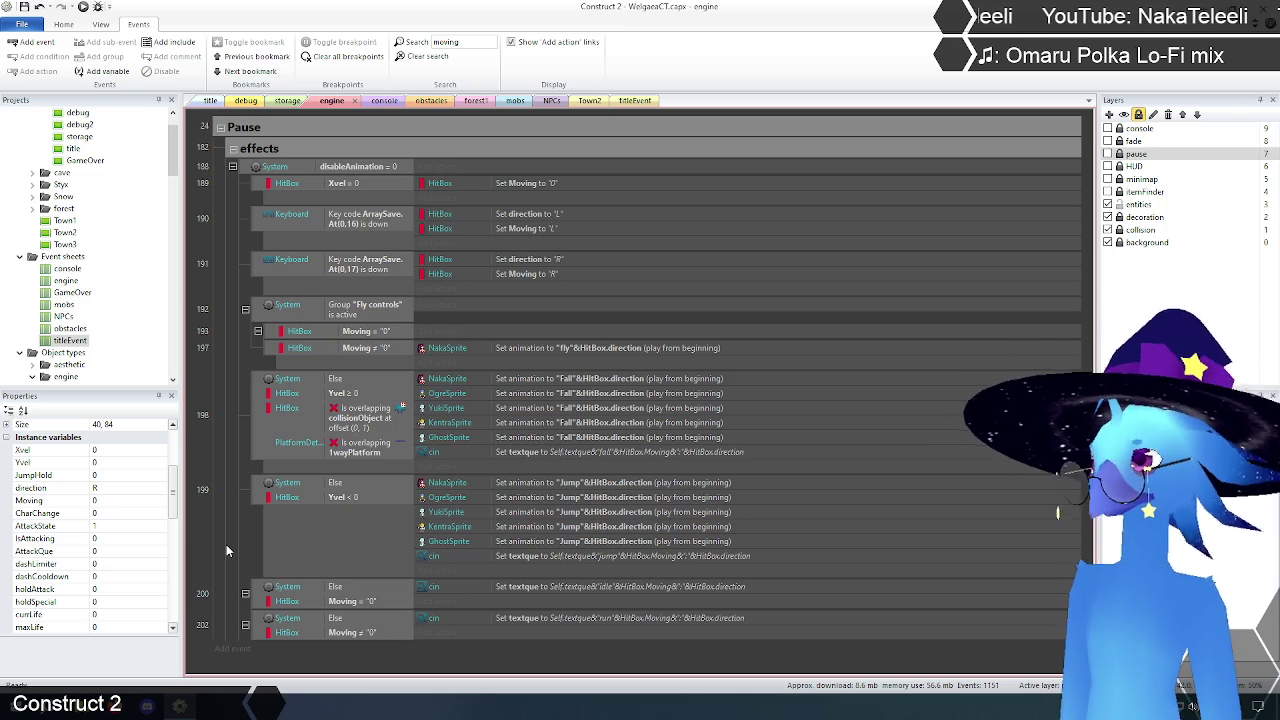
click(537, 229)
click(536, 275)
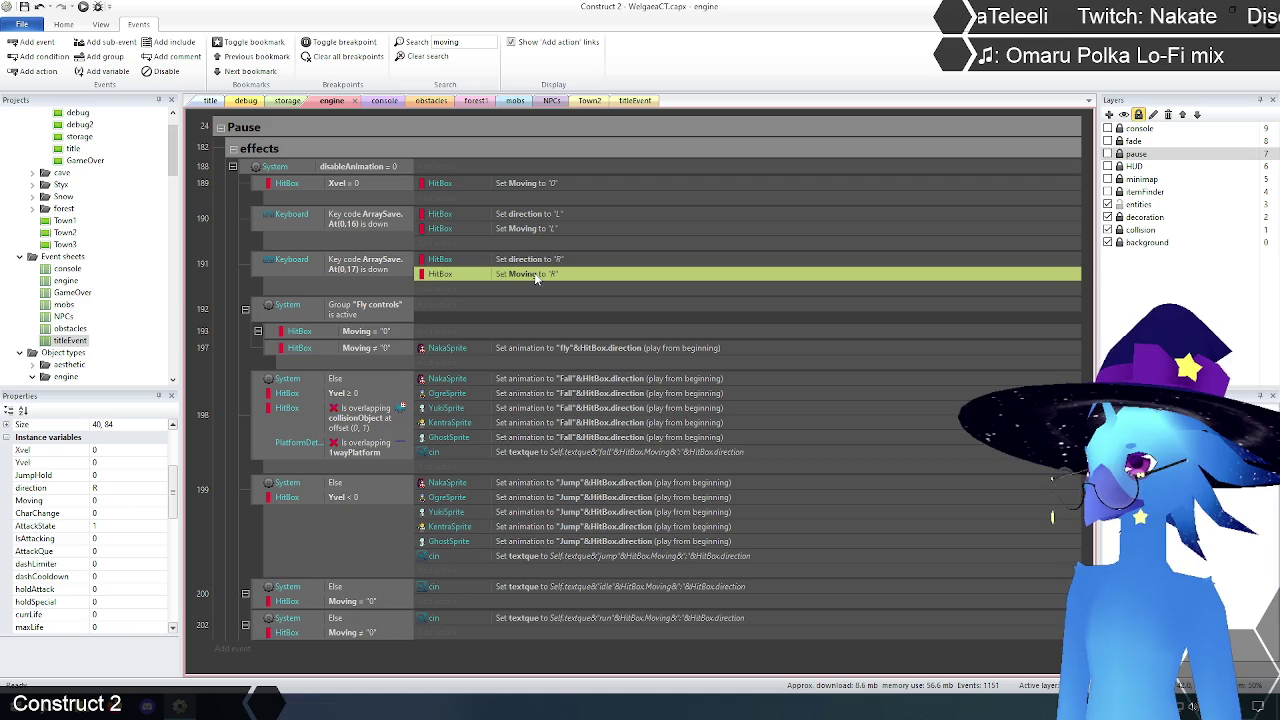
click(536, 184)
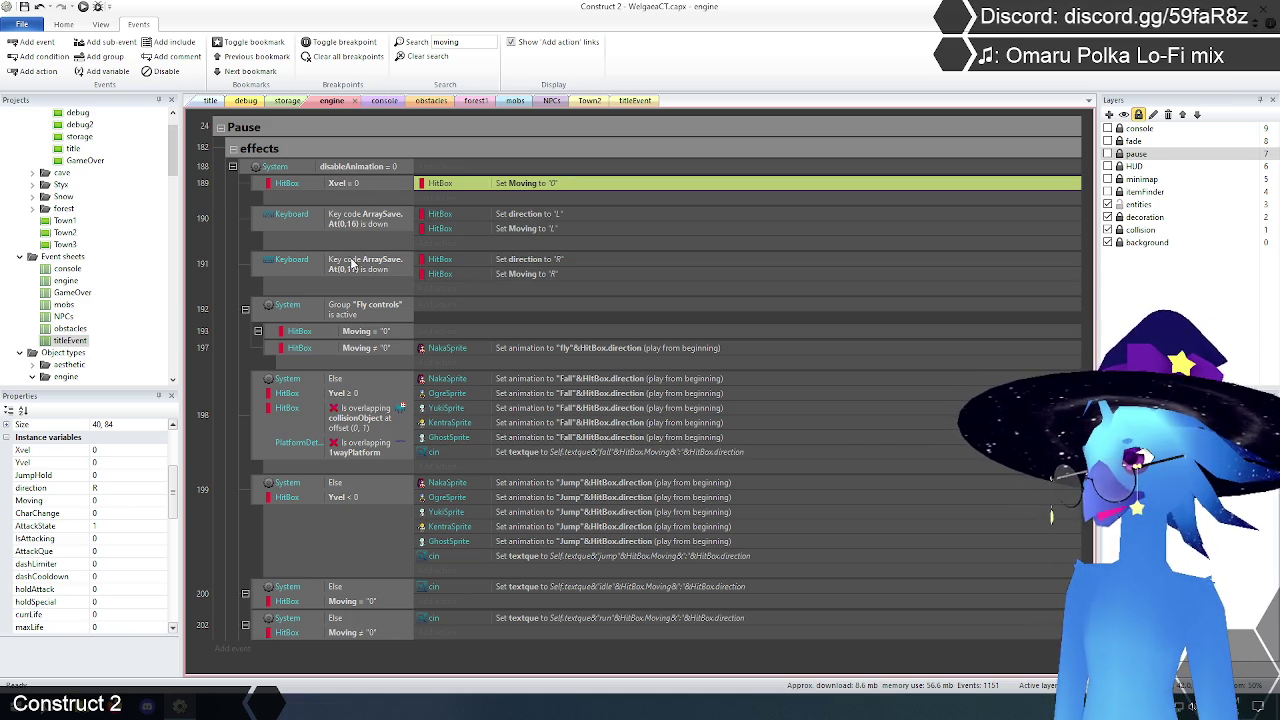
click(271, 335)
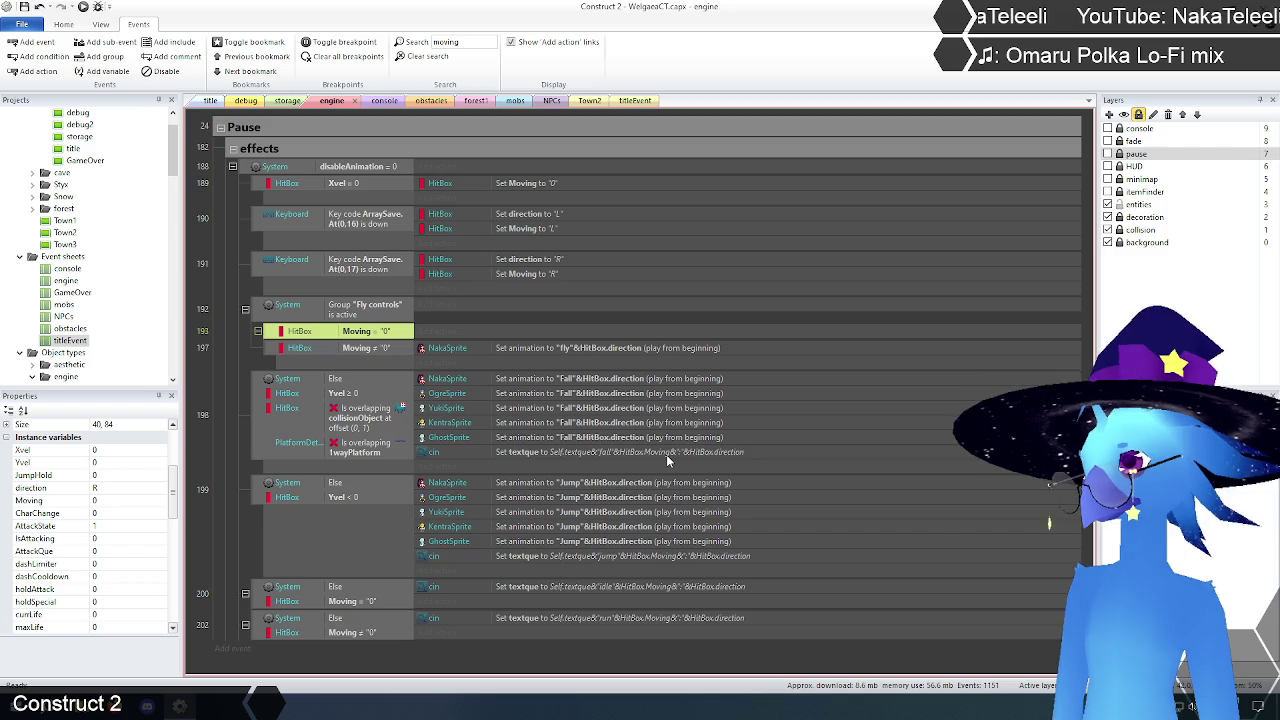
click(449, 557)
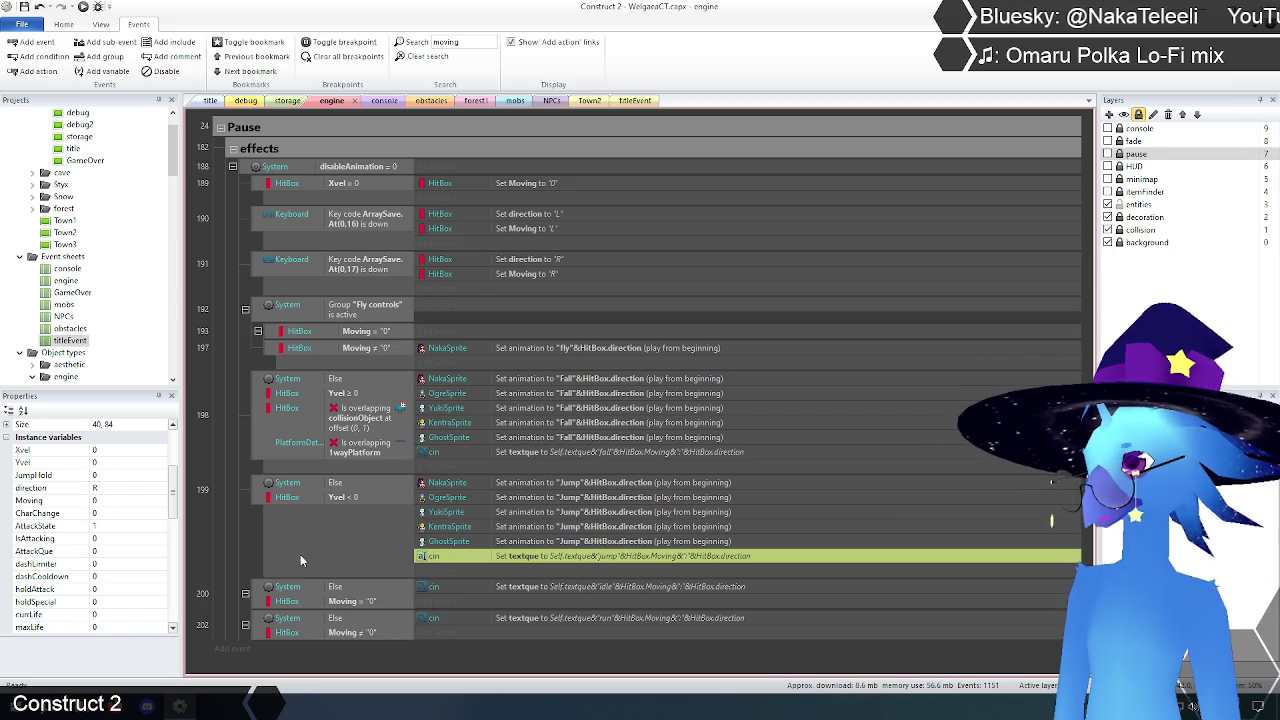
click(251, 172)
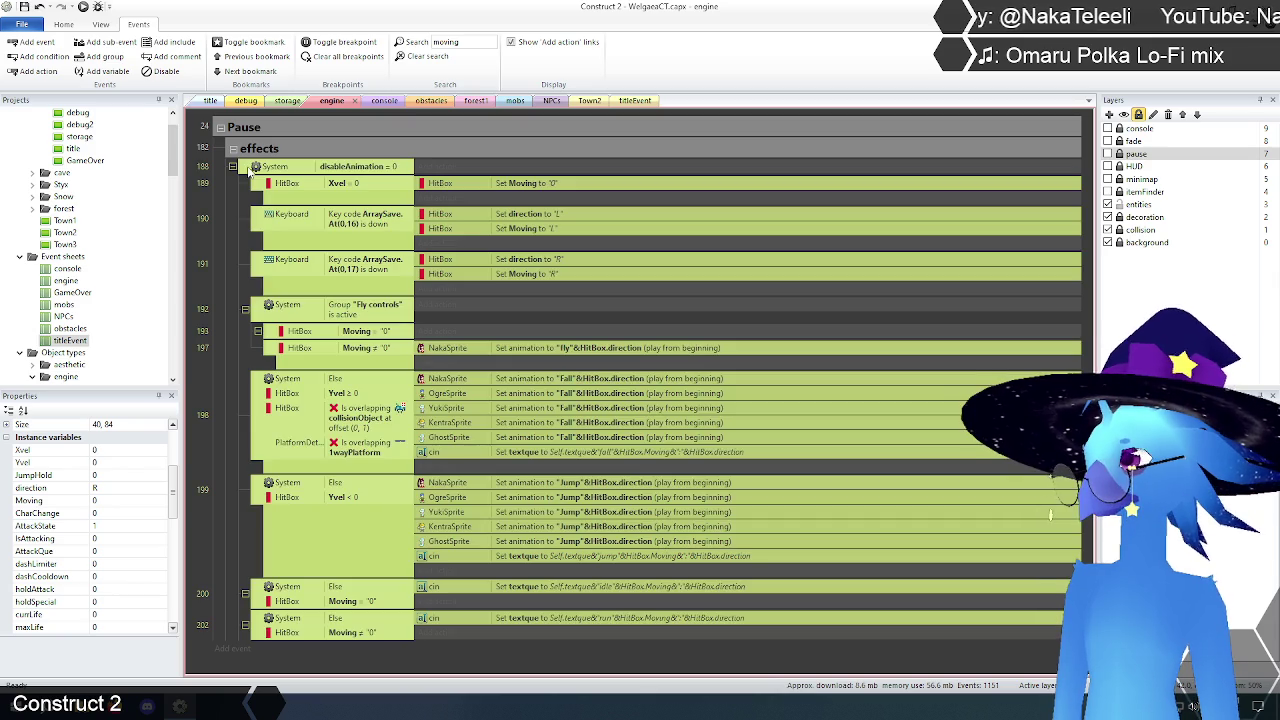
Step: Clear the search, expand the effects group, and scroll to player animation events 188–199
click(428, 57)
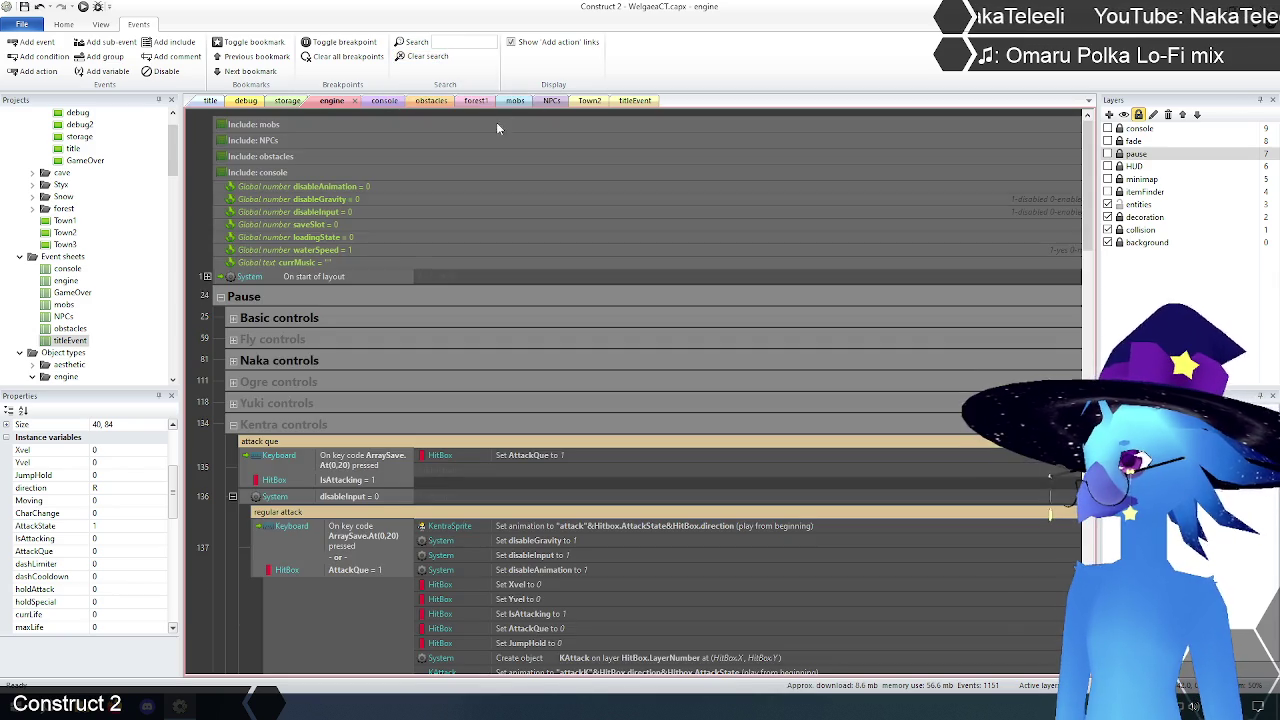
click(236, 430)
click(233, 467)
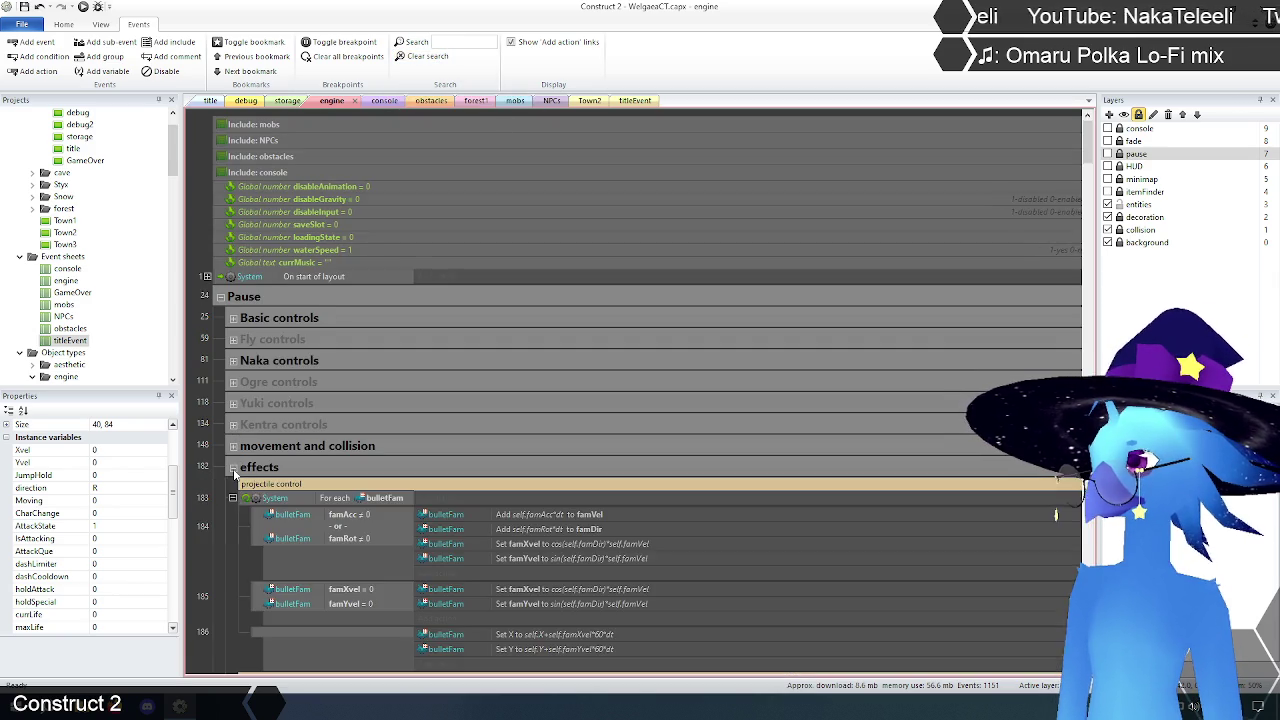
scroll(217, 480, down, 10)
scroll(217, 478, down, 3)
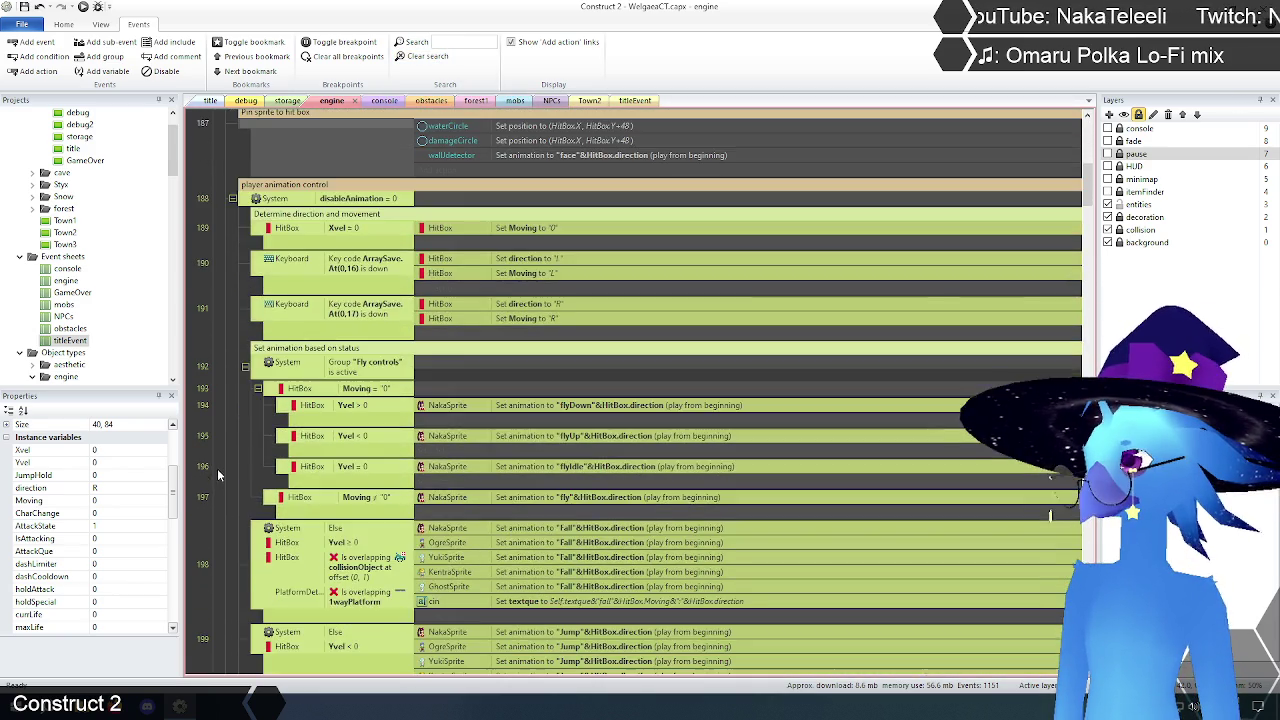
click(237, 337)
scroll(237, 337, down, 1)
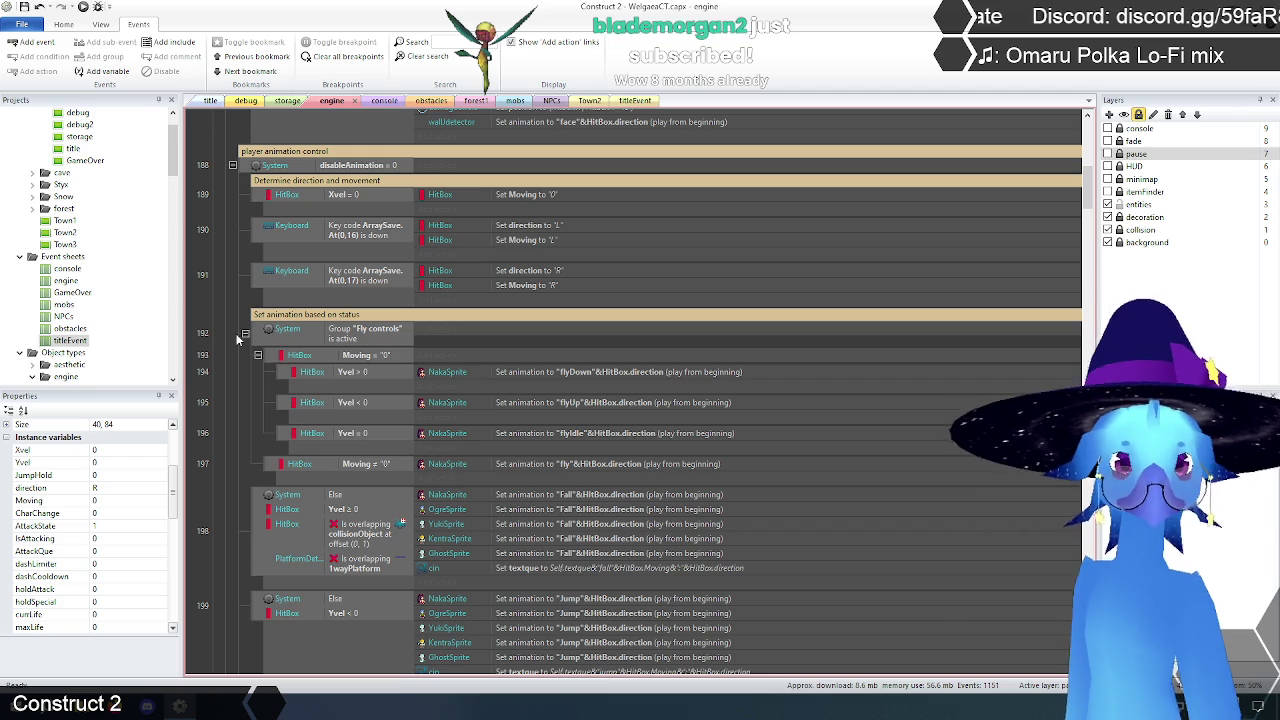
scroll(228, 298, up, 1)
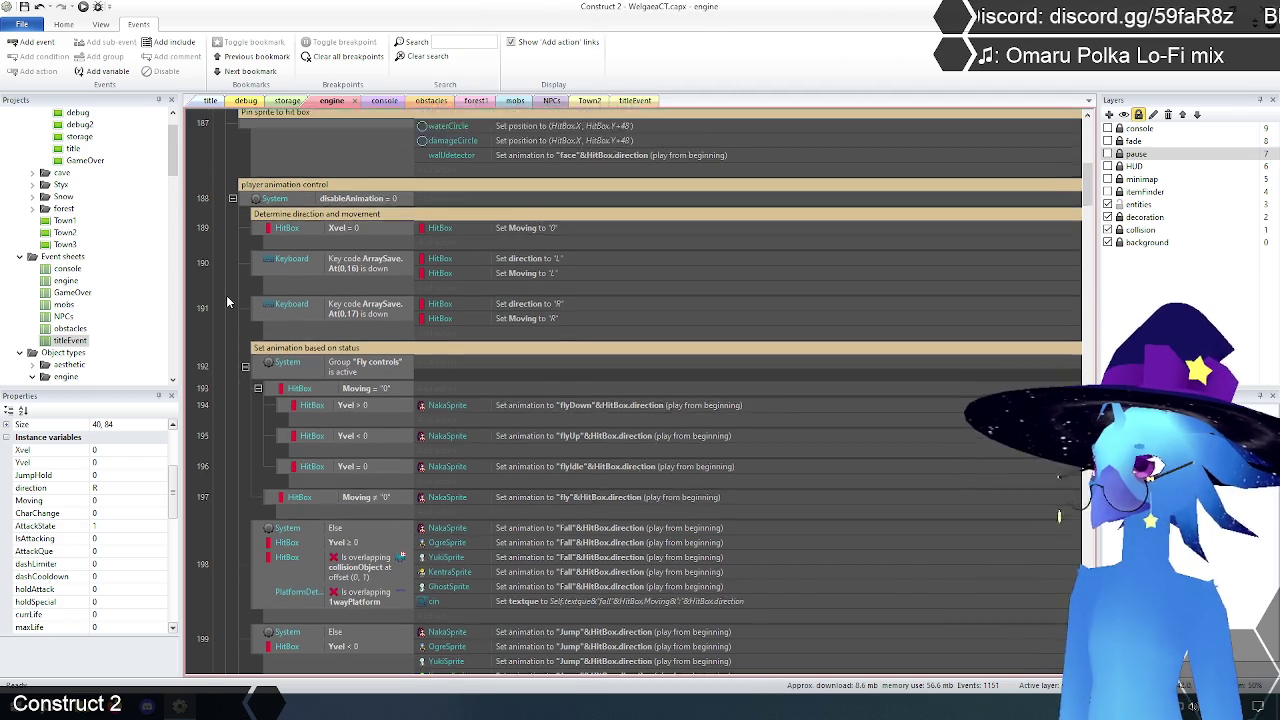
scroll(227, 300, up, 1)
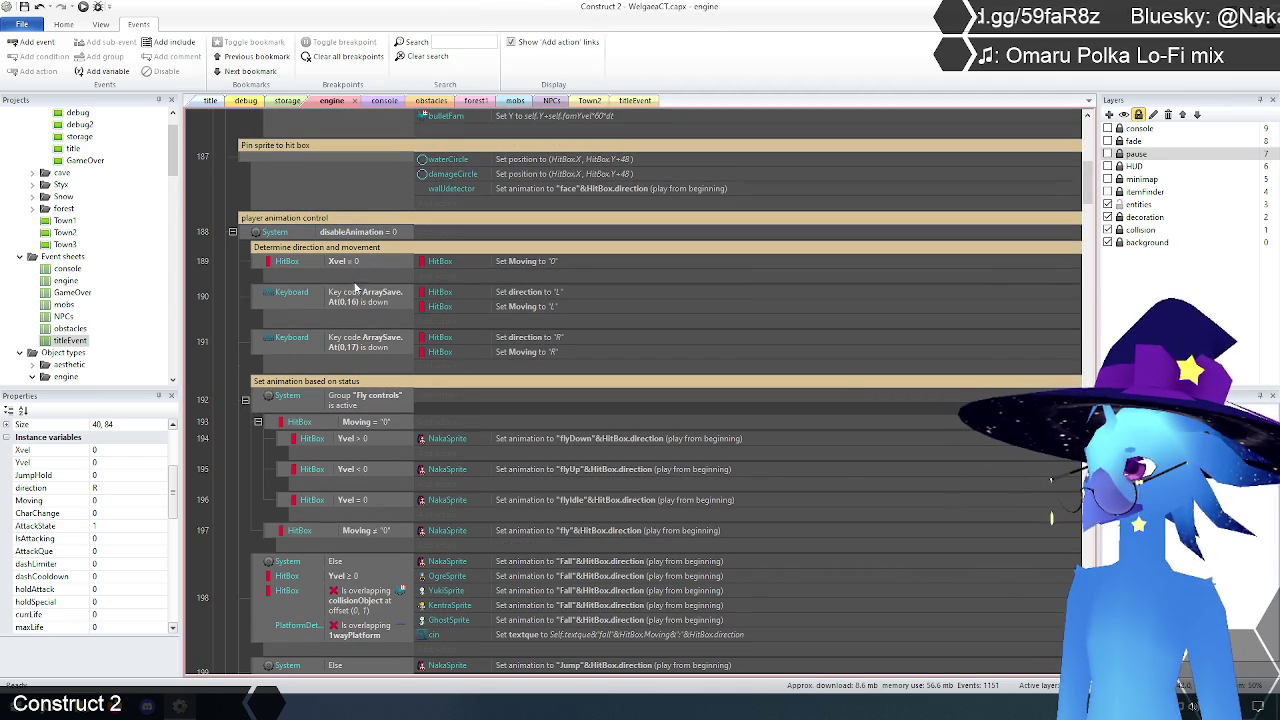
scroll(236, 370, down, 3)
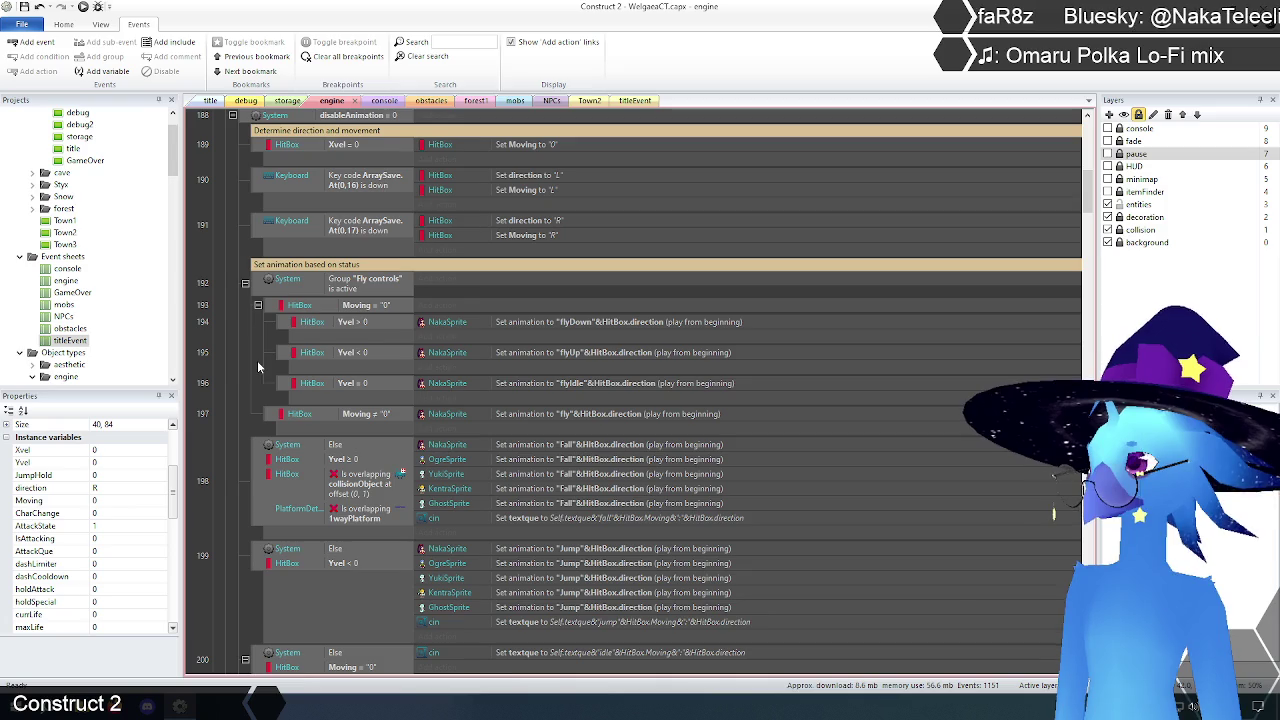
scroll(352, 385, up, 1)
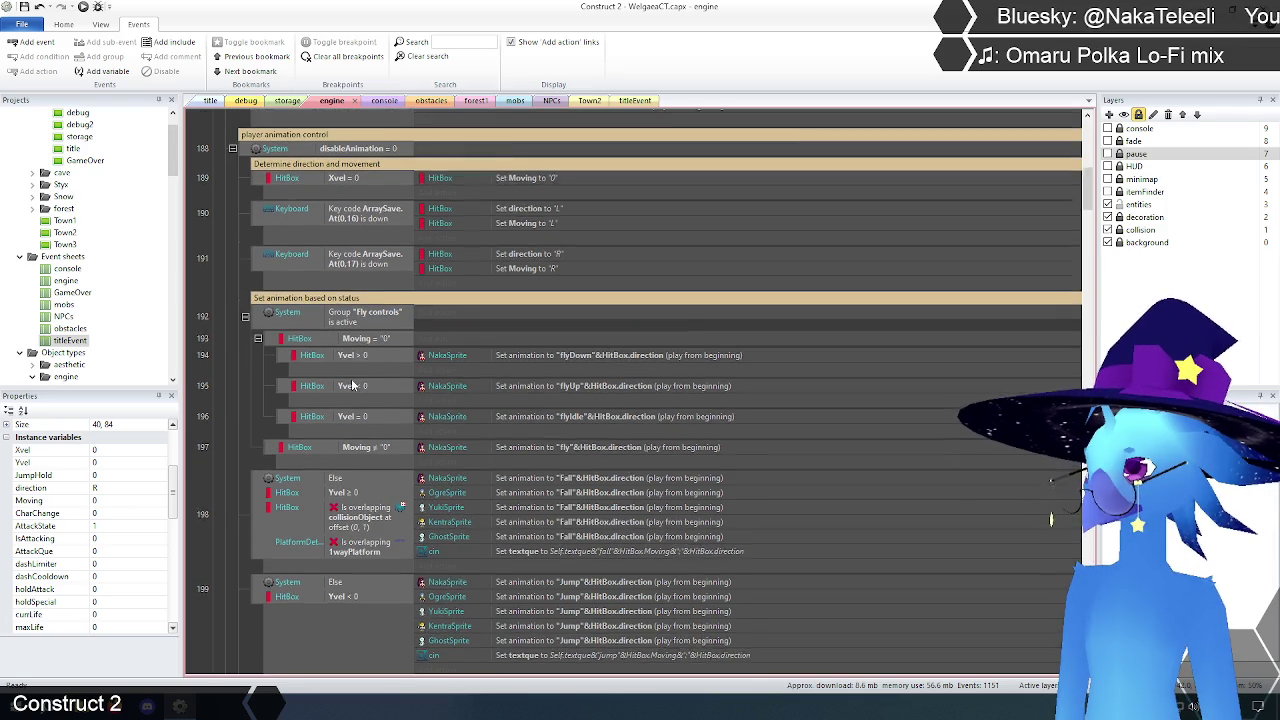
scroll(352, 385, up, 1)
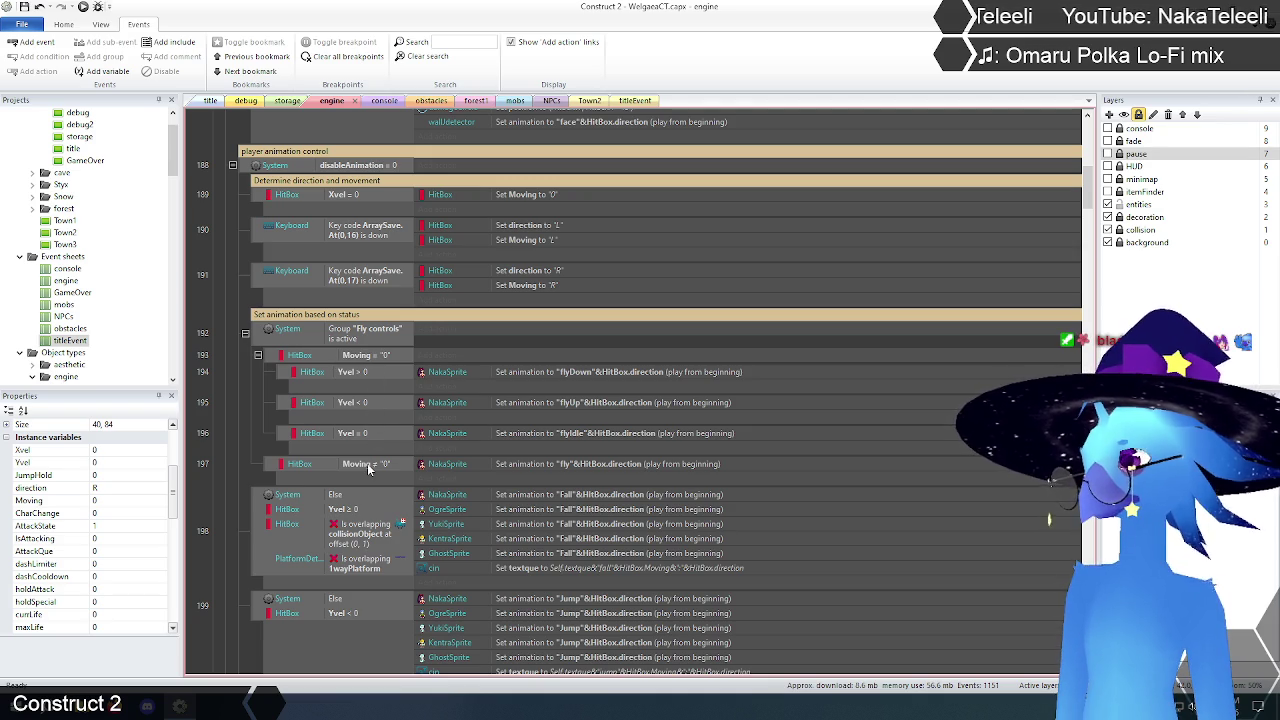
scroll(368, 469, down, 3)
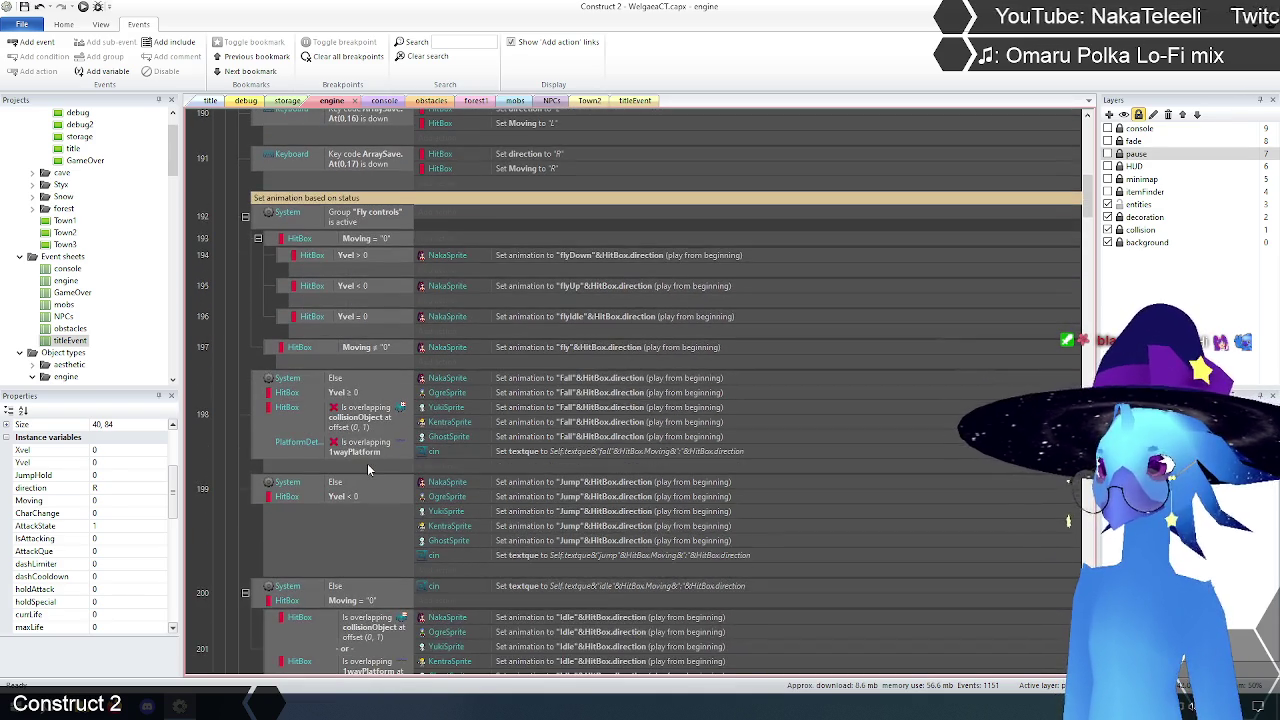
scroll(230, 426, down, 3)
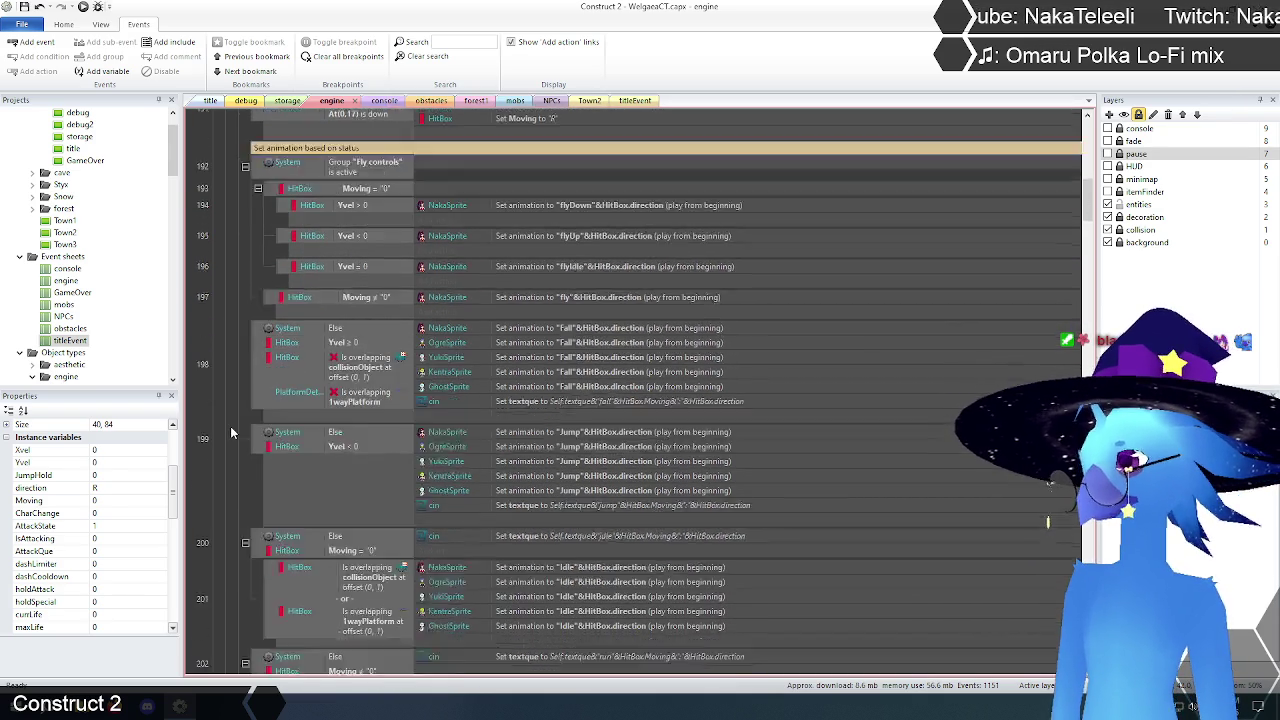
scroll(231, 425, down, 3)
scroll(231, 424, up, 6)
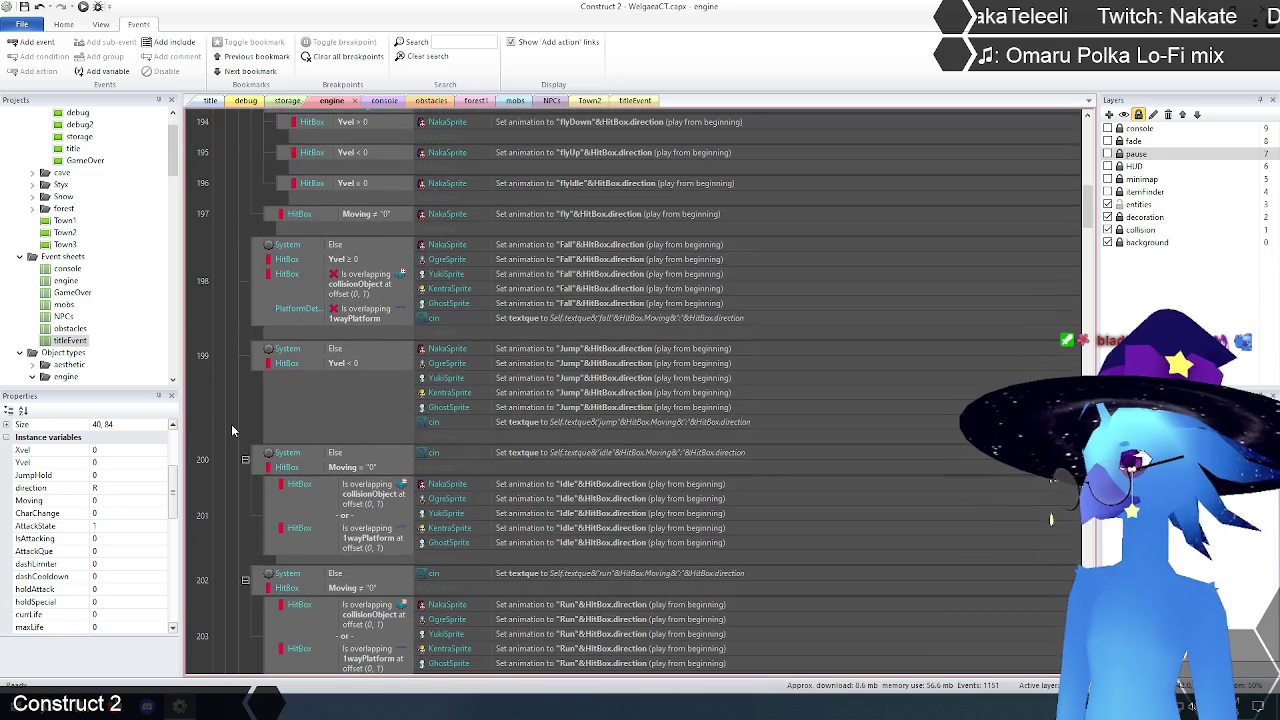
scroll(232, 429, down, 6)
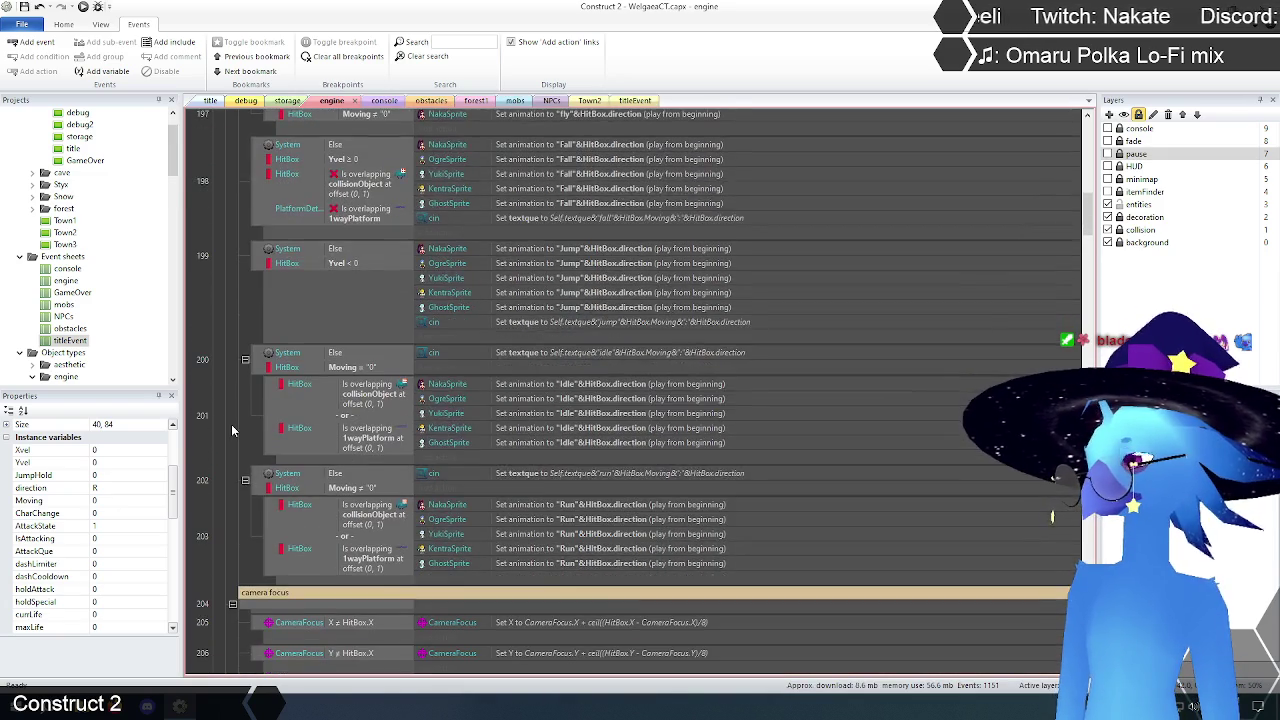
scroll(231, 424, up, 1)
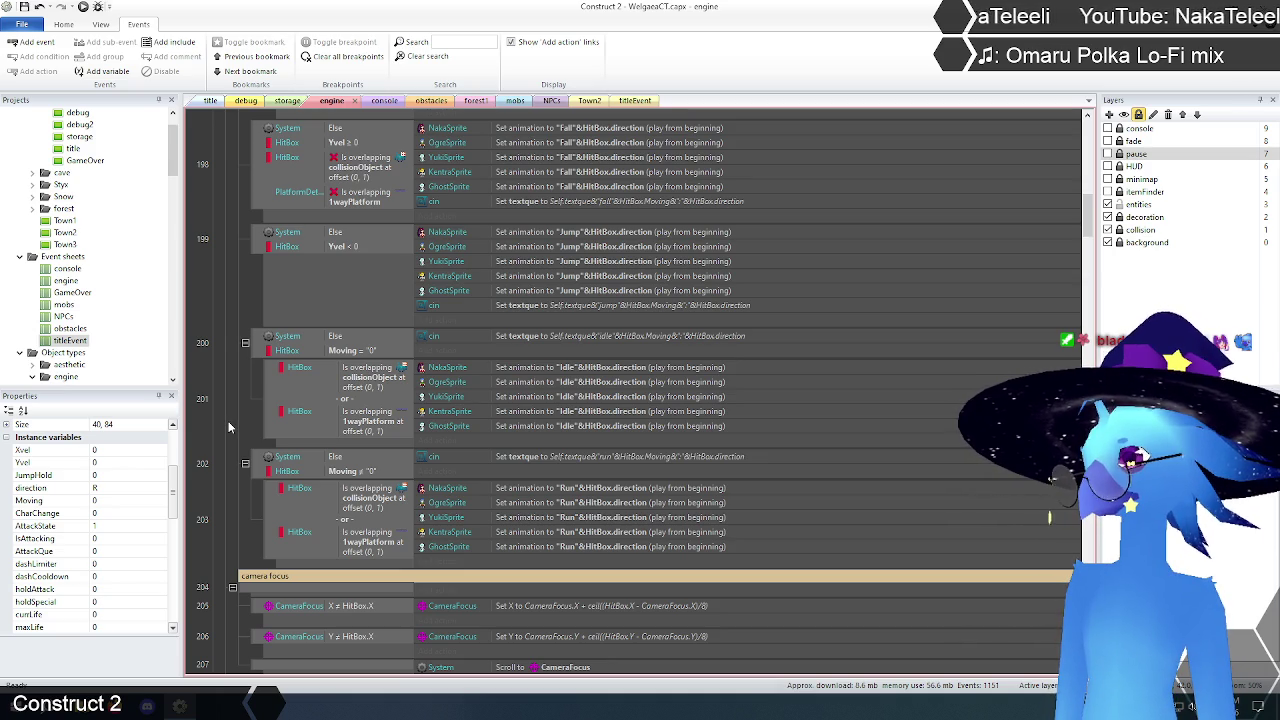
scroll(228, 427, up, 8)
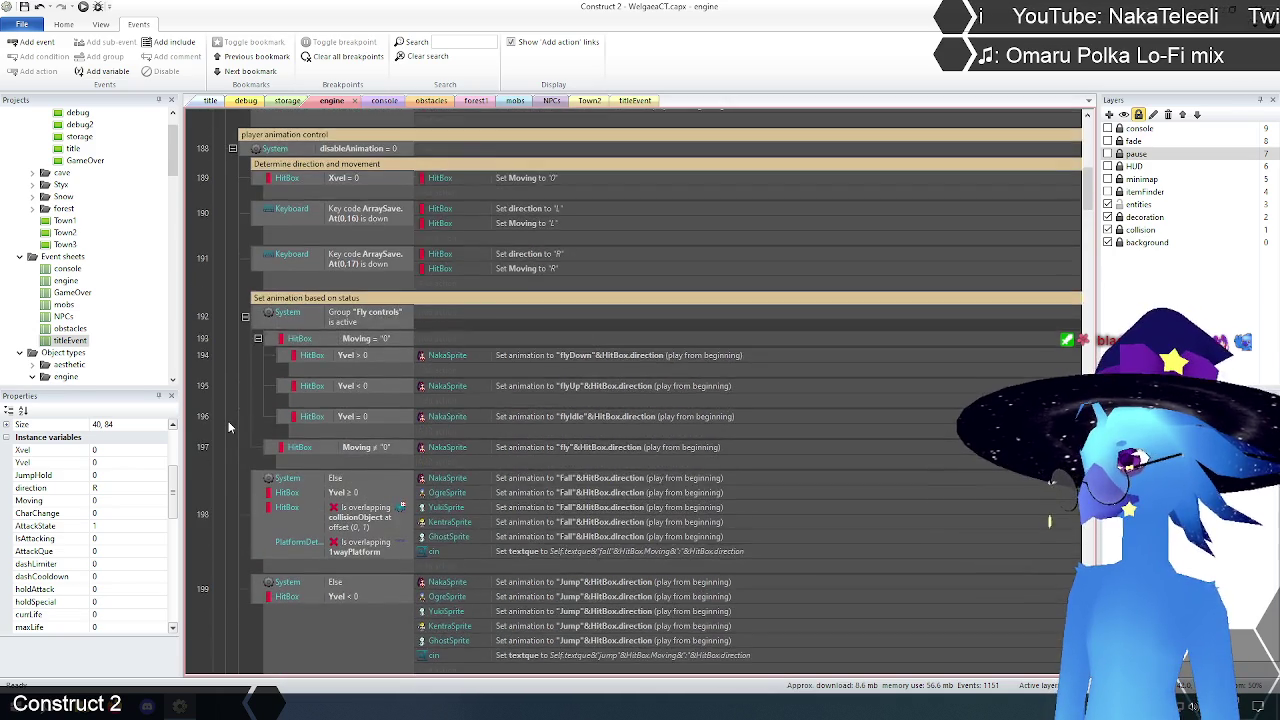
scroll(228, 426, down, 10)
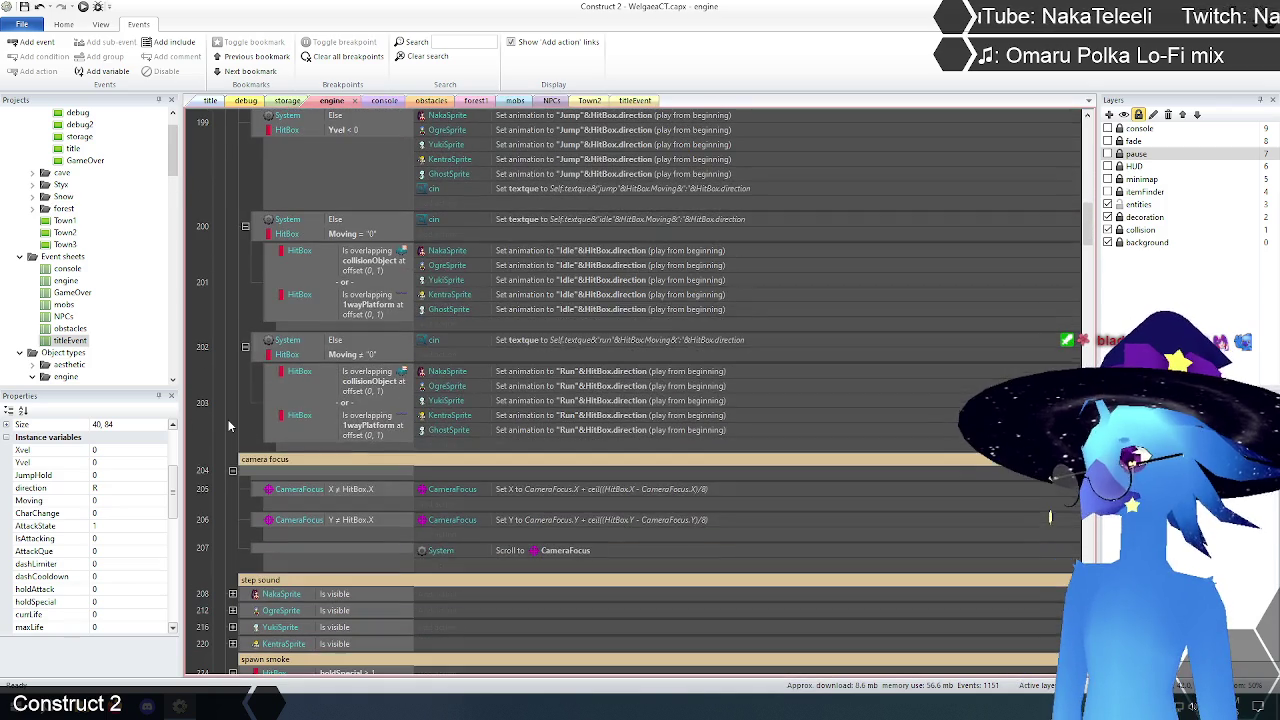
scroll(228, 426, down, 3)
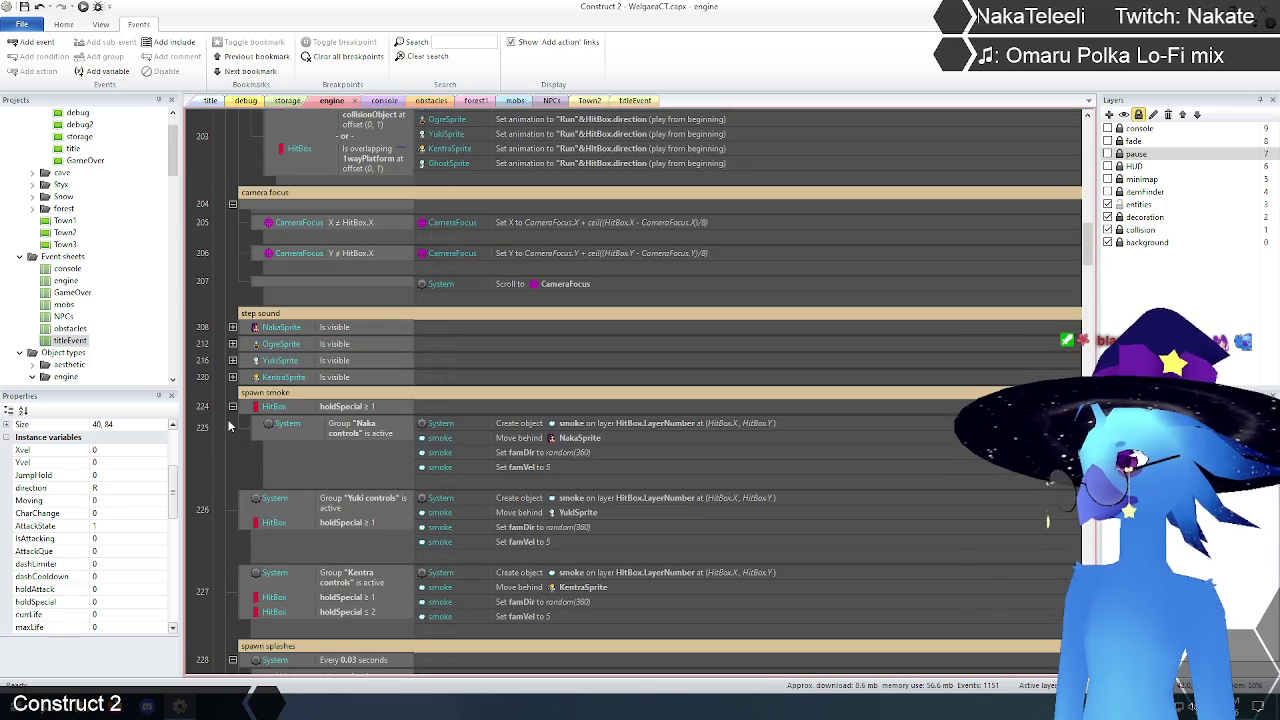
scroll(228, 426, up, 12)
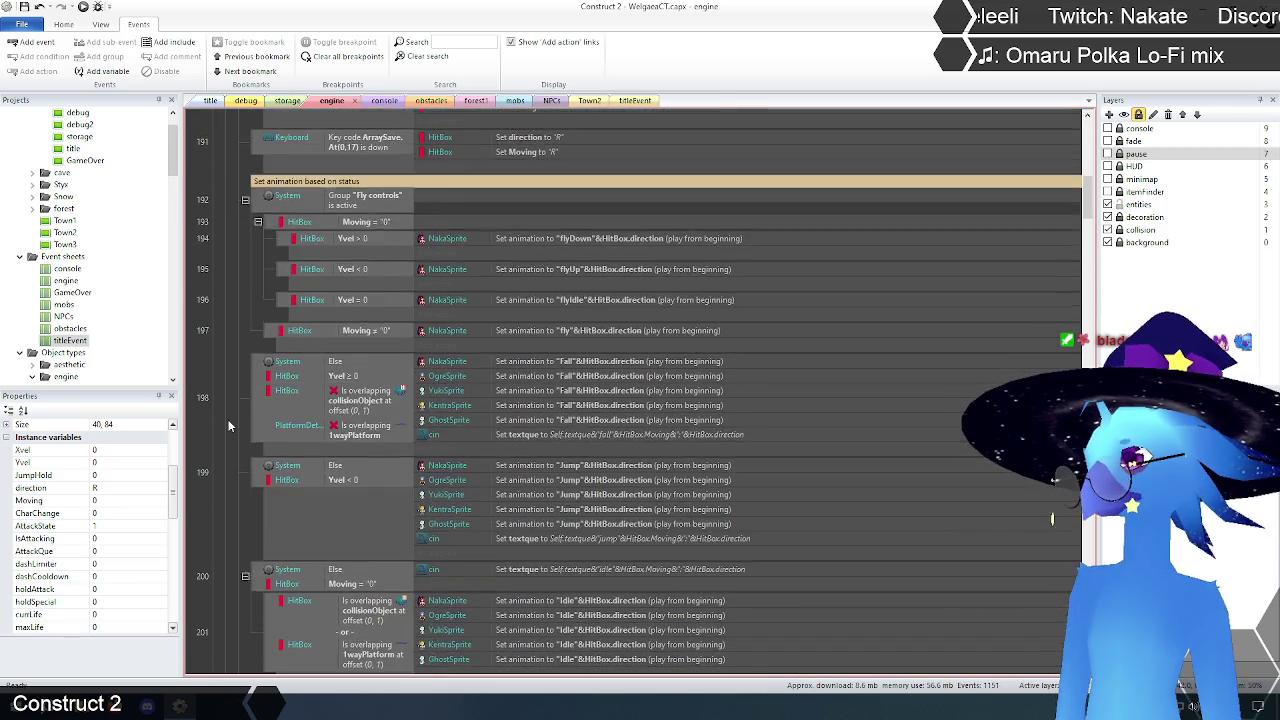
scroll(228, 426, up, 2)
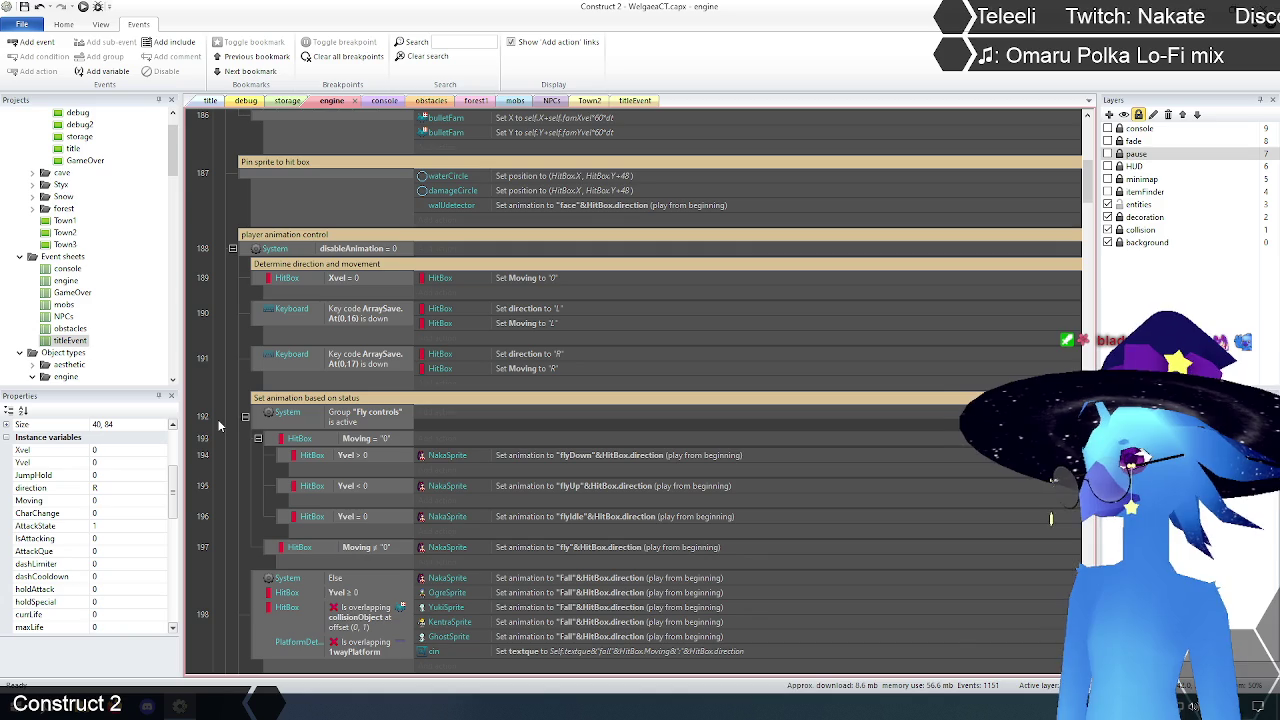
scroll(219, 426, down, 3)
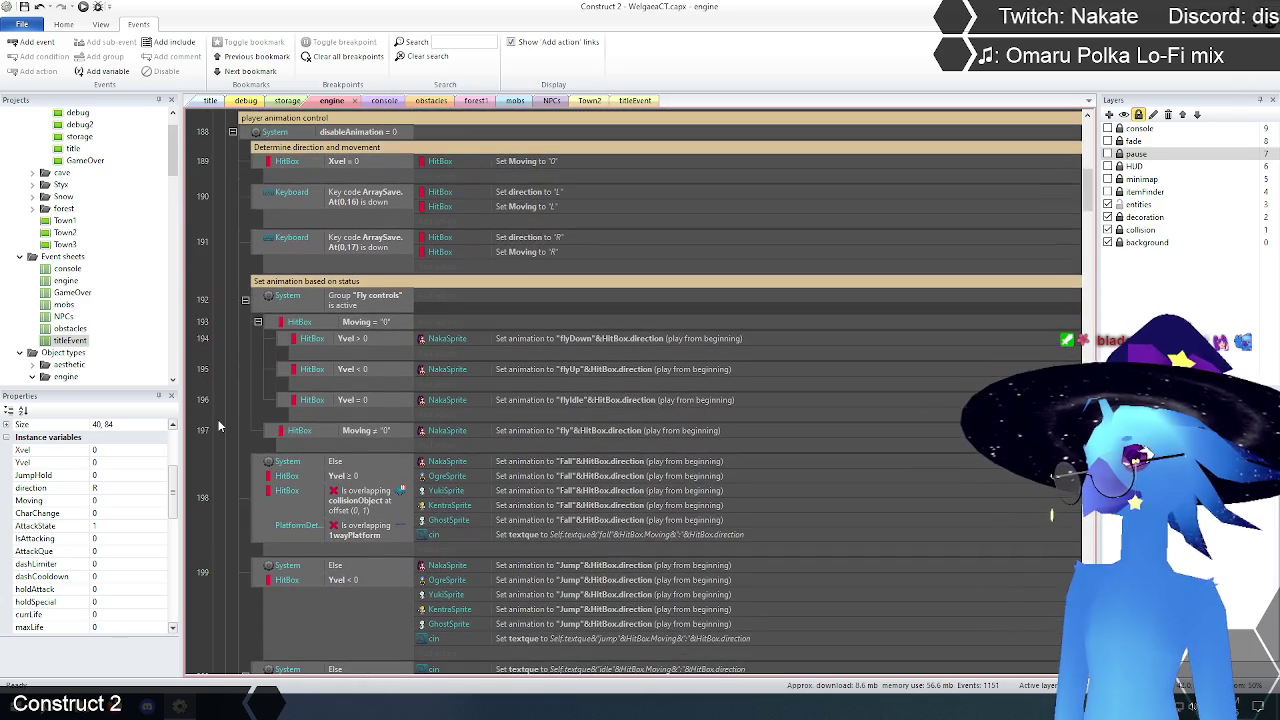
scroll(219, 426, down, 7)
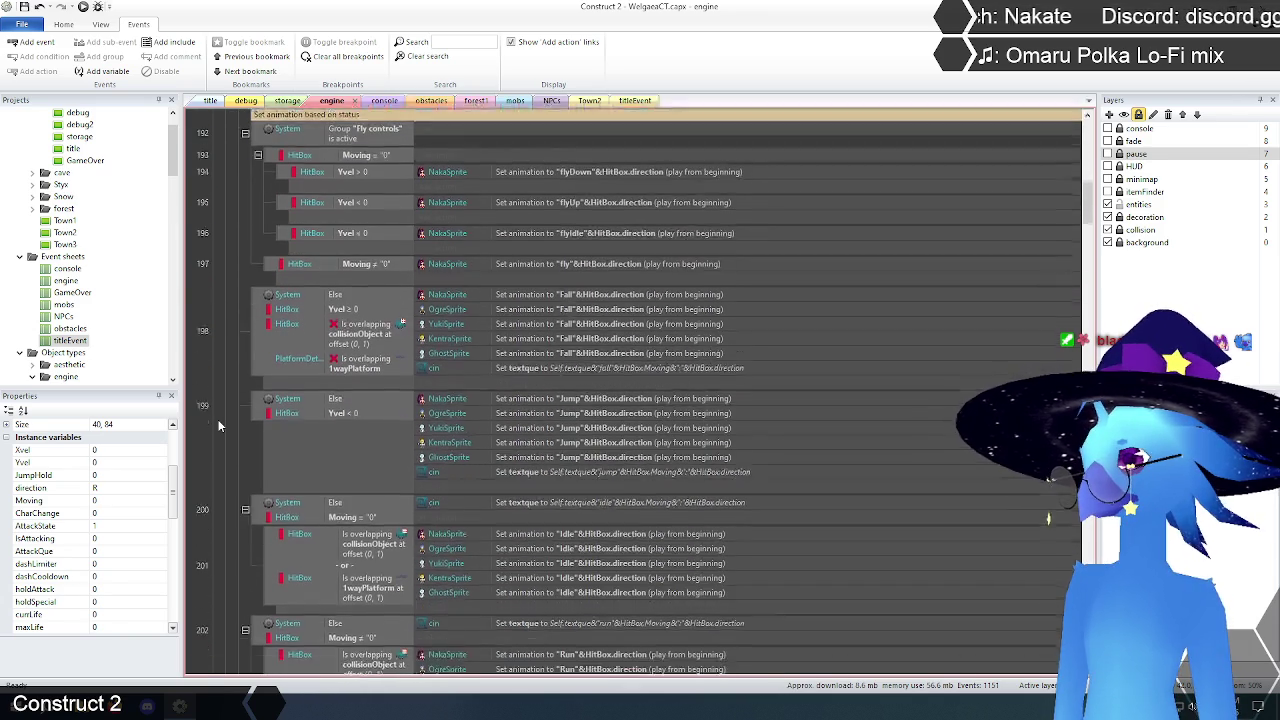
scroll(219, 426, down, 1)
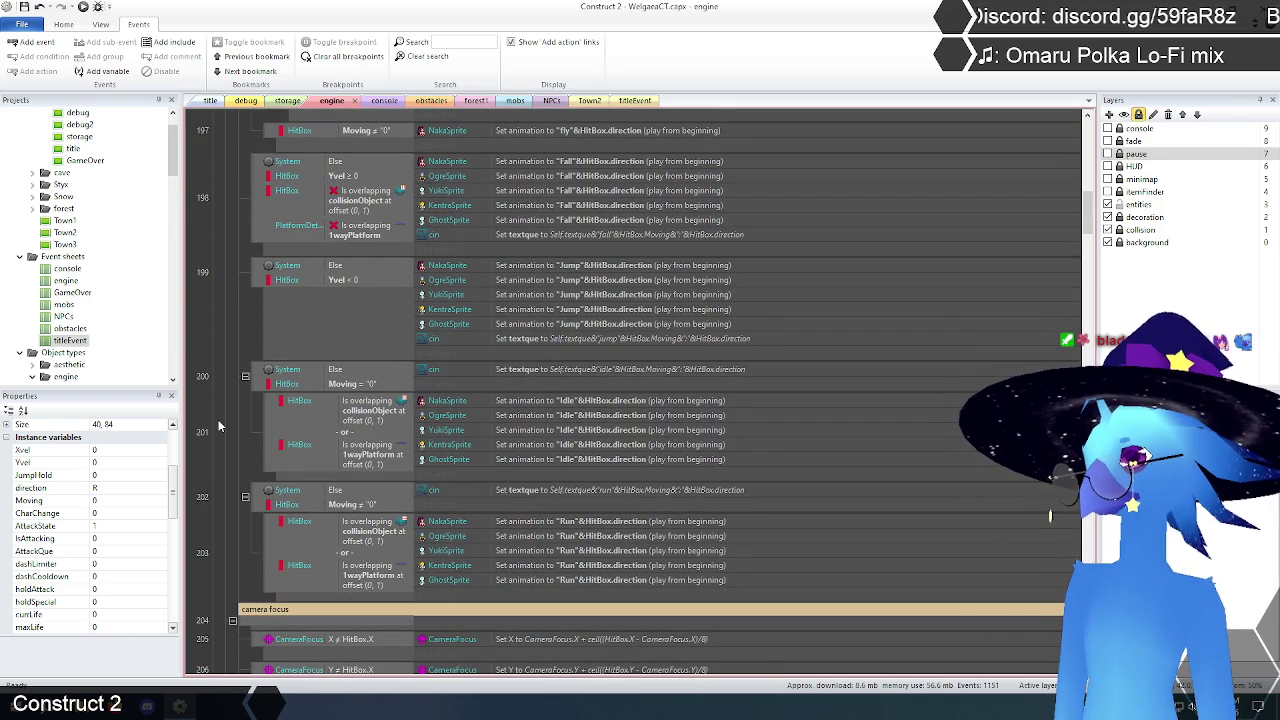
Step: Delete the Set textque actions from the fall, jump, idle and run events 198, 199, 200, 202
click(640, 238)
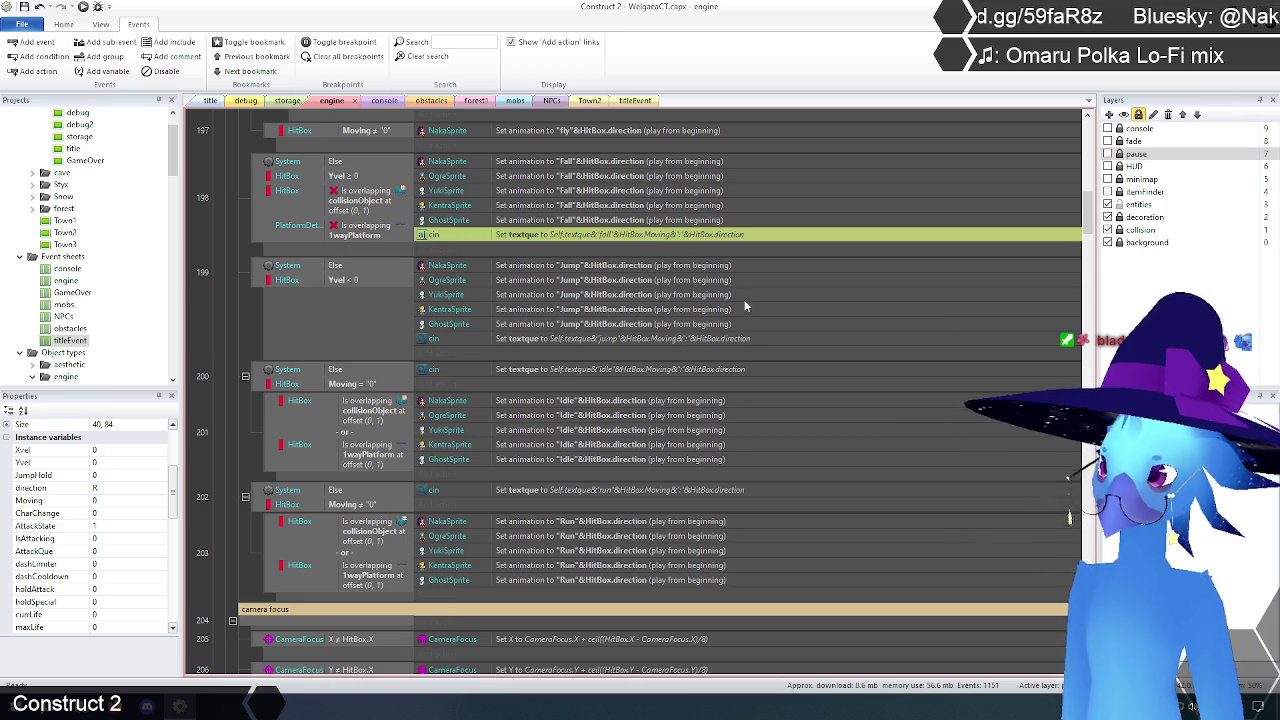
key(Delete)
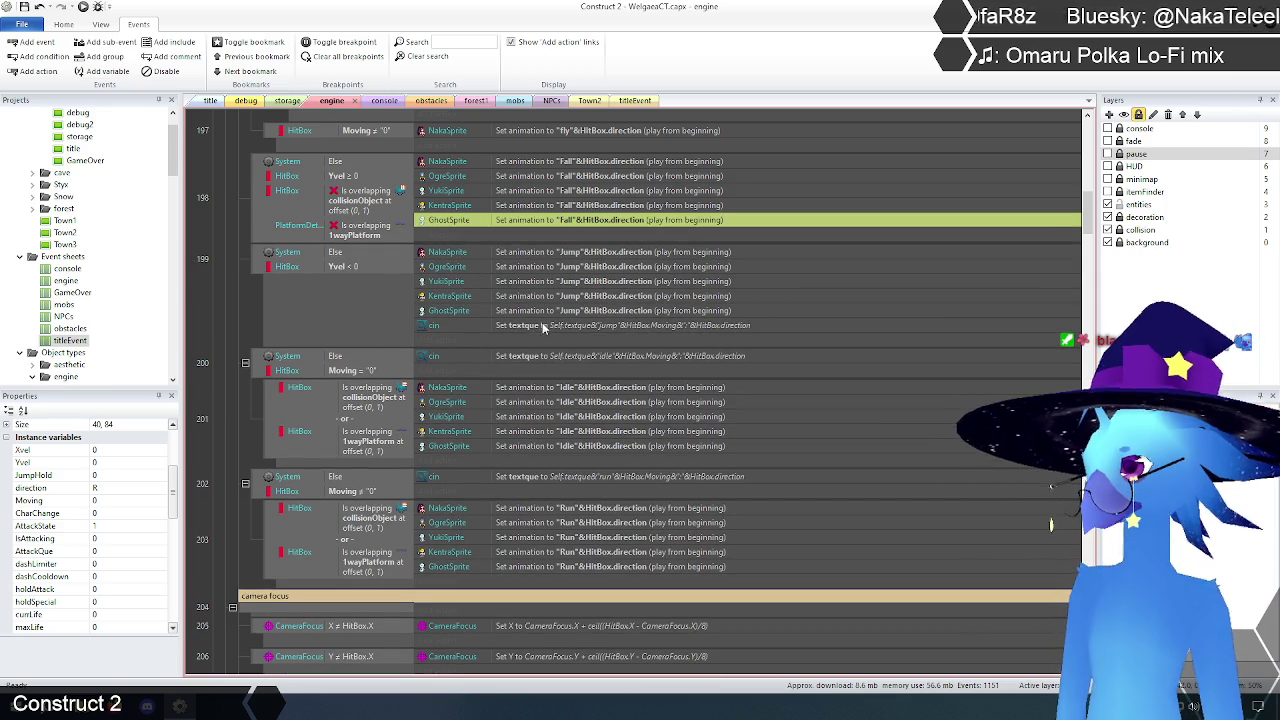
click(542, 326)
key(Delete)
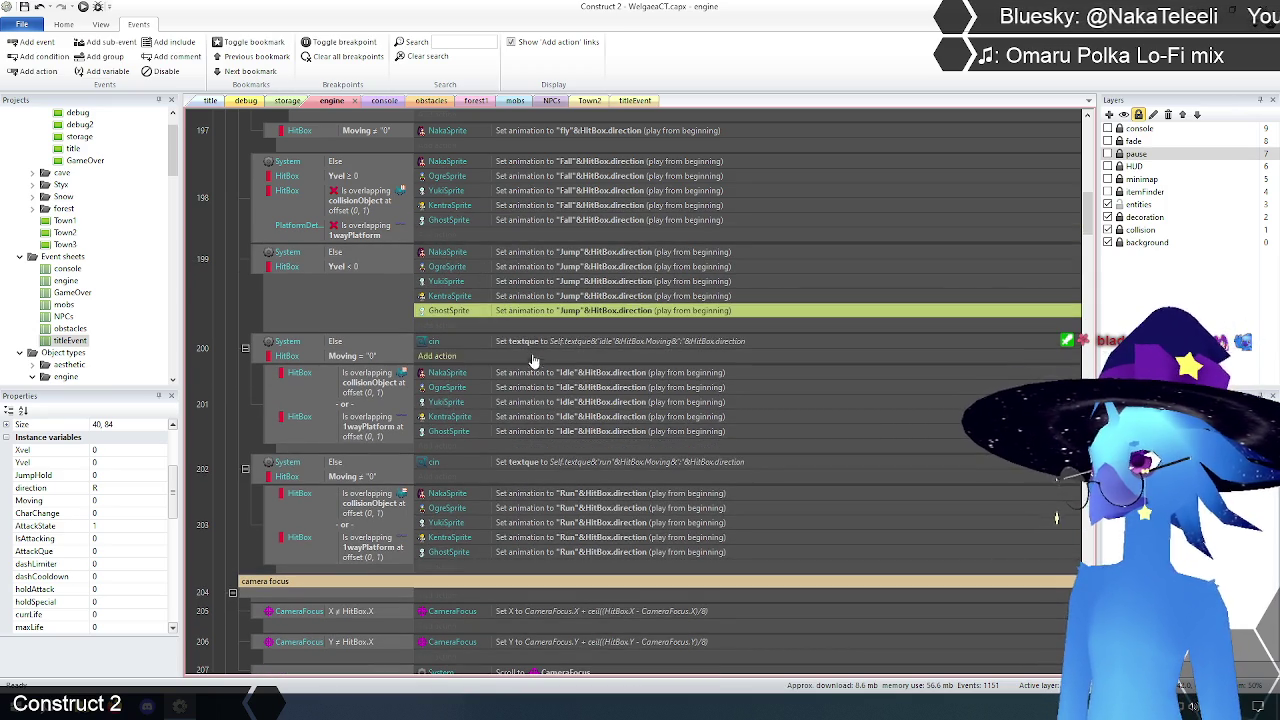
click(535, 343)
key(Delete)
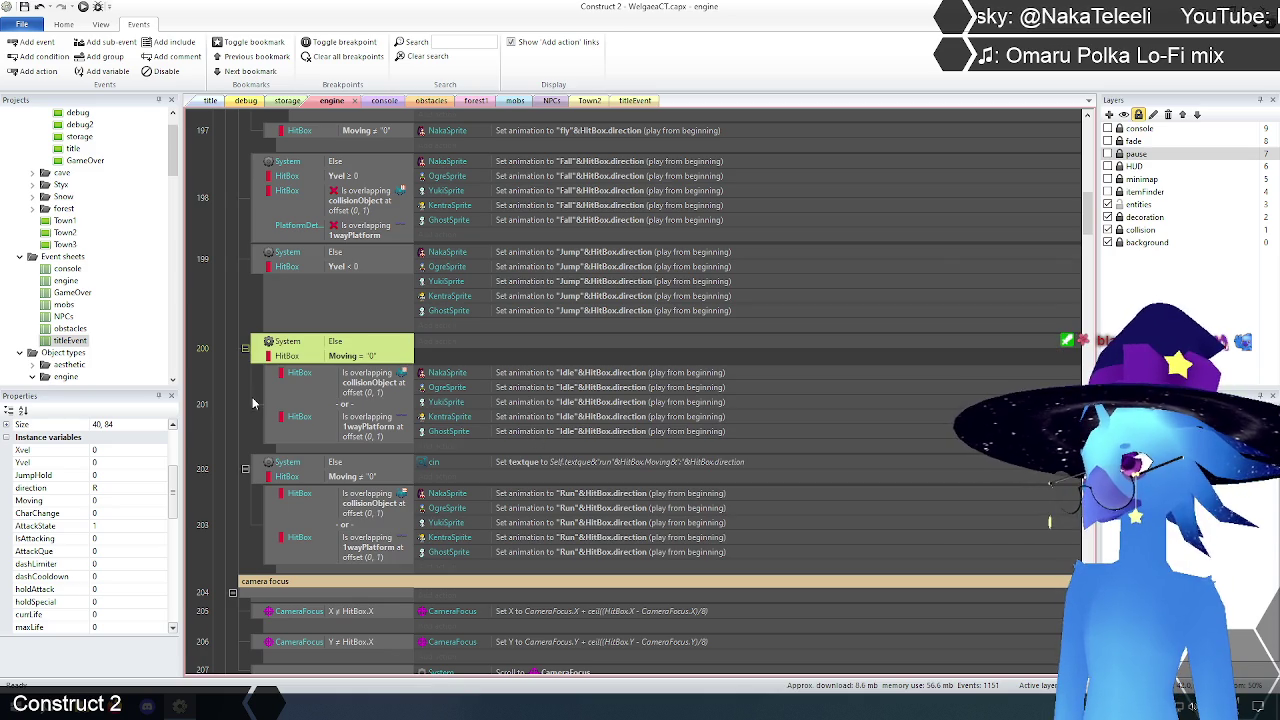
click(537, 468)
key(Delete)
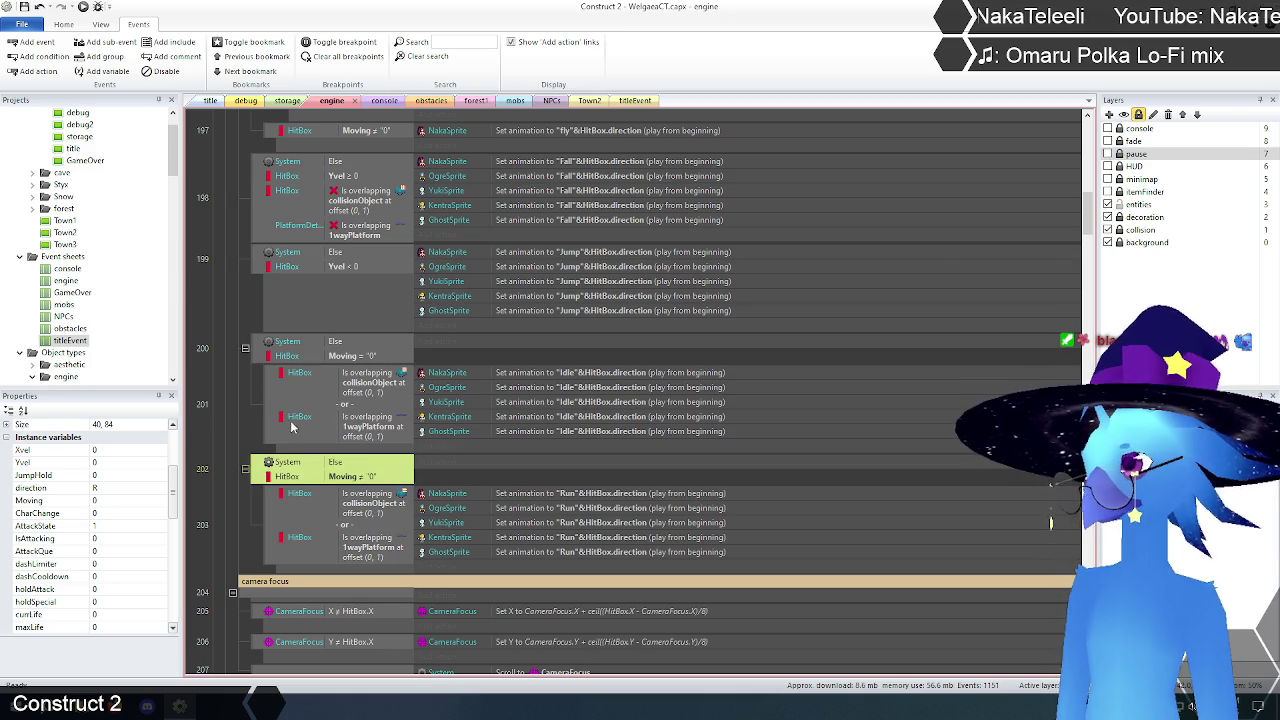
click(237, 420)
scroll(508, 414, down, 5)
scroll(508, 414, up, 4)
scroll(505, 390, up, 10)
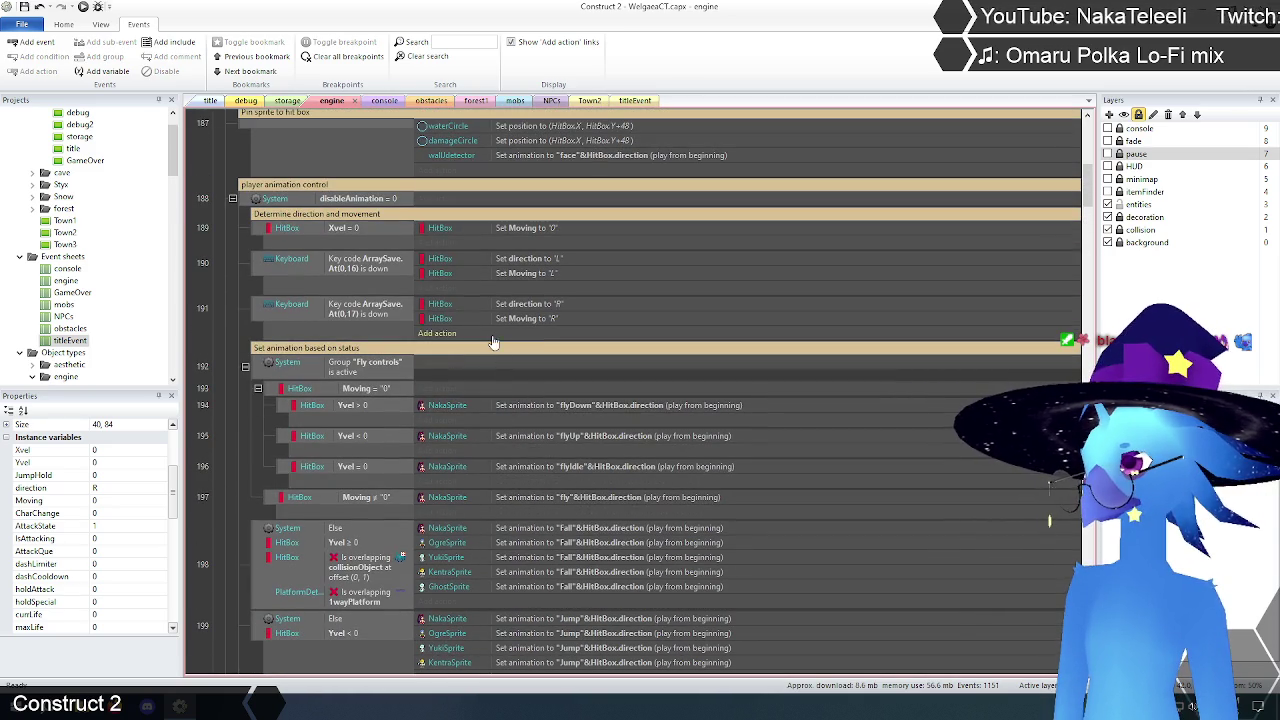
Step: Search the event sheet for 'moving'
click(447, 41)
text(moving)
key(Return)
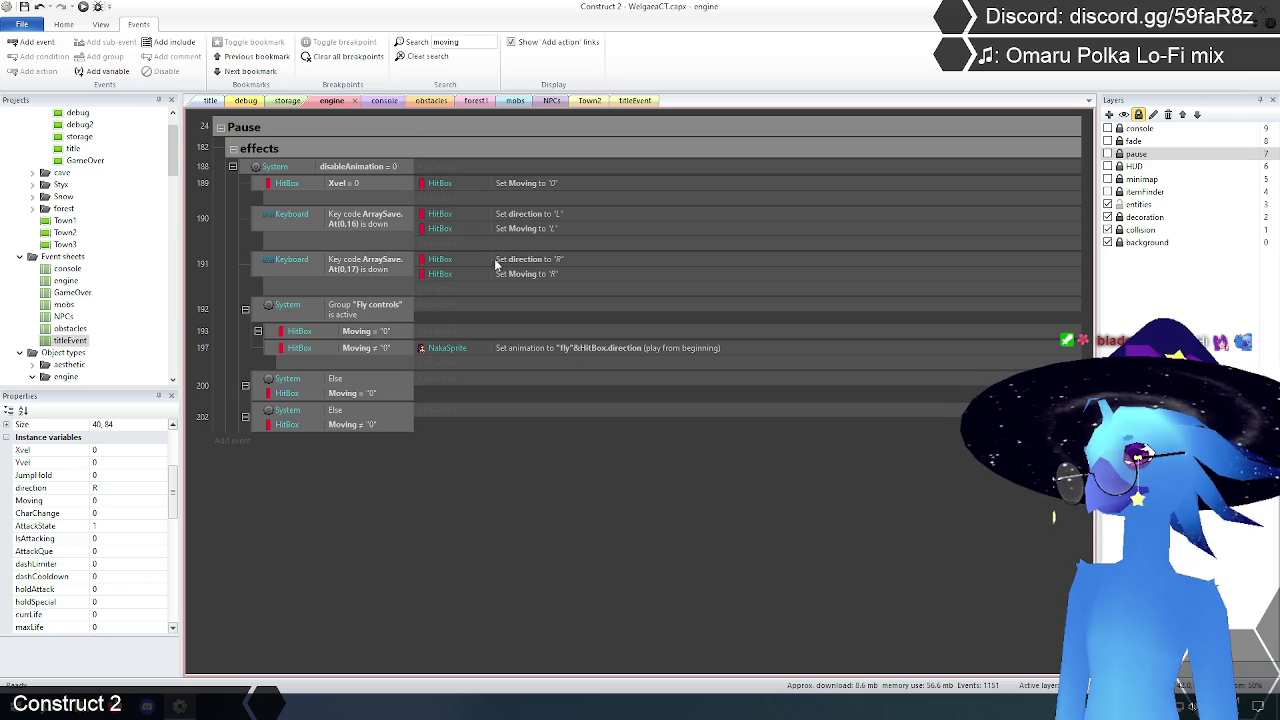
click(532, 260)
click(526, 214)
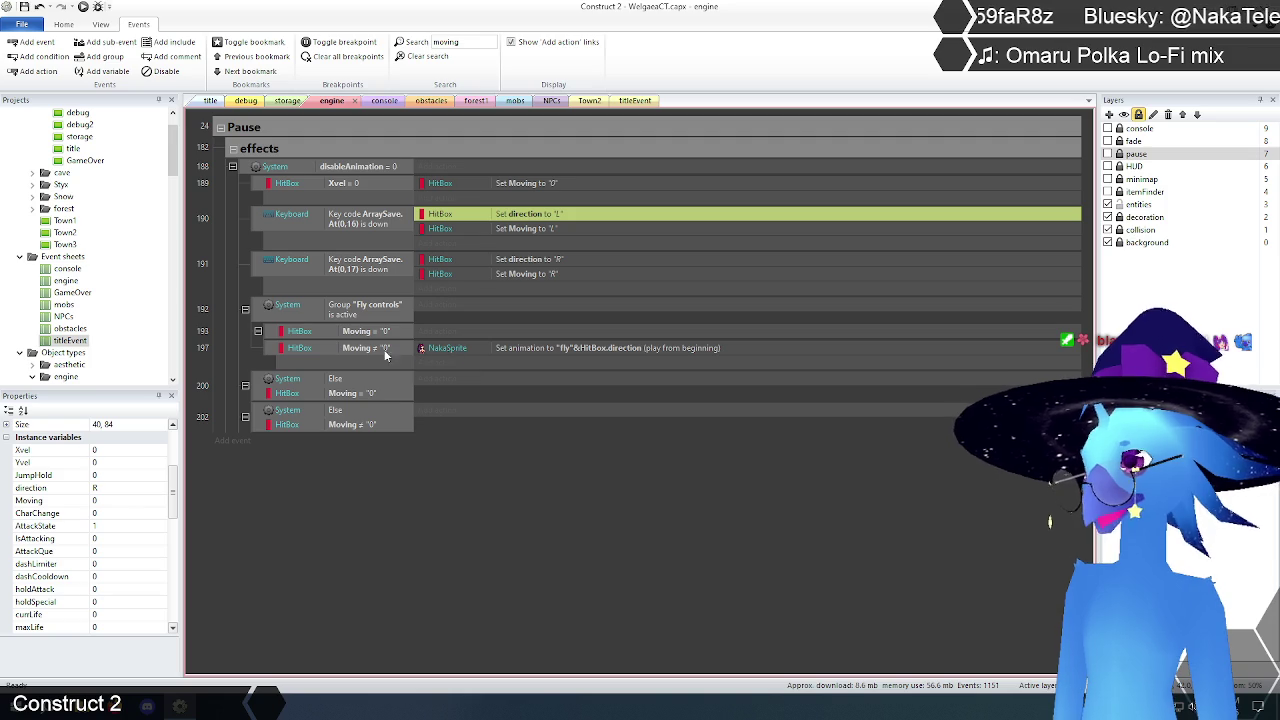
click(596, 348)
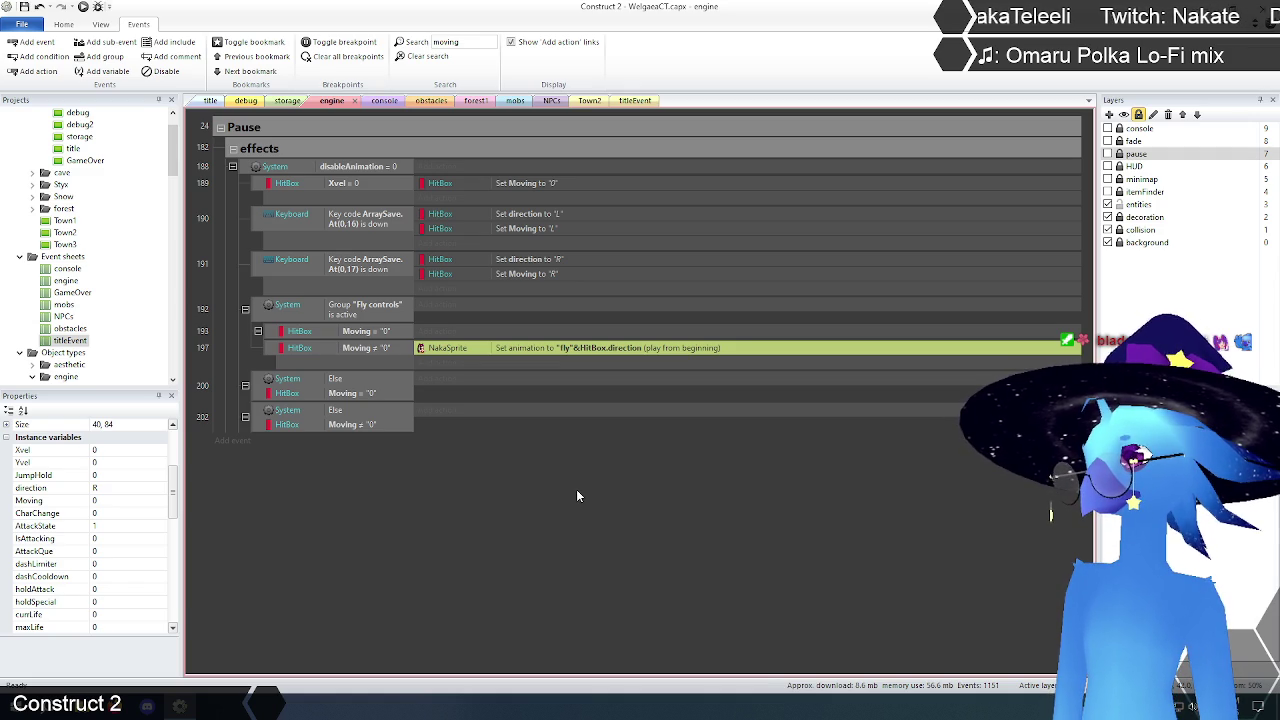
click(262, 384)
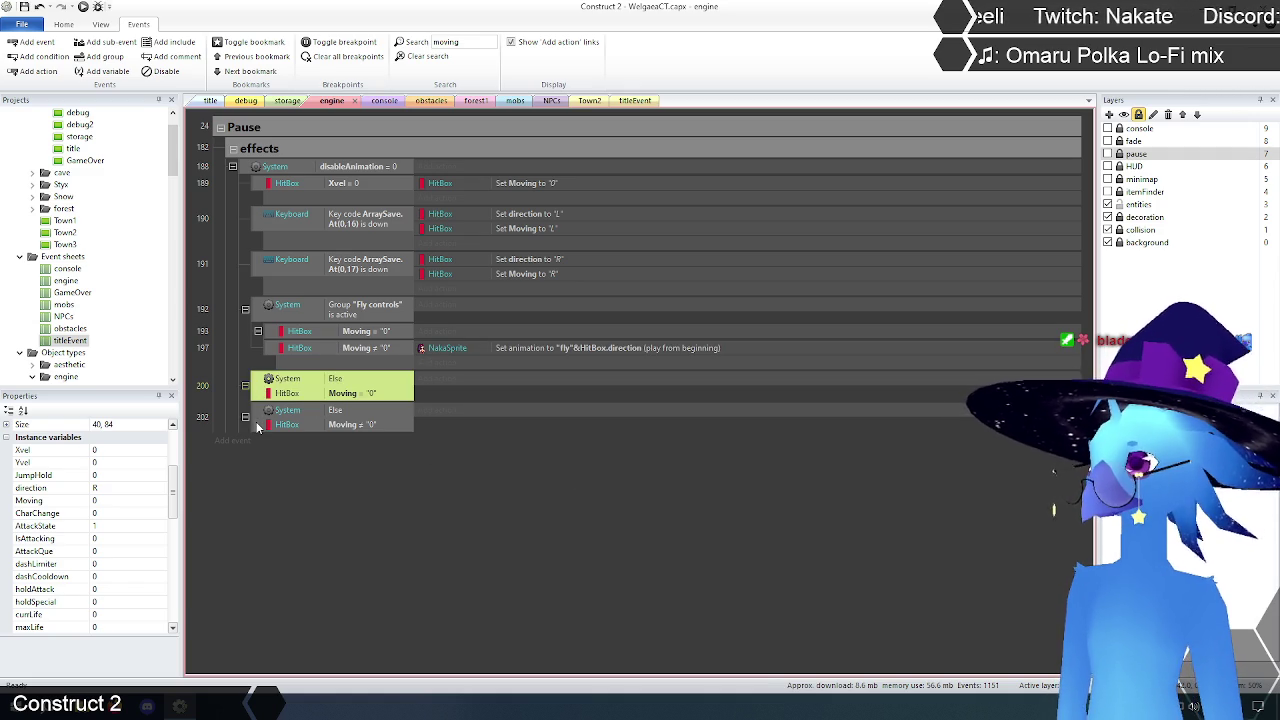
ctrl+click(262, 418)
Step: Clear the Moving search and review the full player animation events 186–207
key(Escape)
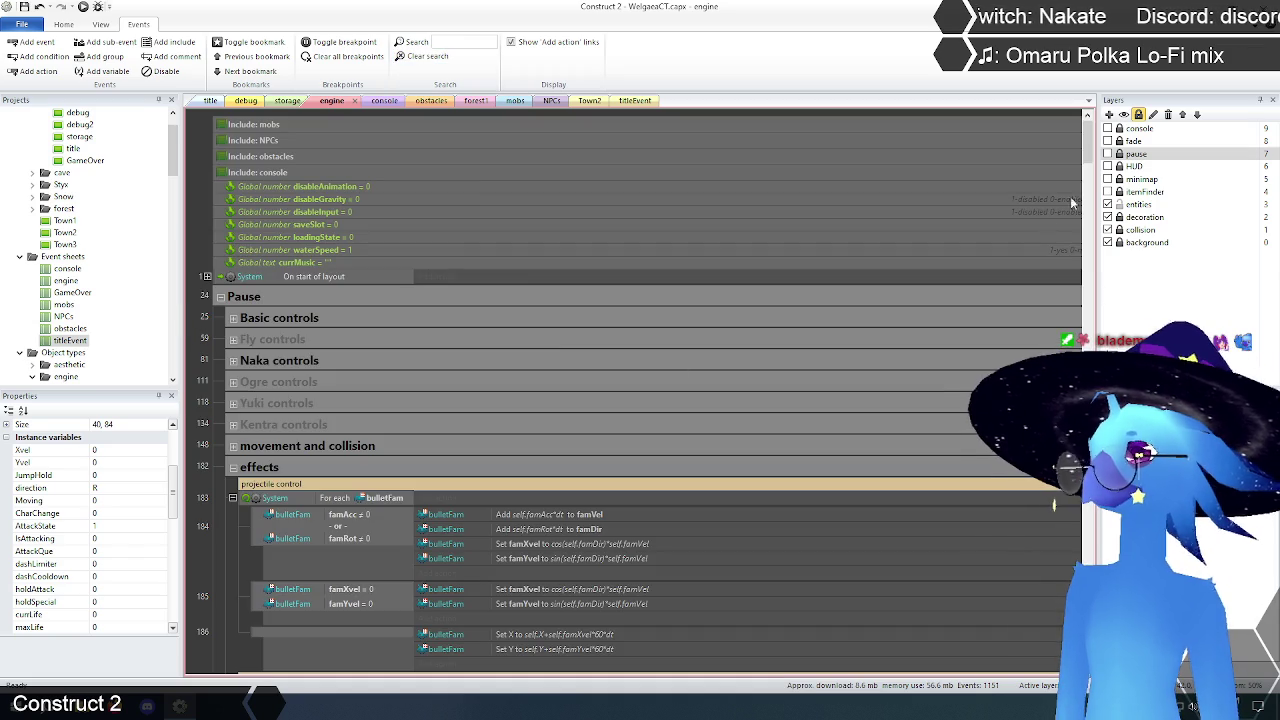
scroll(1062, 230, down, 15)
scroll(1064, 220, up, 5)
click(231, 378)
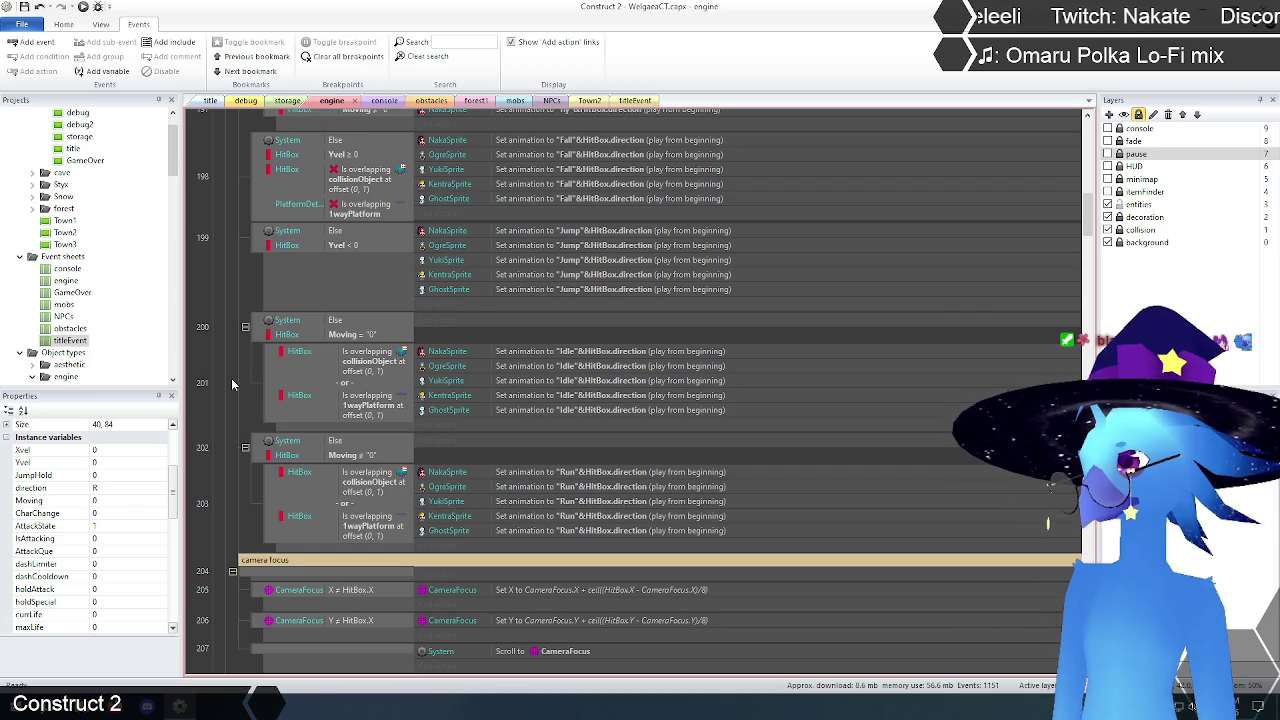
scroll(231, 384, up, 6)
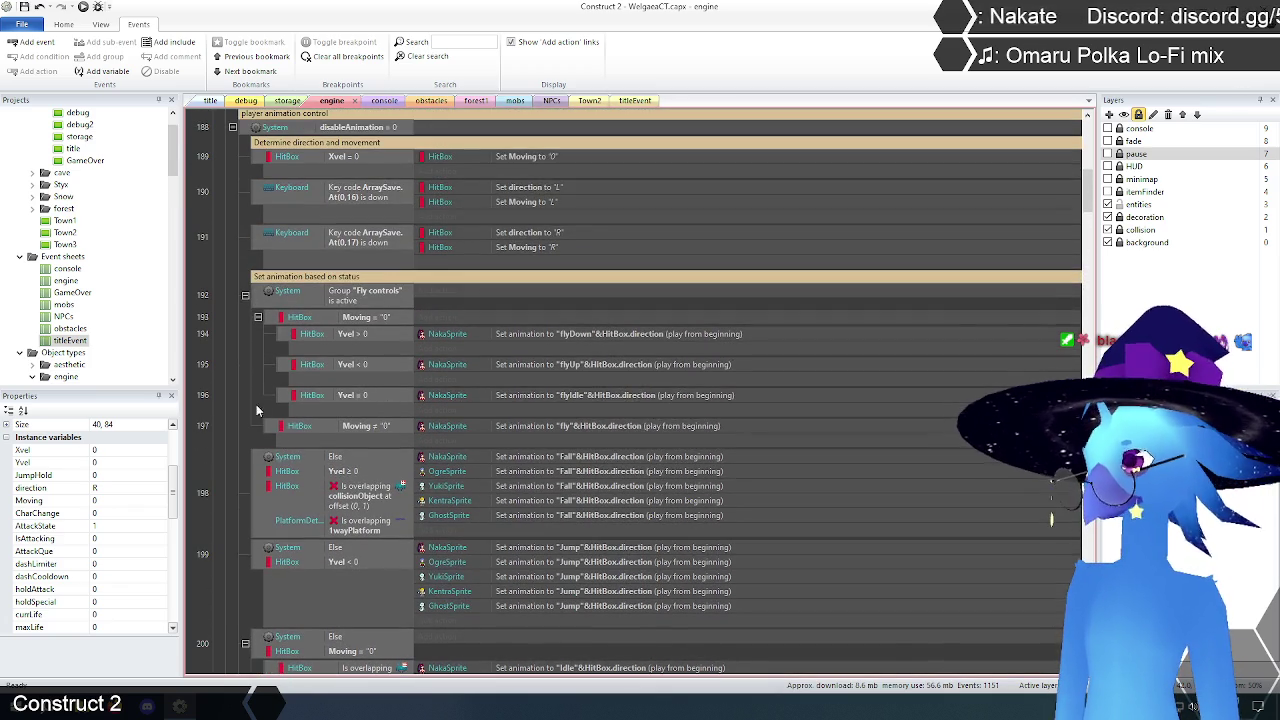
scroll(238, 375, up, 1)
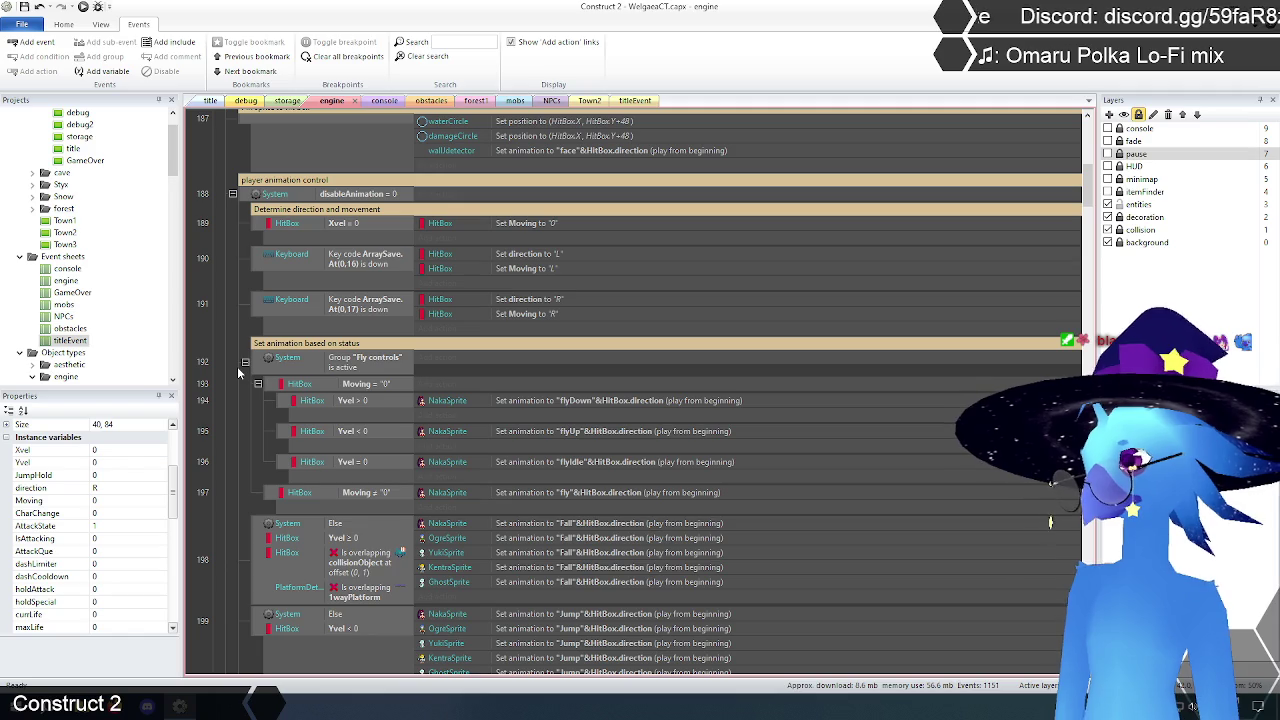
scroll(249, 360, down, 2)
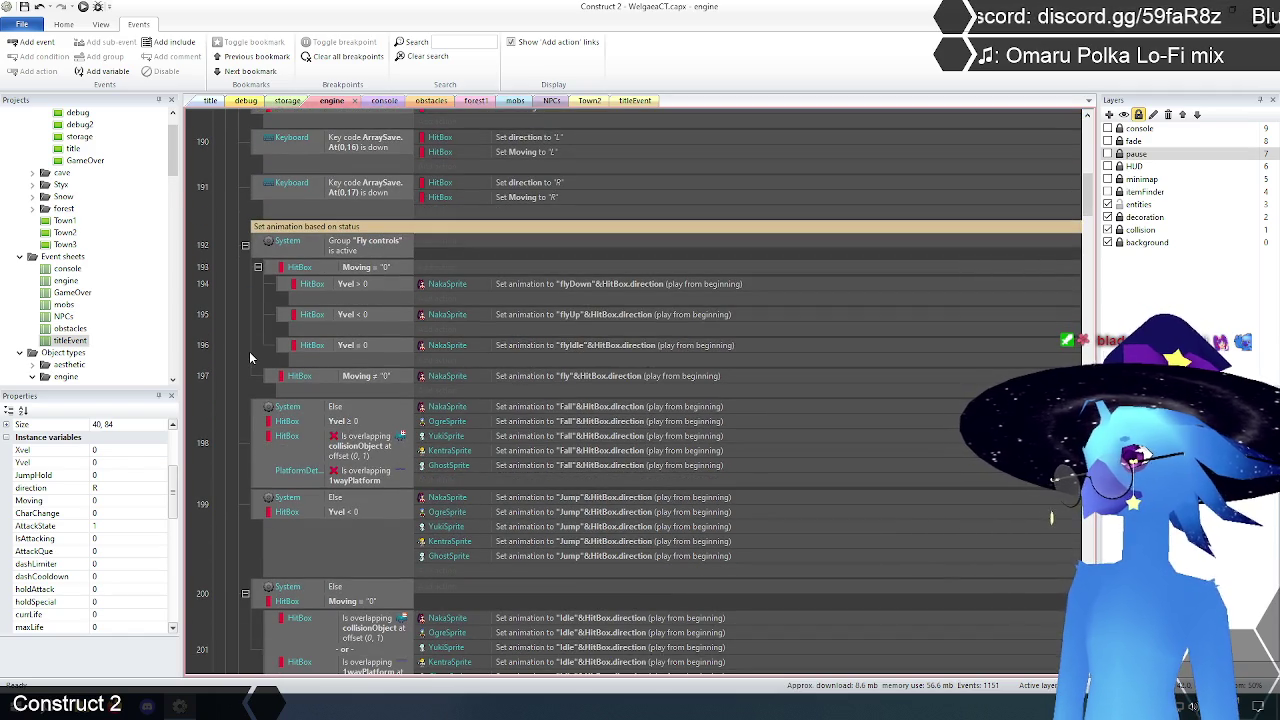
scroll(250, 357, down, 6)
scroll(250, 357, up, 6)
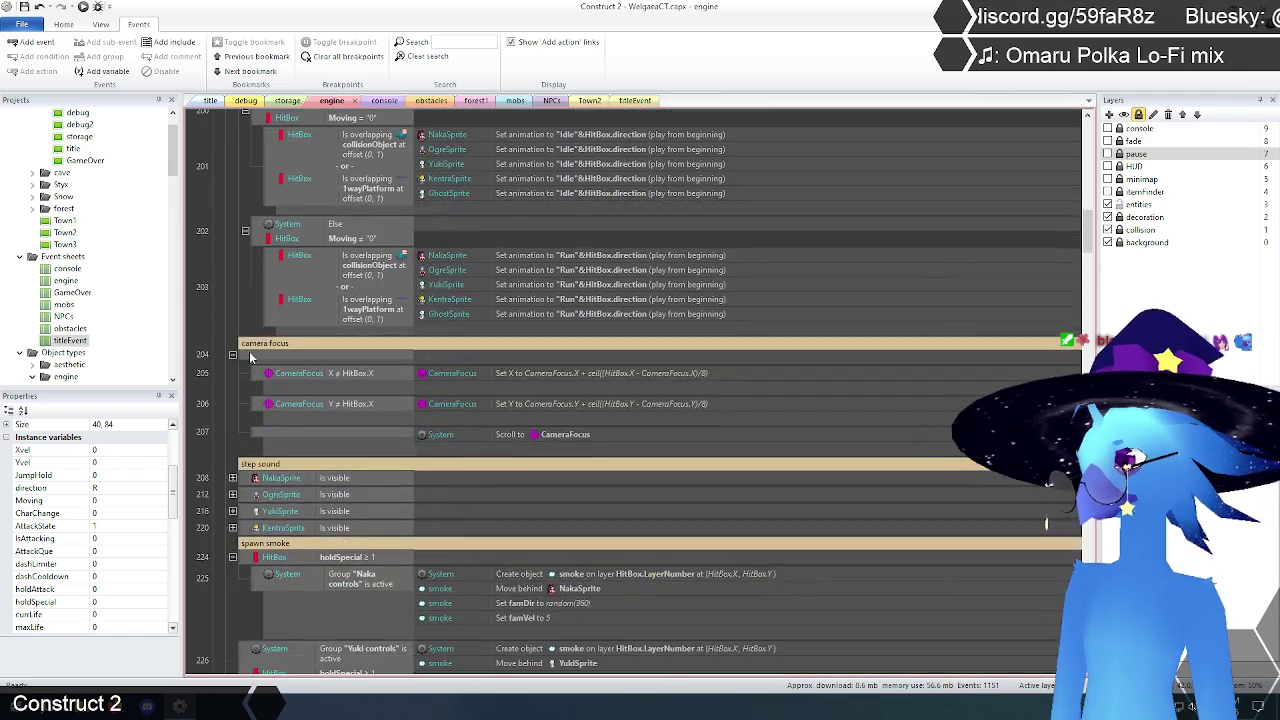
scroll(250, 357, up, 2)
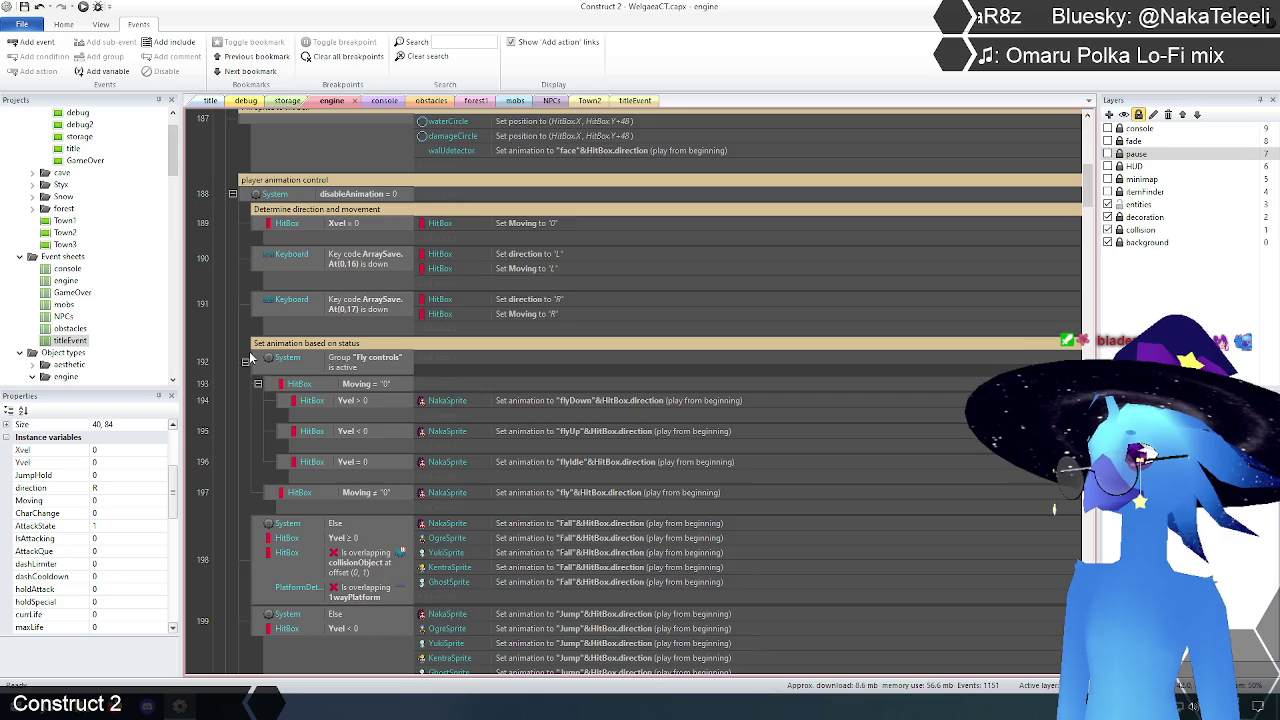
scroll(250, 357, up, 1)
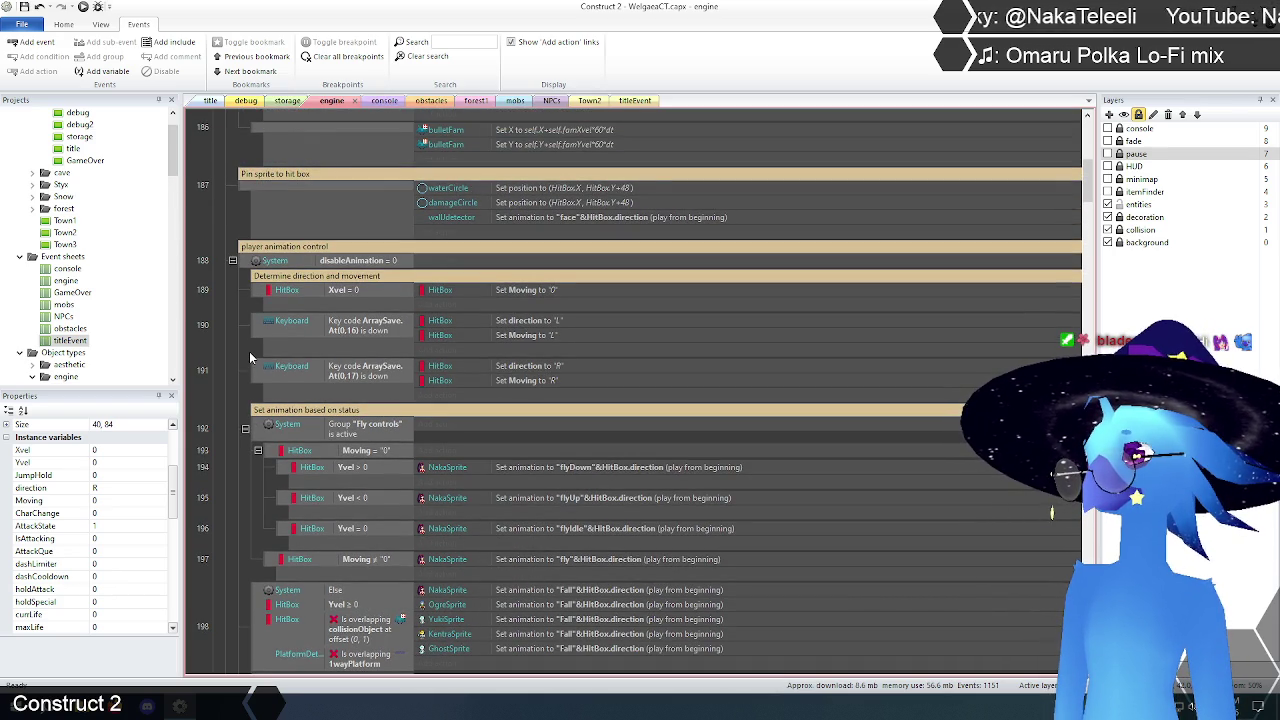
right_click(258, 293)
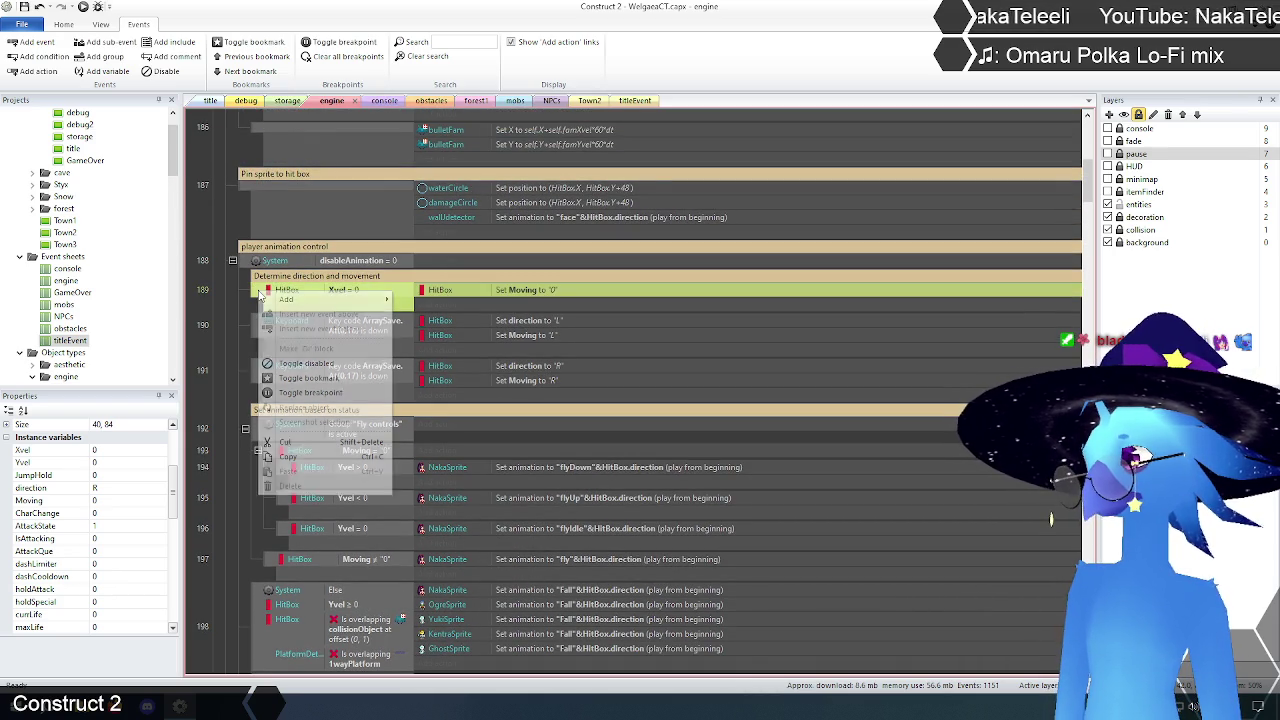
Step: Add a local Number variable named Moving, initial value 0, to the group
mouse_move(300, 299)
click(455, 388)
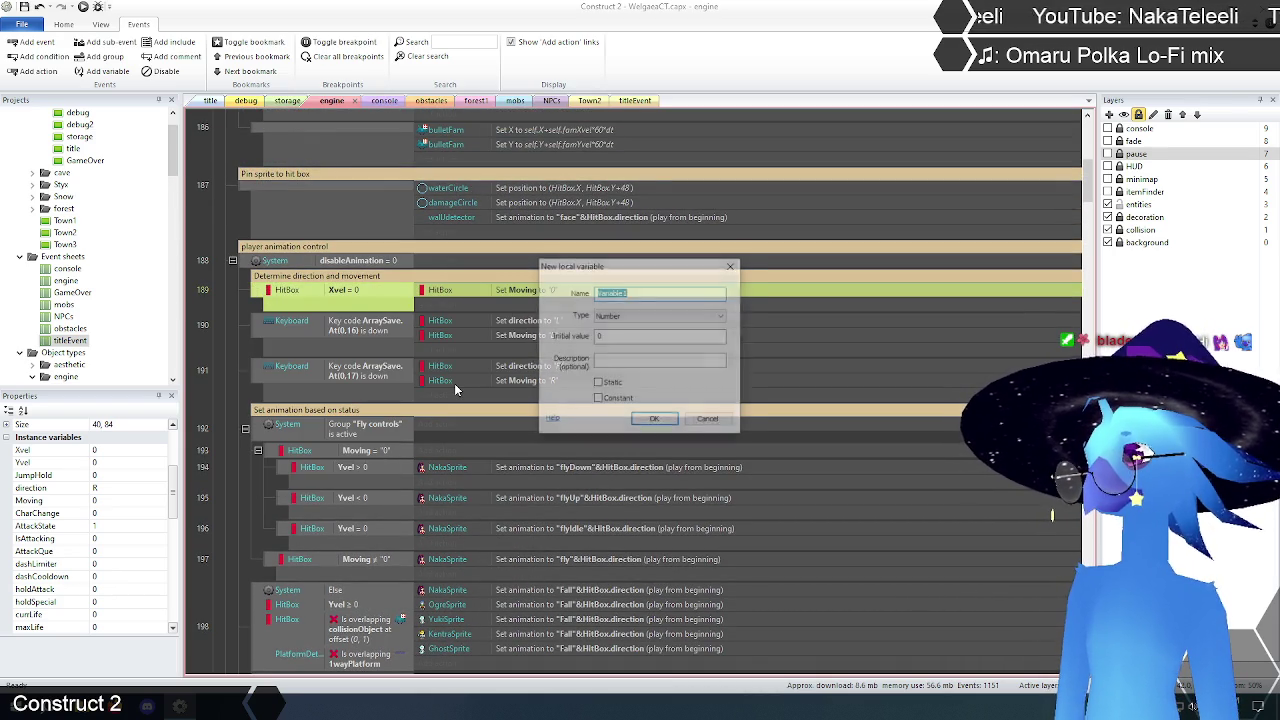
text(Moving)
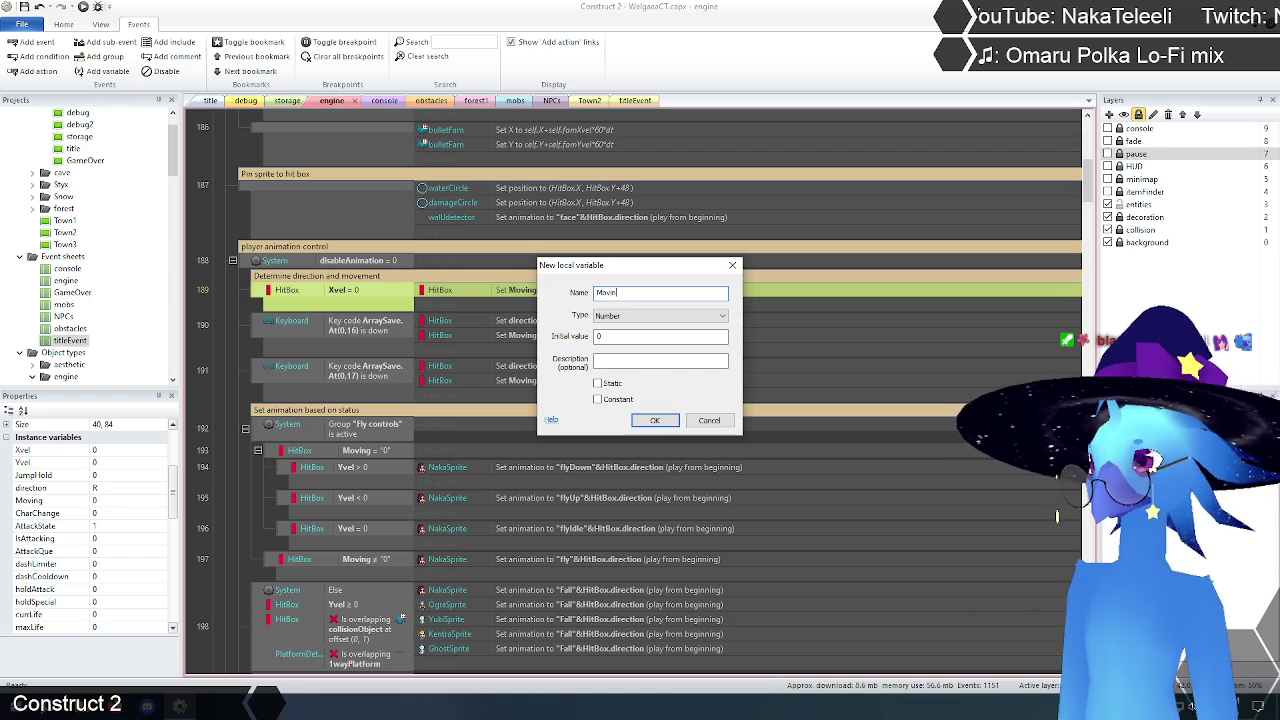
click(617, 317)
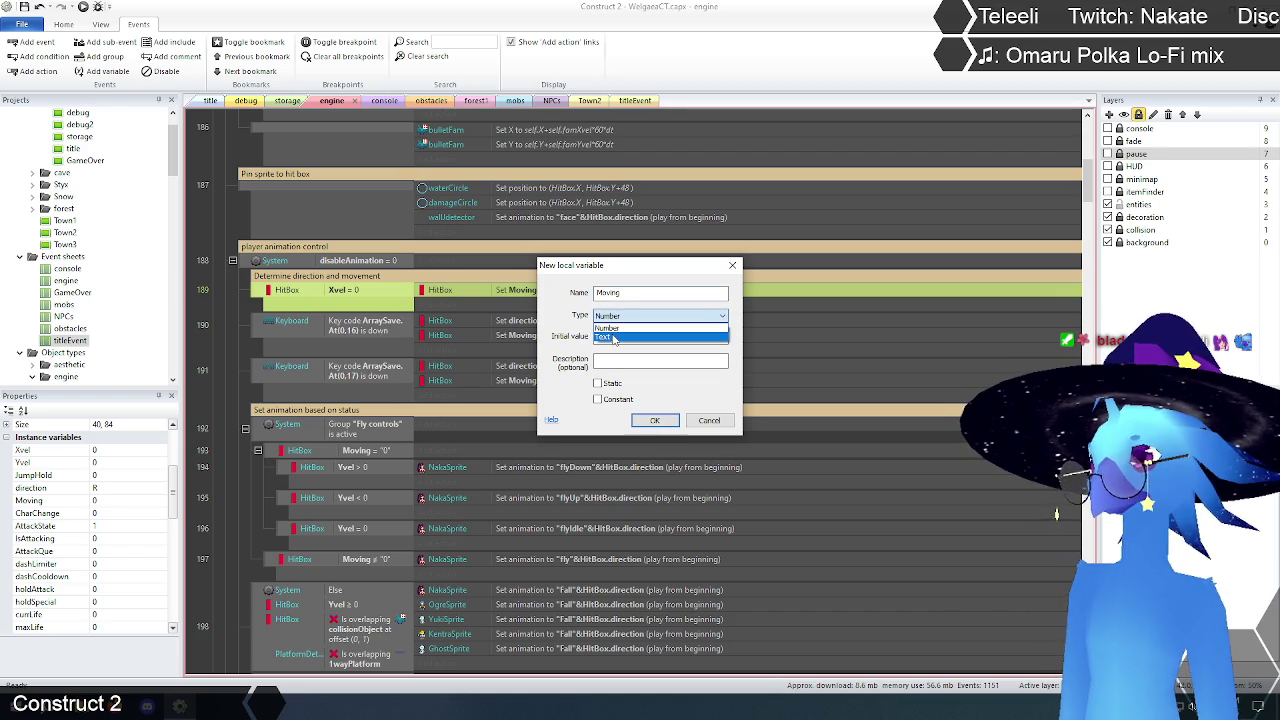
click(608, 328)
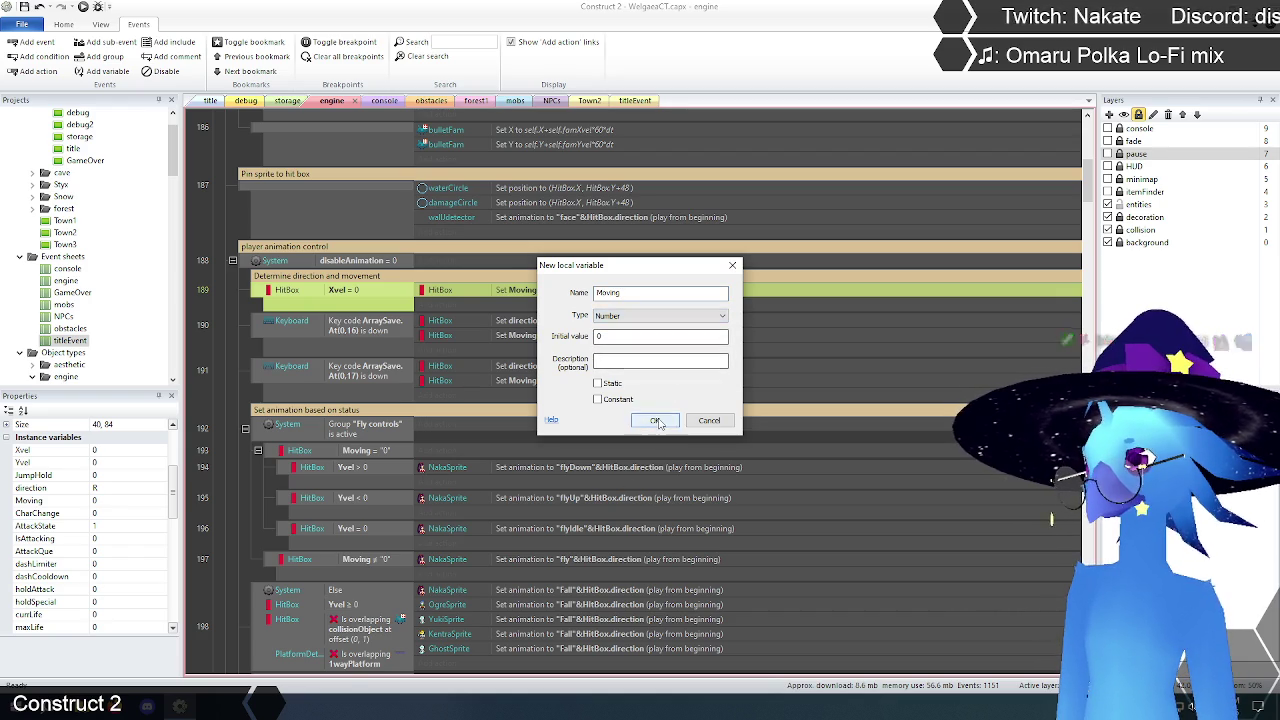
click(655, 420)
click(231, 361)
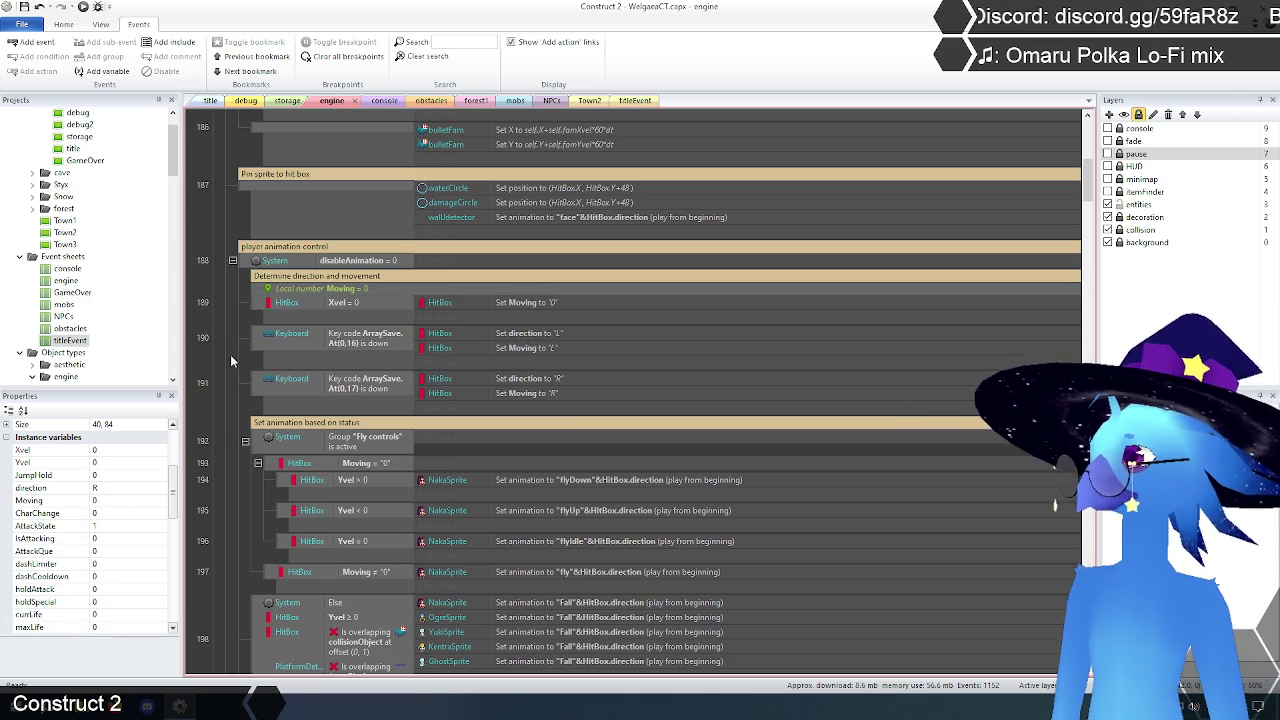
Step: Change event 189's action to System Set value Moving to 0
double_click(503, 300)
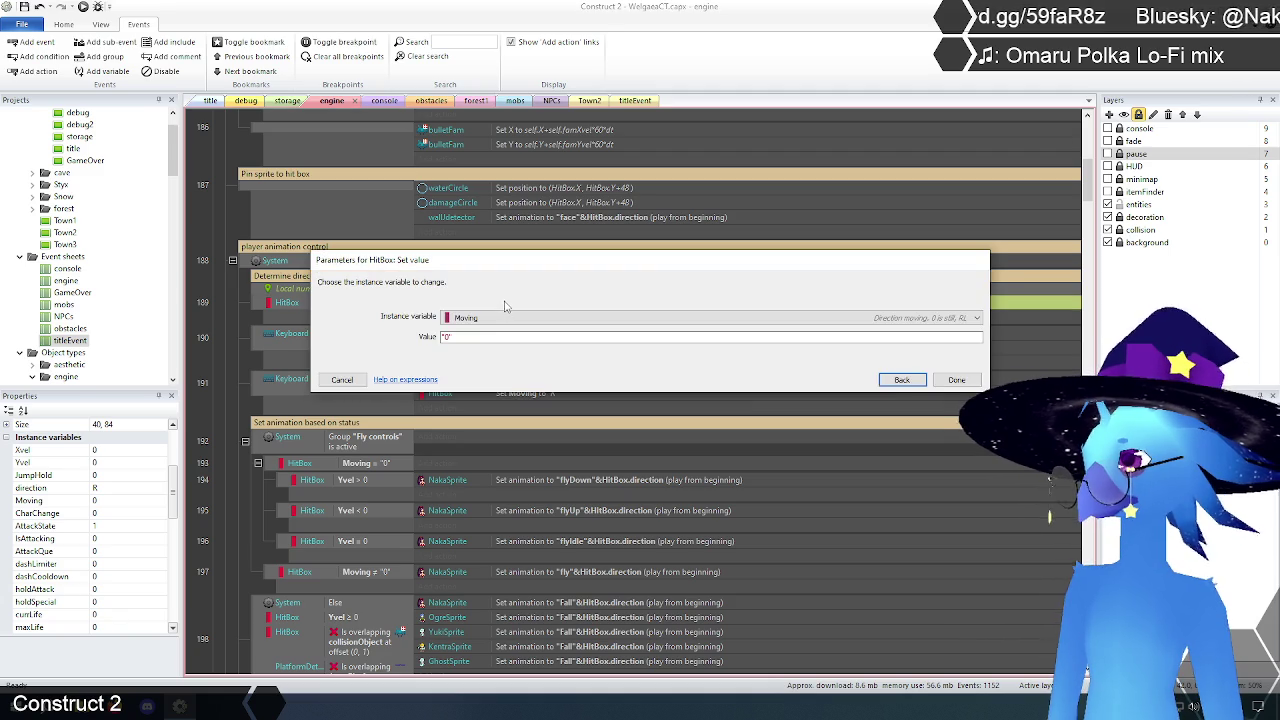
click(901, 381)
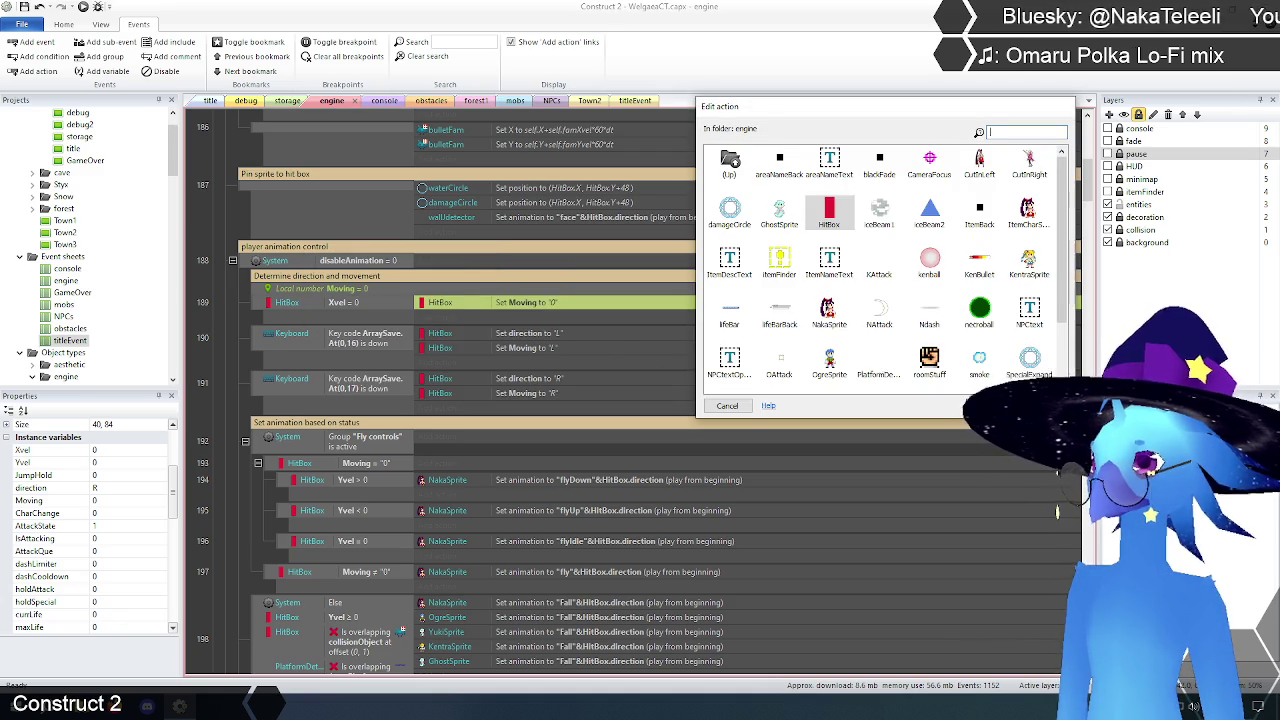
double_click(730, 165)
double_click(733, 165)
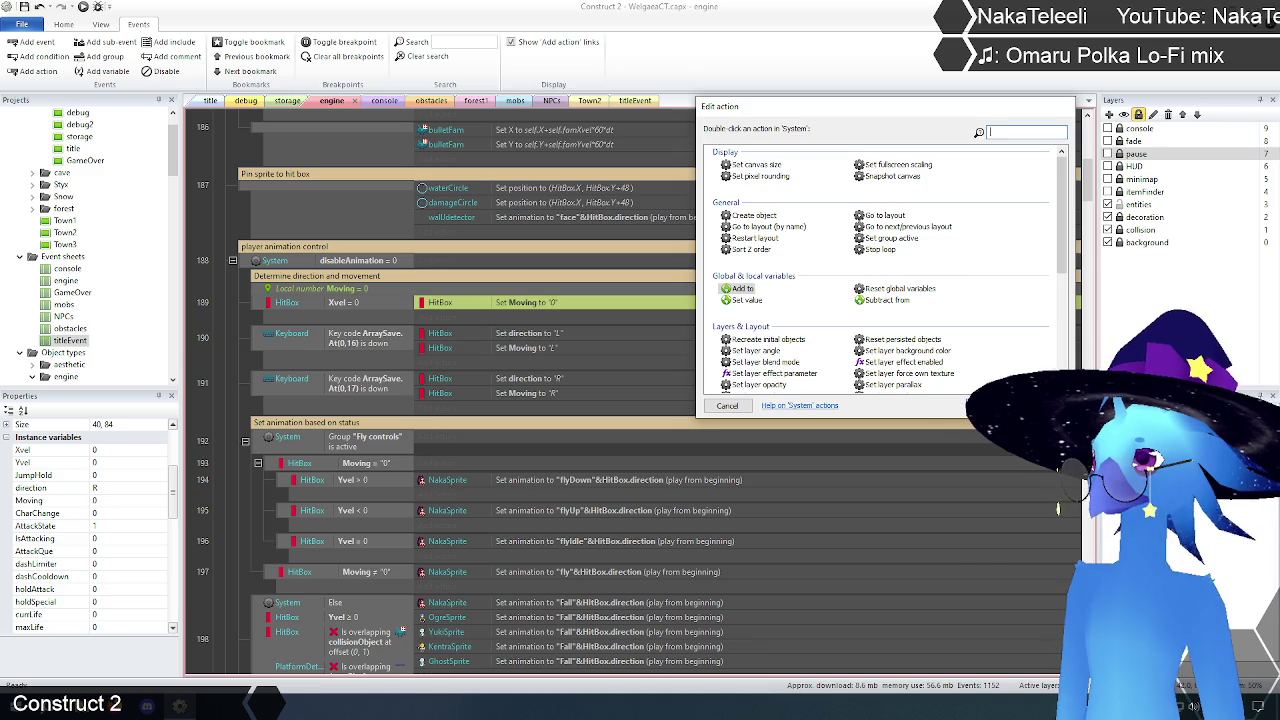
key(BackSpace)
double_click(727, 165)
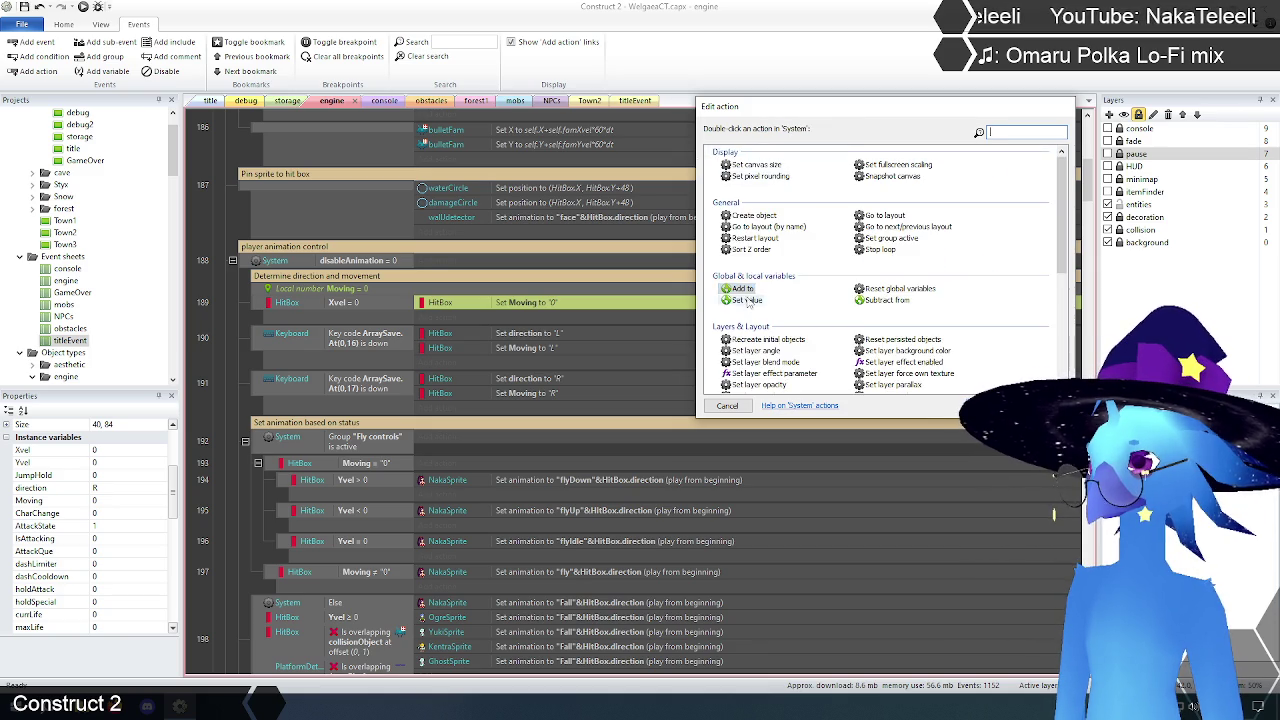
double_click(748, 300)
click(504, 319)
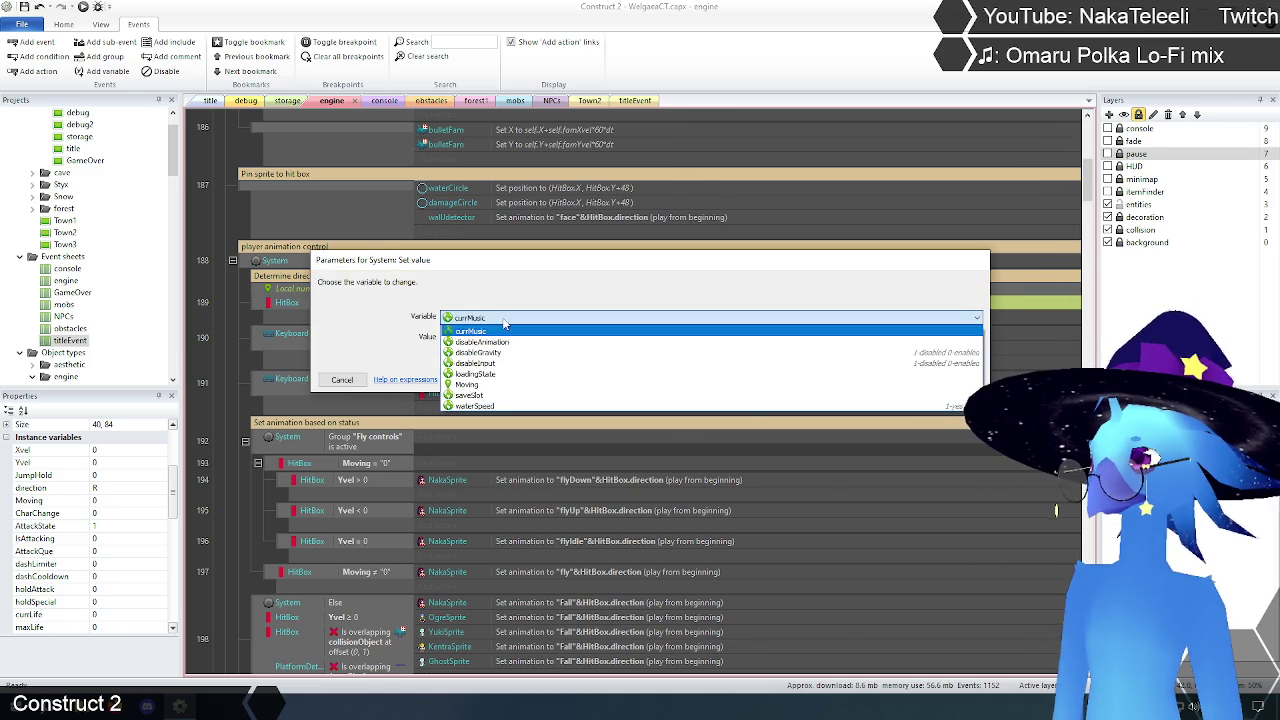
click(489, 386)
key(Tab)
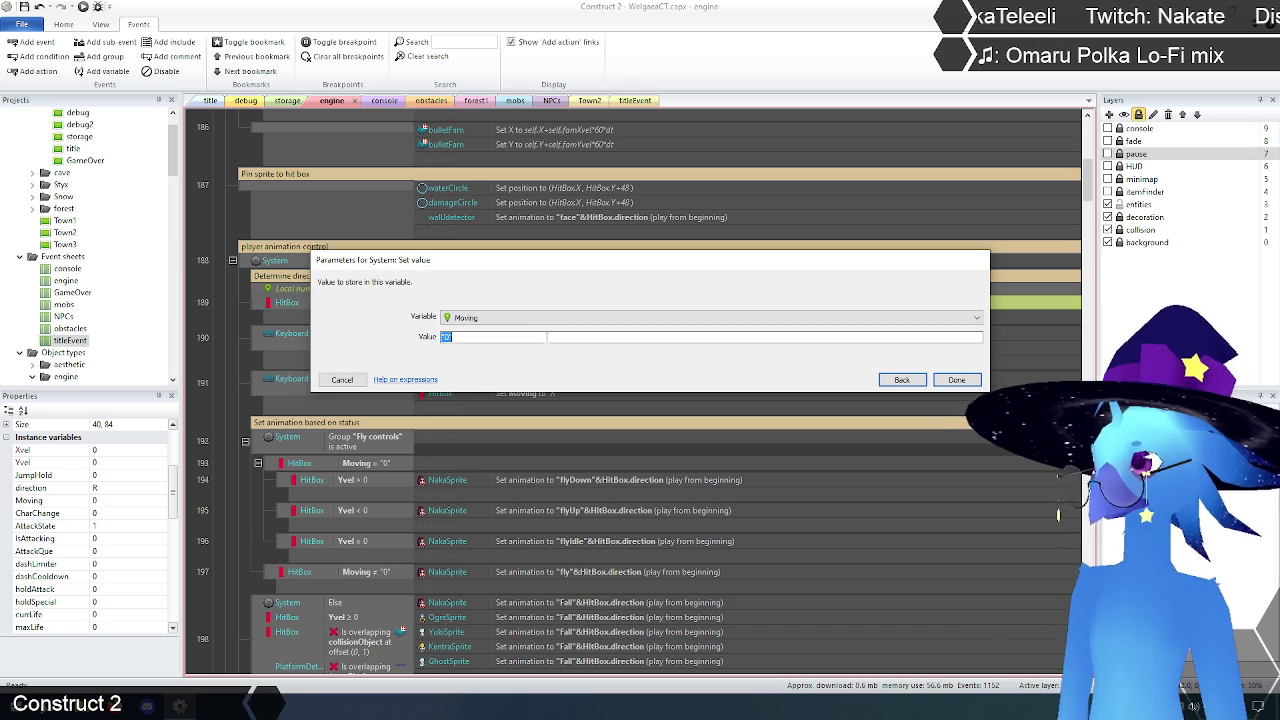
click(956, 380)
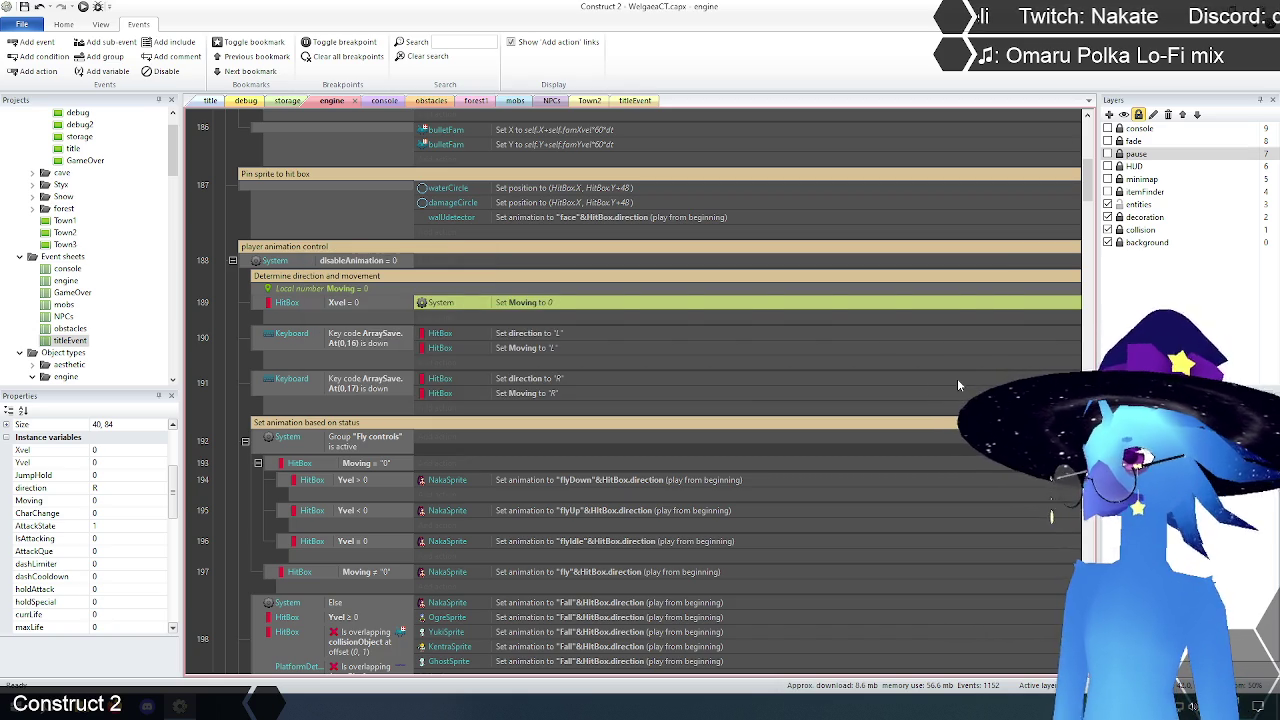
click(236, 333)
Step: Copy the Set Moving action into event 190 and change its value to 1
click(520, 305)
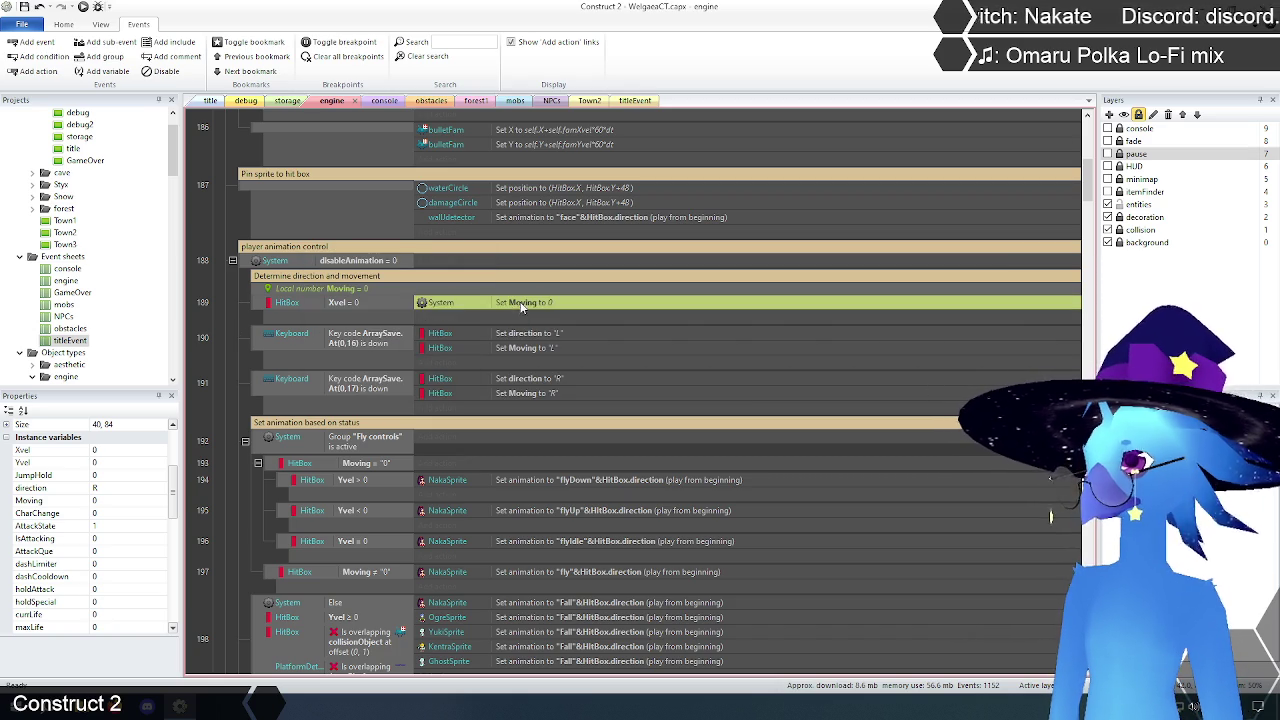
click(541, 336)
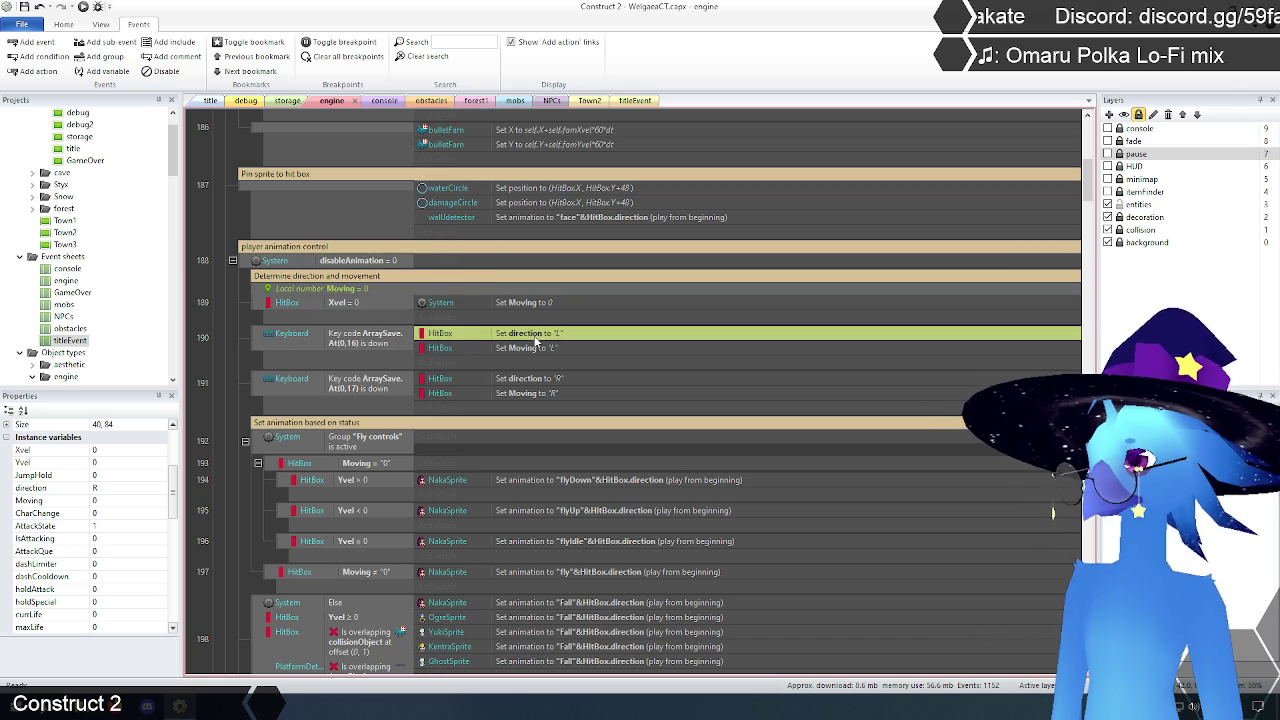
key(ctrl+v)
click(540, 348)
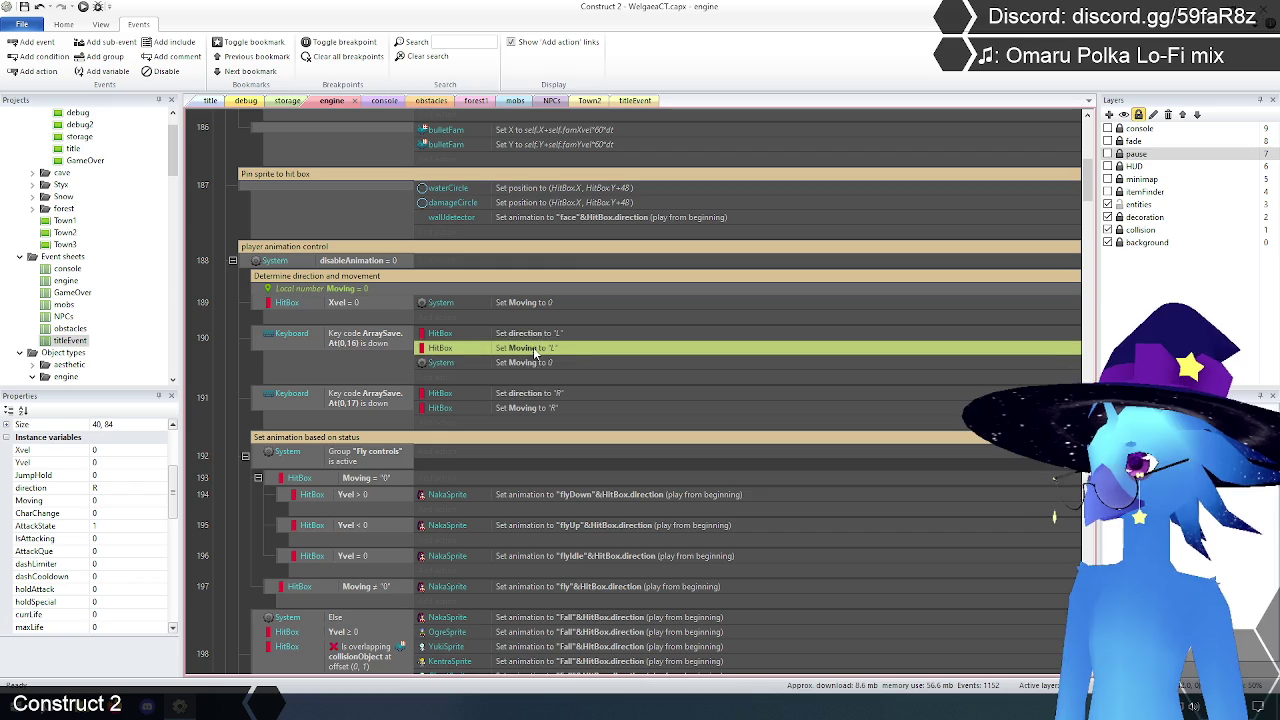
double_click(538, 362)
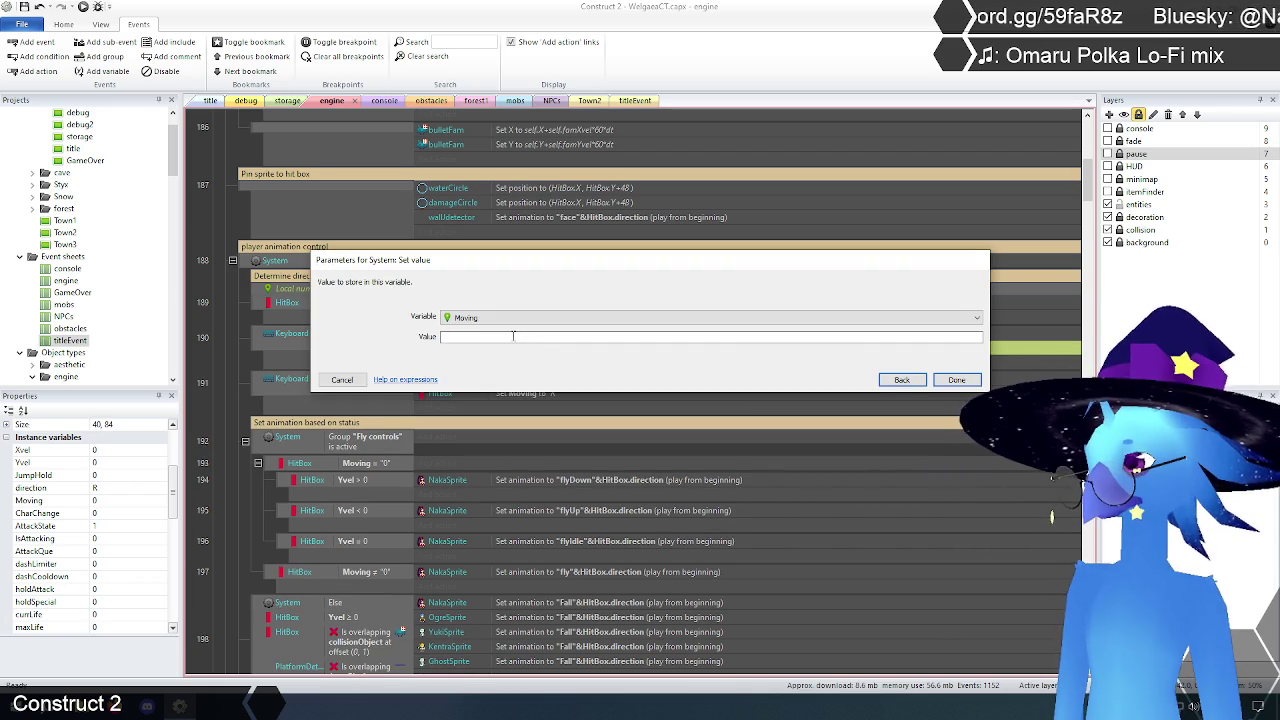
text(1)
click(956, 379)
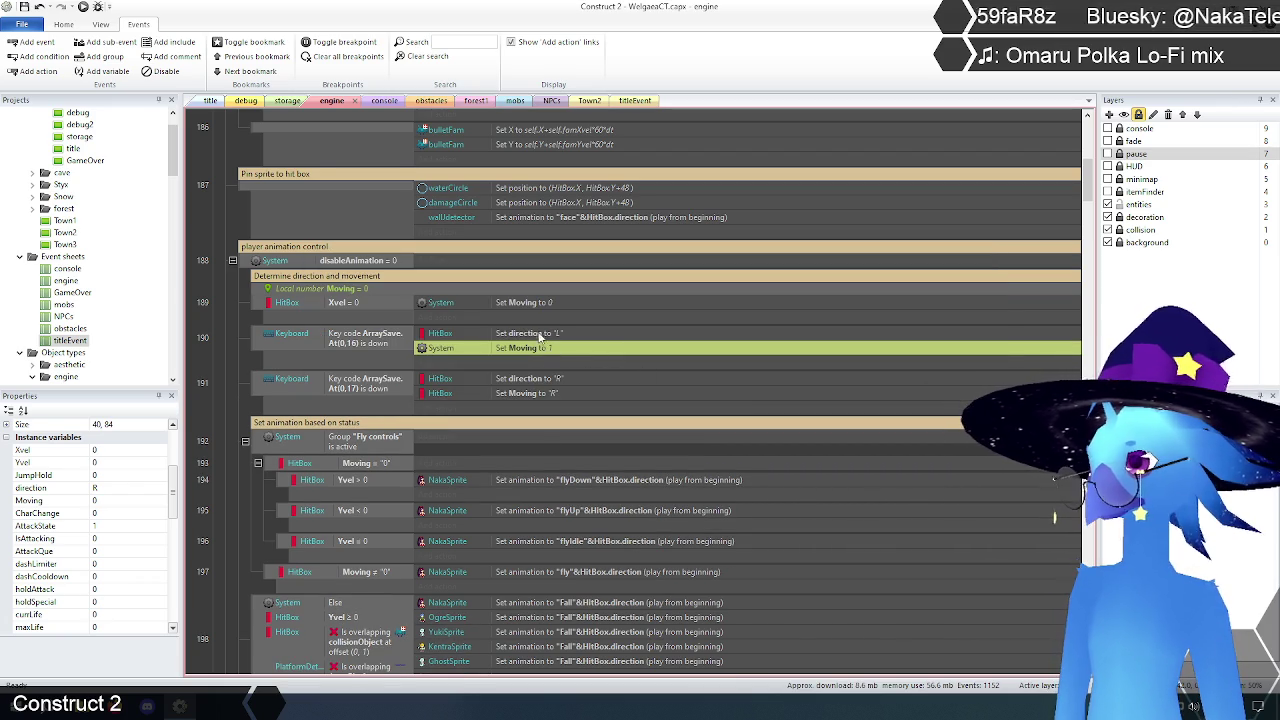
Step: In event 191, remove the Set Moving to 'R' action and set Moving to 1
click(527, 392)
key(Delete)
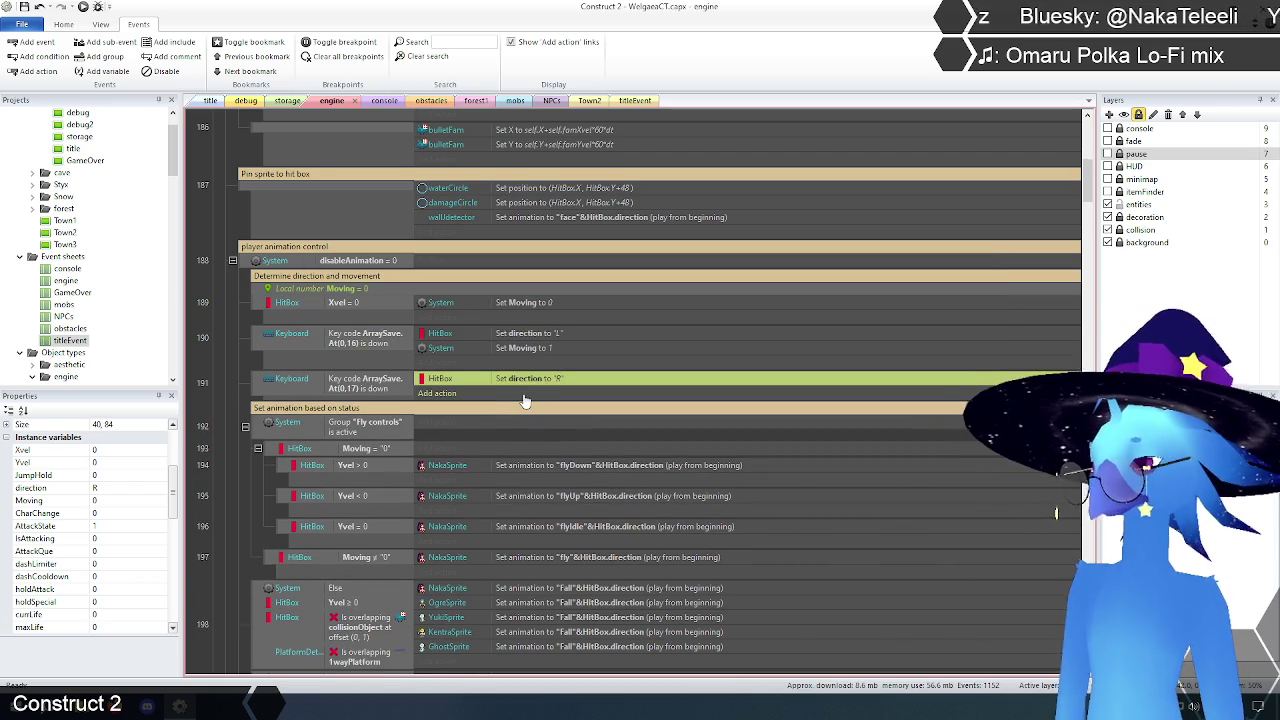
key(ctrl+z)
double_click(527, 393)
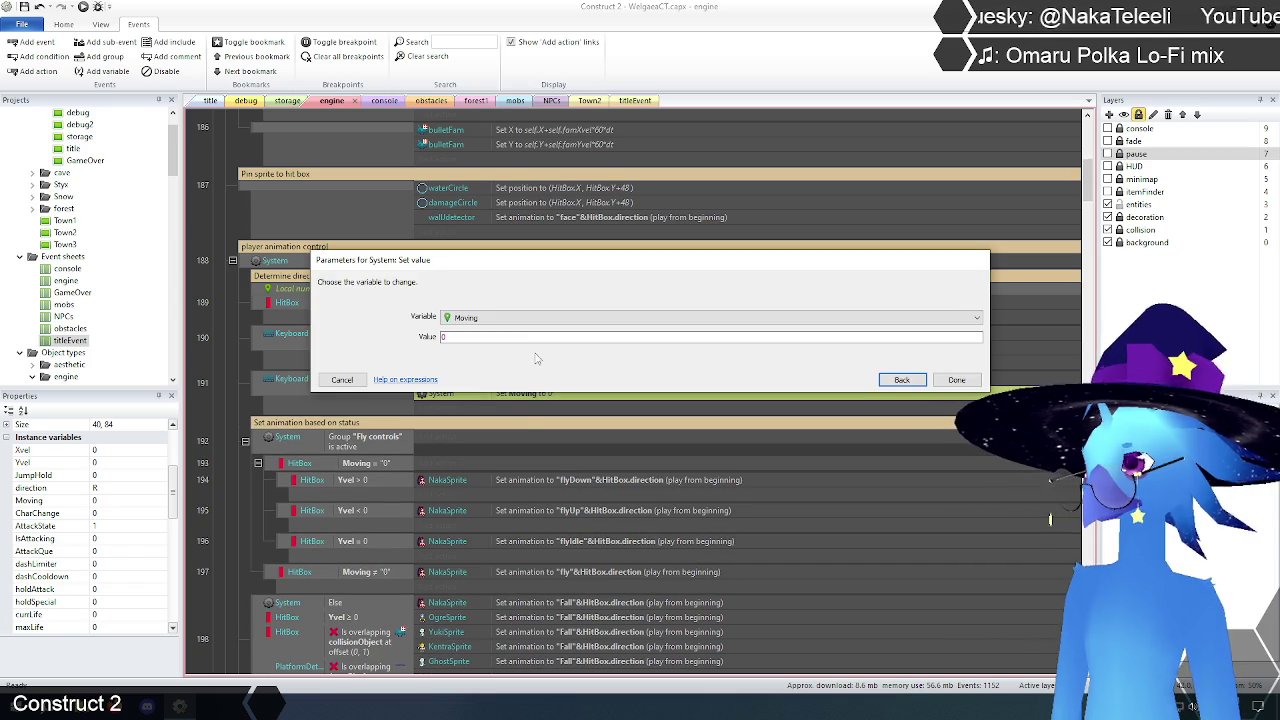
text(1)
key(Escape)
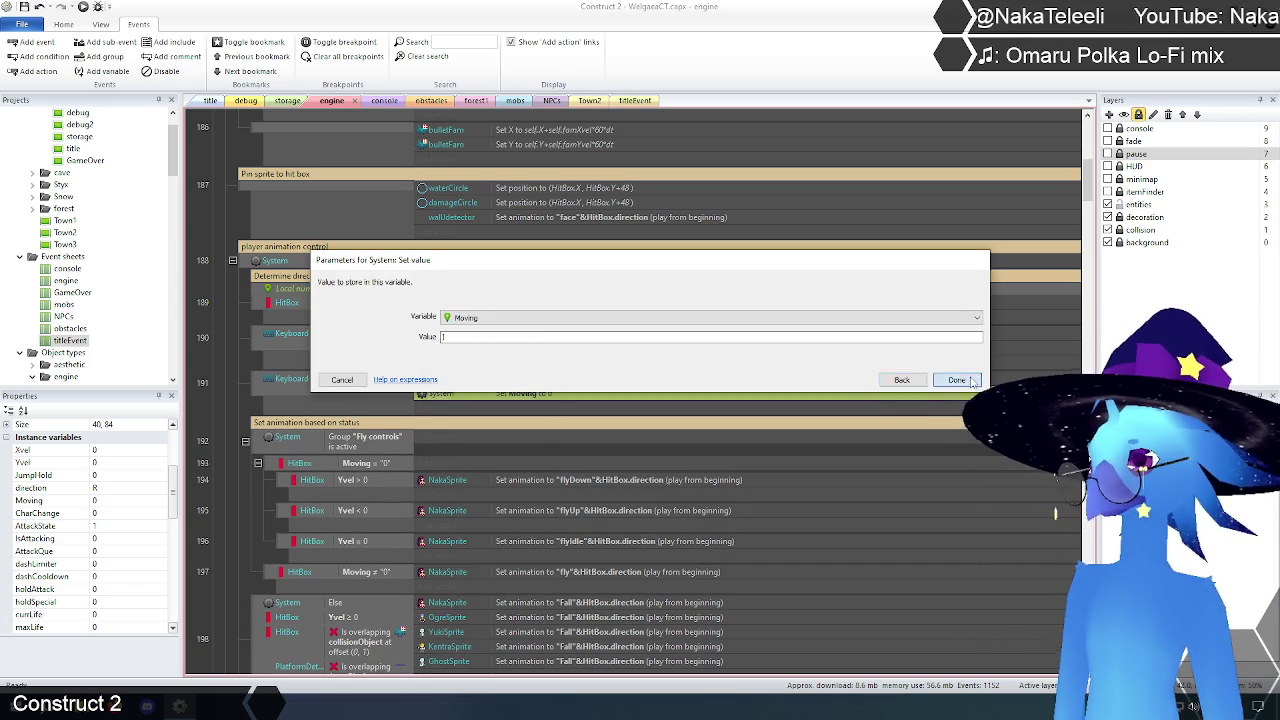
key(Return)
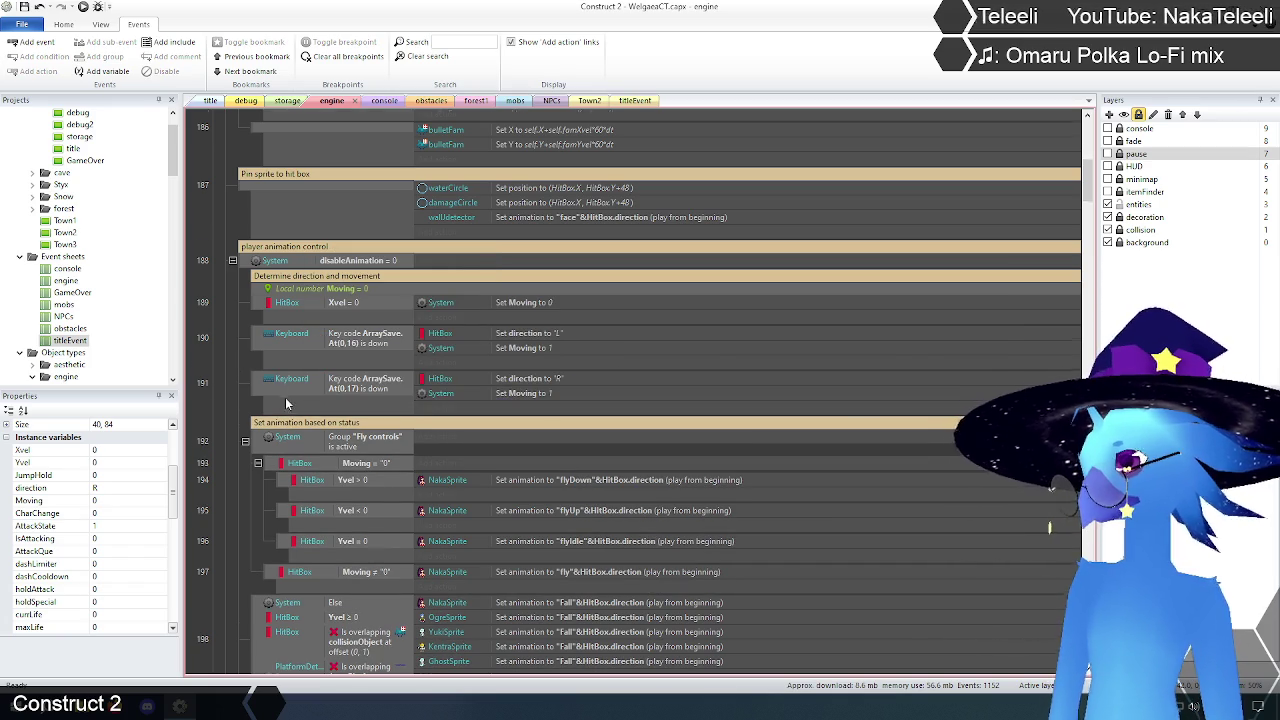
Step: Replace event 193's Moving condition with a System compare of local variable Moving = 0
scroll(284, 396, down, 3)
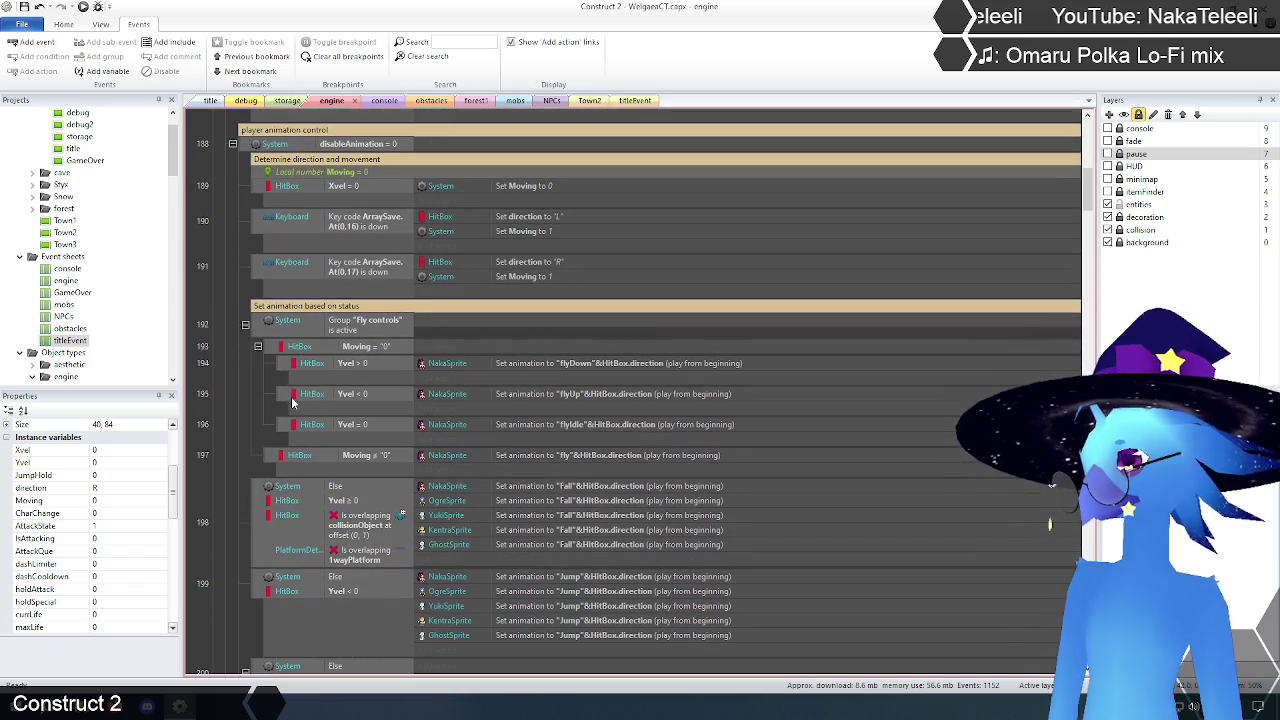
double_click(366, 346)
click(900, 401)
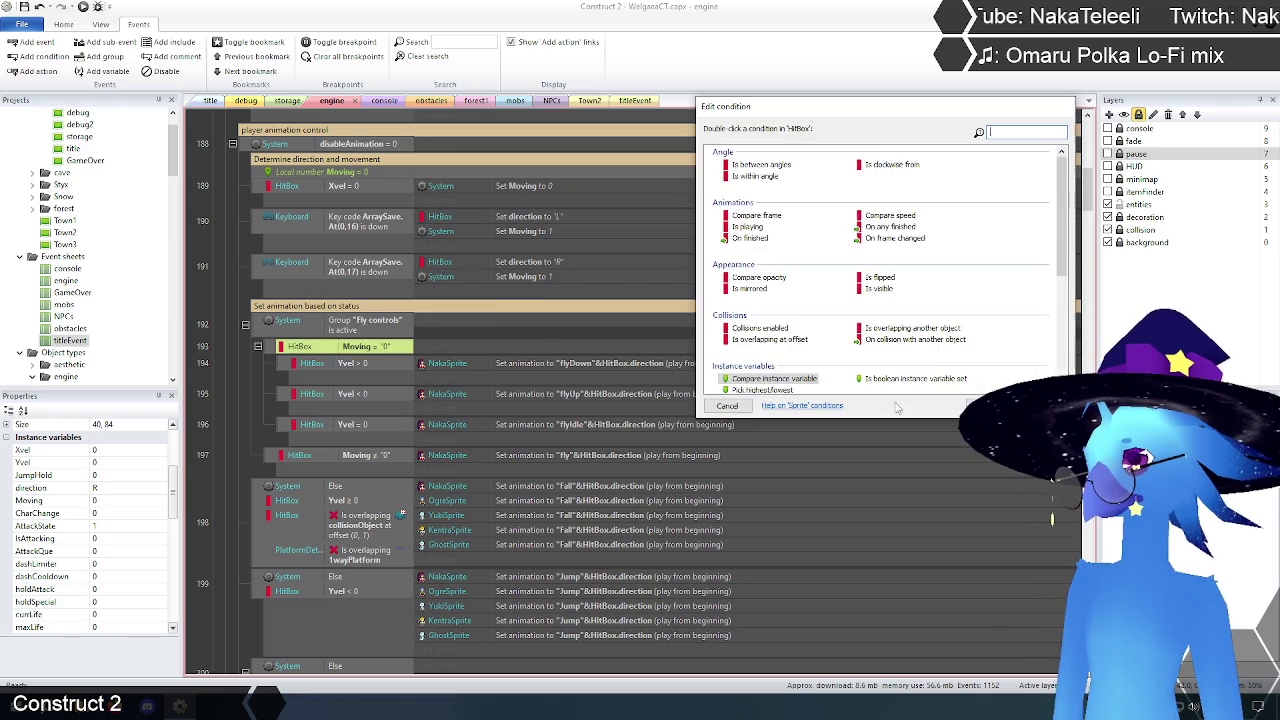
click(985, 406)
double_click(729, 165)
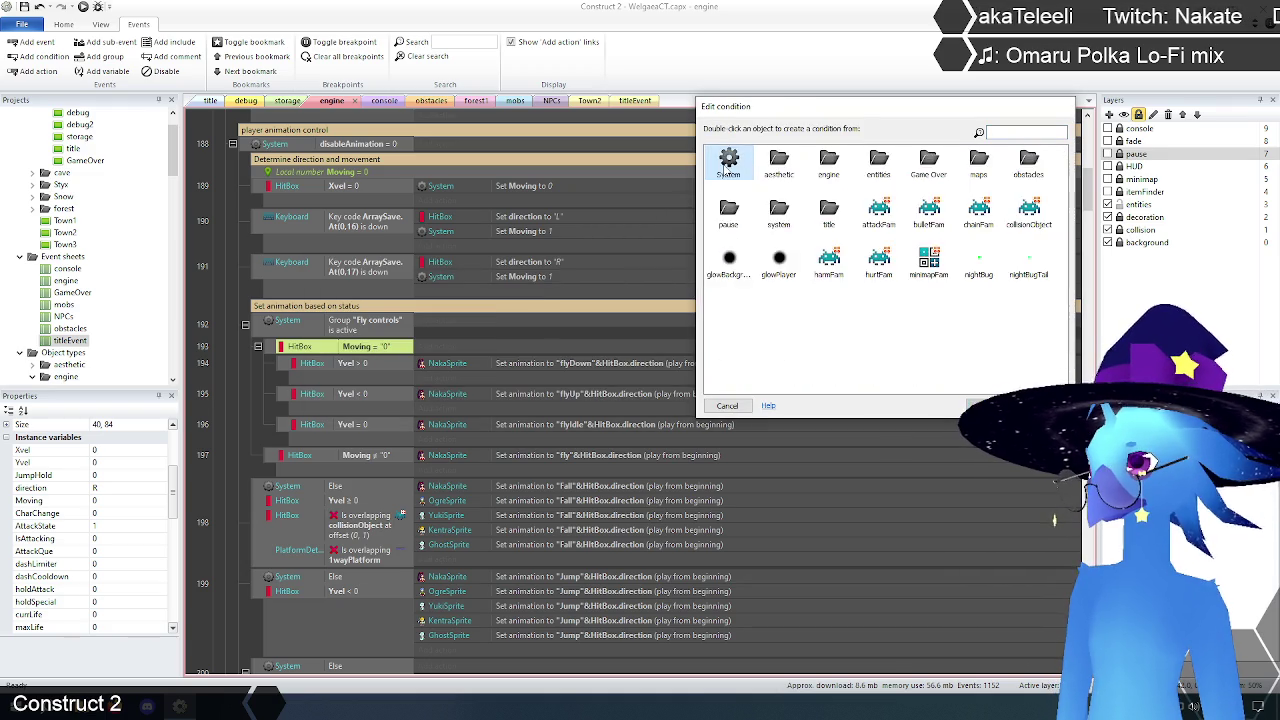
double_click(758, 288)
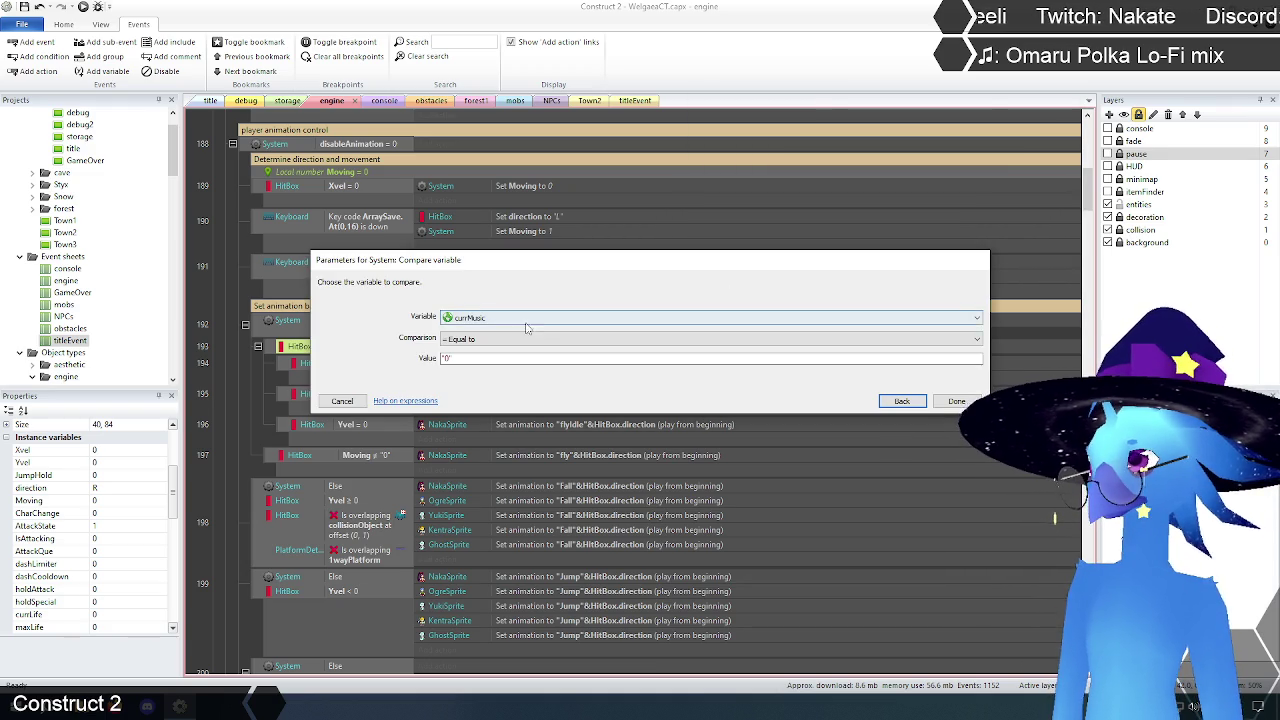
click(515, 318)
click(480, 389)
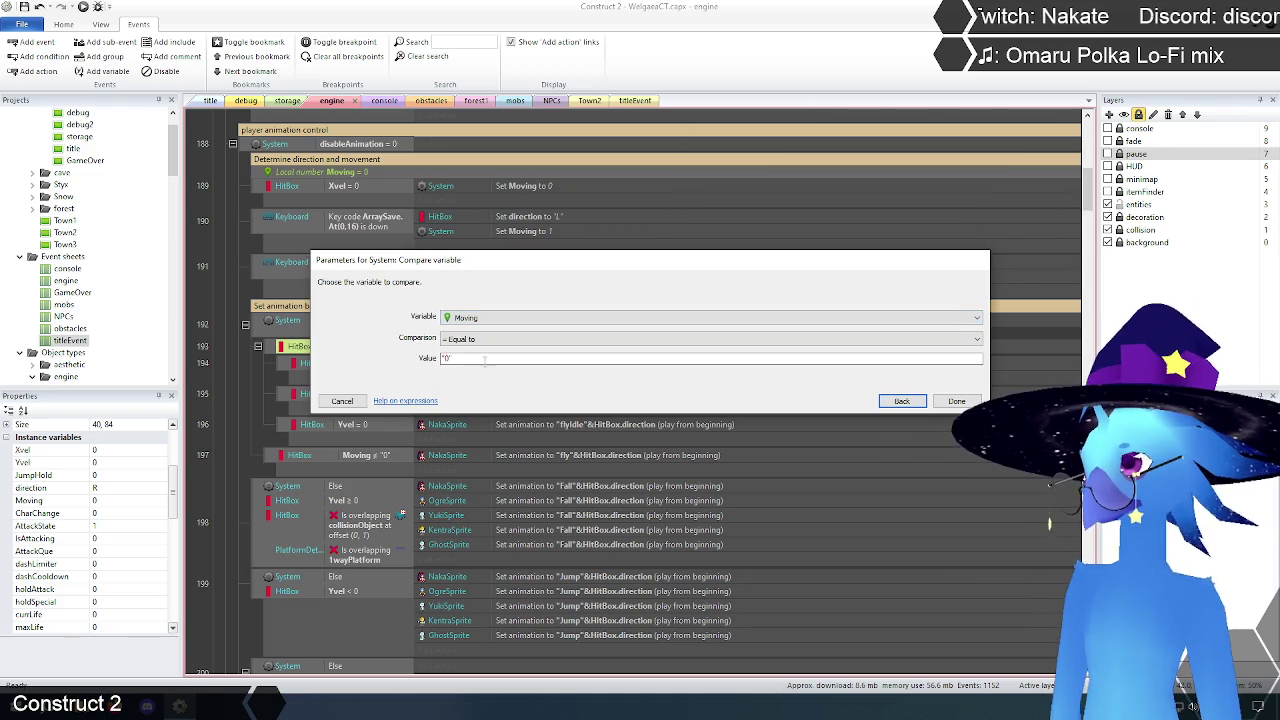
click(481, 360)
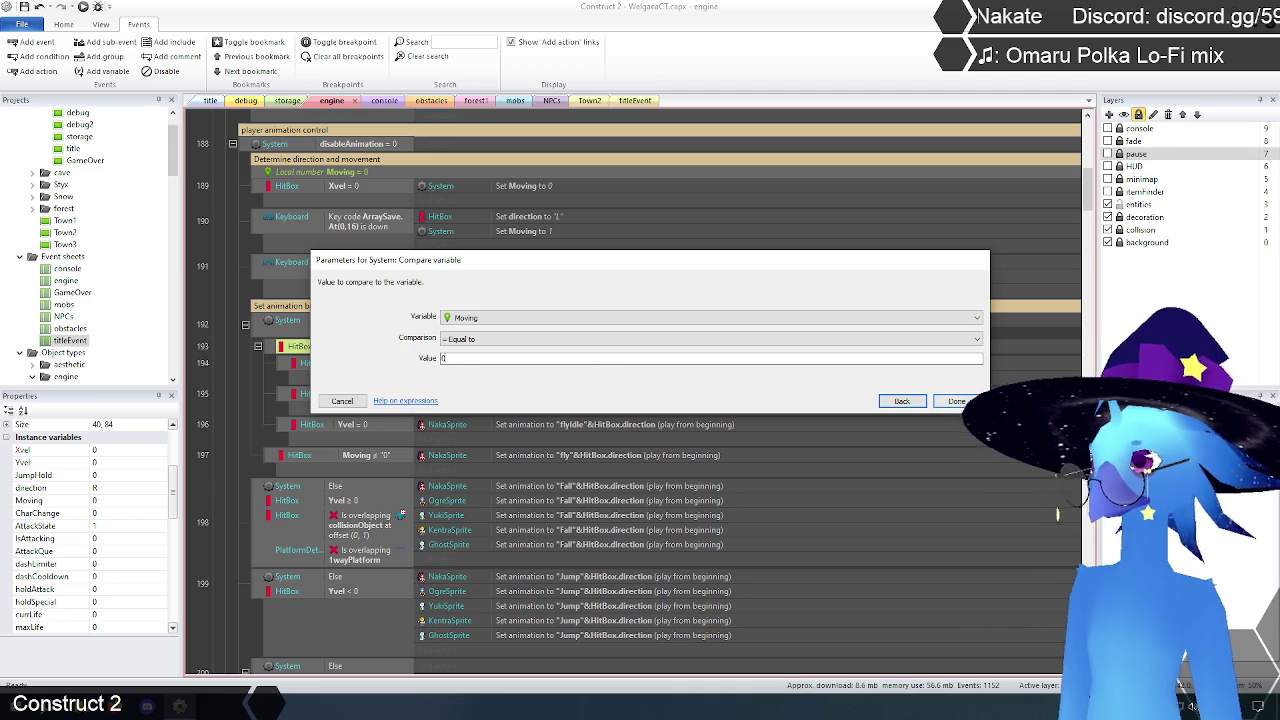
key(Return)
Step: Paste the System Moving = 0 condition into event 197 in place of the HitBox condition
scroll(250, 378, down, 1)
scroll(250, 378, down, 1)
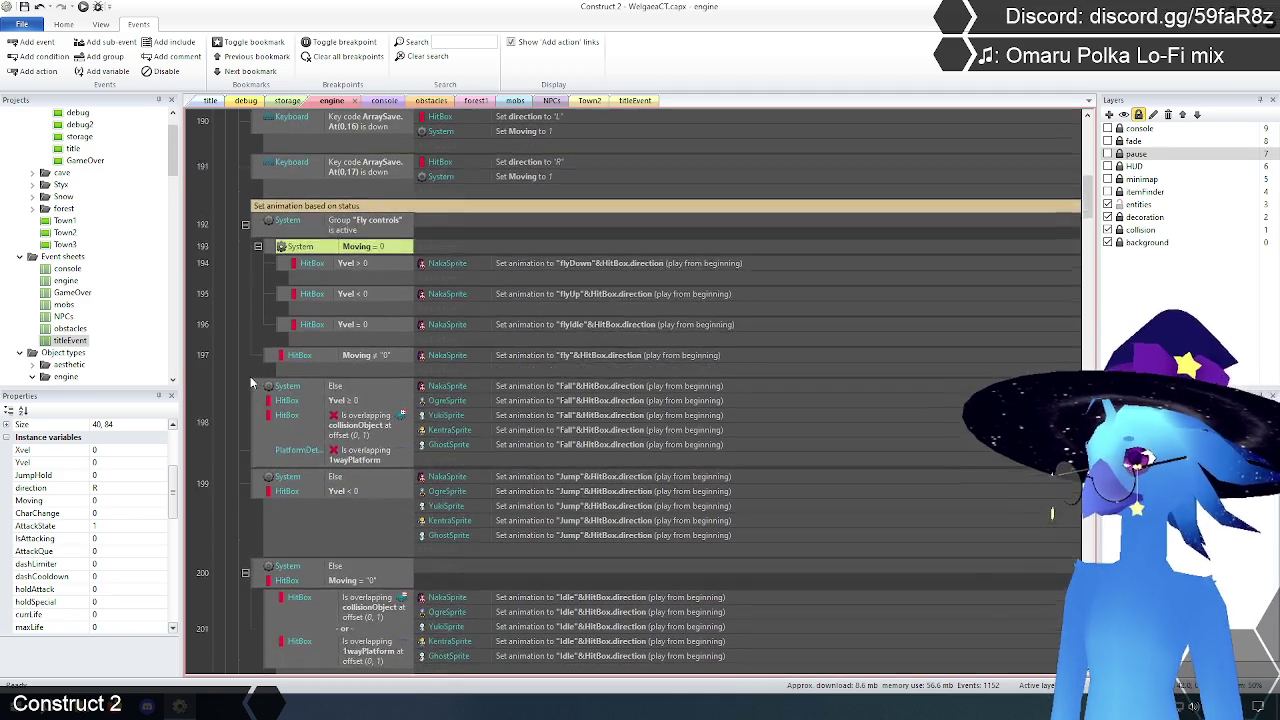
scroll(251, 371, up, 1)
click(250, 344)
click(368, 300)
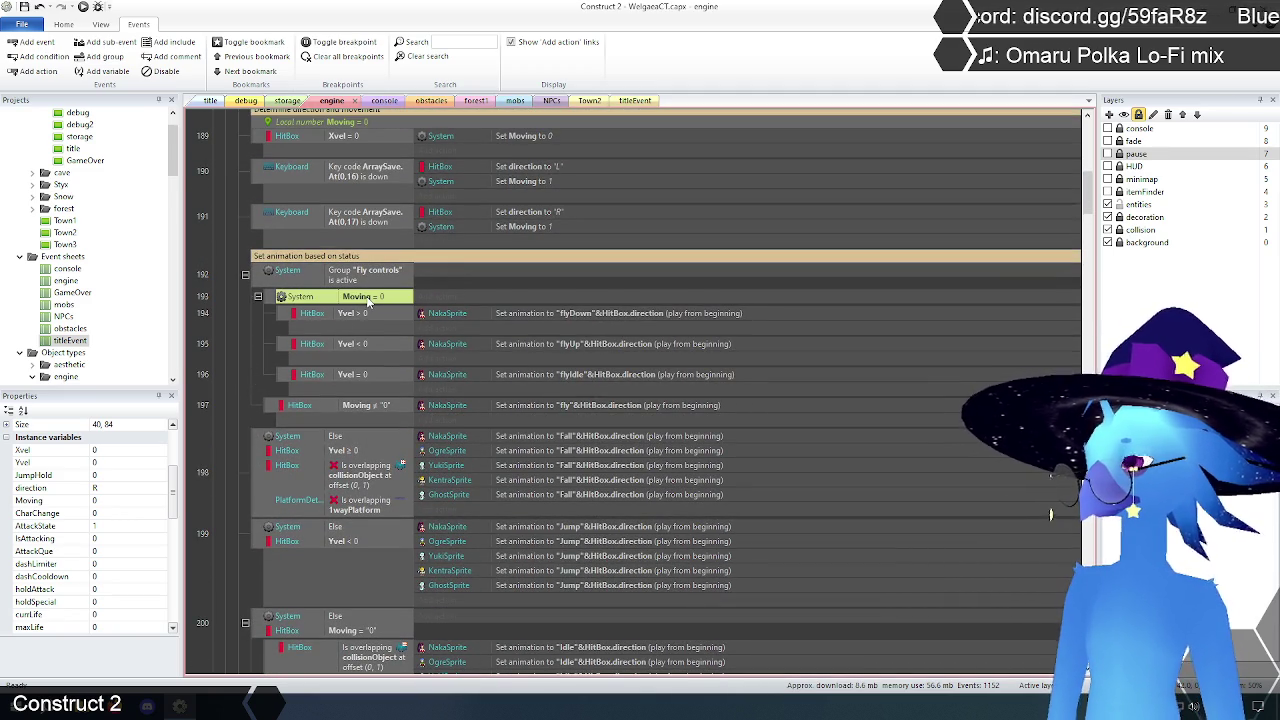
click(365, 405)
key(ctrl+v)
Step: Change event 197's Moving comparison from Equal to Not equal to 0
double_click(367, 408)
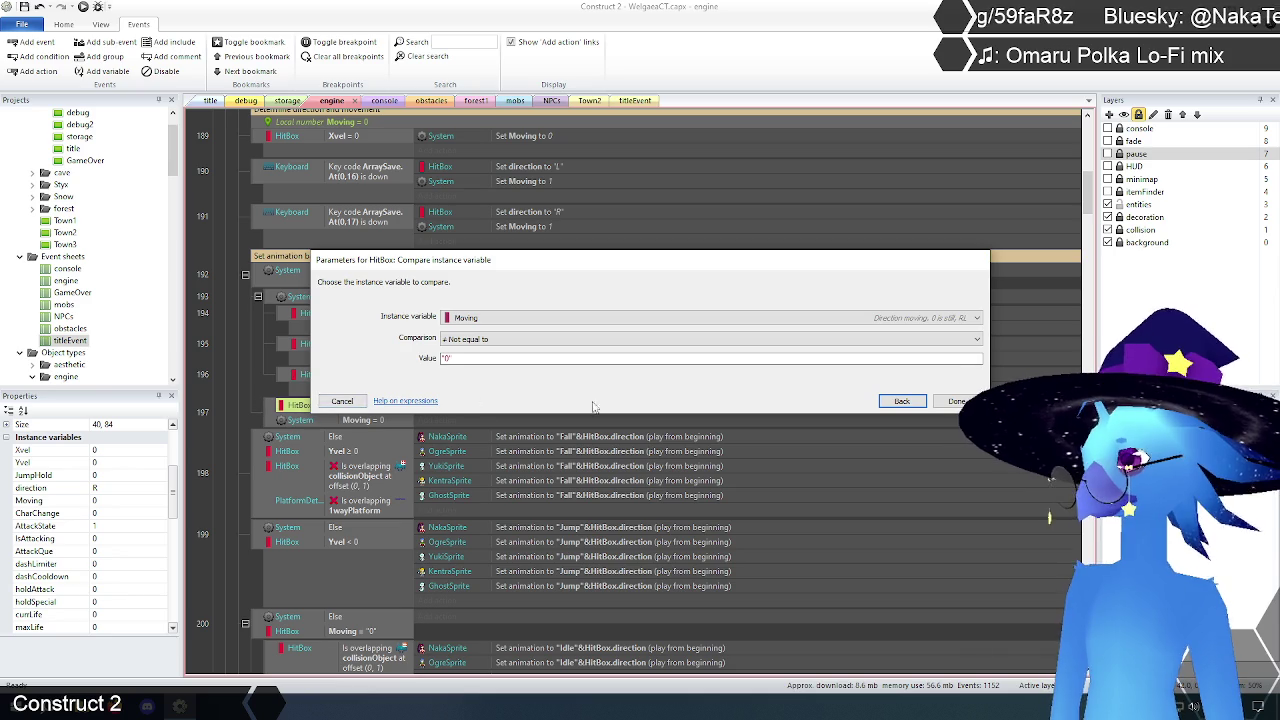
click(340, 401)
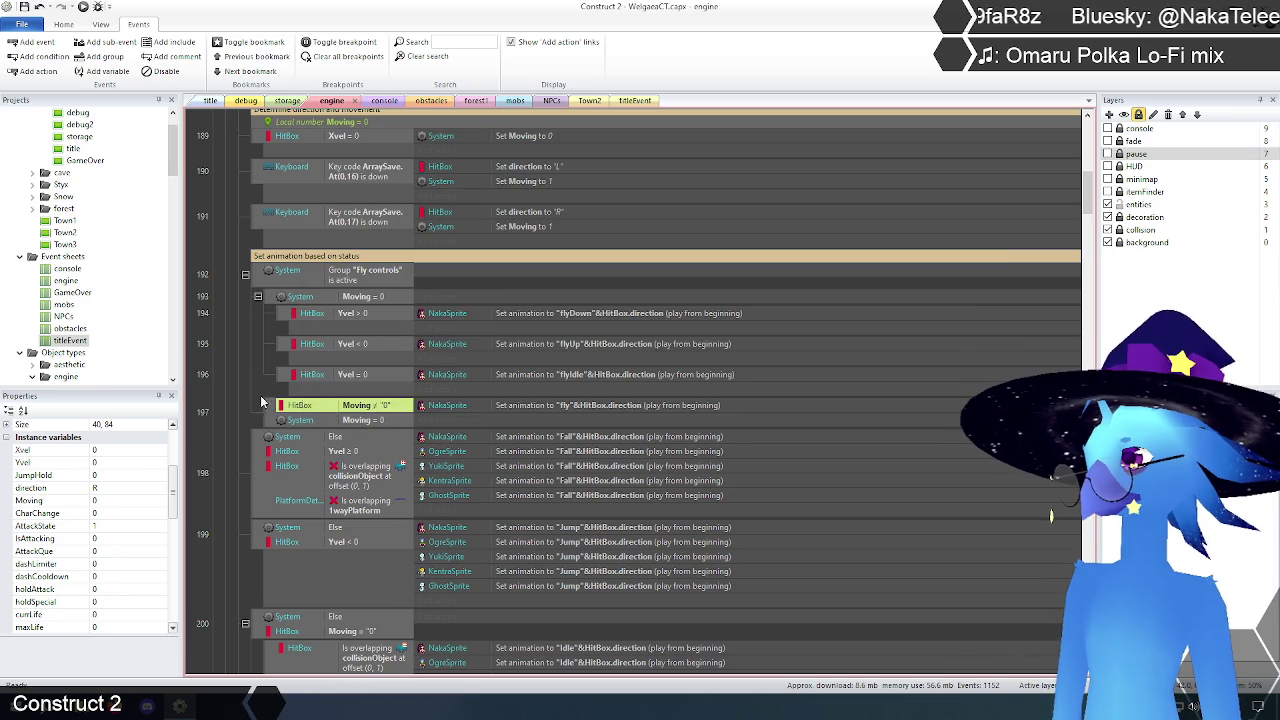
click(368, 408)
double_click(368, 419)
click(490, 340)
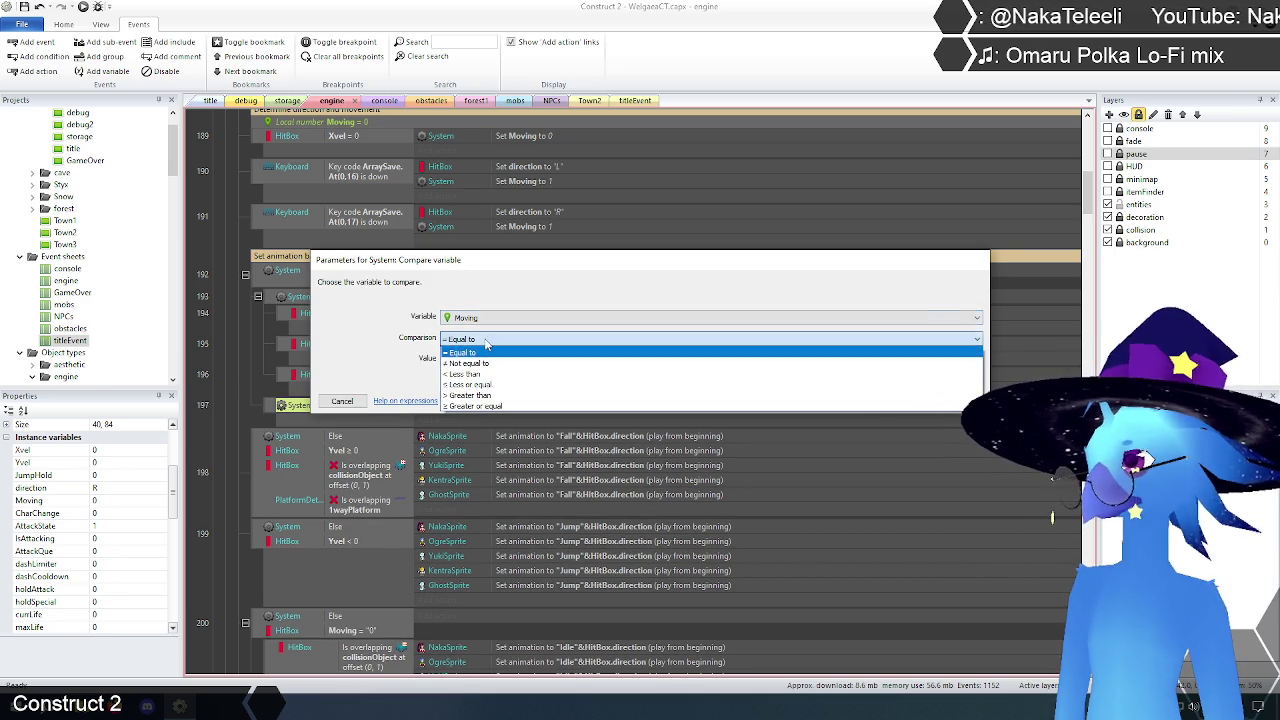
click(488, 352)
key(Return)
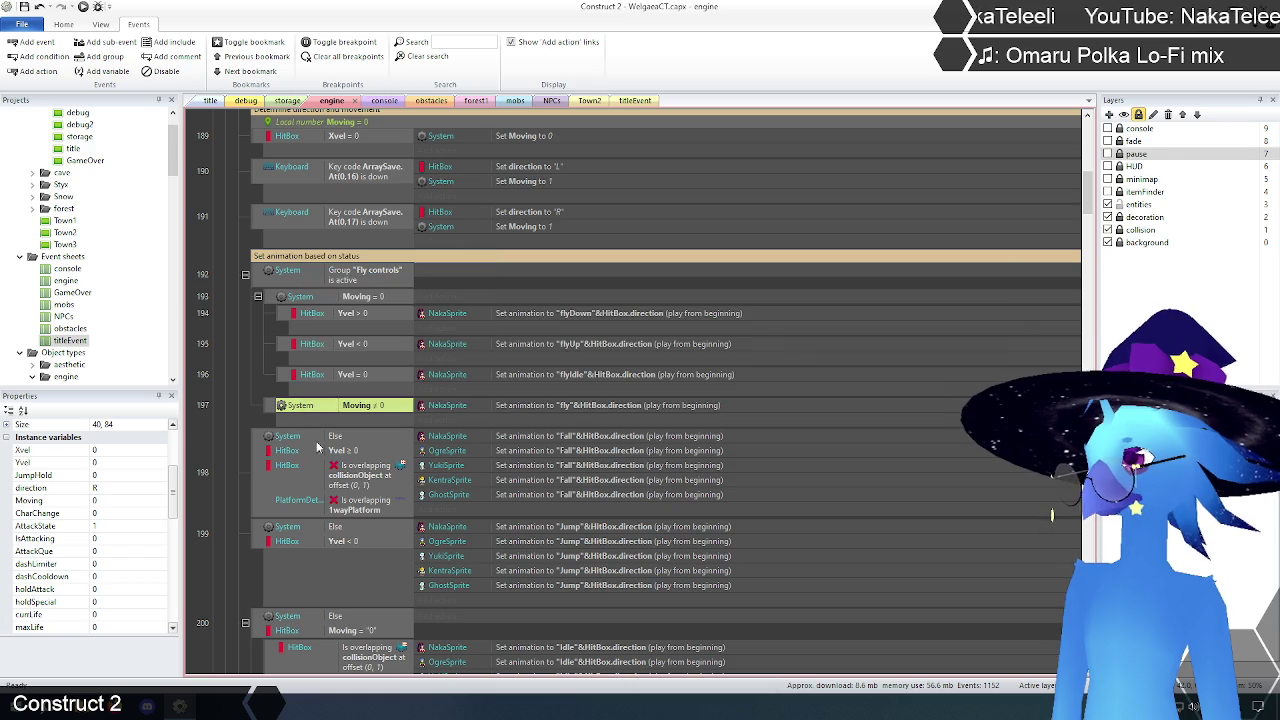
click(226, 403)
scroll(228, 457, down, 5)
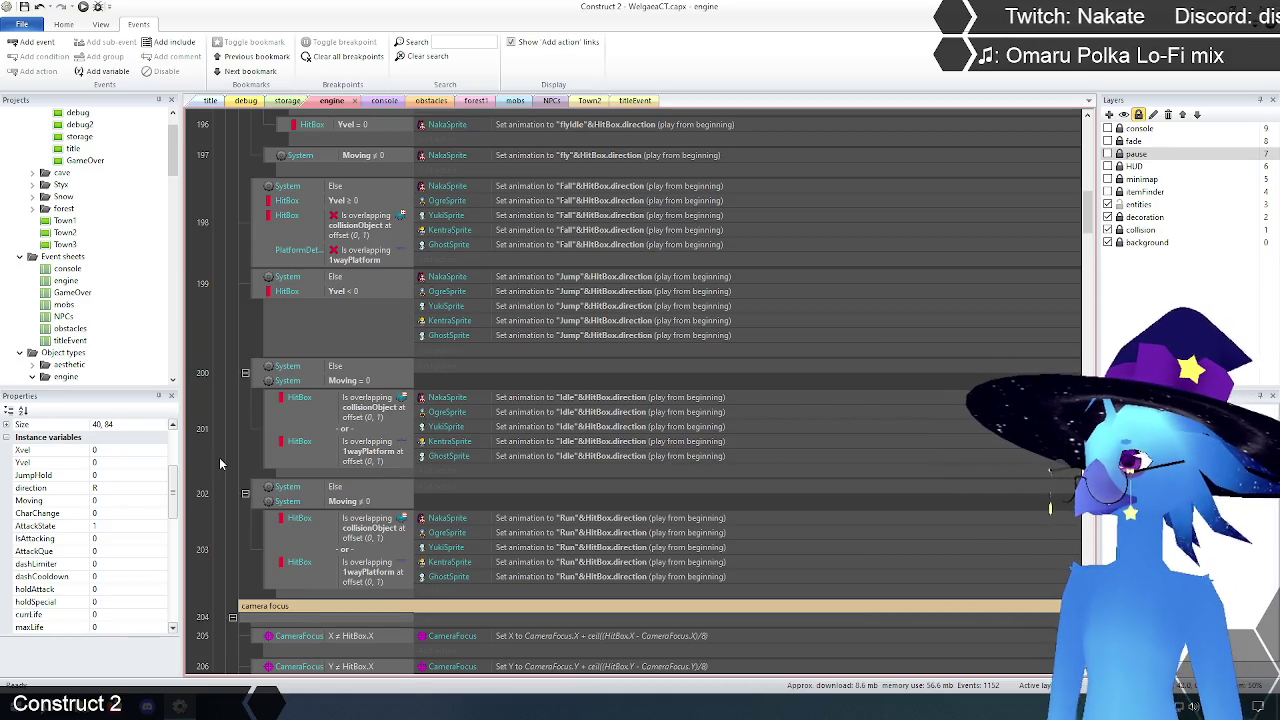
scroll(219, 457, up, 5)
scroll(234, 520, down, 2)
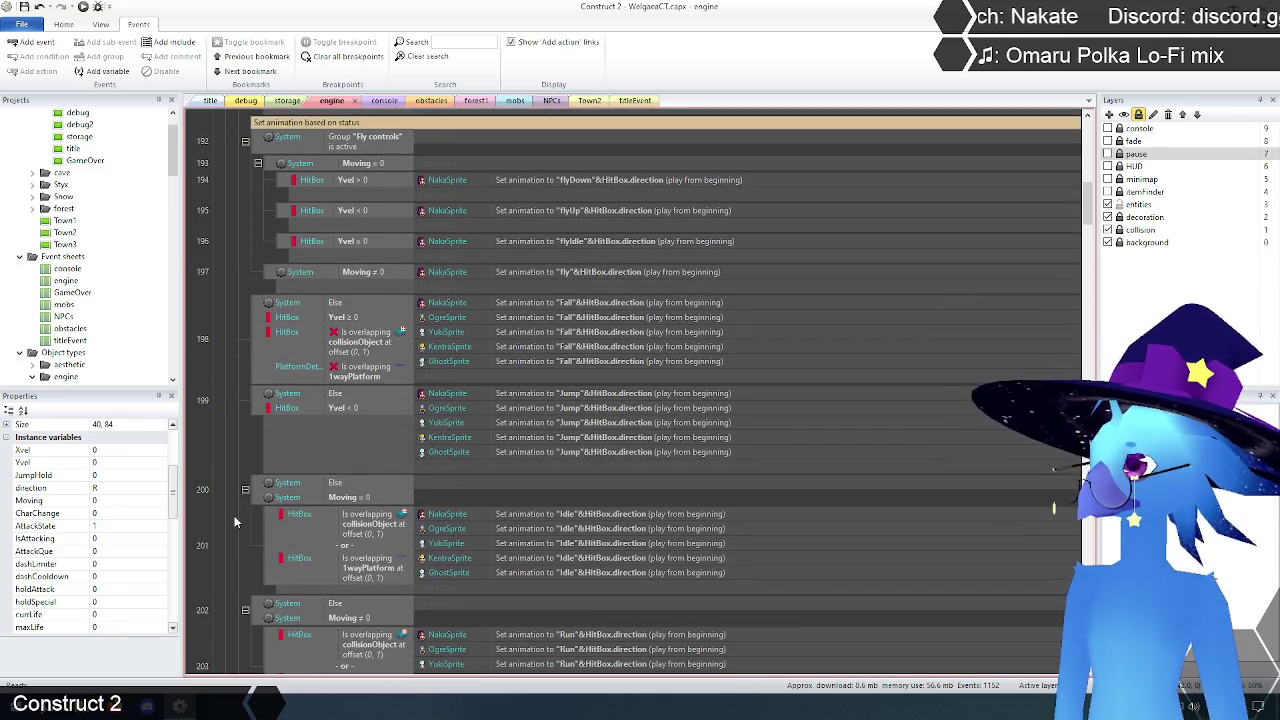
scroll(234, 520, up, 5)
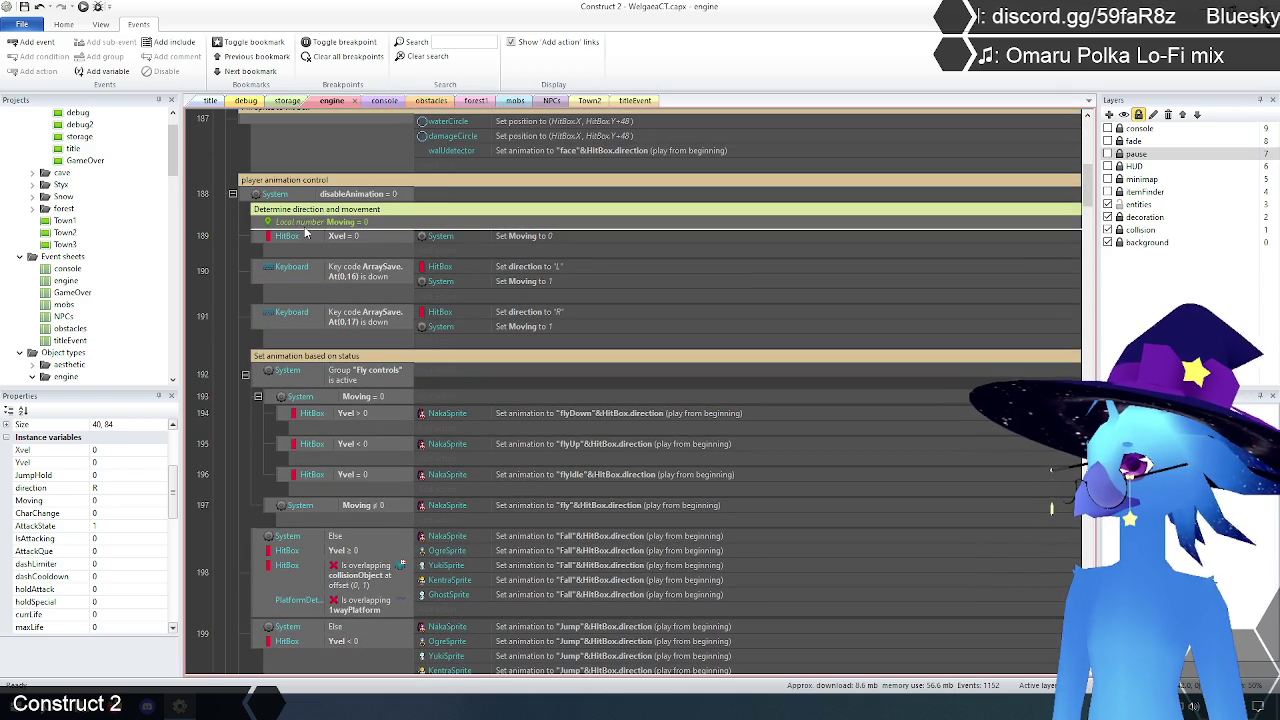
scroll(209, 352, down, 1)
scroll(209, 352, up, 1)
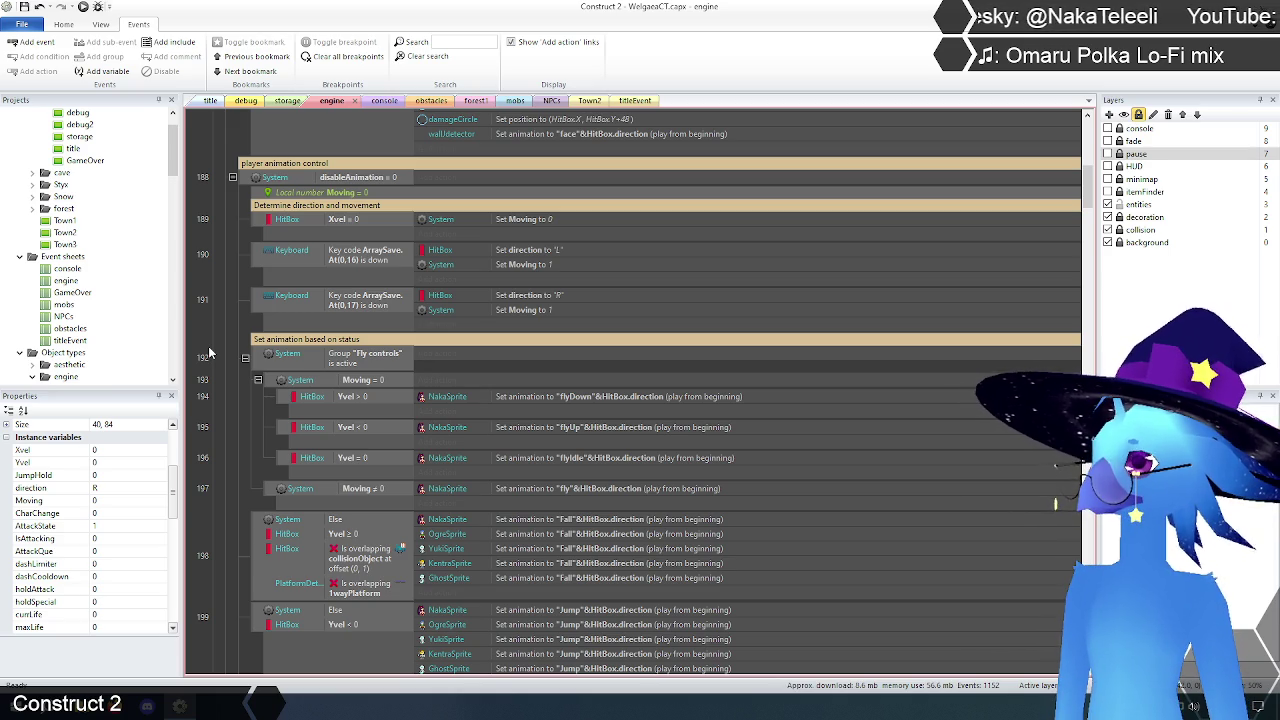
scroll(209, 352, down, 3)
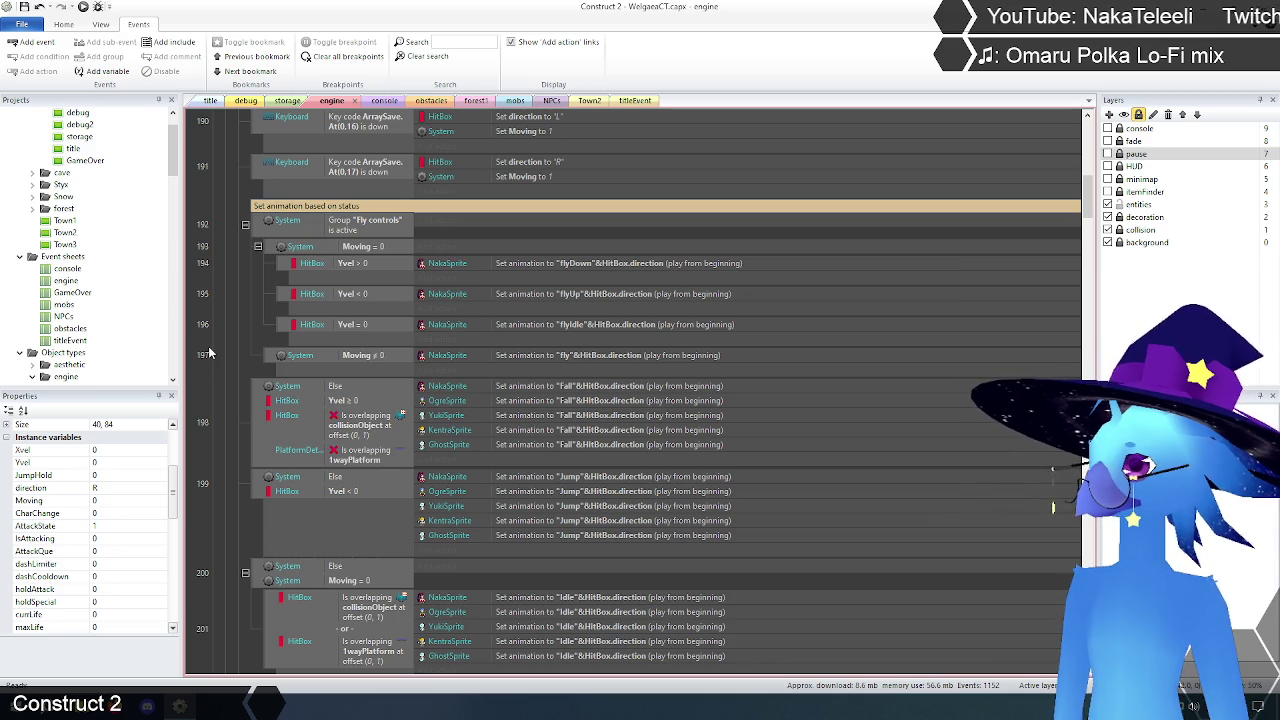
scroll(209, 352, up, 1)
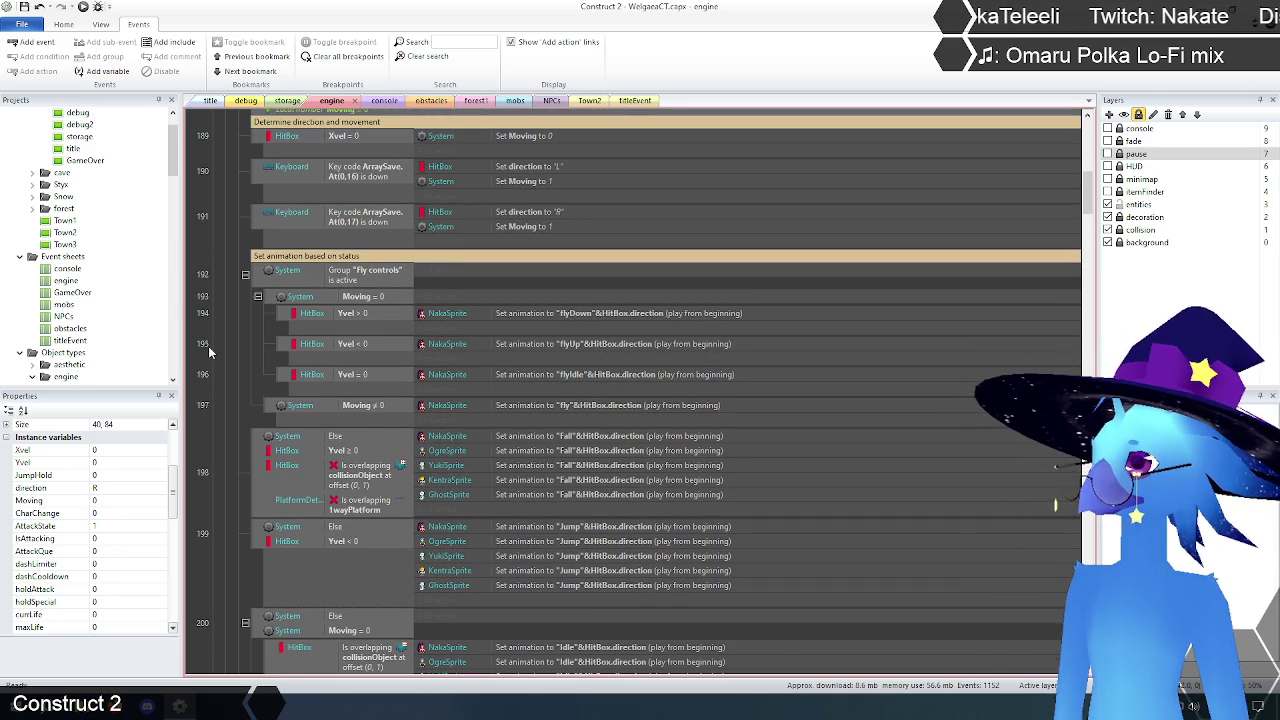
scroll(209, 352, down, 2)
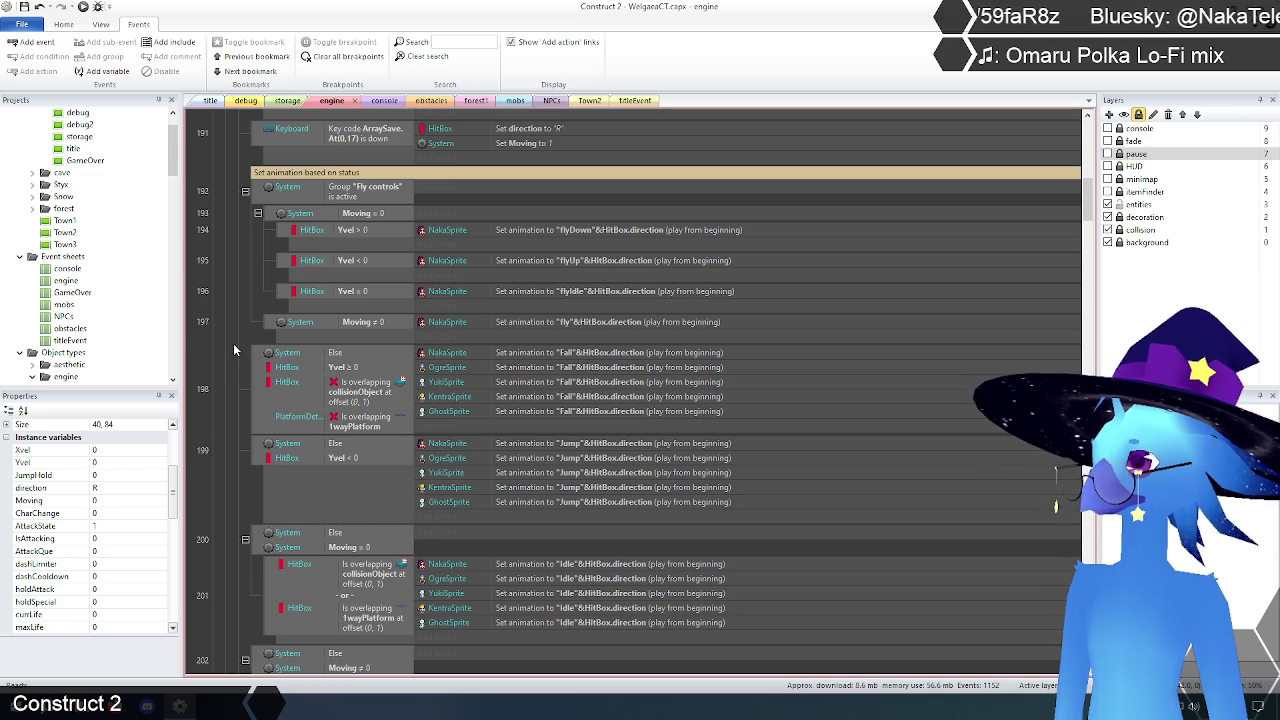
scroll(277, 323, down, 2)
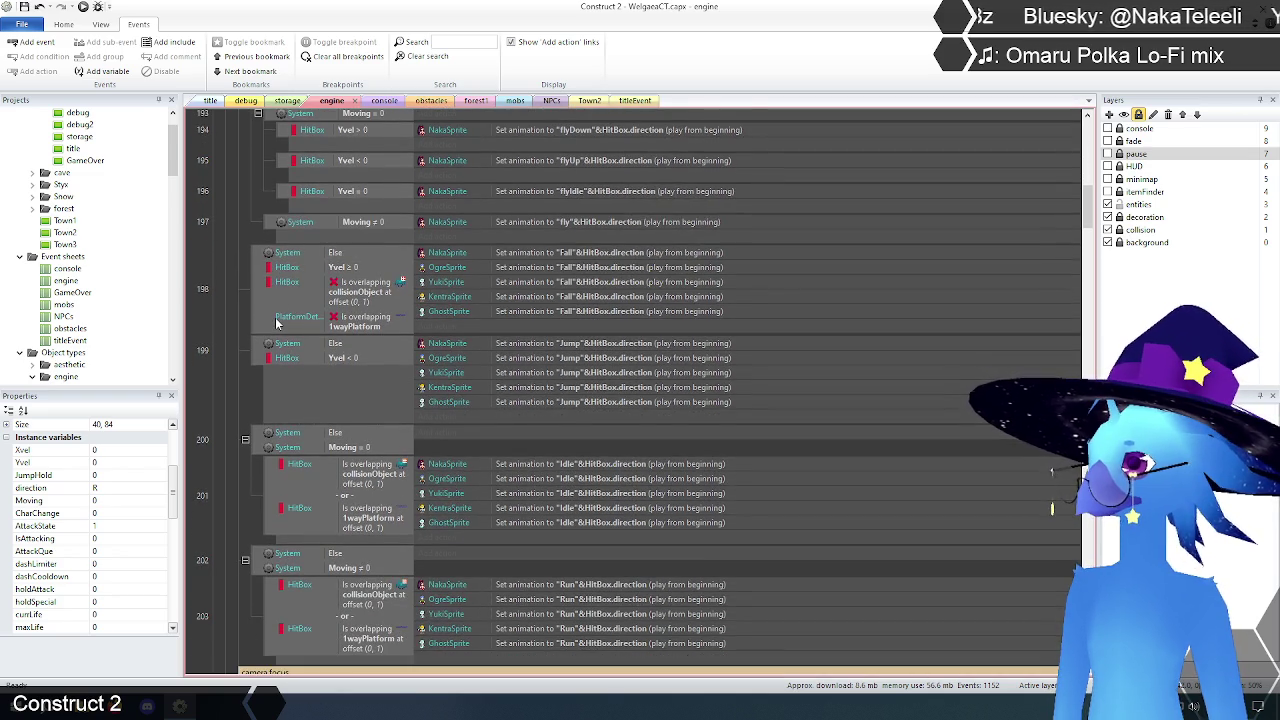
scroll(277, 323, down, 1)
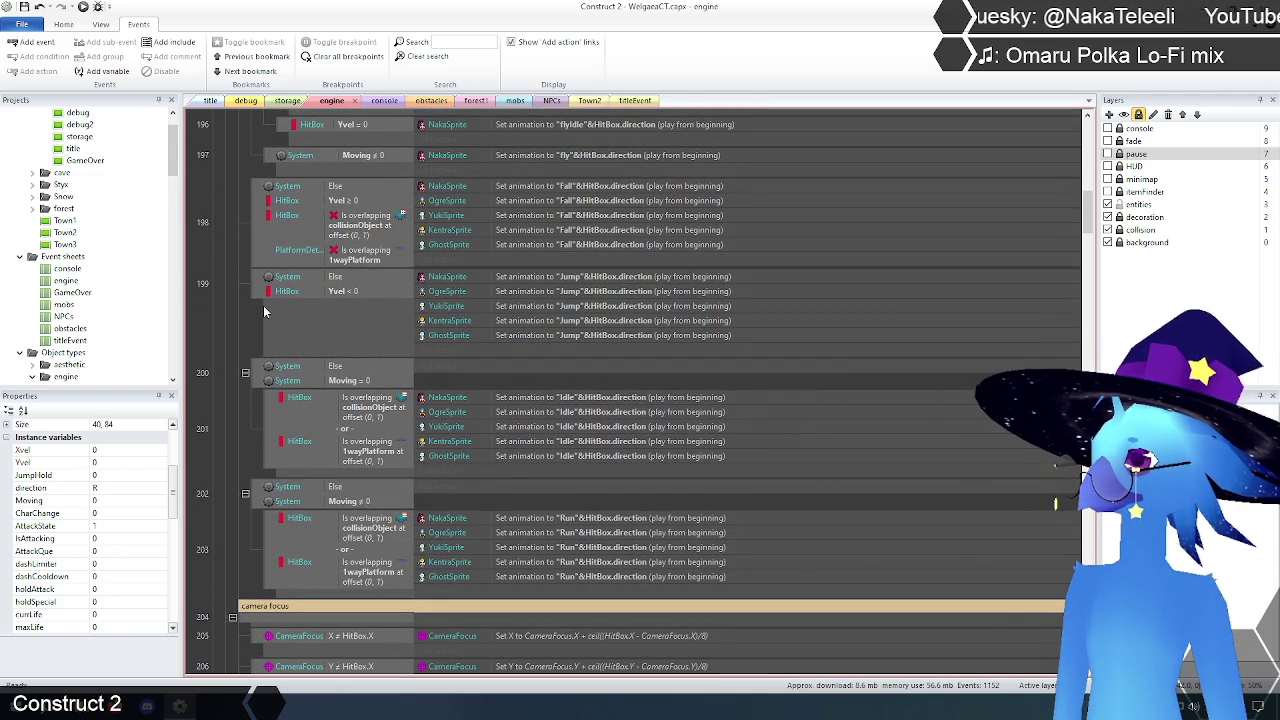
scroll(264, 312, up, 1)
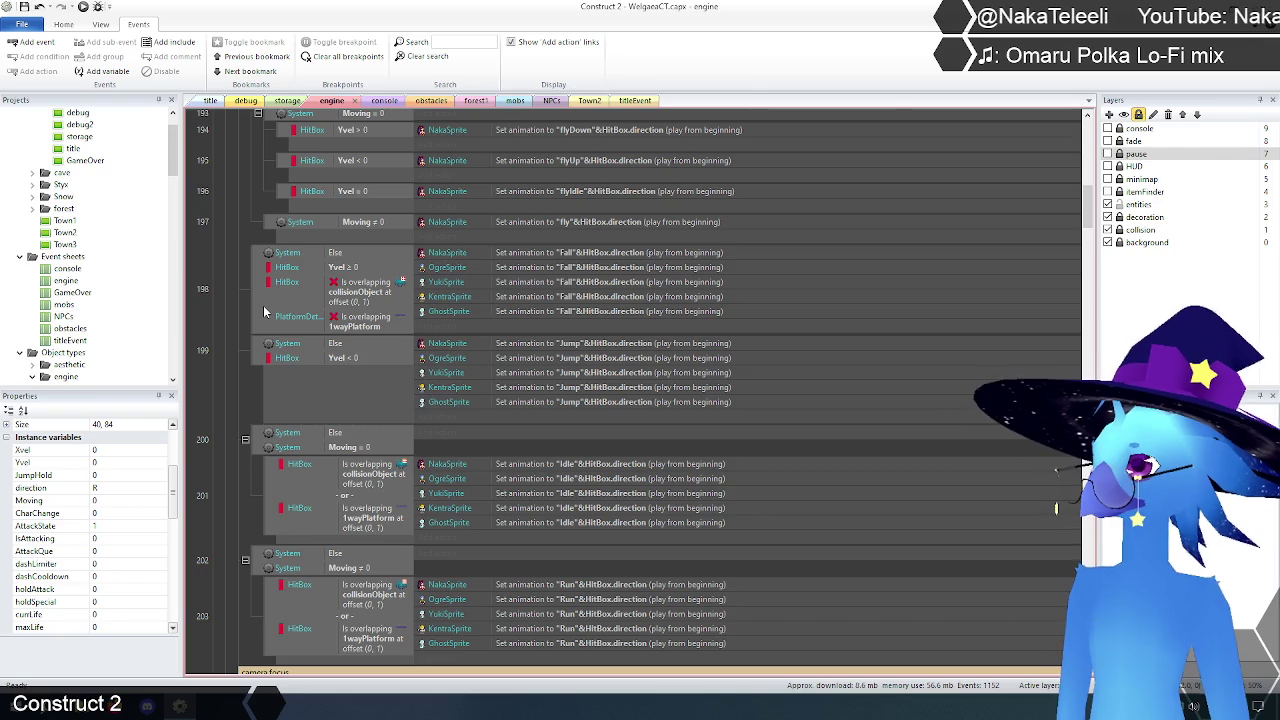
scroll(264, 312, down, 3)
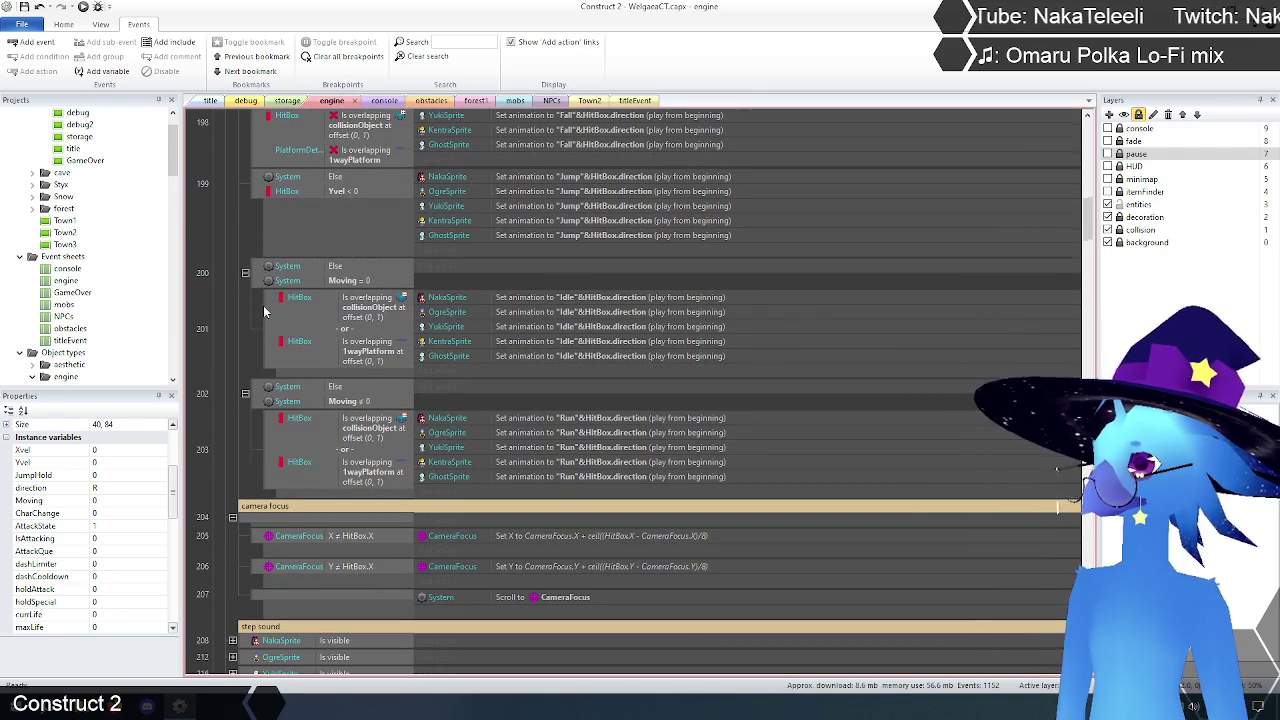
scroll(264, 312, up, 5)
scroll(264, 312, up, 2)
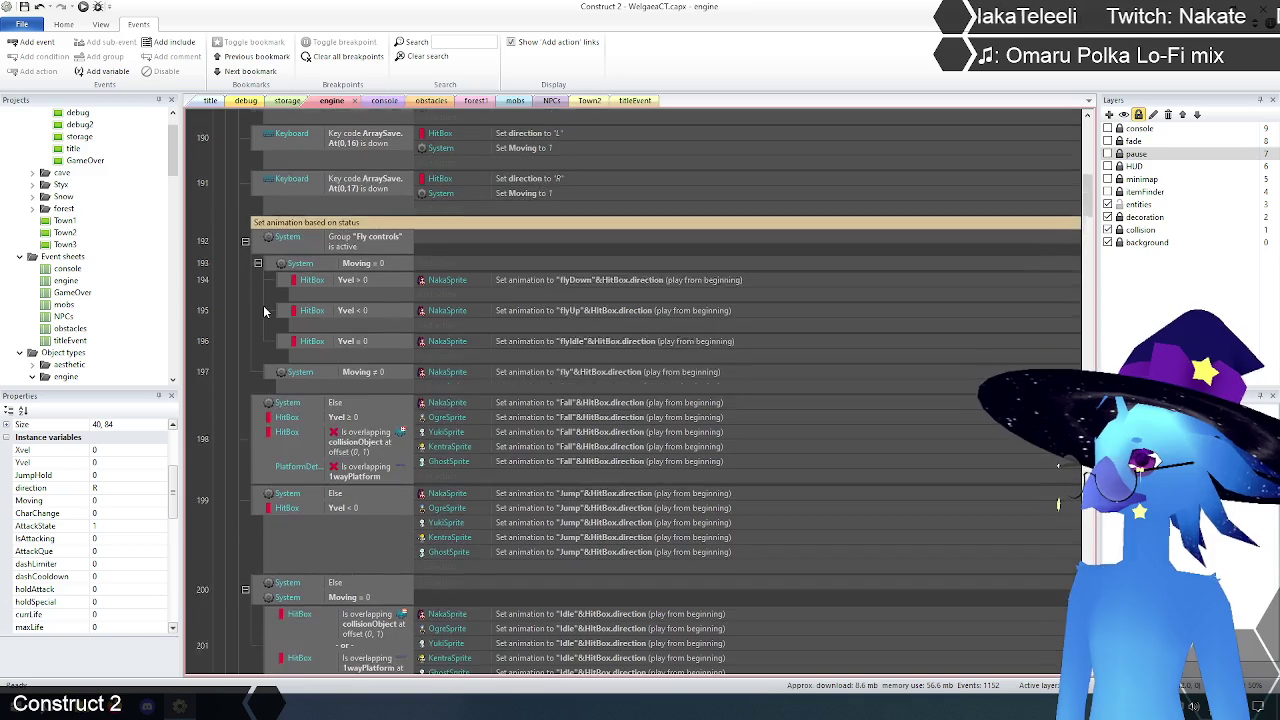
scroll(264, 312, up, 4)
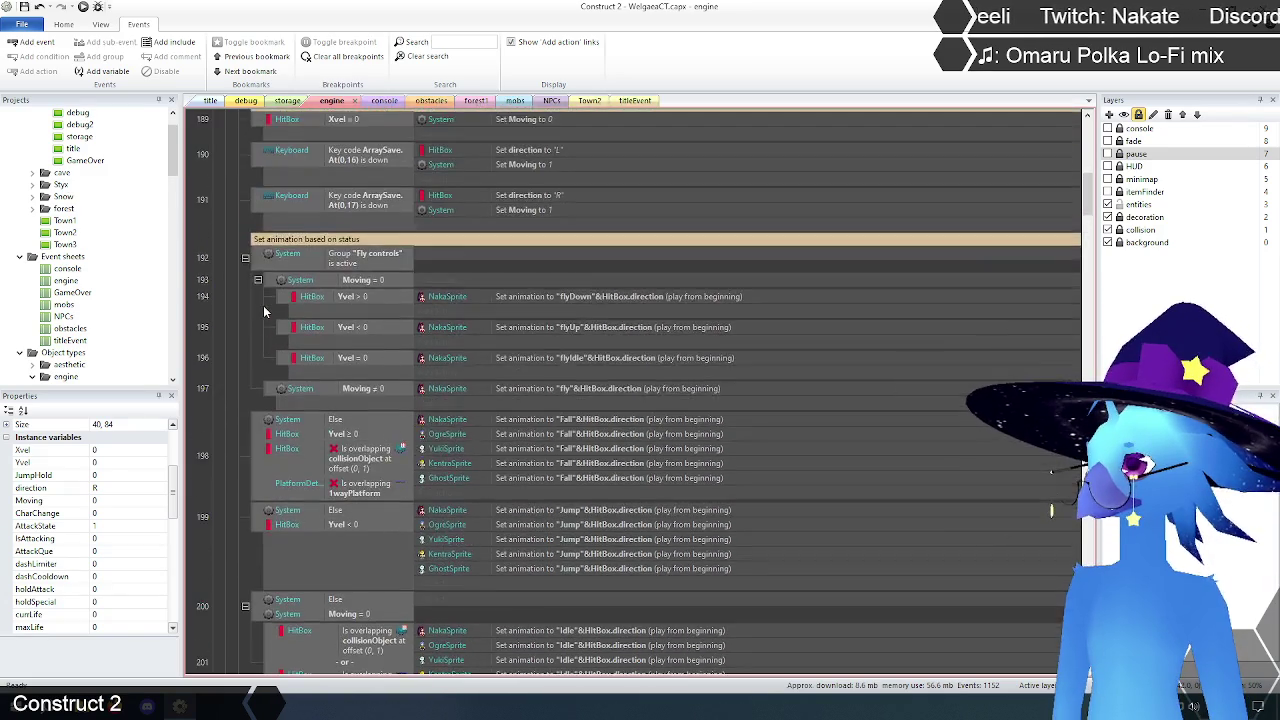
scroll(264, 312, up, 1)
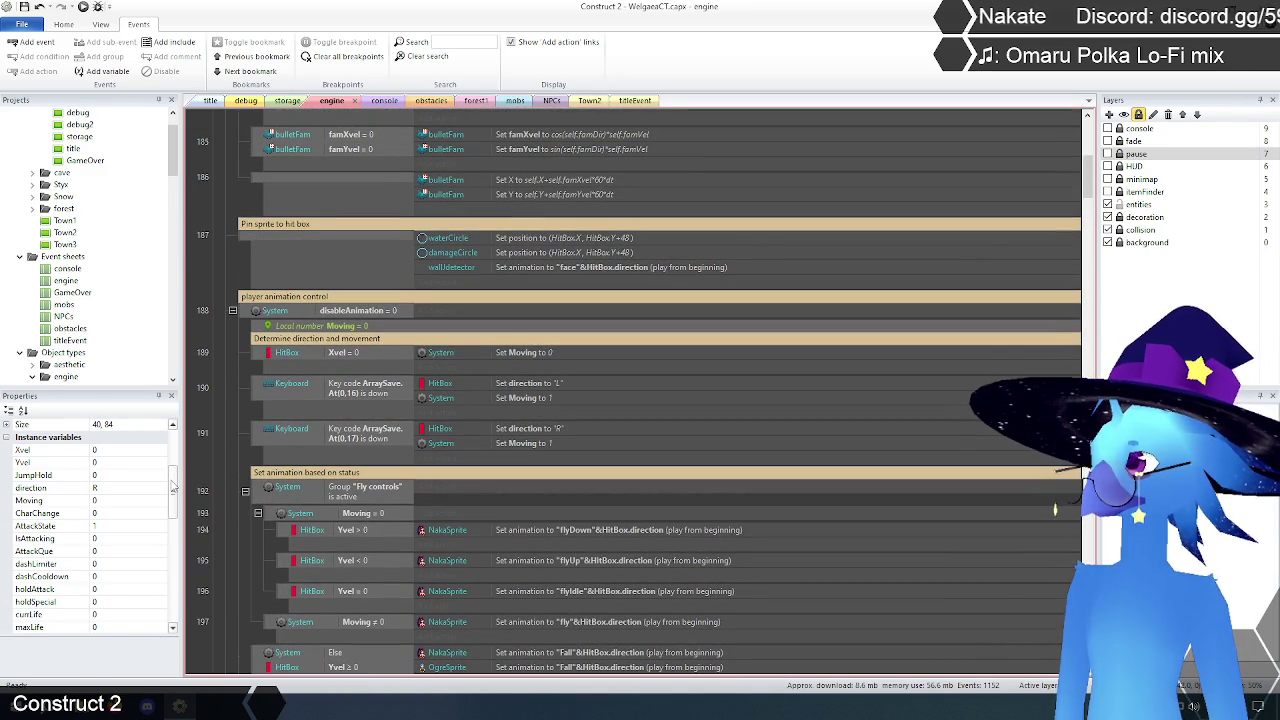
Step: Rename HitBox's Moving instance variable to MovingOld
scroll(172, 486, down, 3)
scroll(172, 486, up, 4)
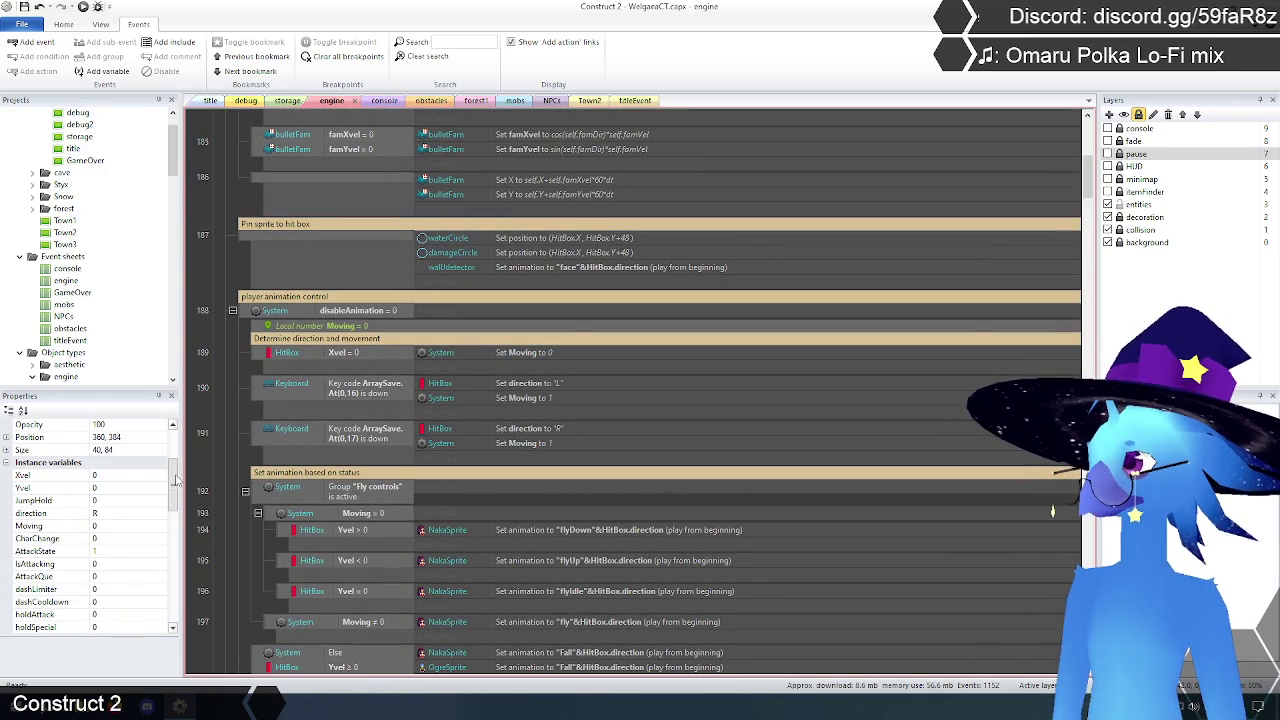
click(40, 528)
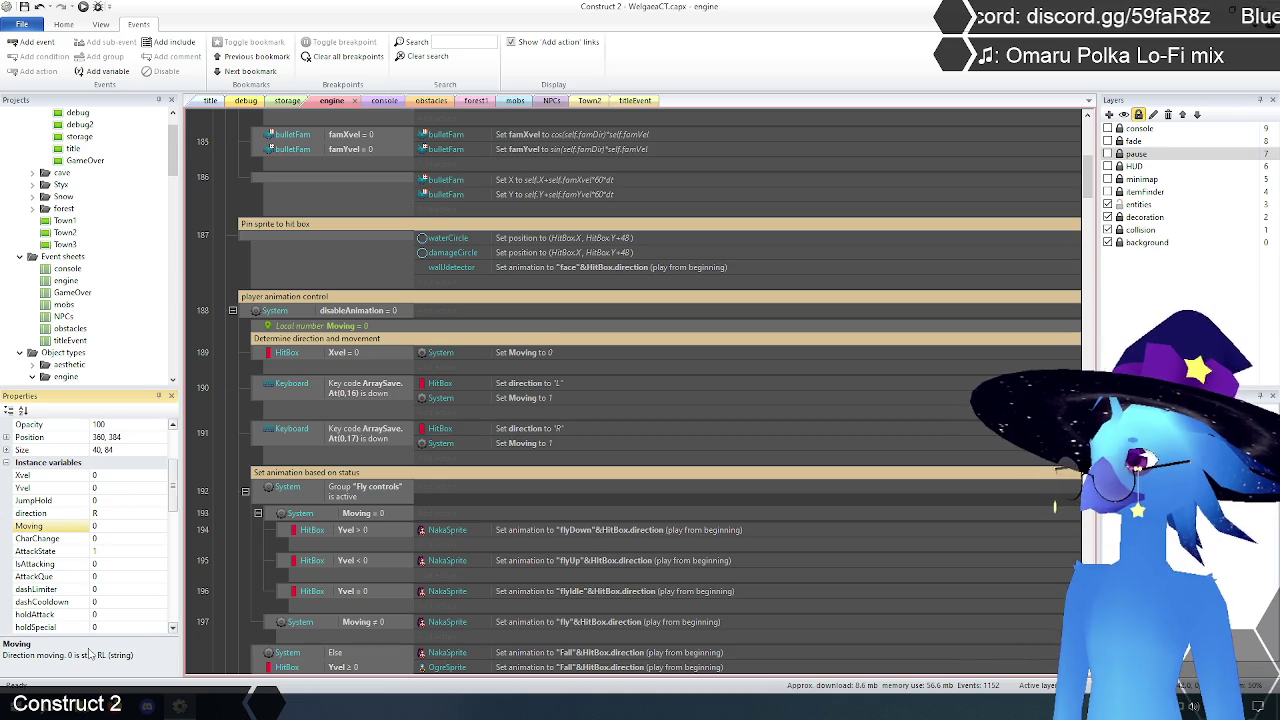
drag(170, 482, 157, 540)
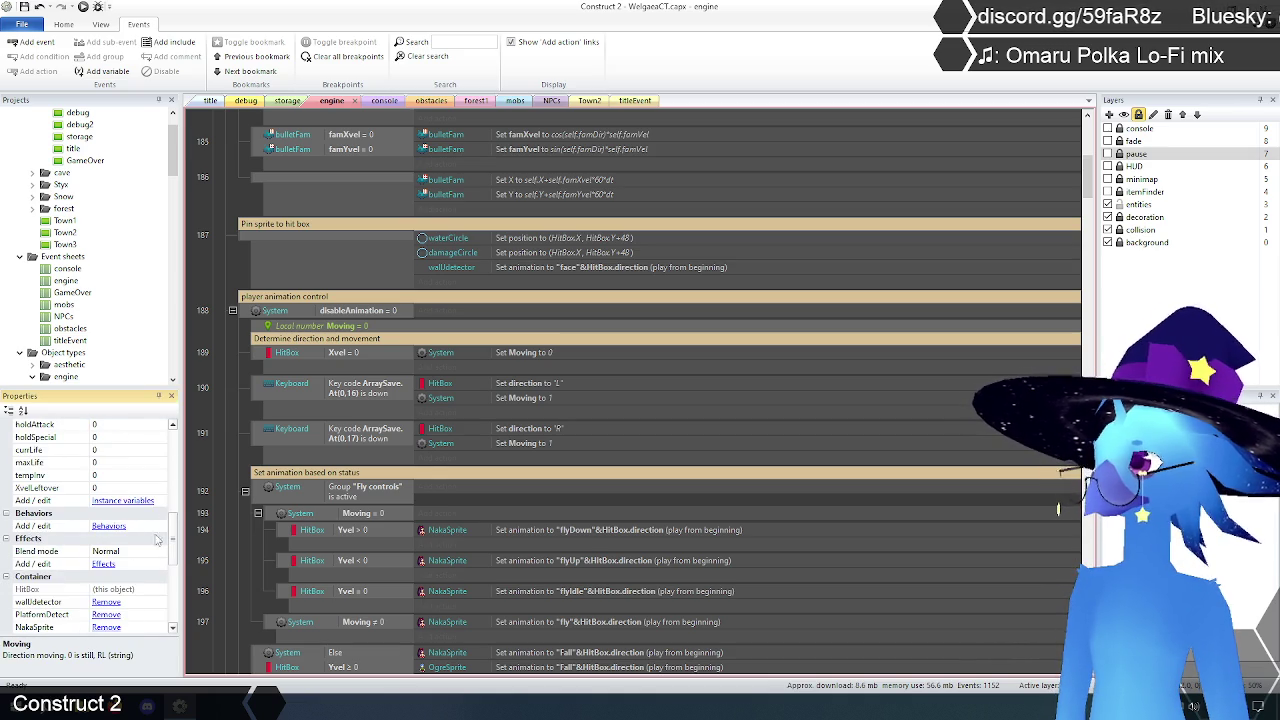
click(118, 501)
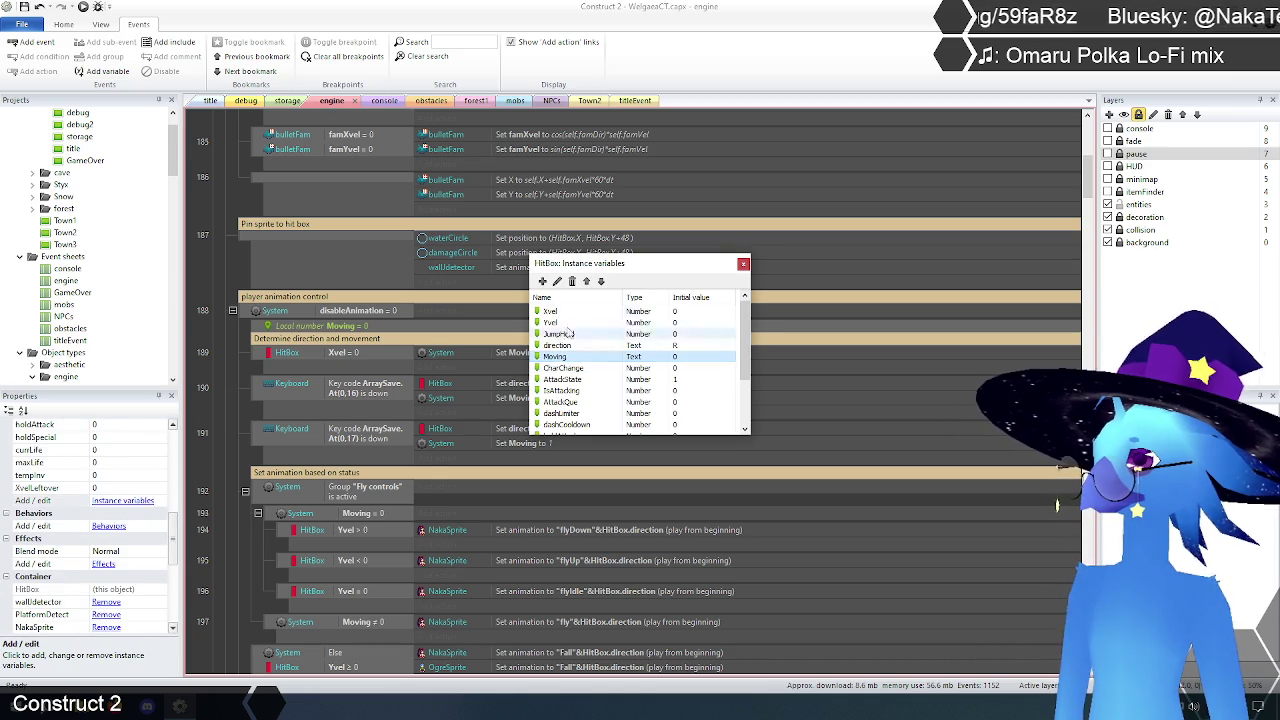
click(557, 281)
text(MovingOld)
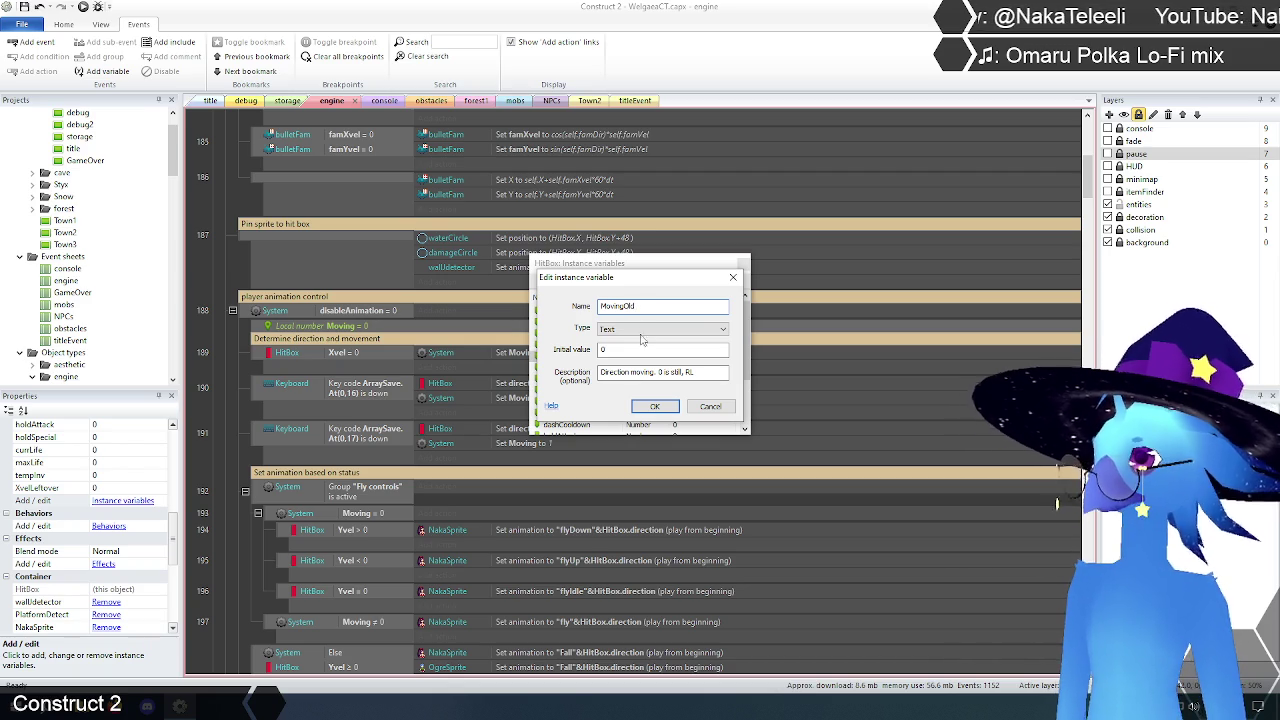
click(655, 406)
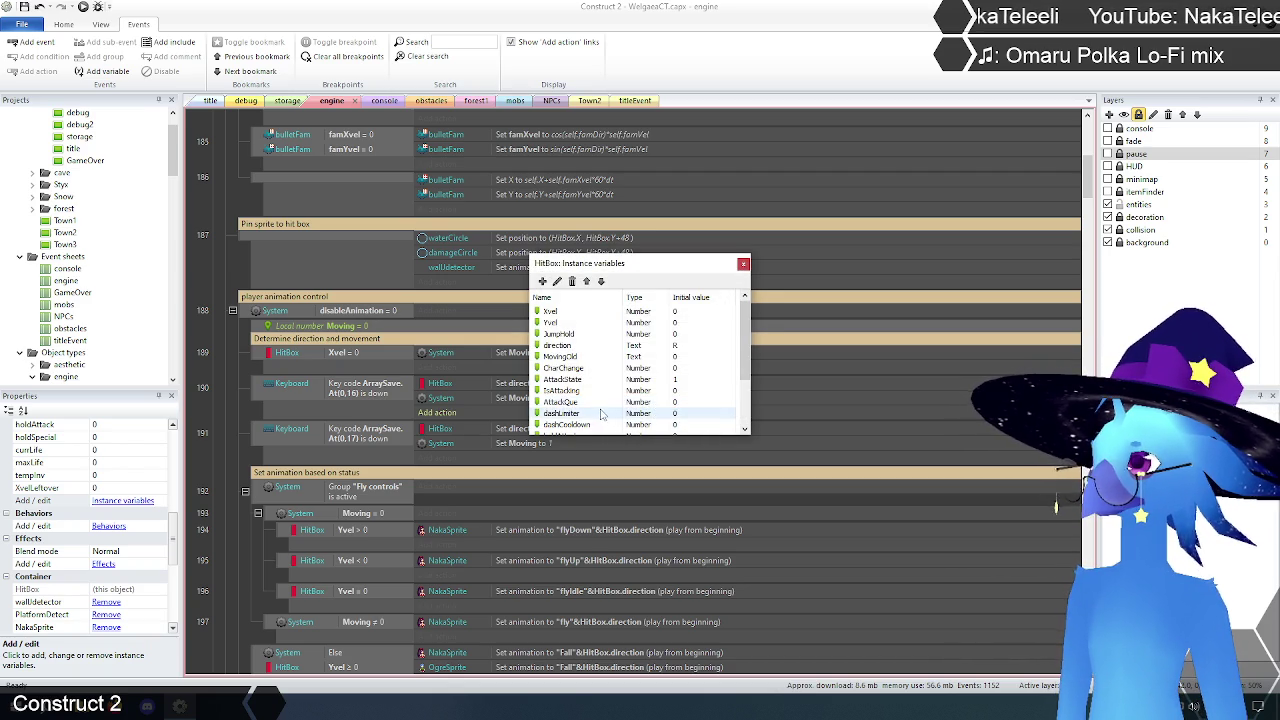
click(743, 264)
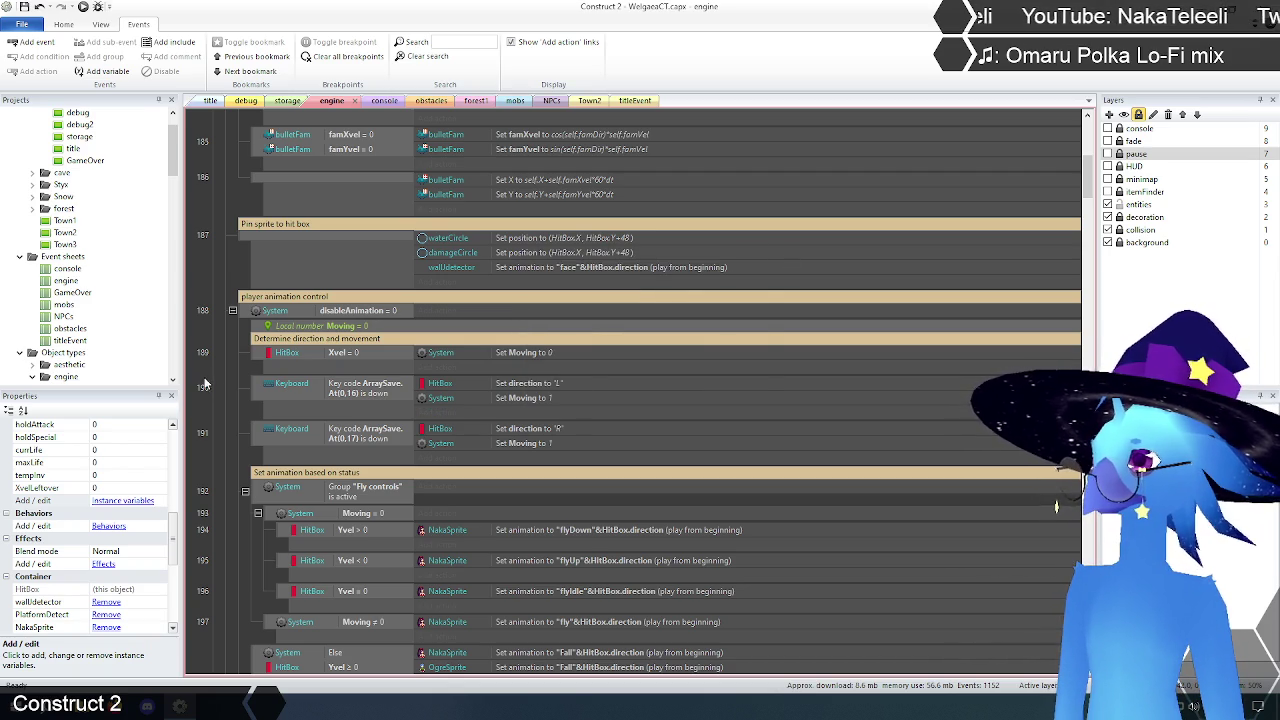
Step: Filter events for MovingOld, clear the filter, and preview the game from the title layout
drag(174, 537, 198, 489)
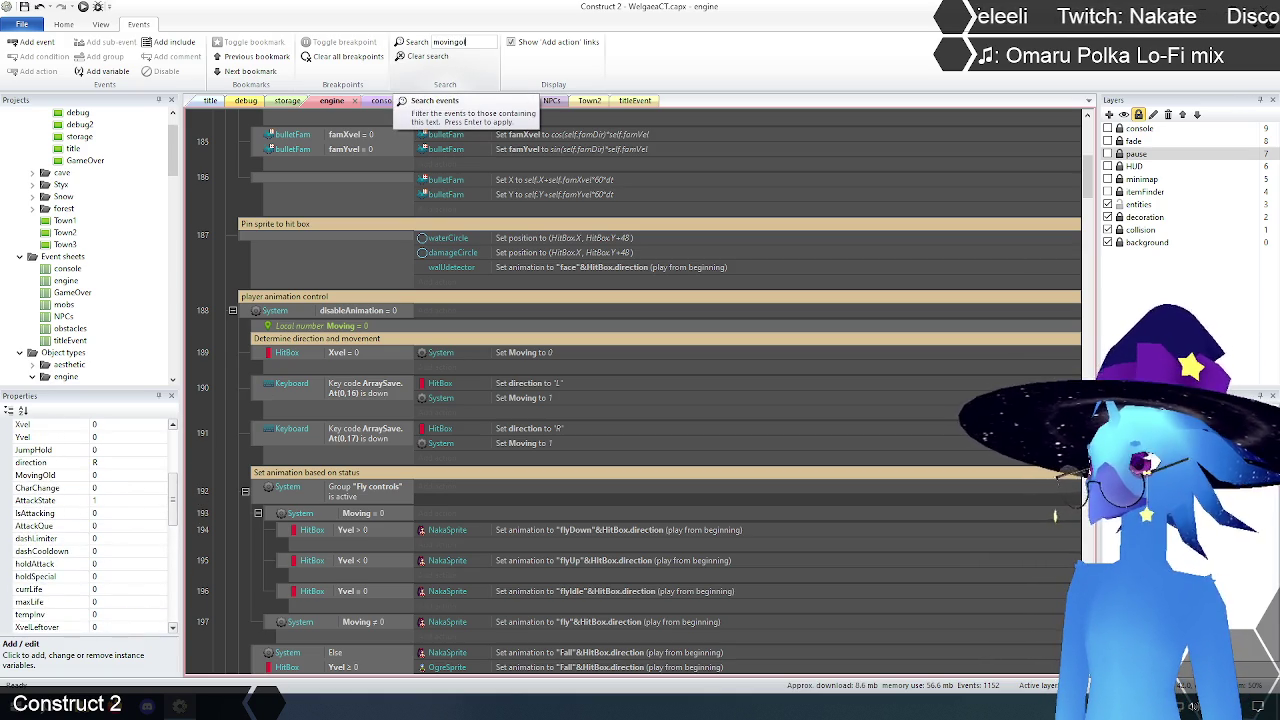
text(d)
key(Return)
click(424, 57)
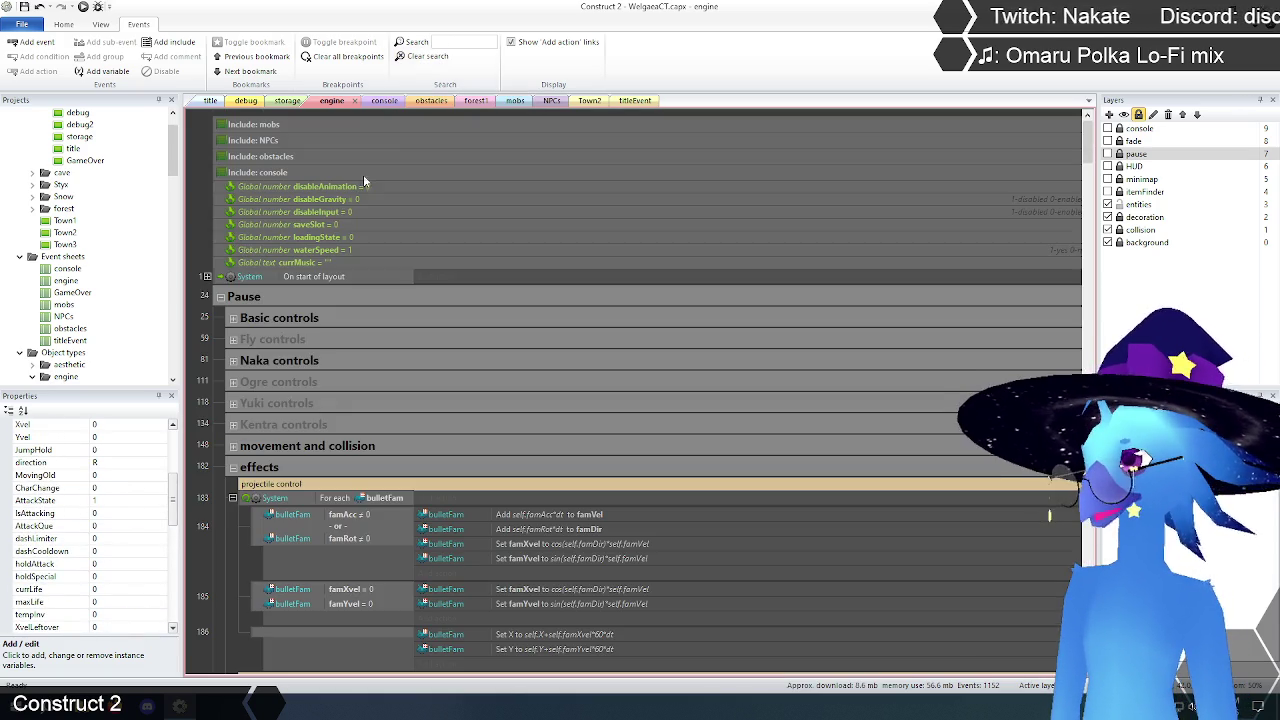
click(208, 102)
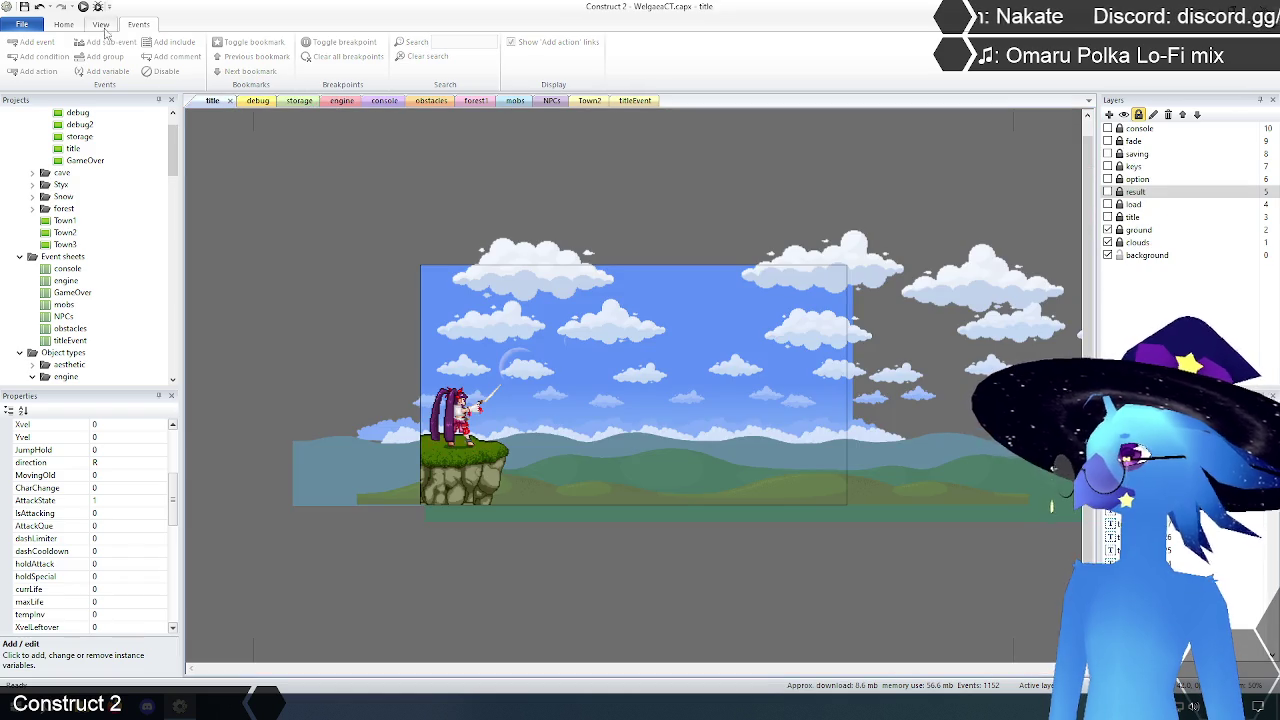
click(84, 7)
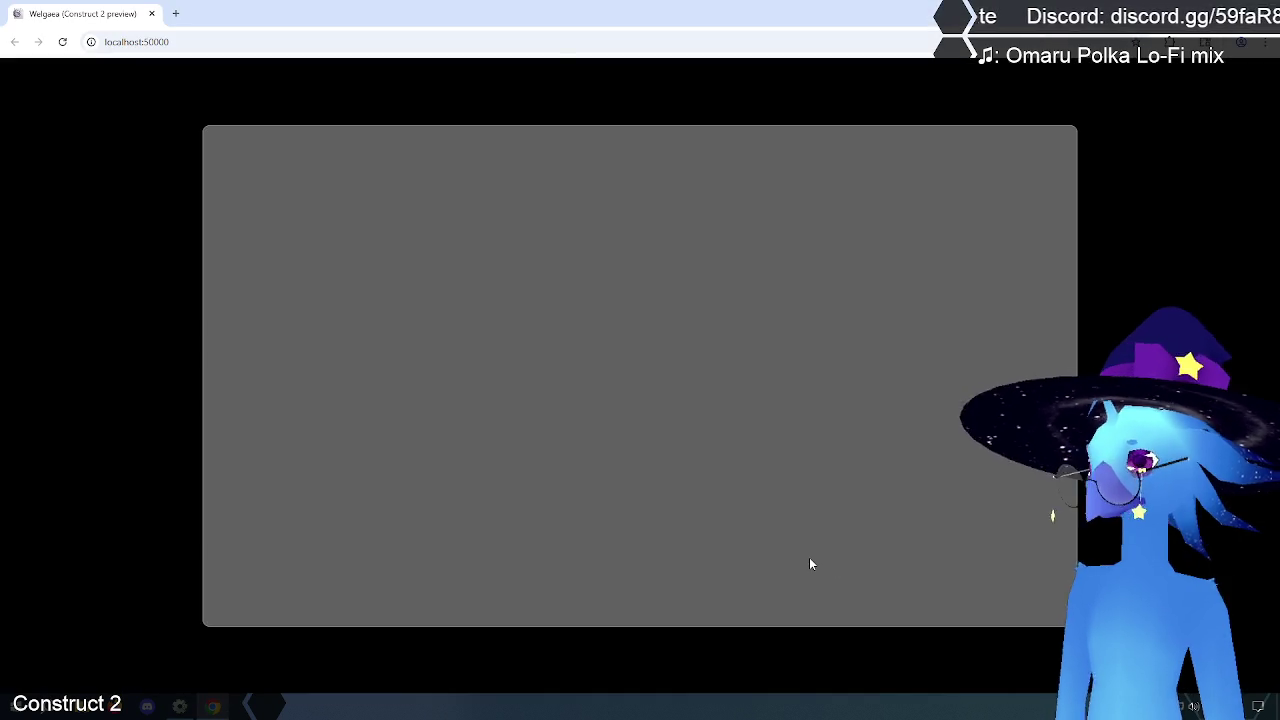
Step: Start the level and test walking left and right and jumping onto the house roof
key(Return)
key(Return)
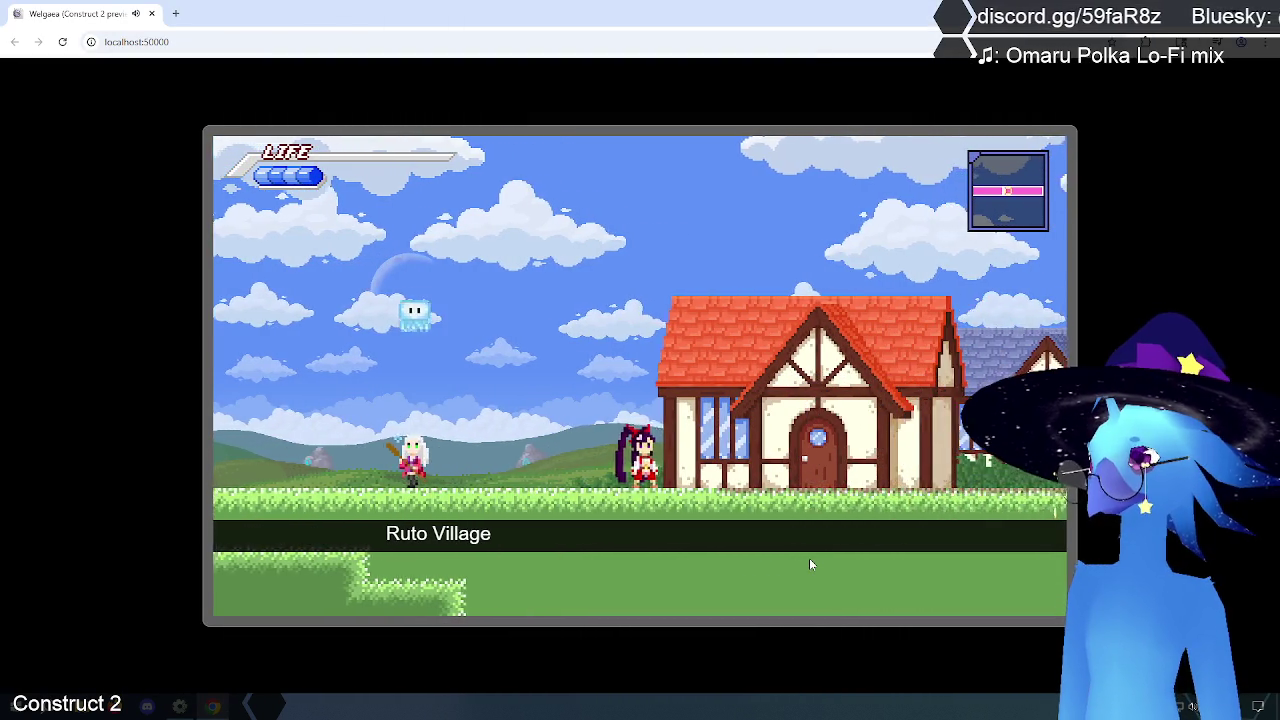
key(Left)
key(Right)
key(Left)
key(Up)
key(Right)
key(Up)
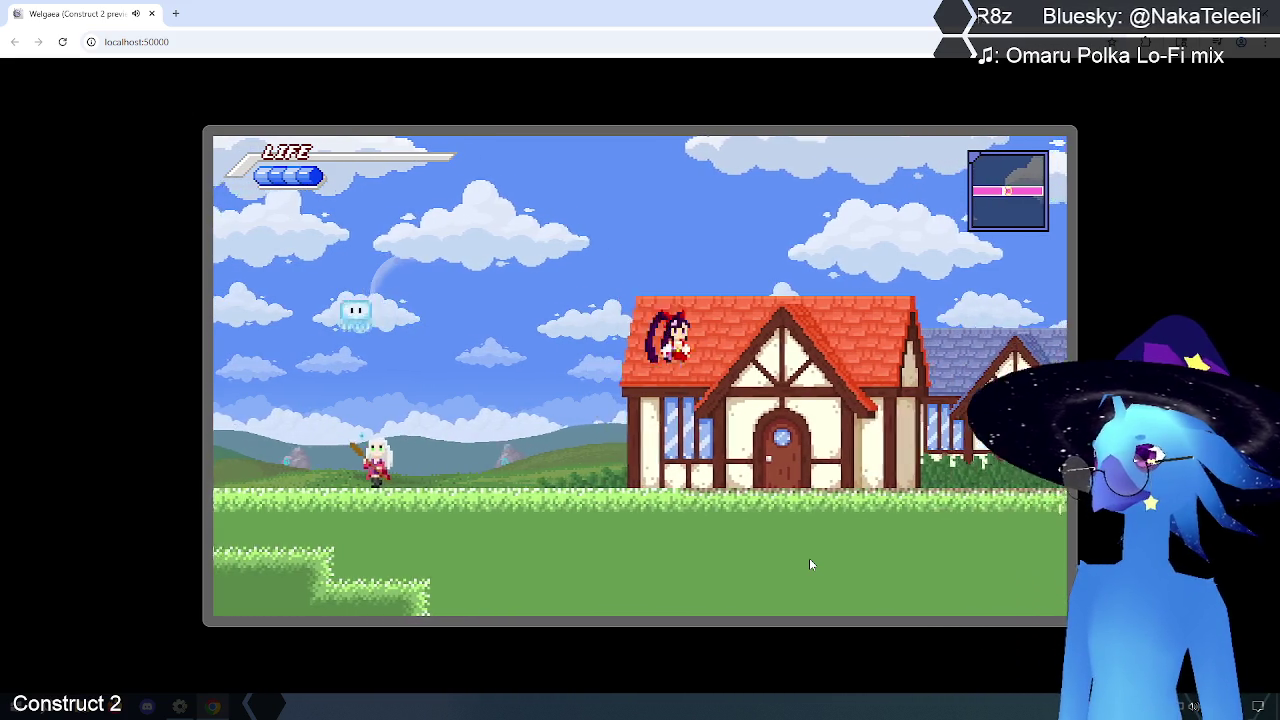
key(Right)
key(Left)
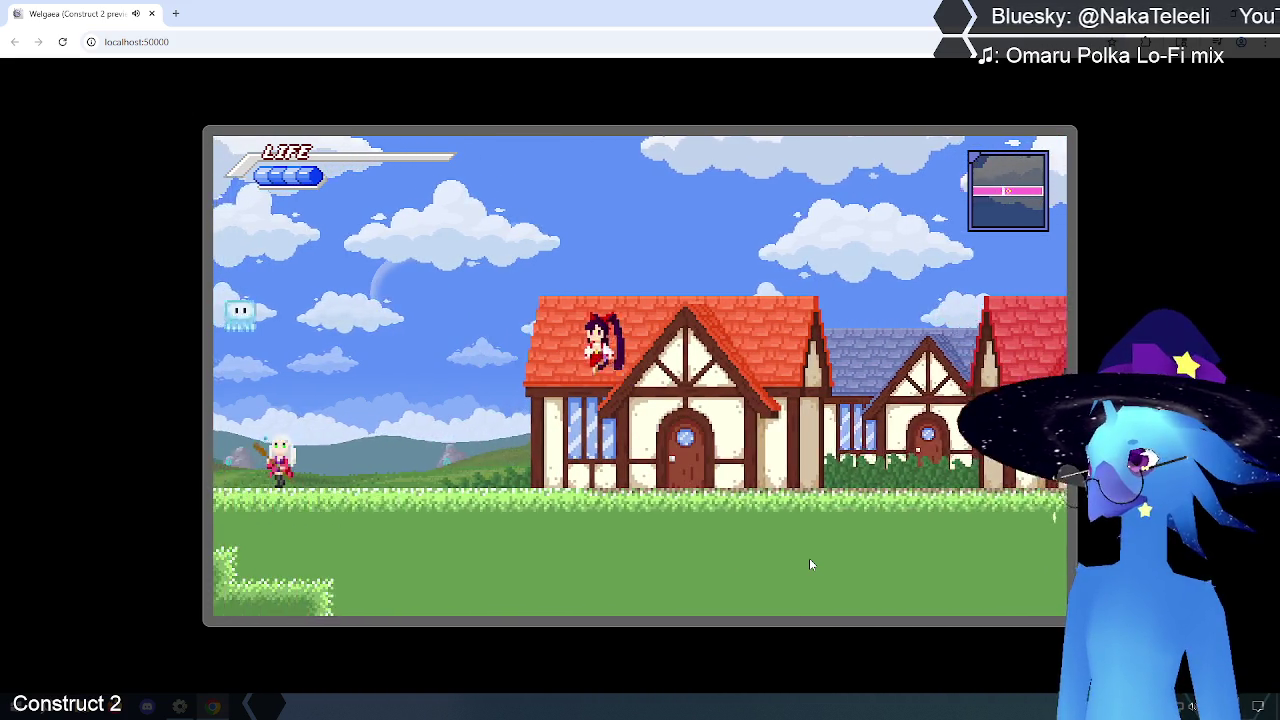
key(Left)
key(Up)
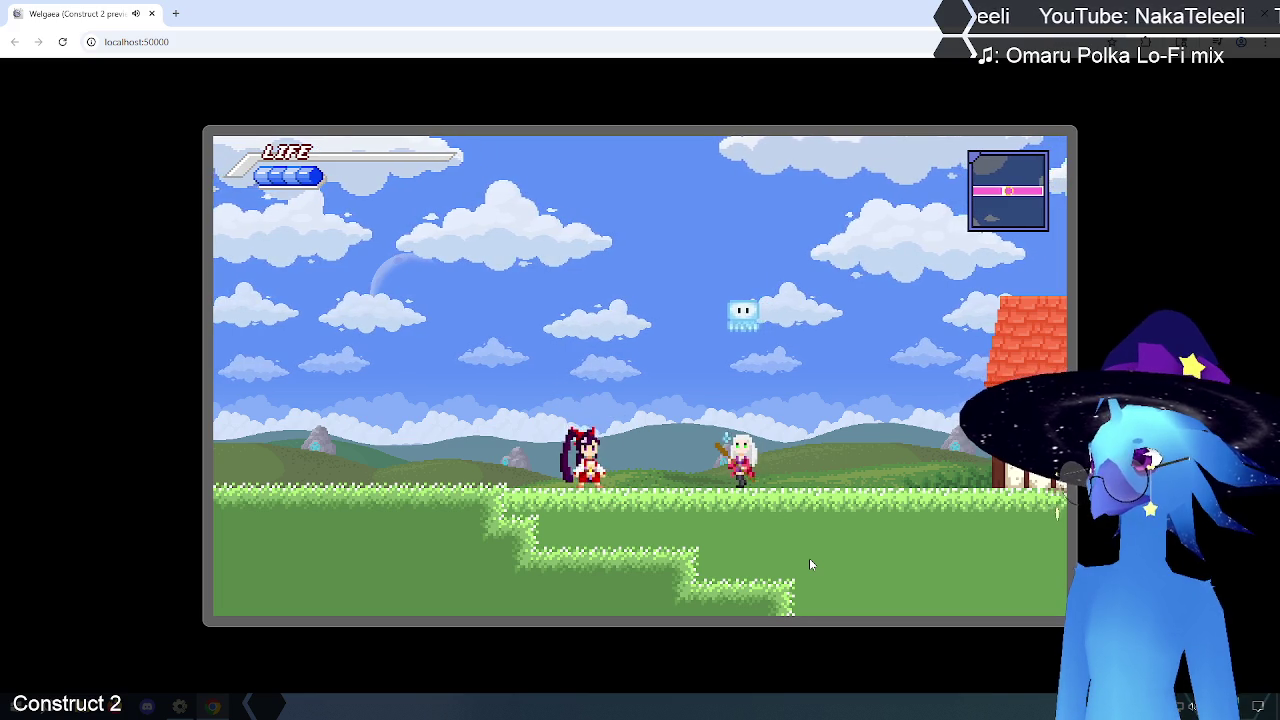
key(Right)
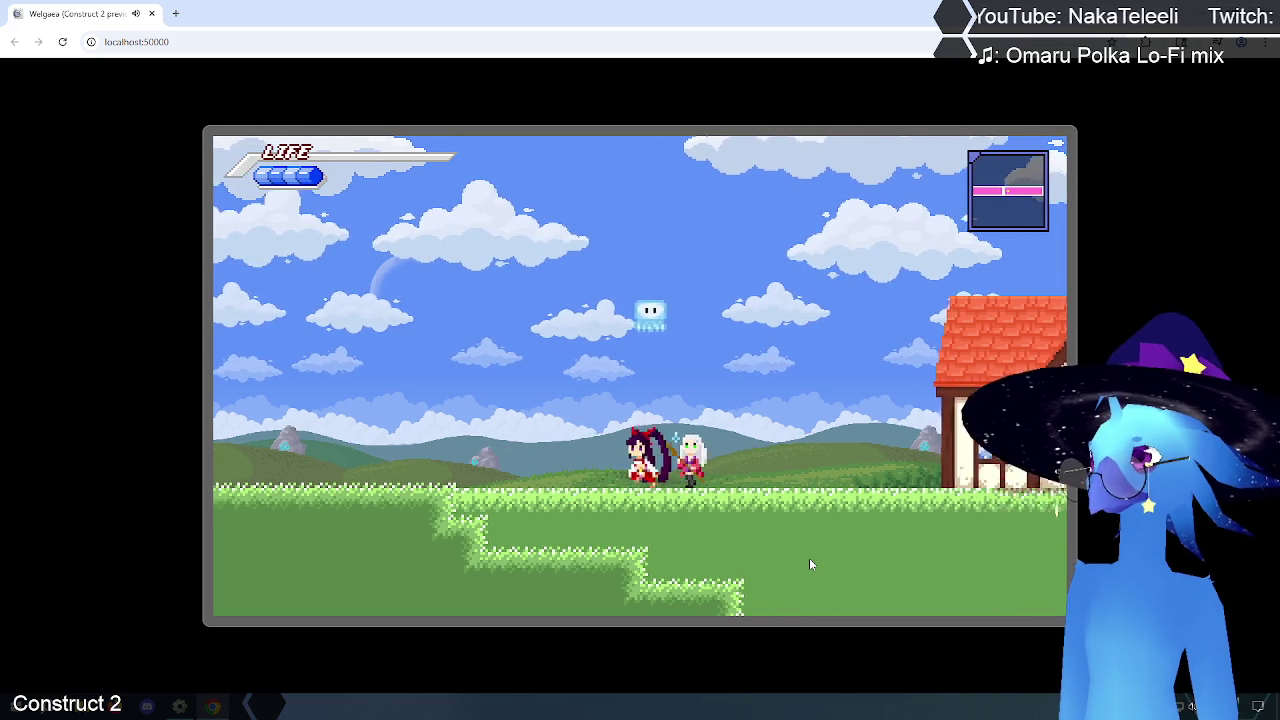
key(Up)
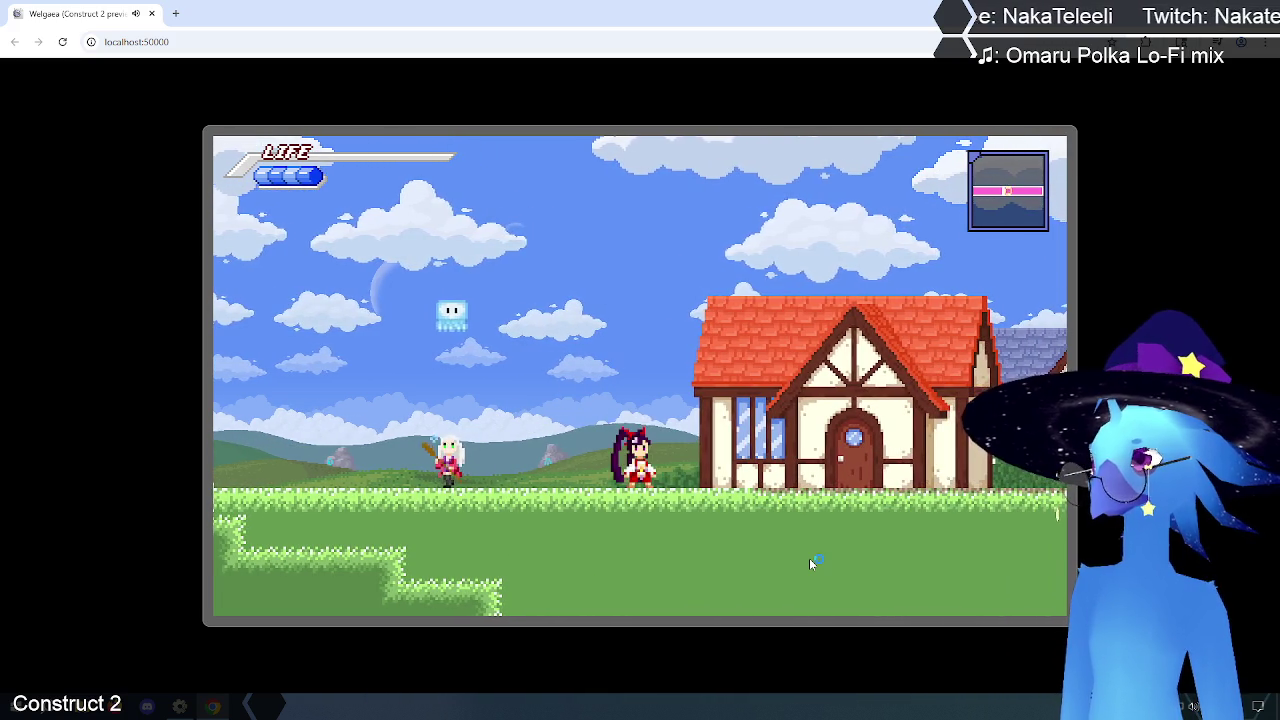
key(Left)
key(Up)
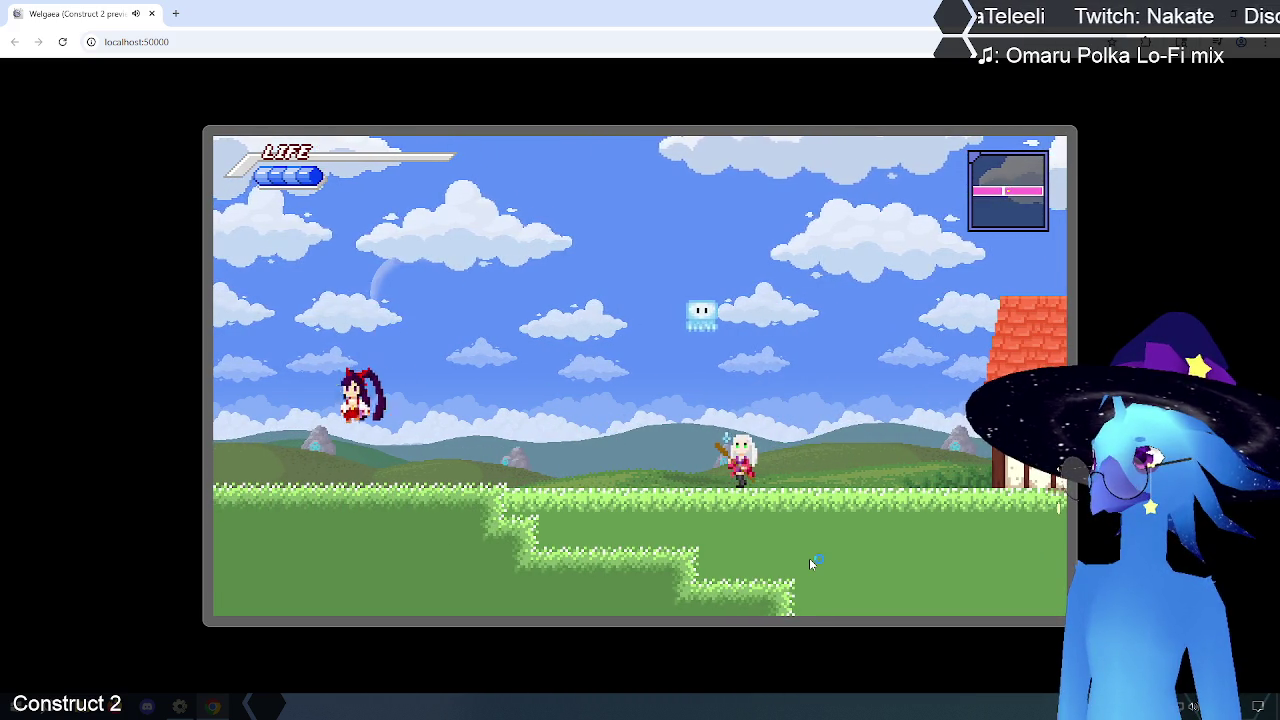
Step: Run through the fence area, jump and dash past the grass ledge, then return to the editor
key(Left)
key(Left)
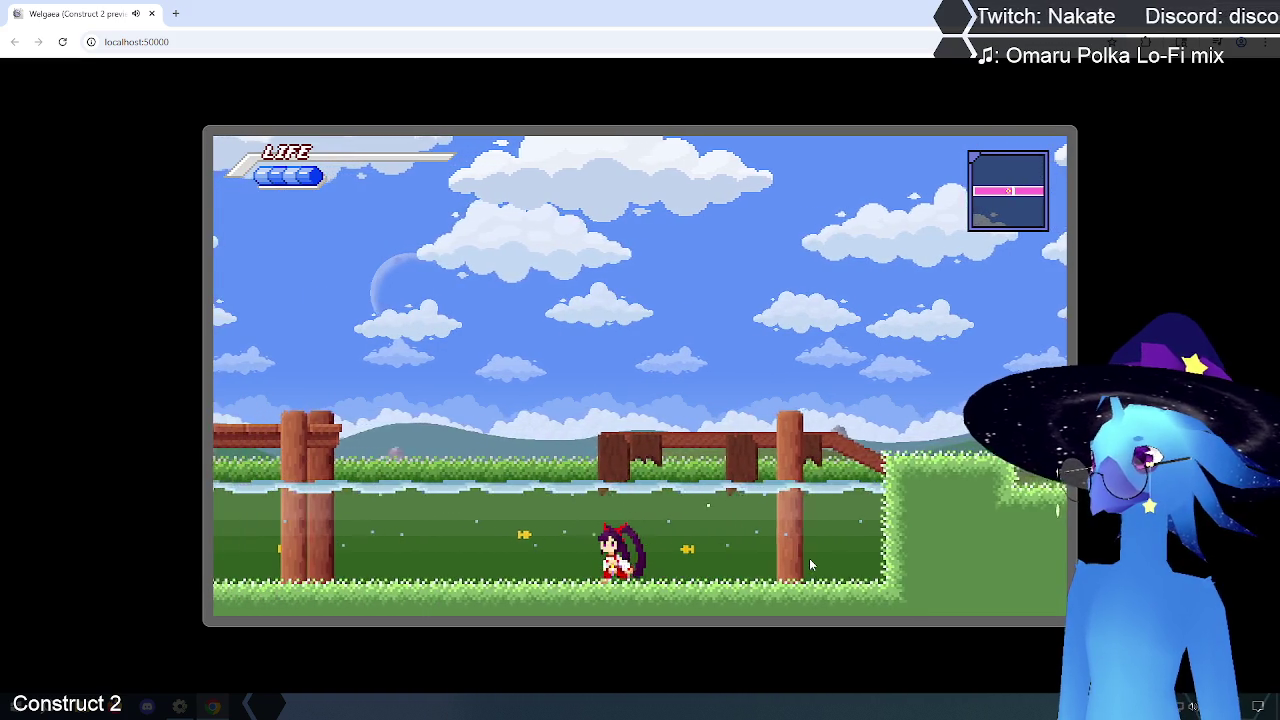
key(Left)
key(Right)
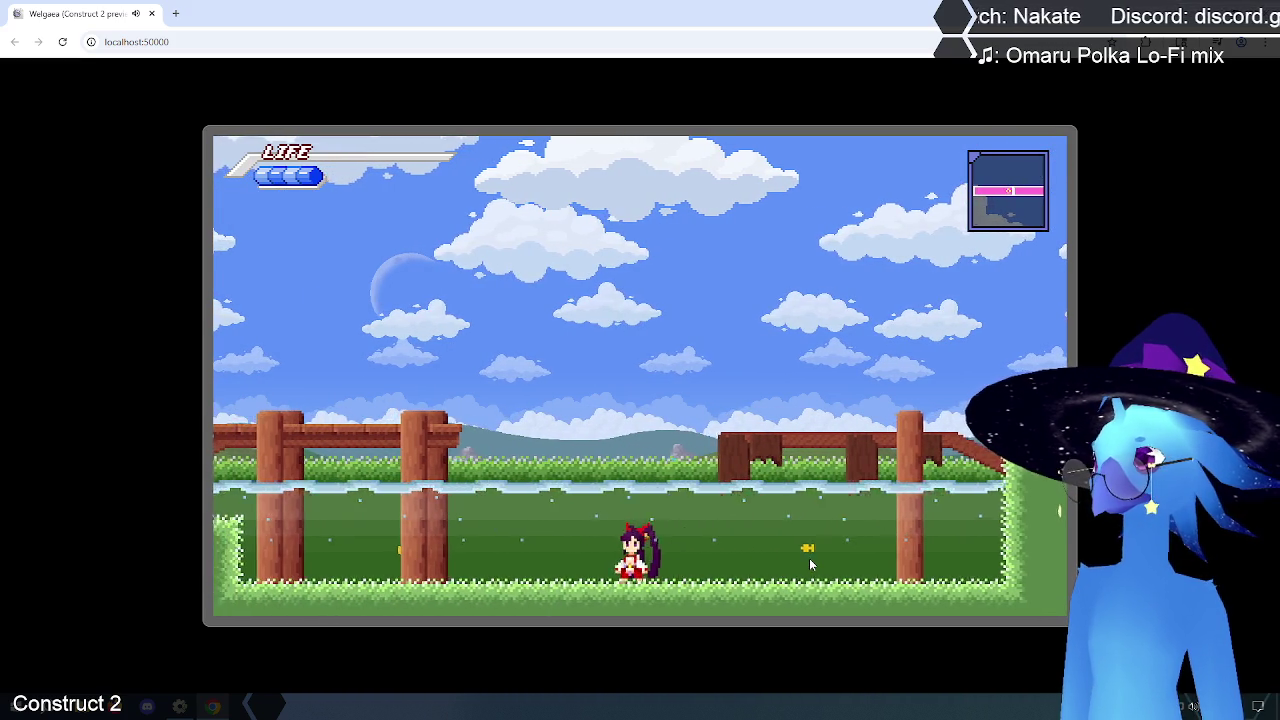
key(Right)
key(Up)
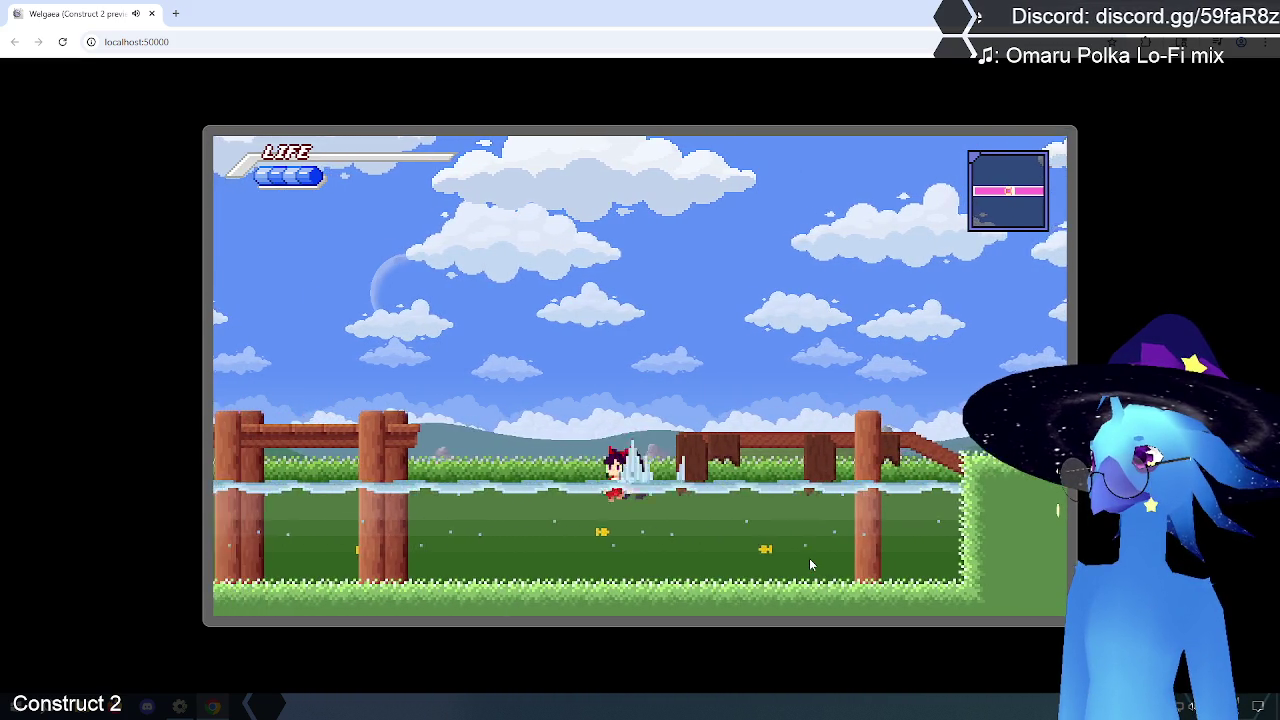
key(Left)
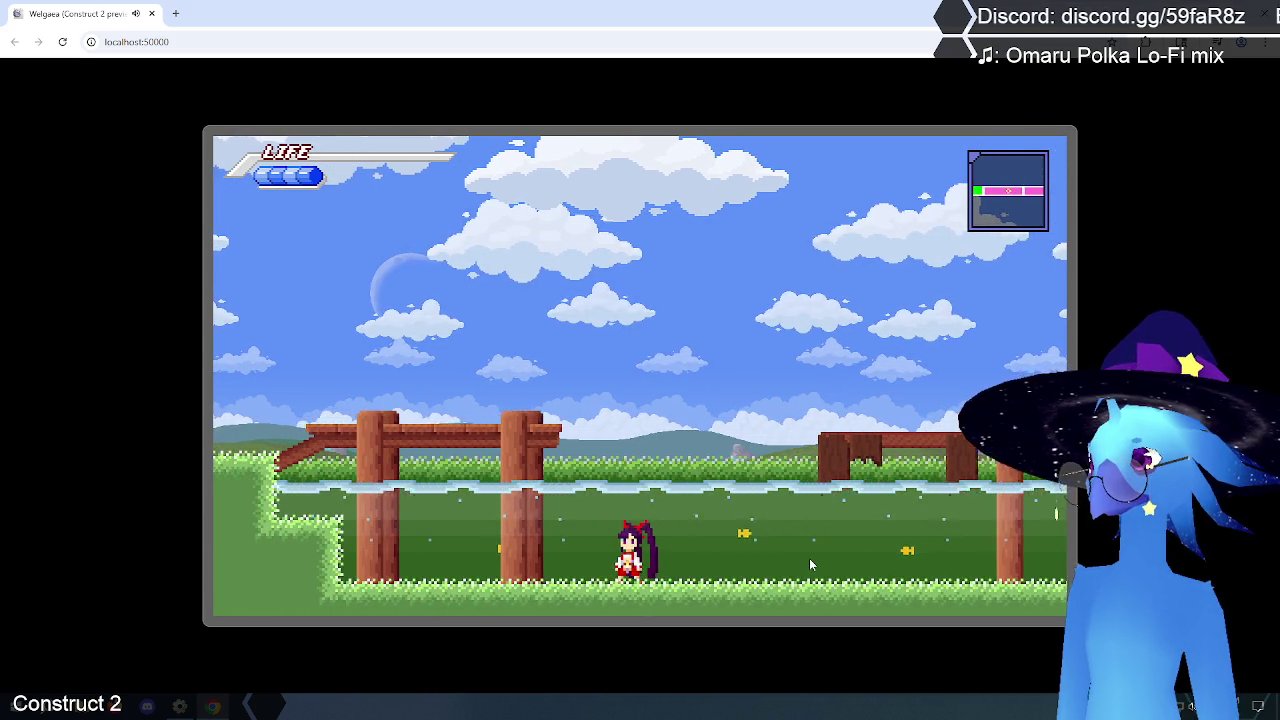
key(Right)
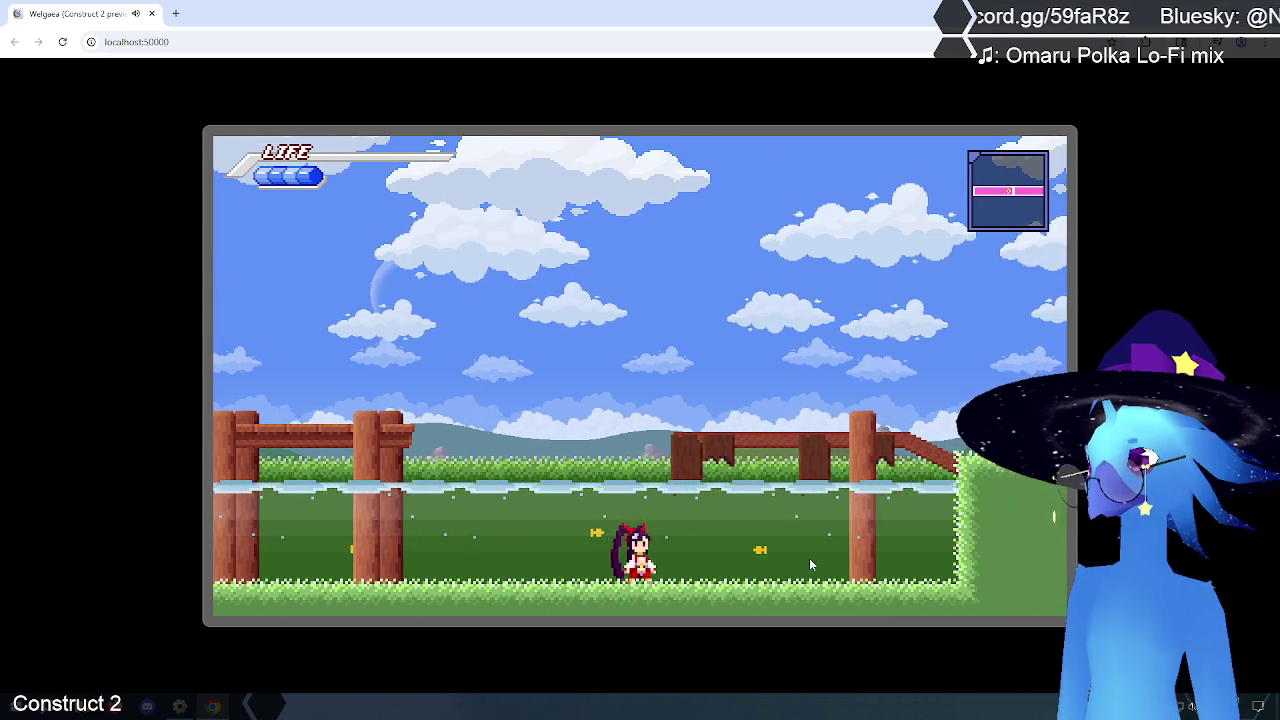
key(Left)
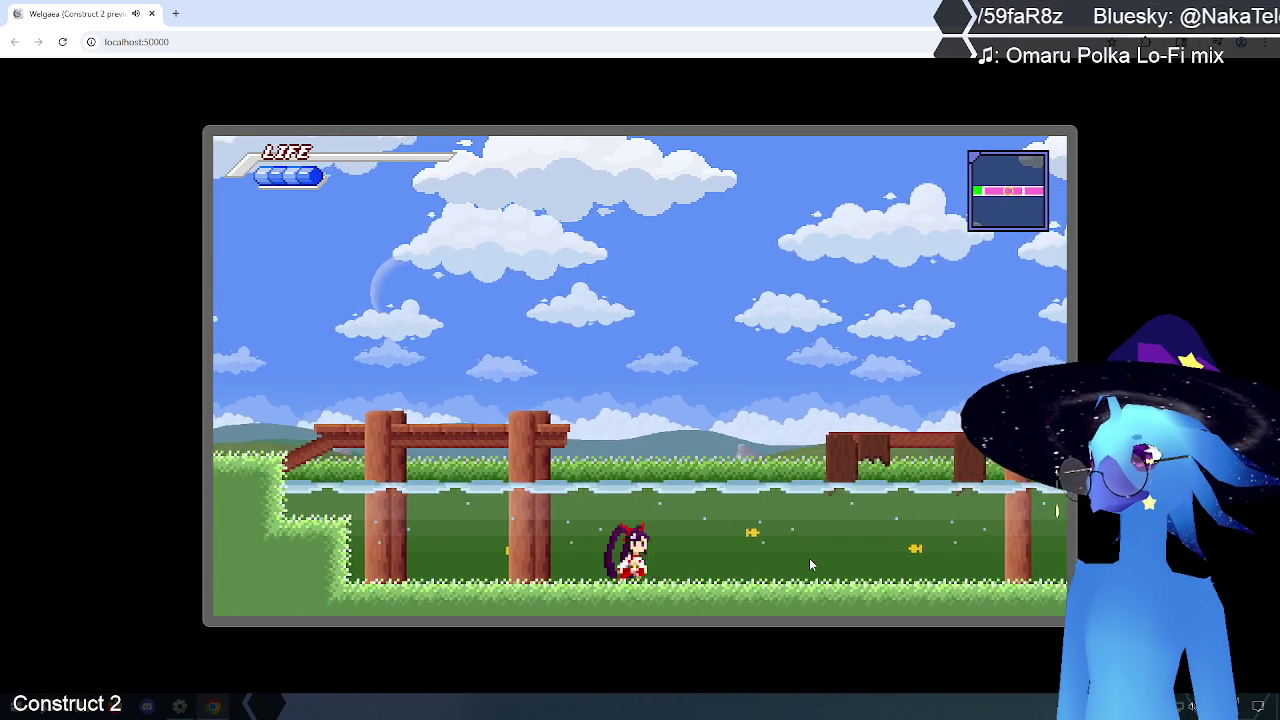
key(Right)
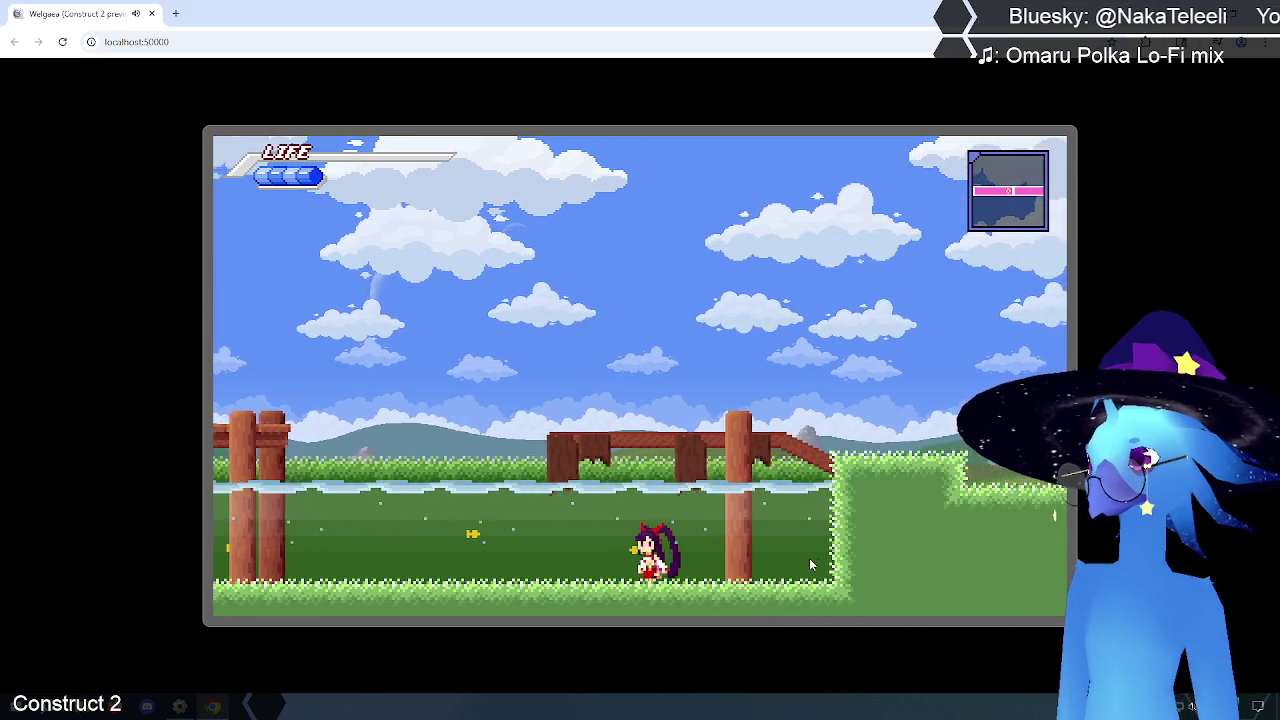
key(Left)
key(Left)
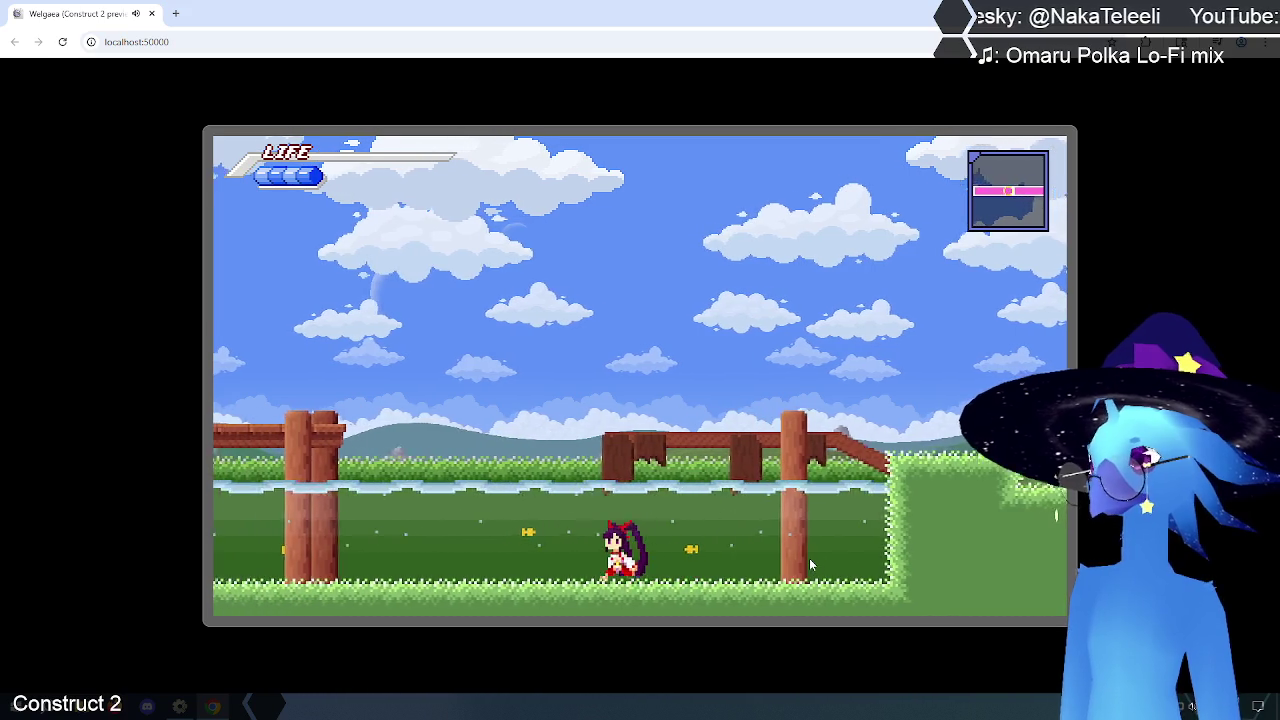
key(Up)
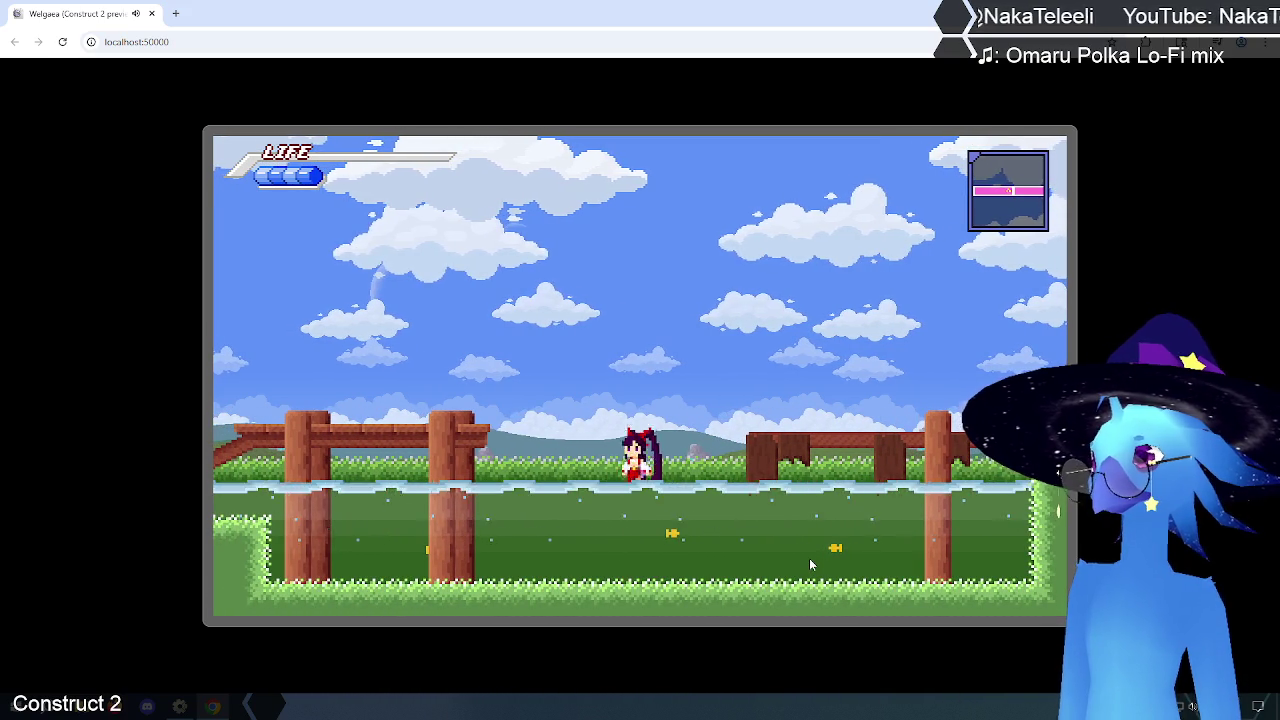
key(Right)
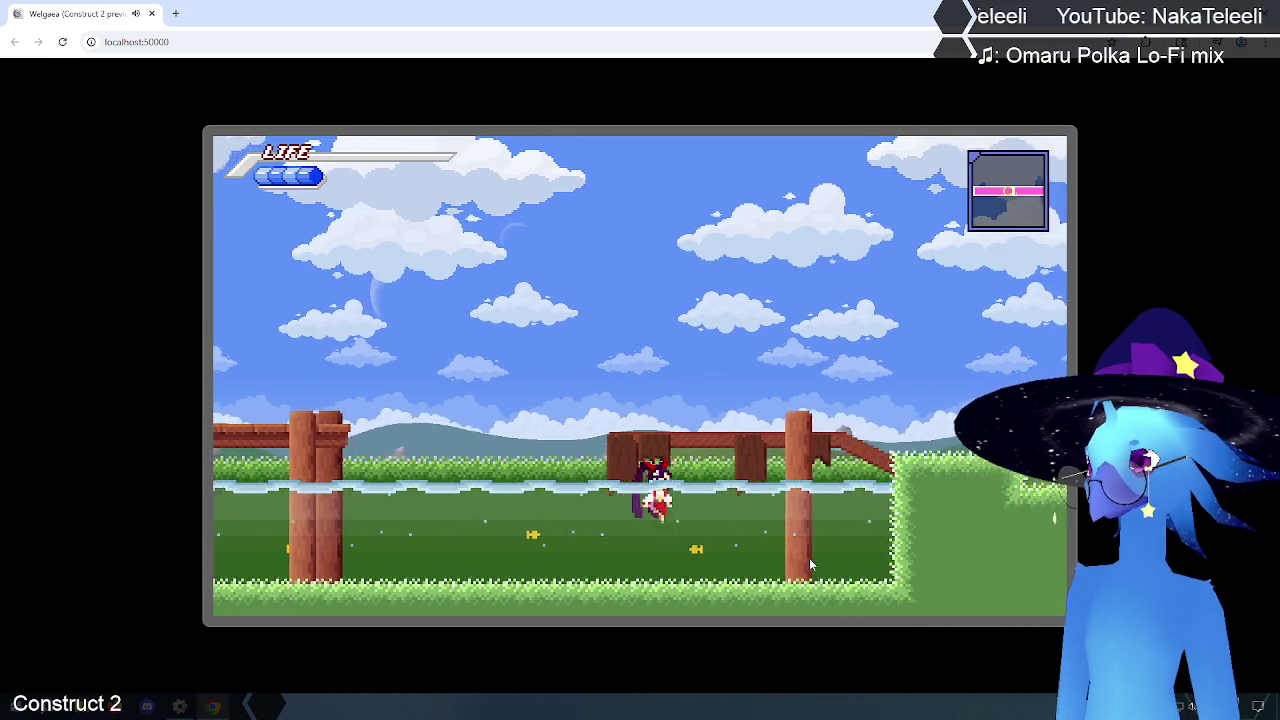
key(Up)
key(Left)
key(Right)
key(Left)
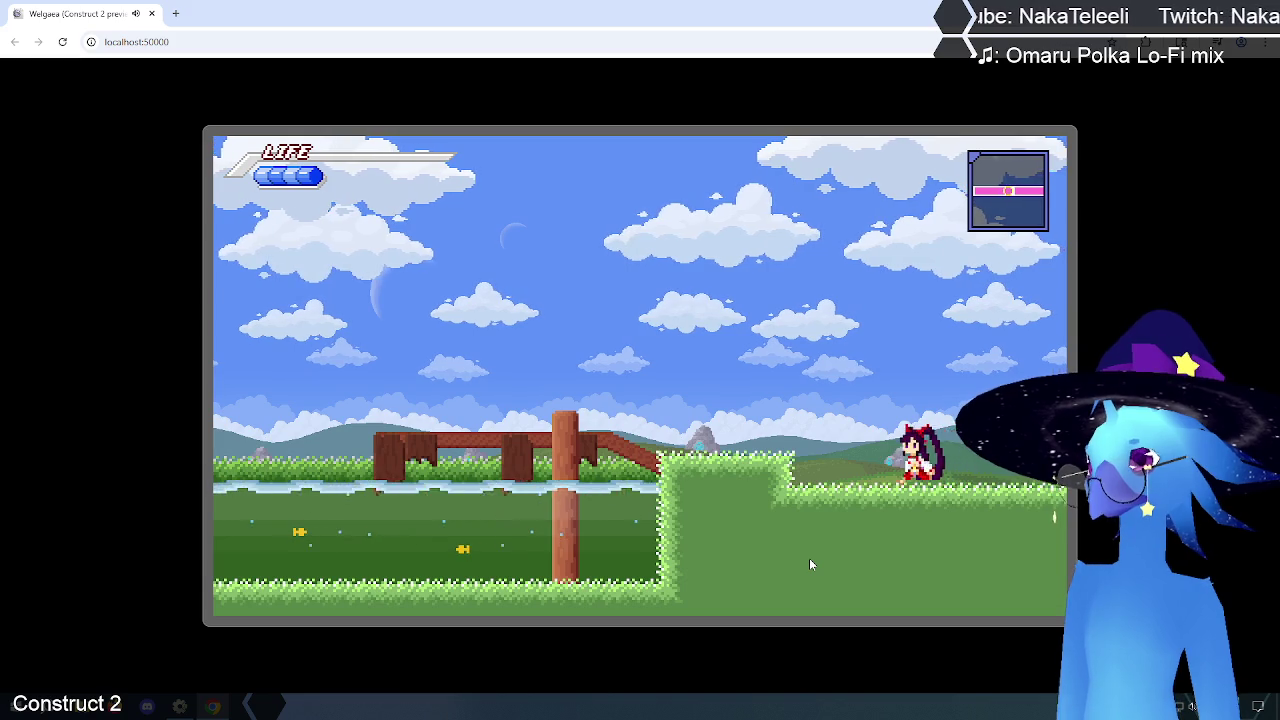
key(Right)
key(Right)
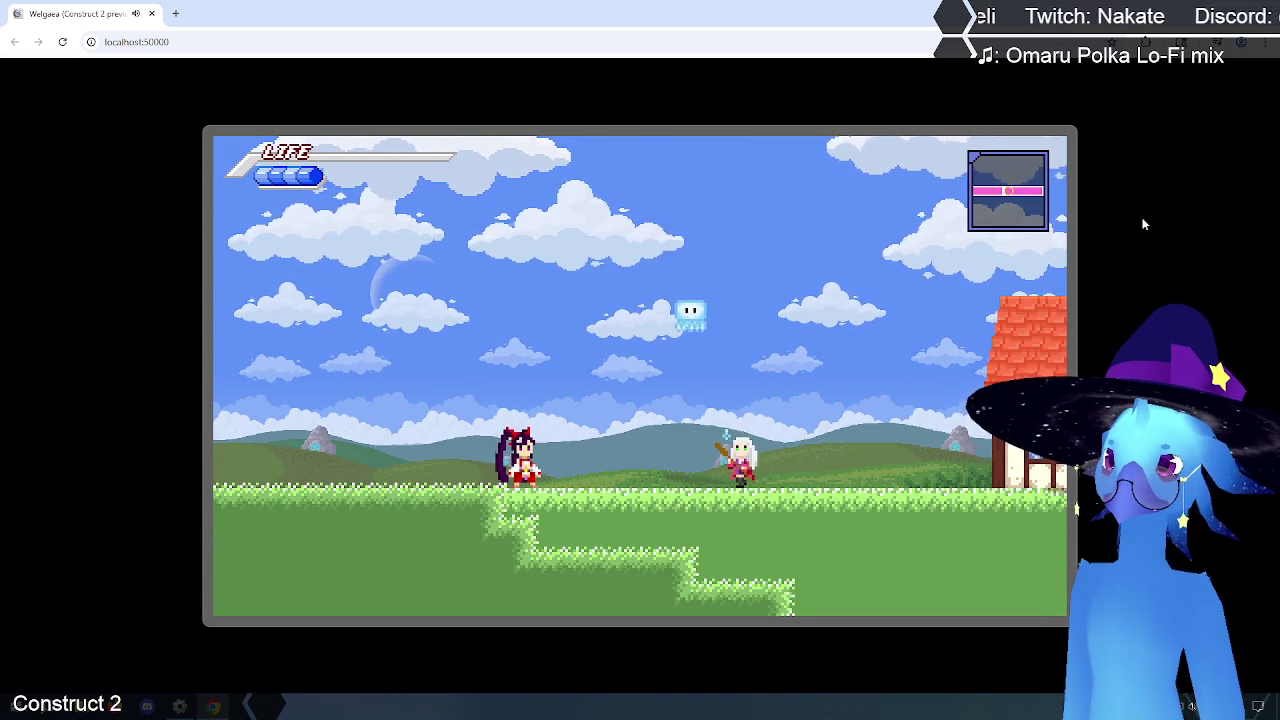
key(alt+Tab)
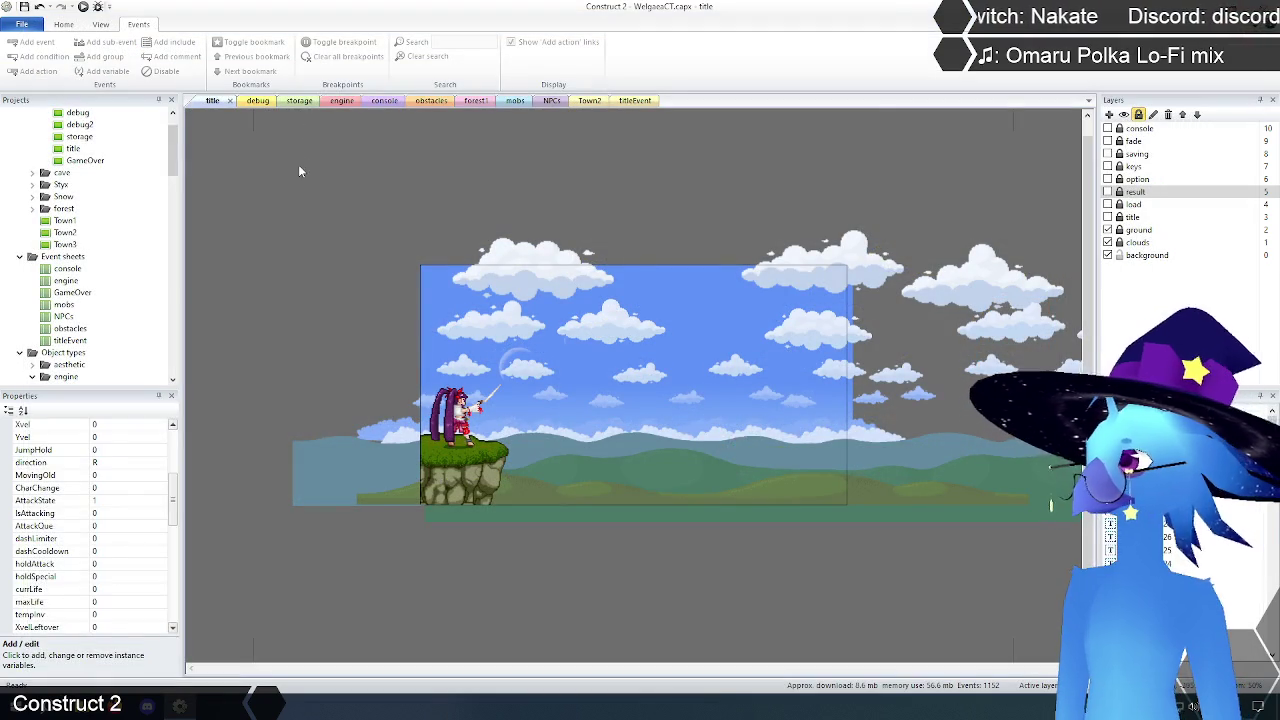
Step: Open the engine event sheet and inspect event 200's Moving = 0 condition in the animation control events
click(300, 159)
click(338, 102)
scroll(231, 452, down, 10)
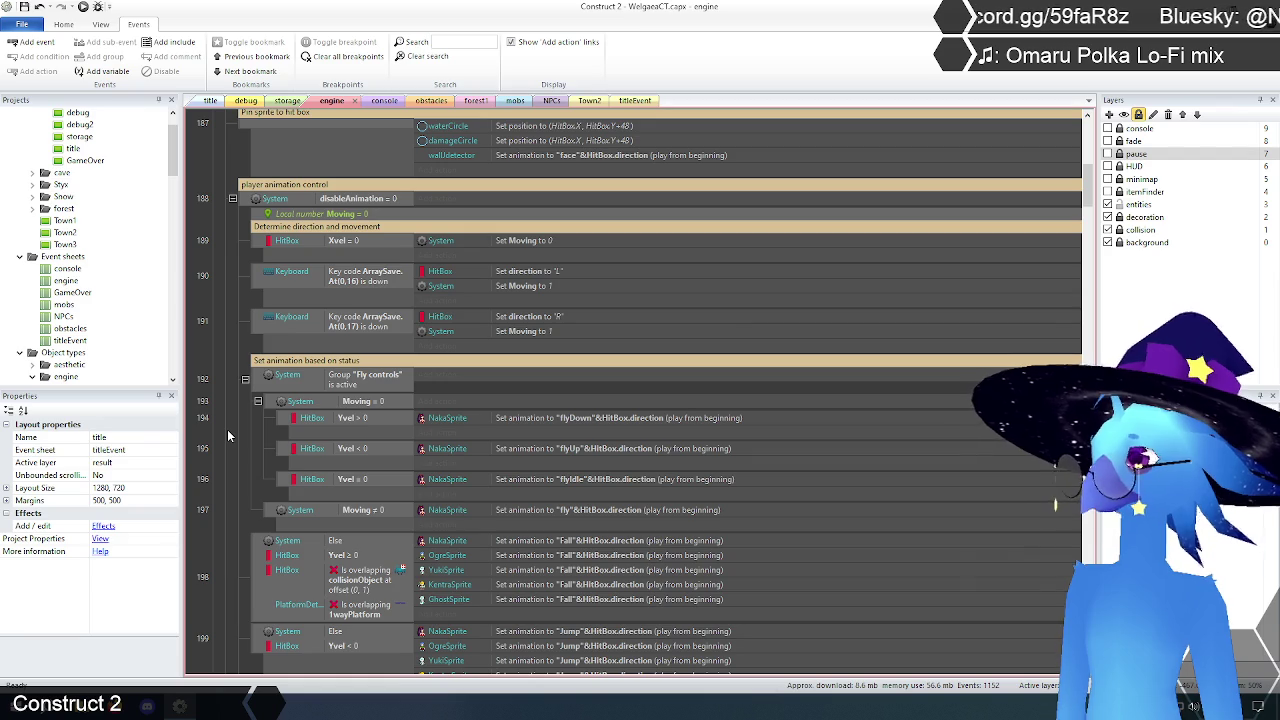
scroll(227, 428, up, 1)
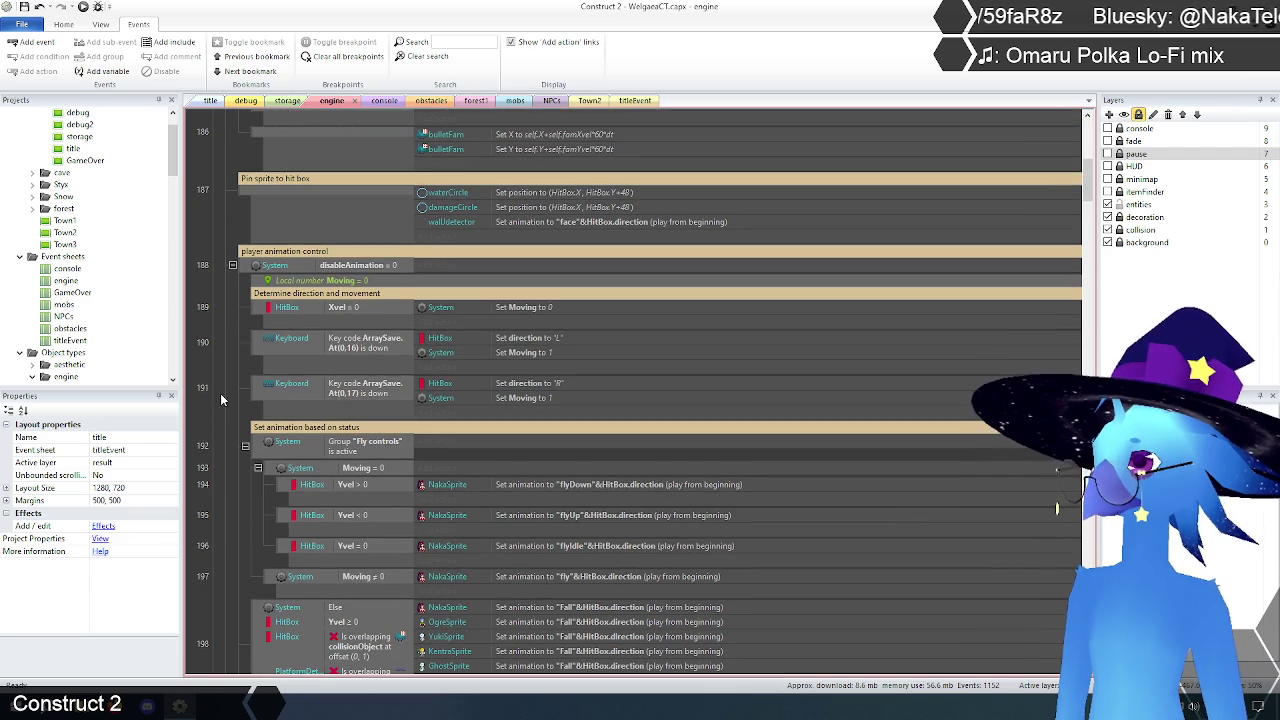
mouse_move(565, 328)
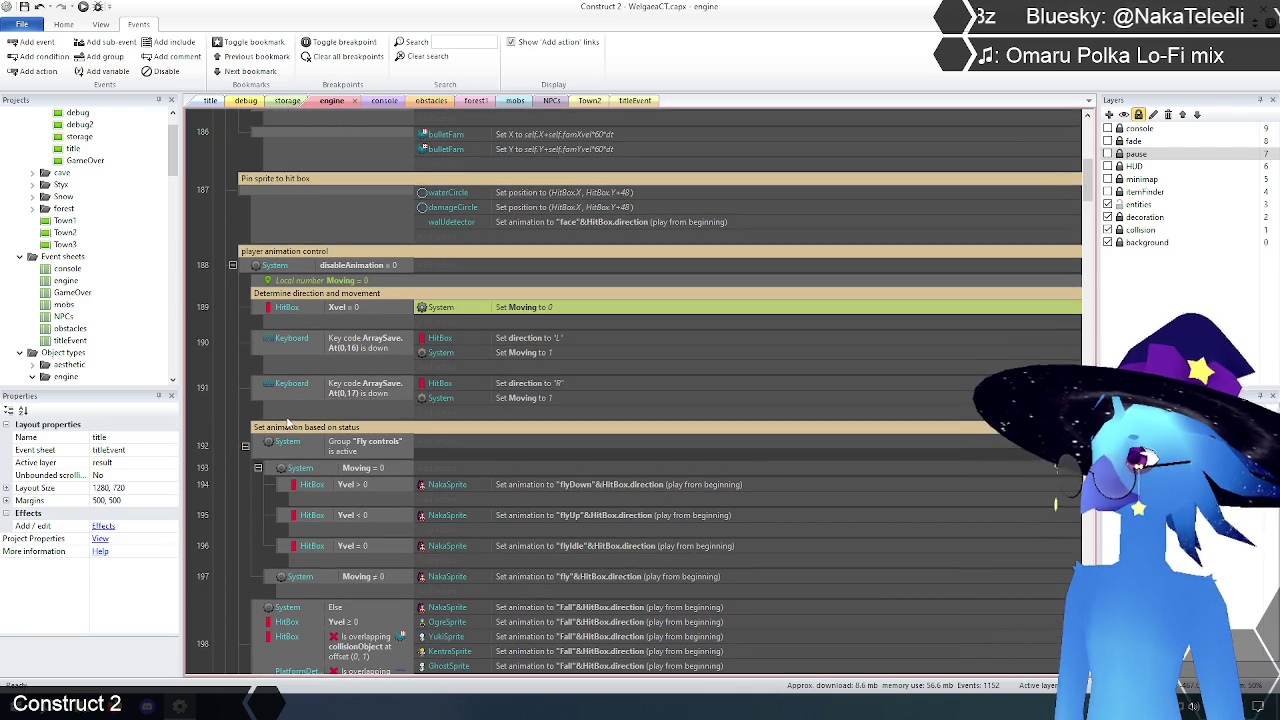
scroll(224, 380, down, 1)
scroll(226, 387, down, 1)
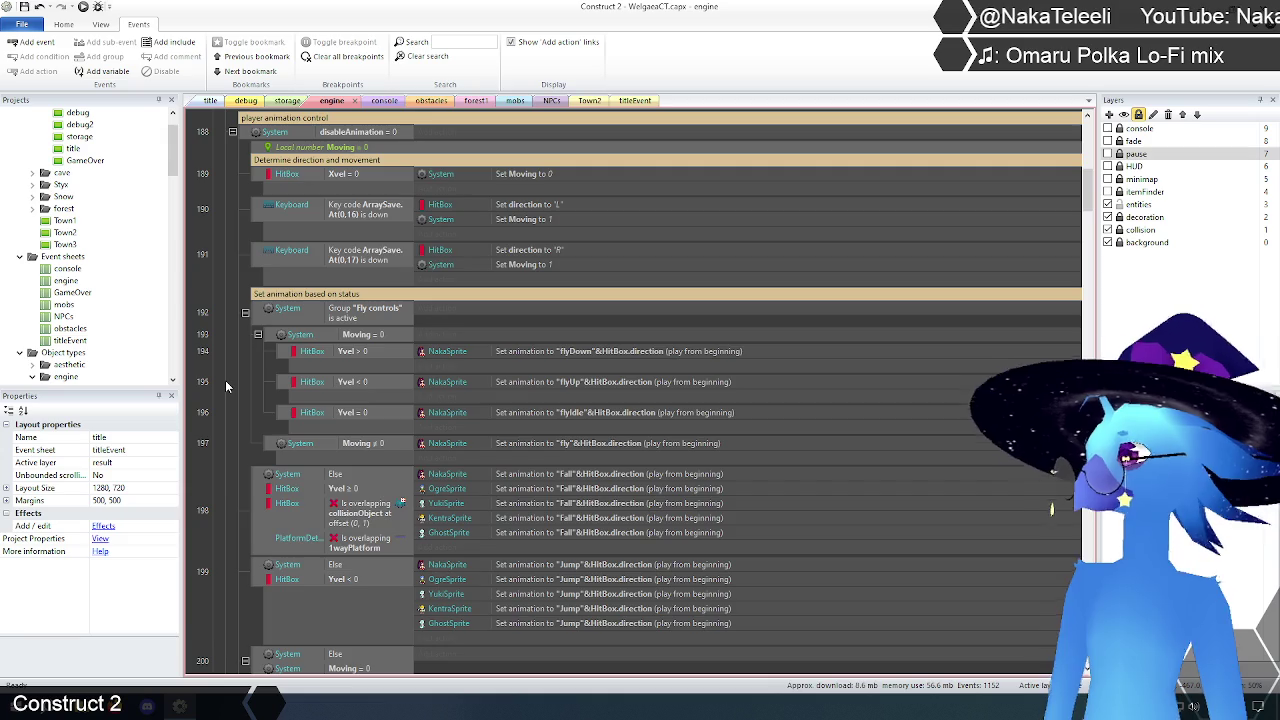
scroll(226, 387, down, 2)
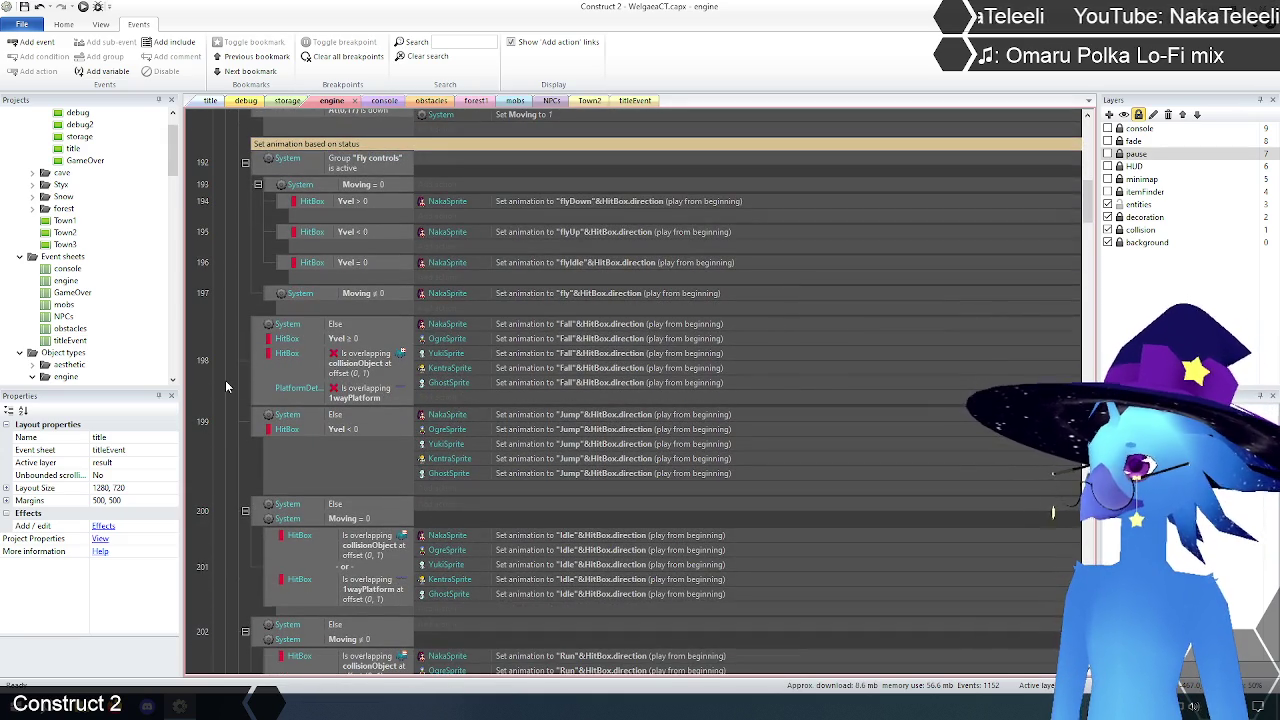
click(349, 520)
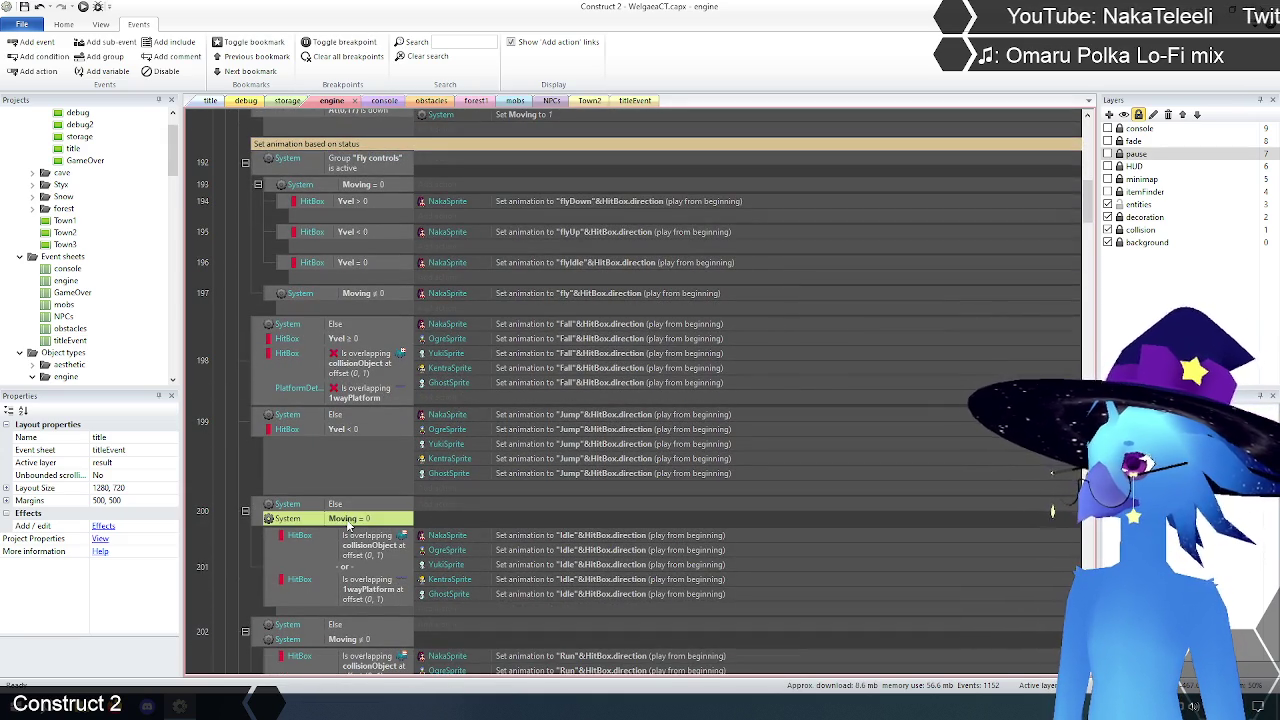
click(237, 541)
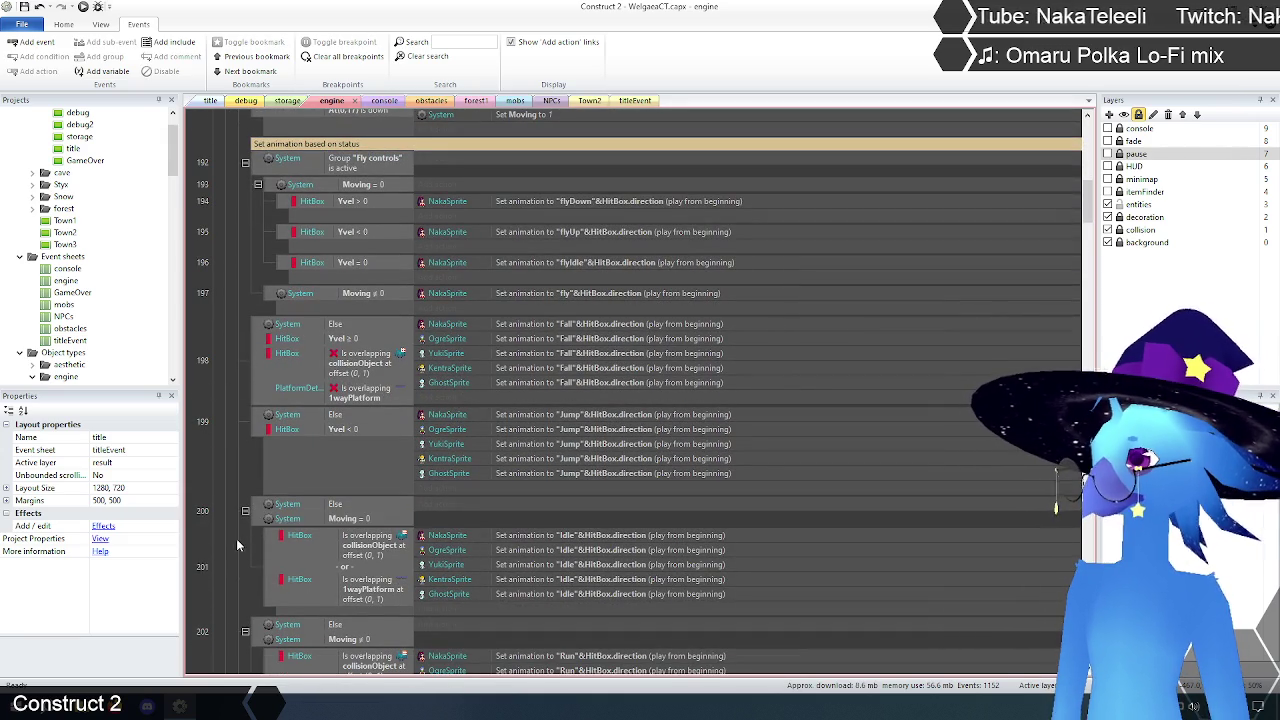
click(325, 518)
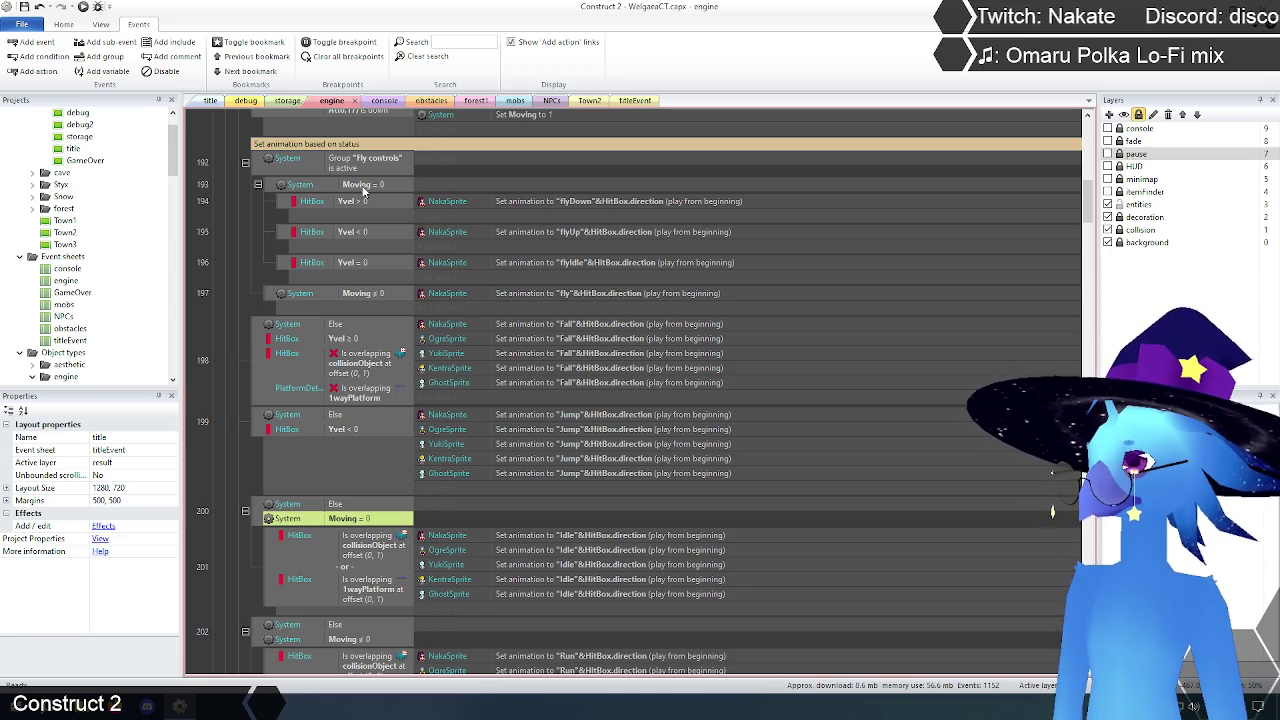
scroll(365, 190, up, 3)
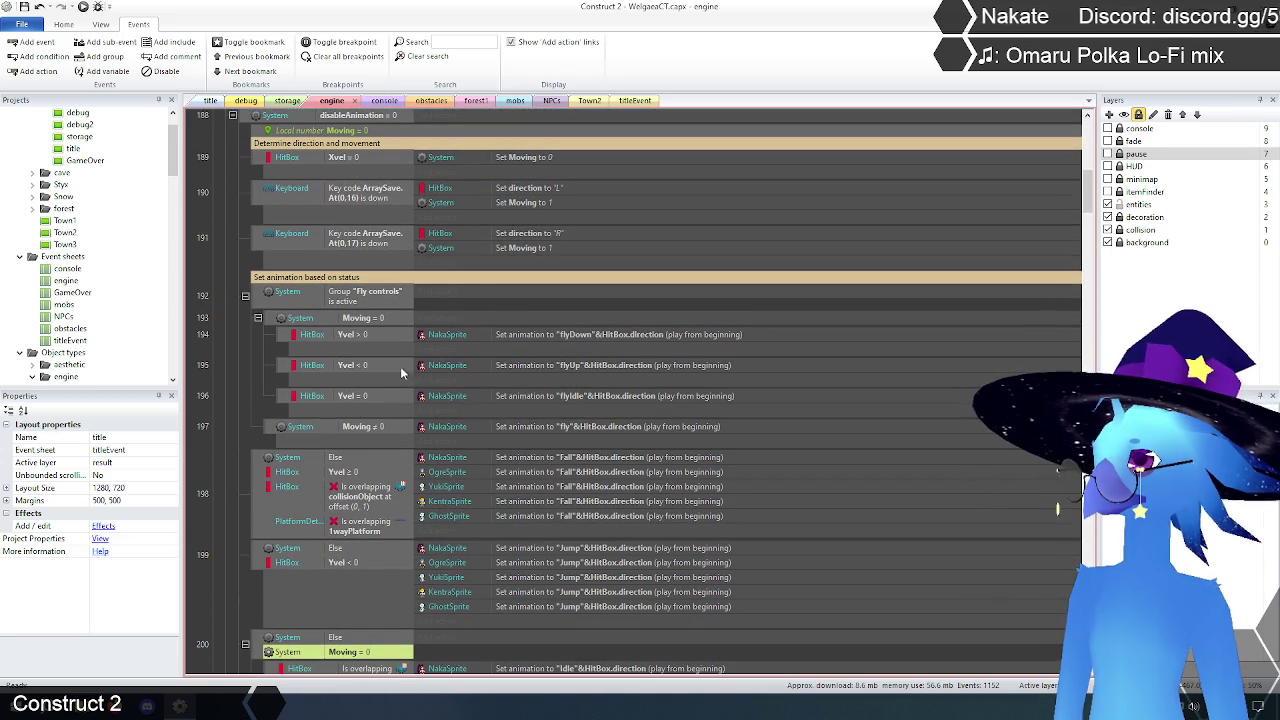
click(342, 163)
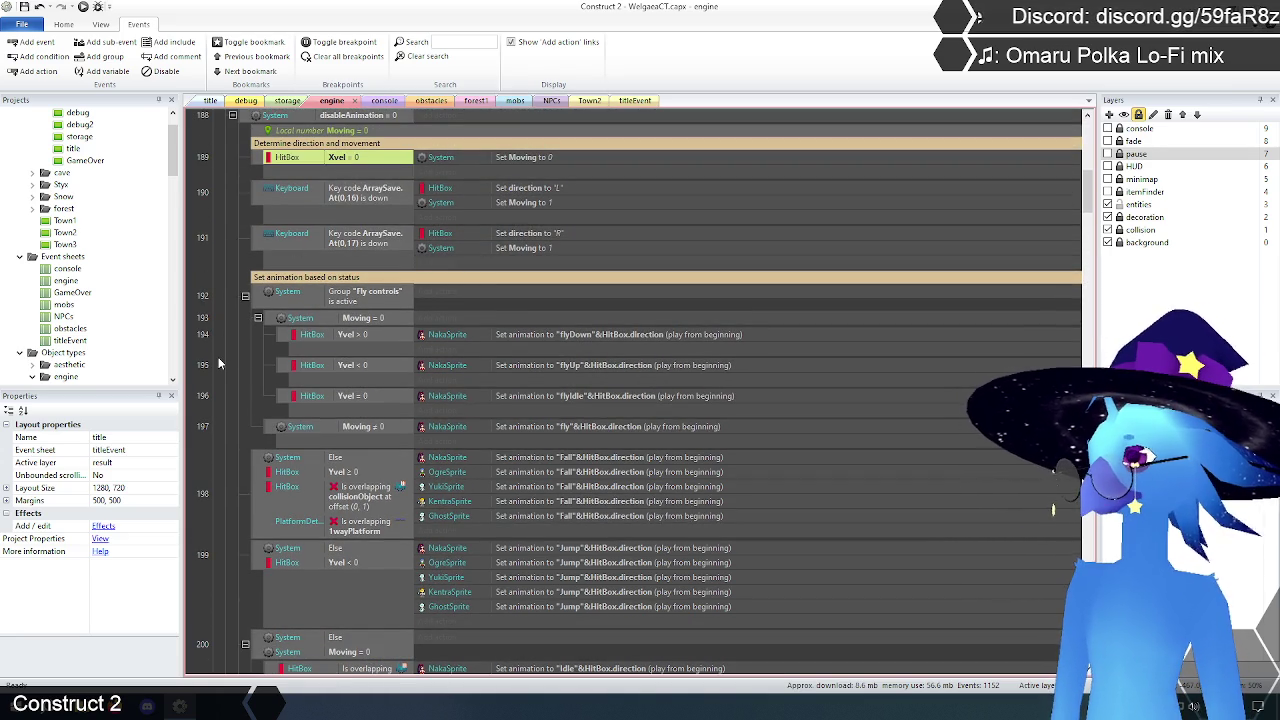
click(219, 363)
scroll(221, 361, up, 1)
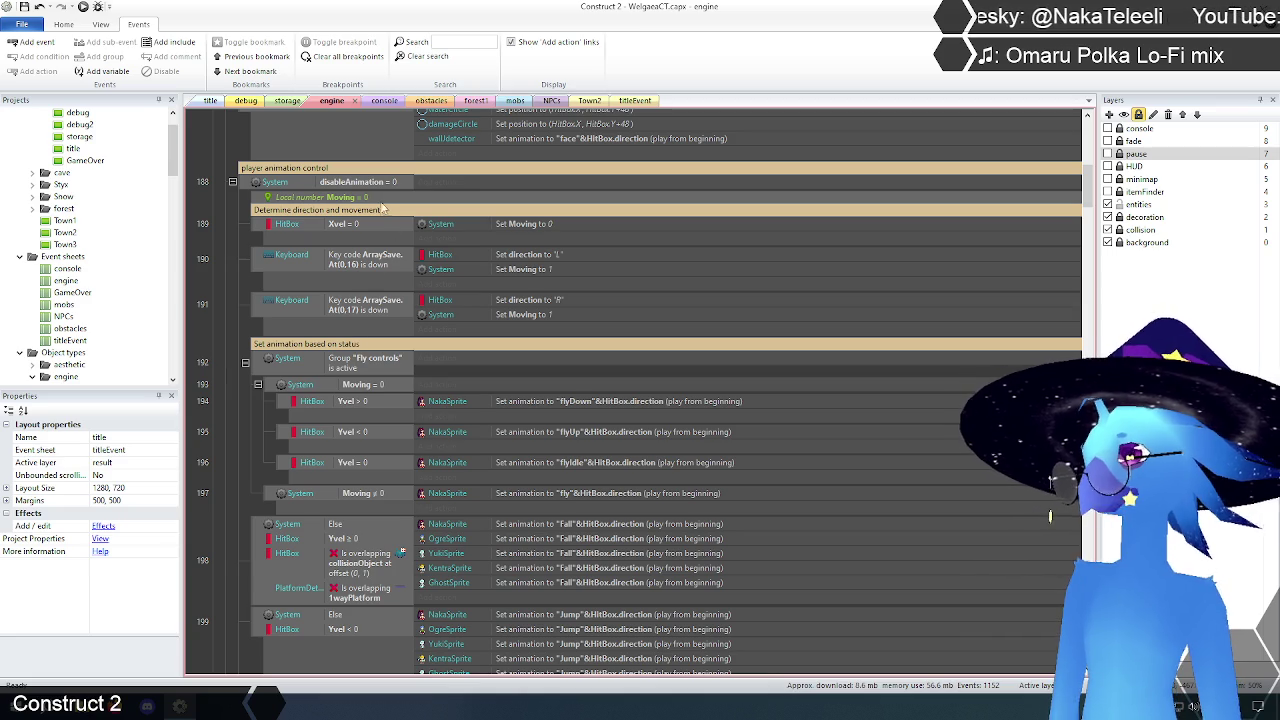
click(258, 197)
click(236, 289)
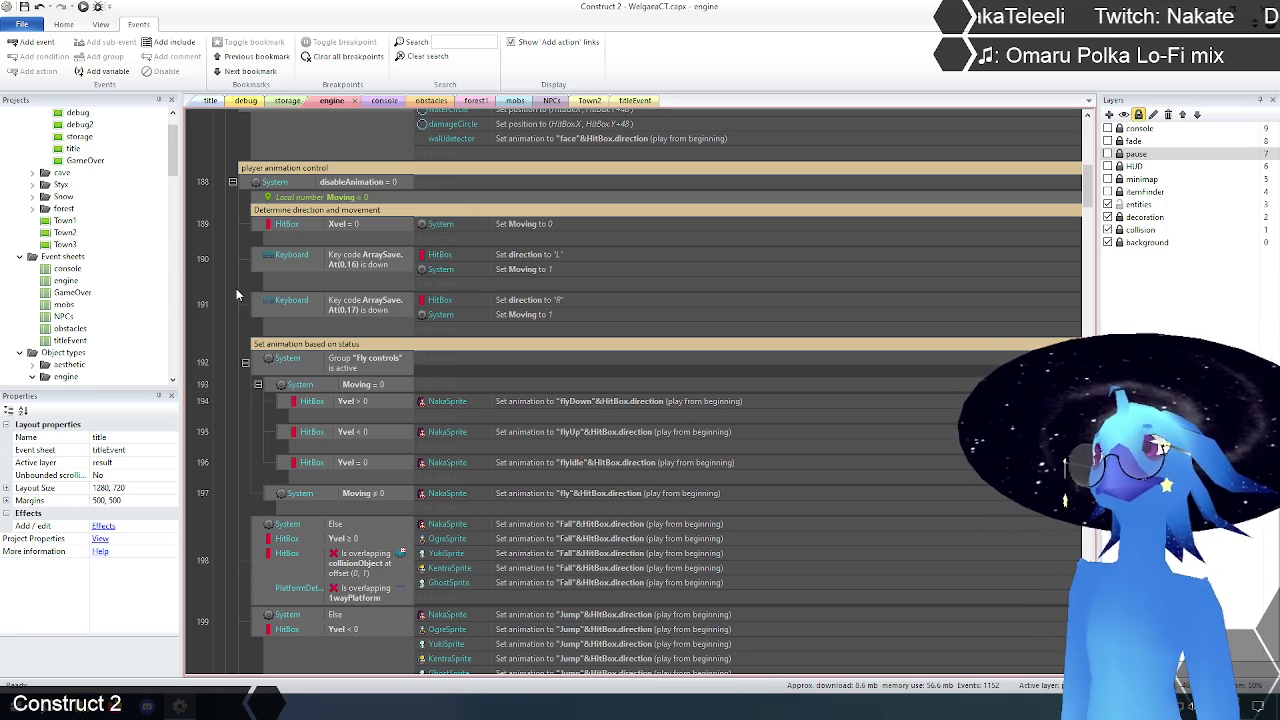
click(344, 226)
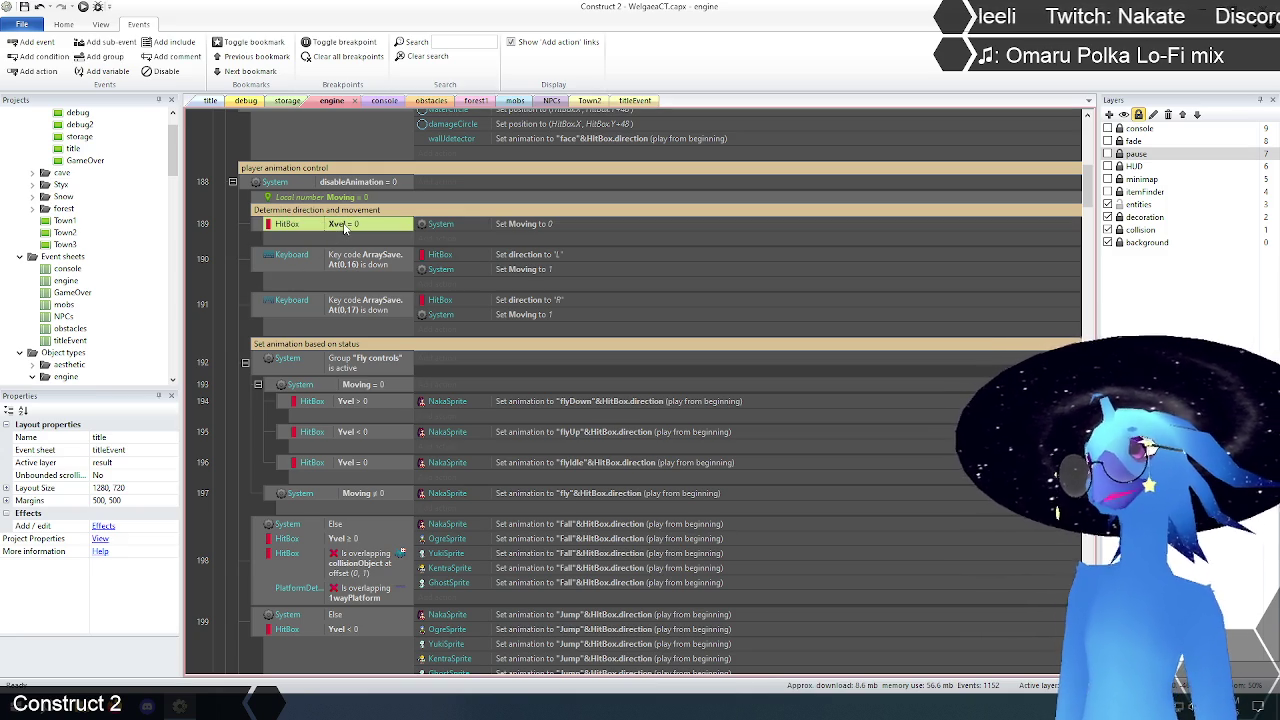
click(231, 258)
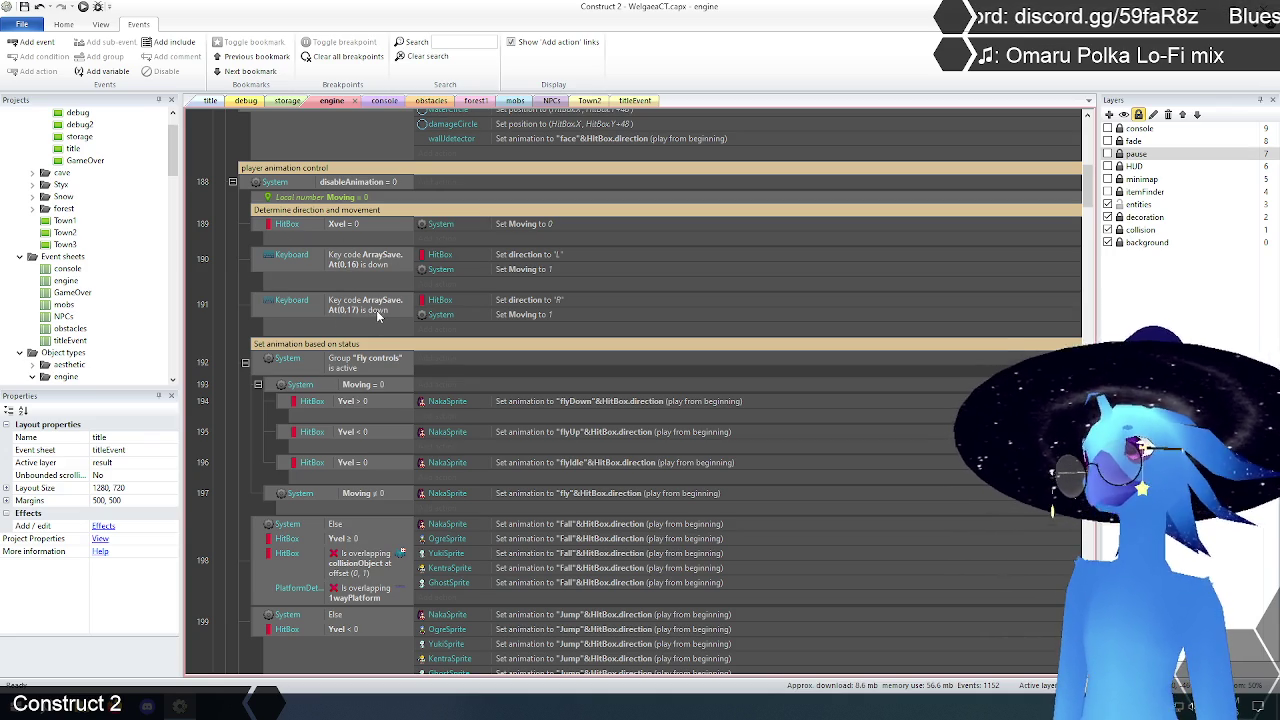
click(345, 226)
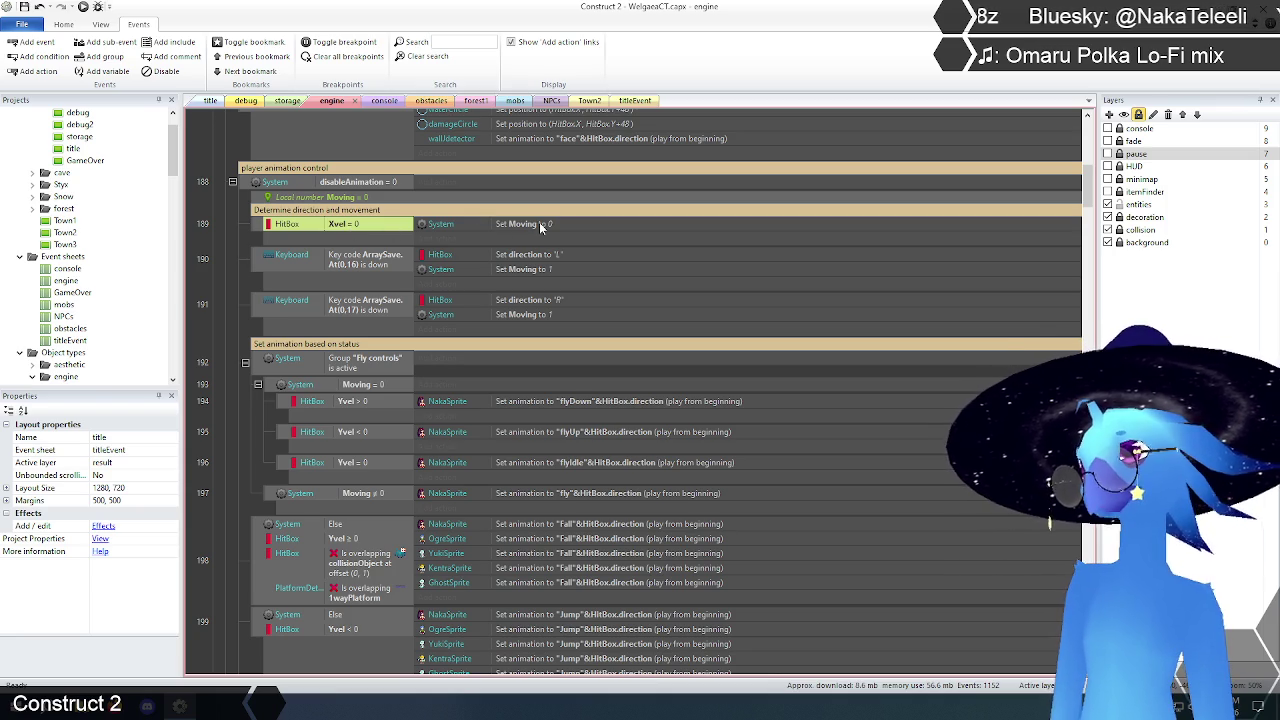
click(539, 223)
double_click(366, 198)
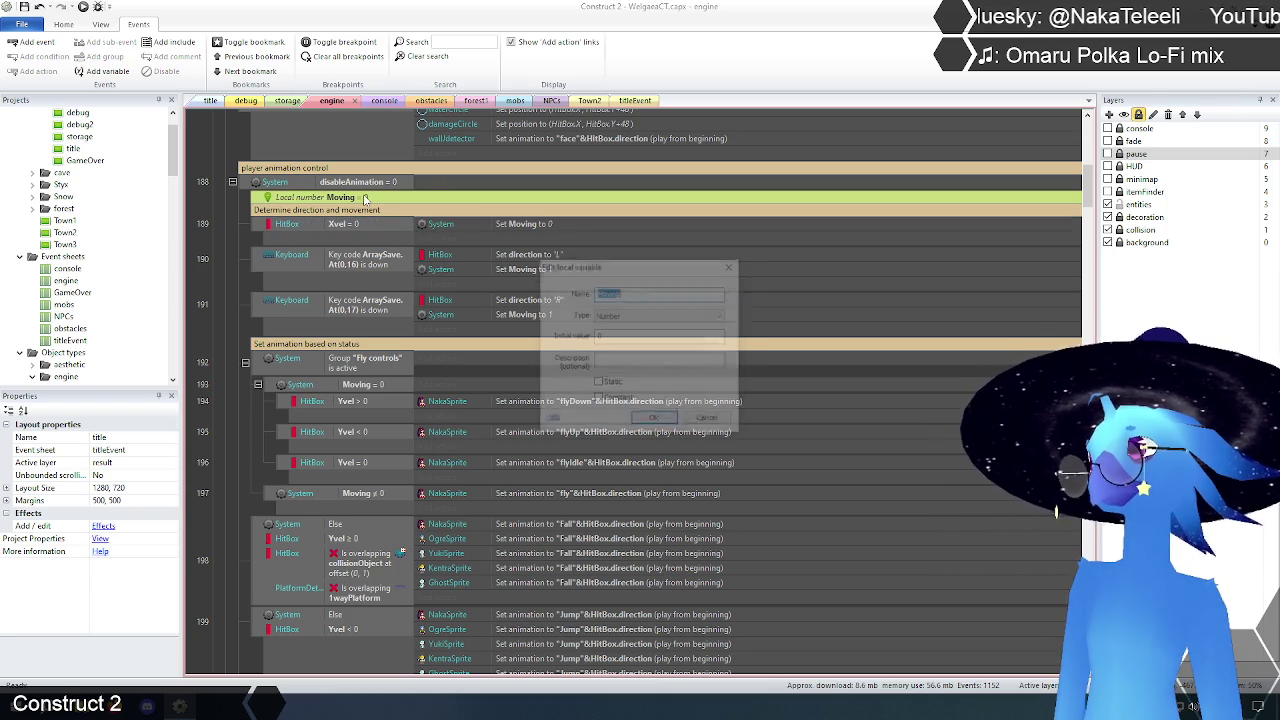
Step: Set the local Moving variable's initial value to 1
double_click(622, 337)
text(1)
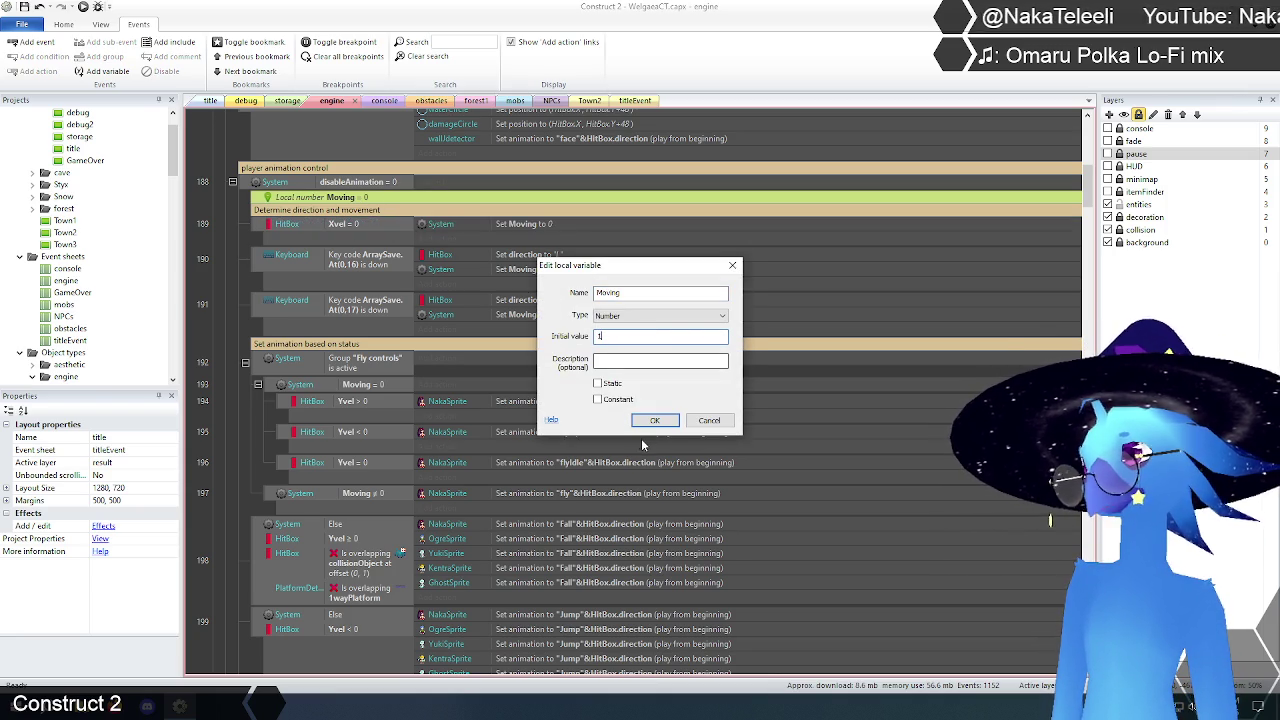
click(655, 420)
click(224, 252)
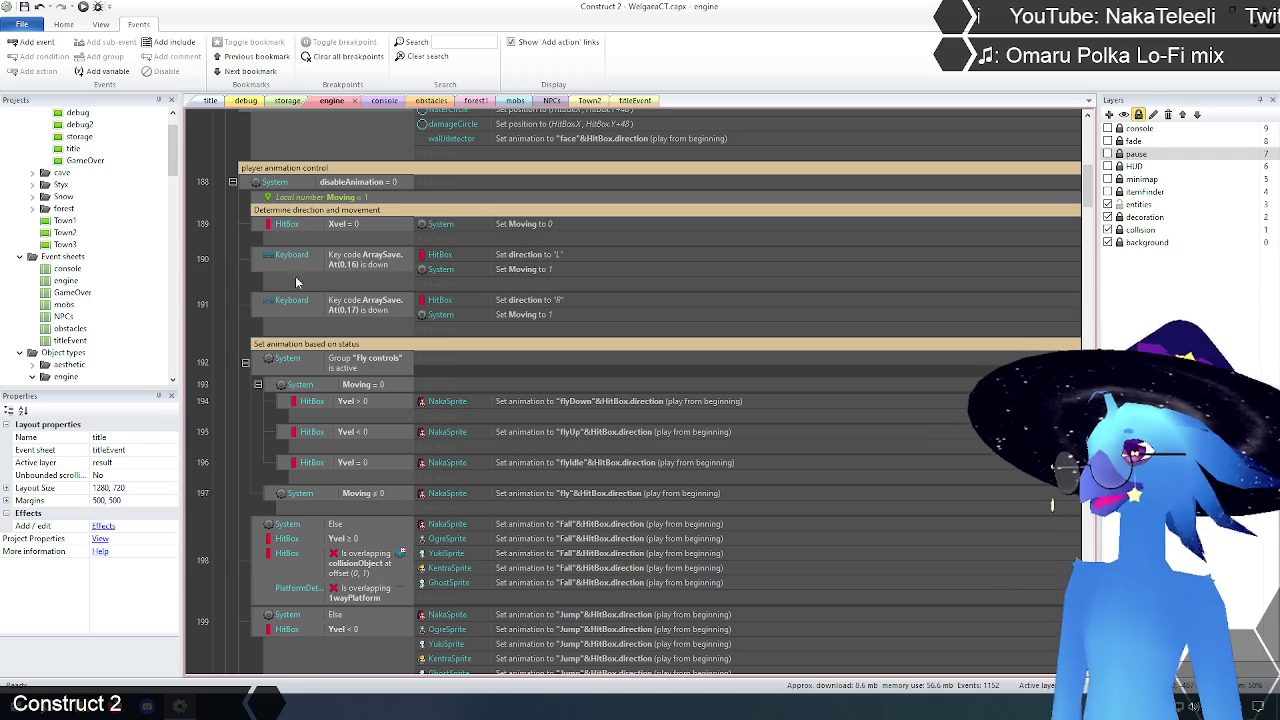
Step: Delete the Set Moving to 1 actions from events 190 and 191
click(534, 270)
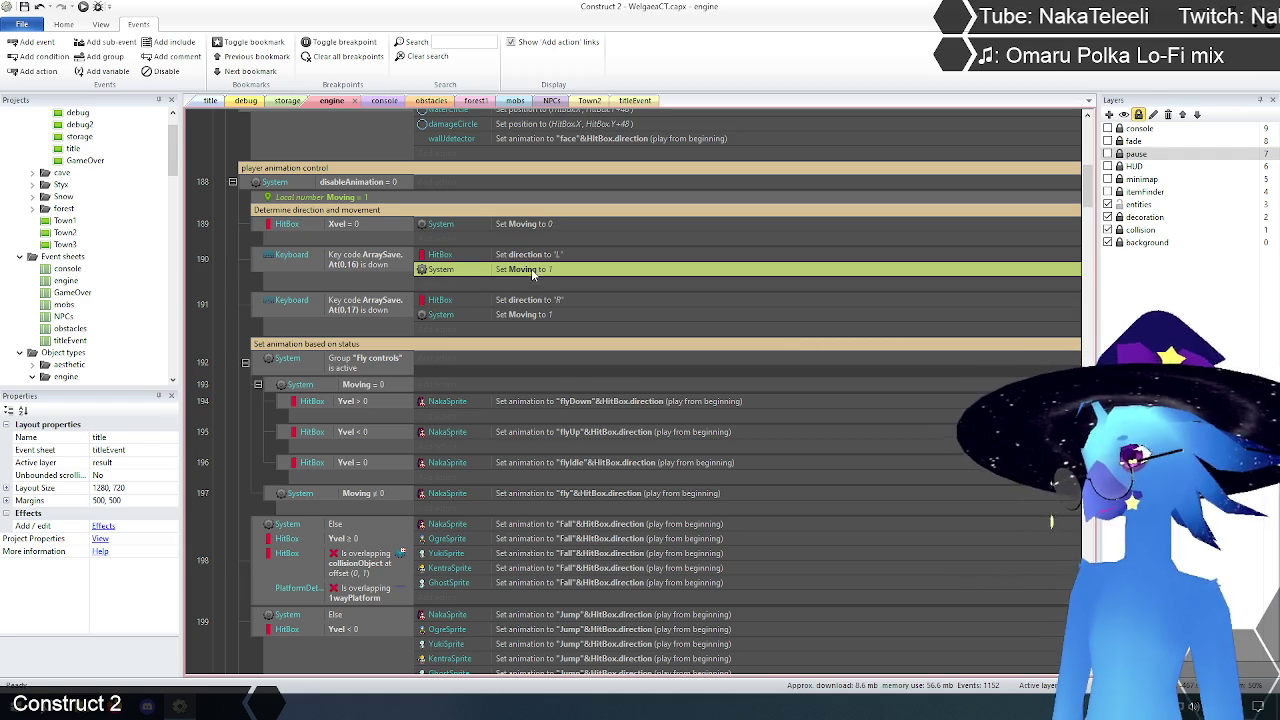
key(Delete)
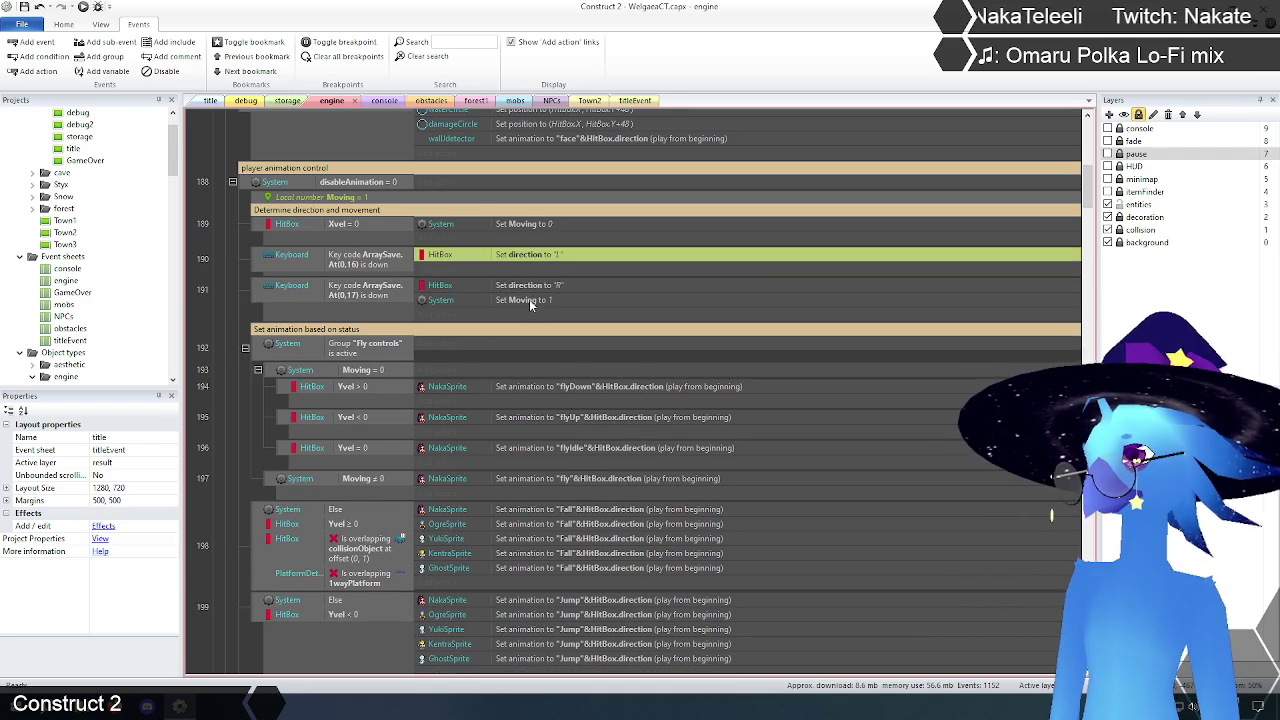
click(531, 302)
key(Delete)
click(240, 339)
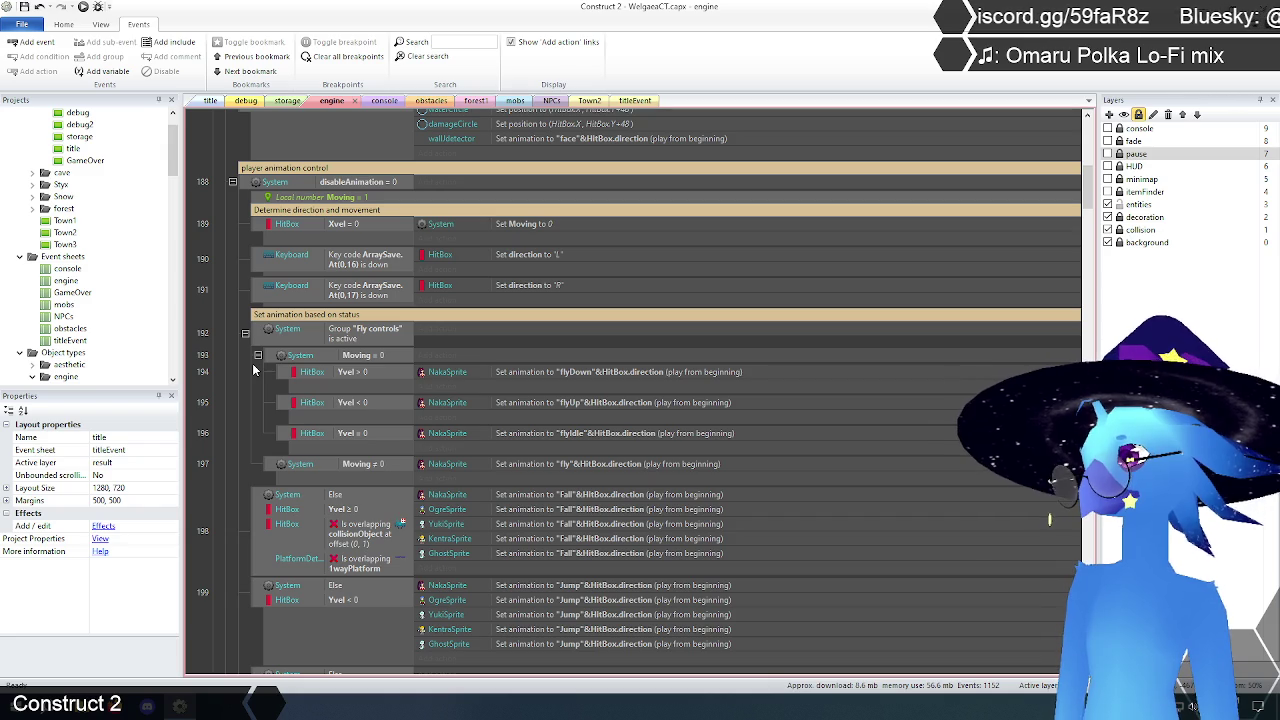
Step: Scroll through the engine event sheet, then switch to the title layout
scroll(253, 367, down, 2)
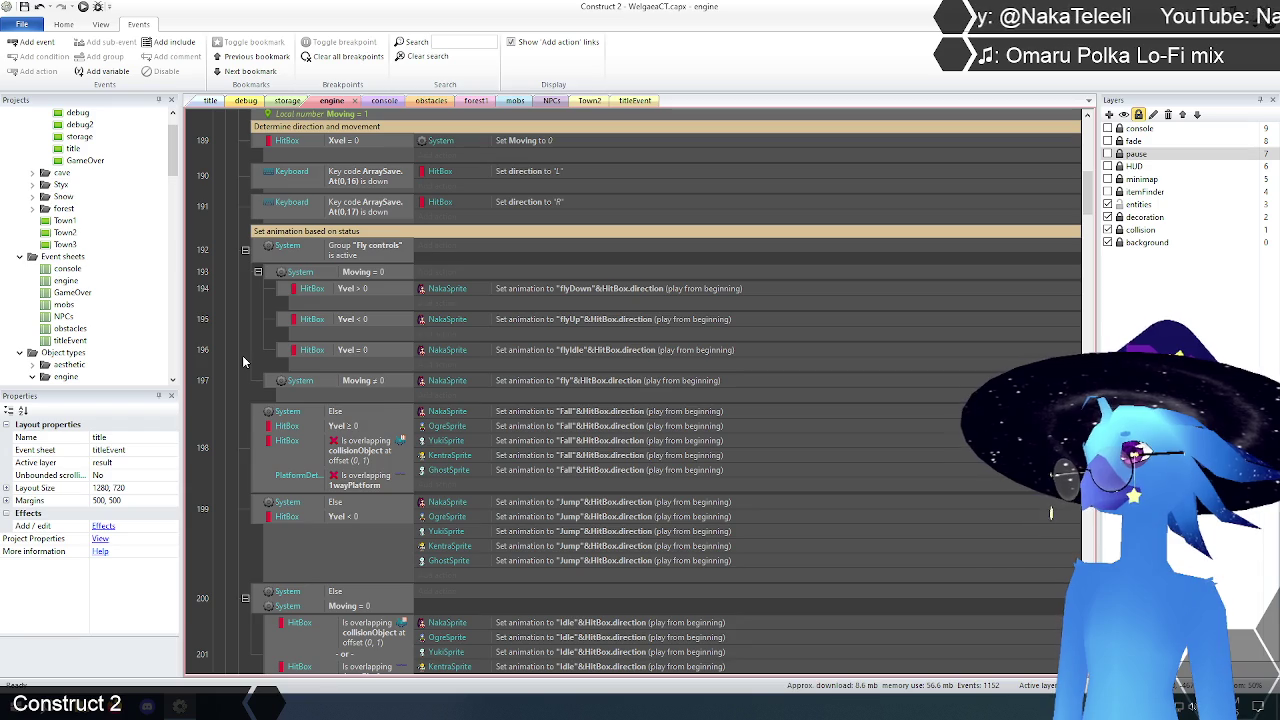
scroll(243, 361, up, 1)
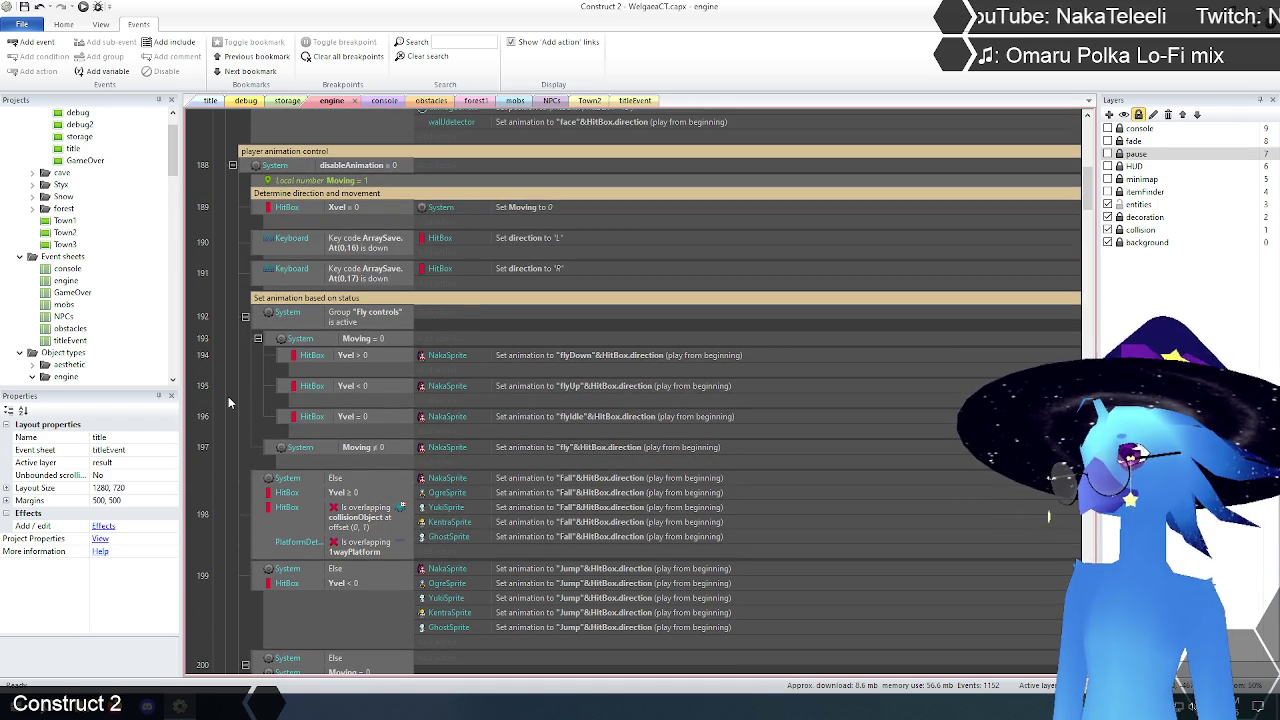
scroll(228, 400, down, 5)
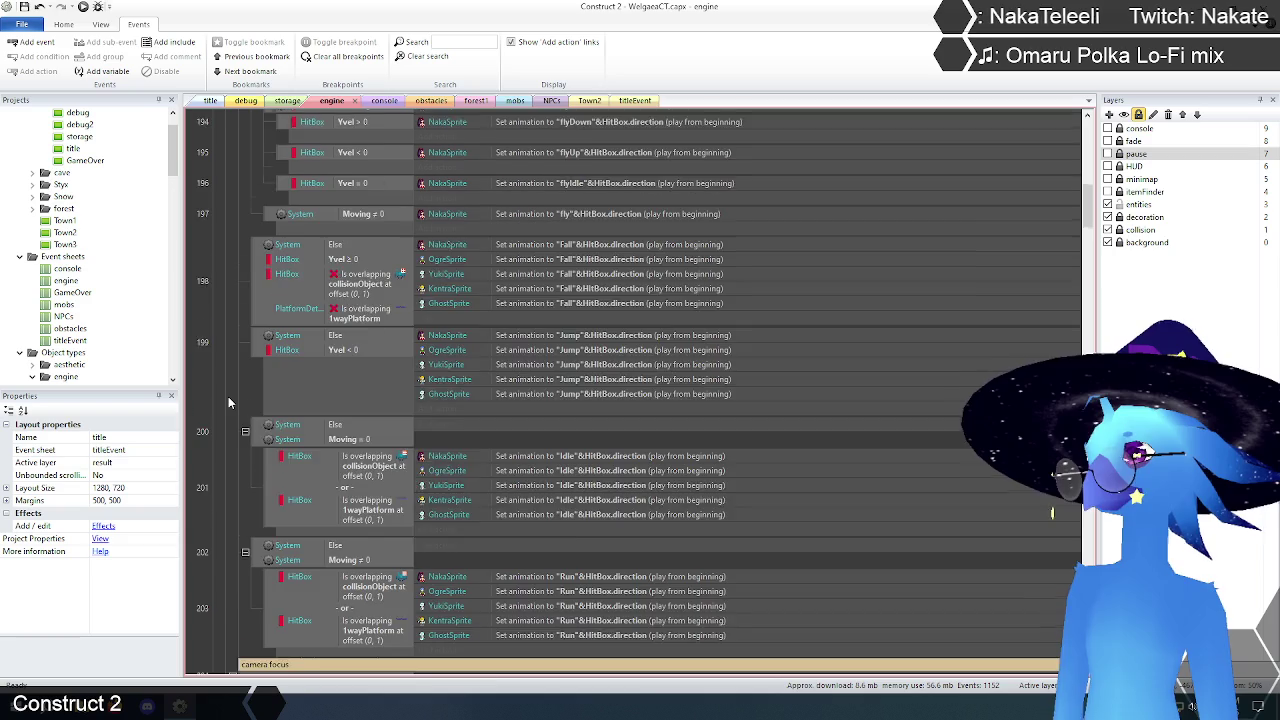
click(210, 101)
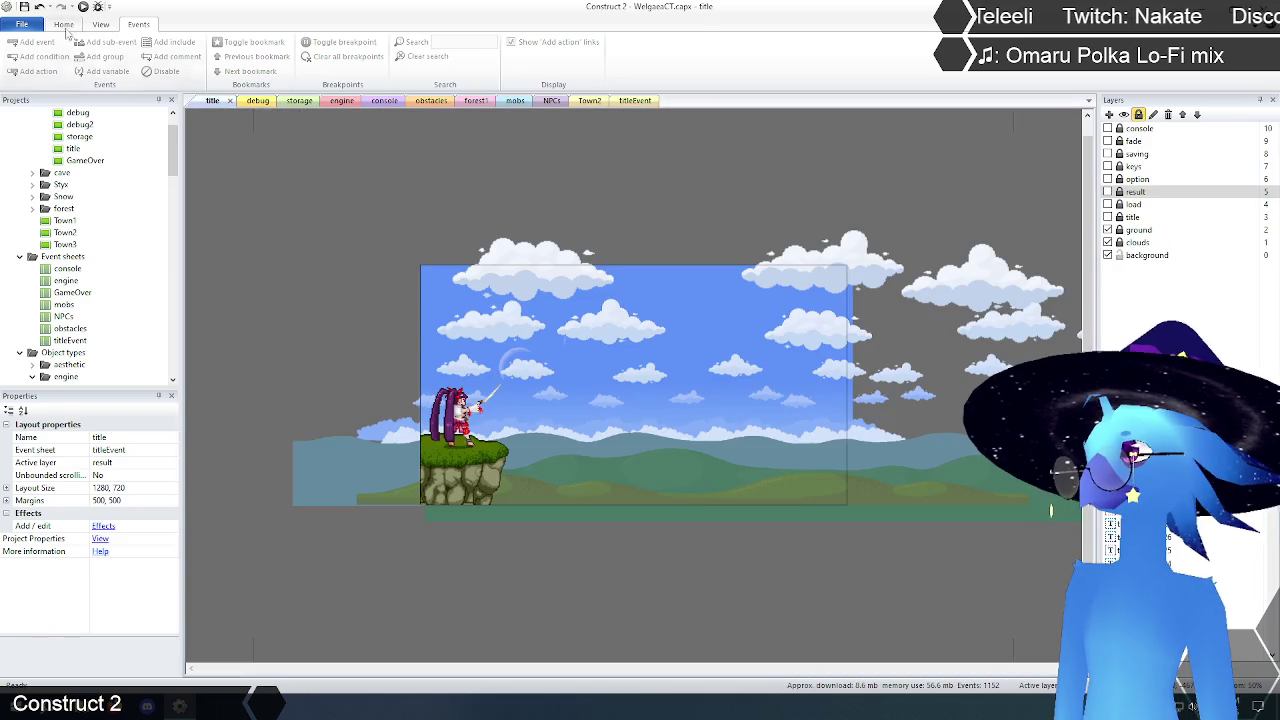
click(83, 7)
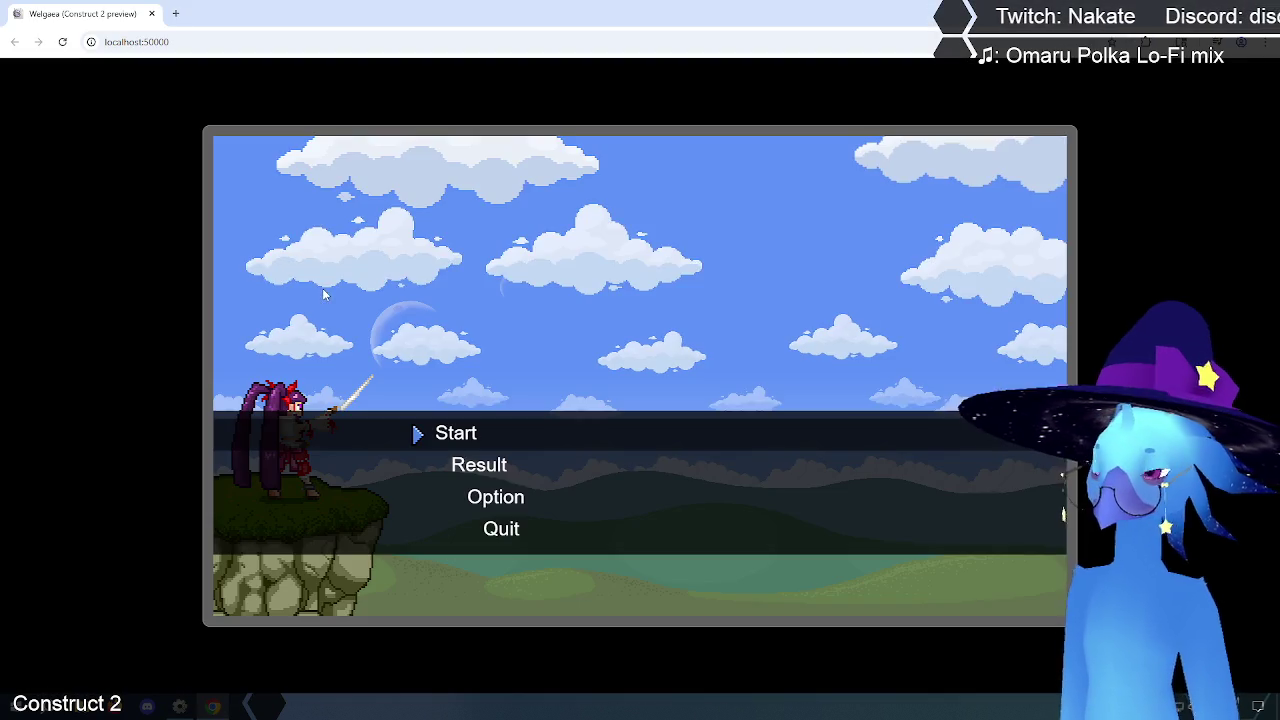
key(Return)
key(Return)
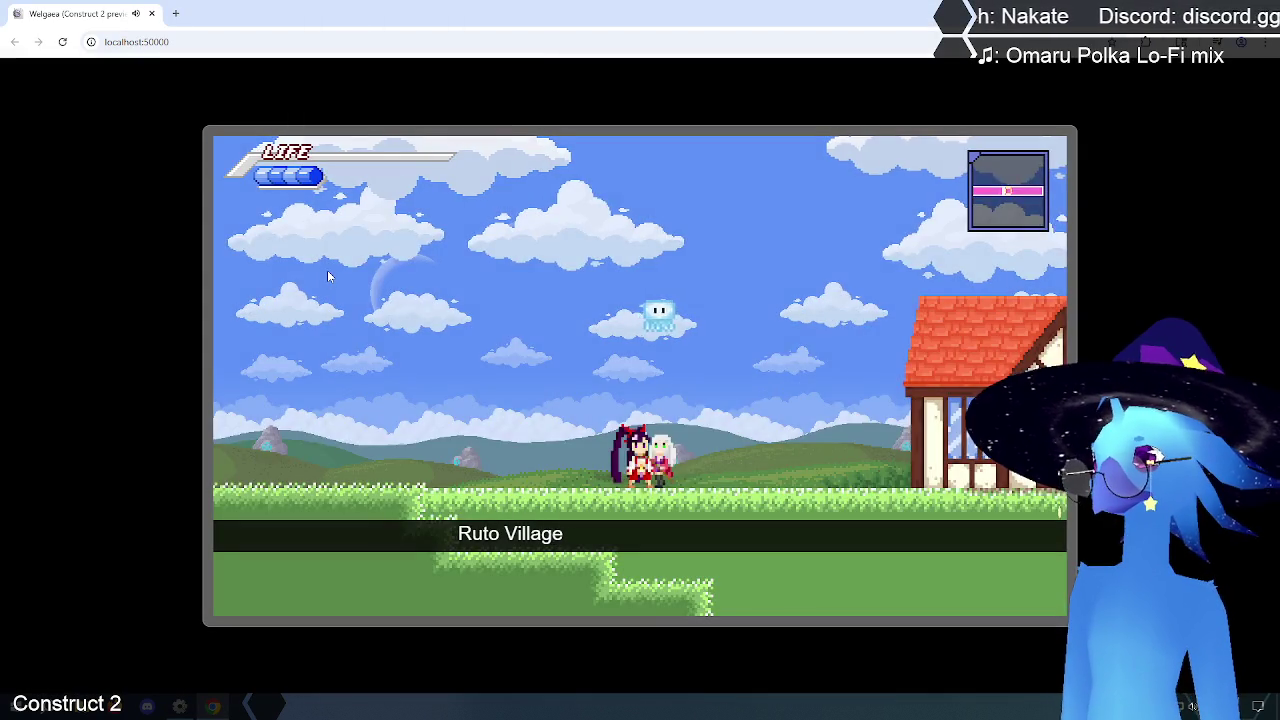
key(Right)
key(Left)
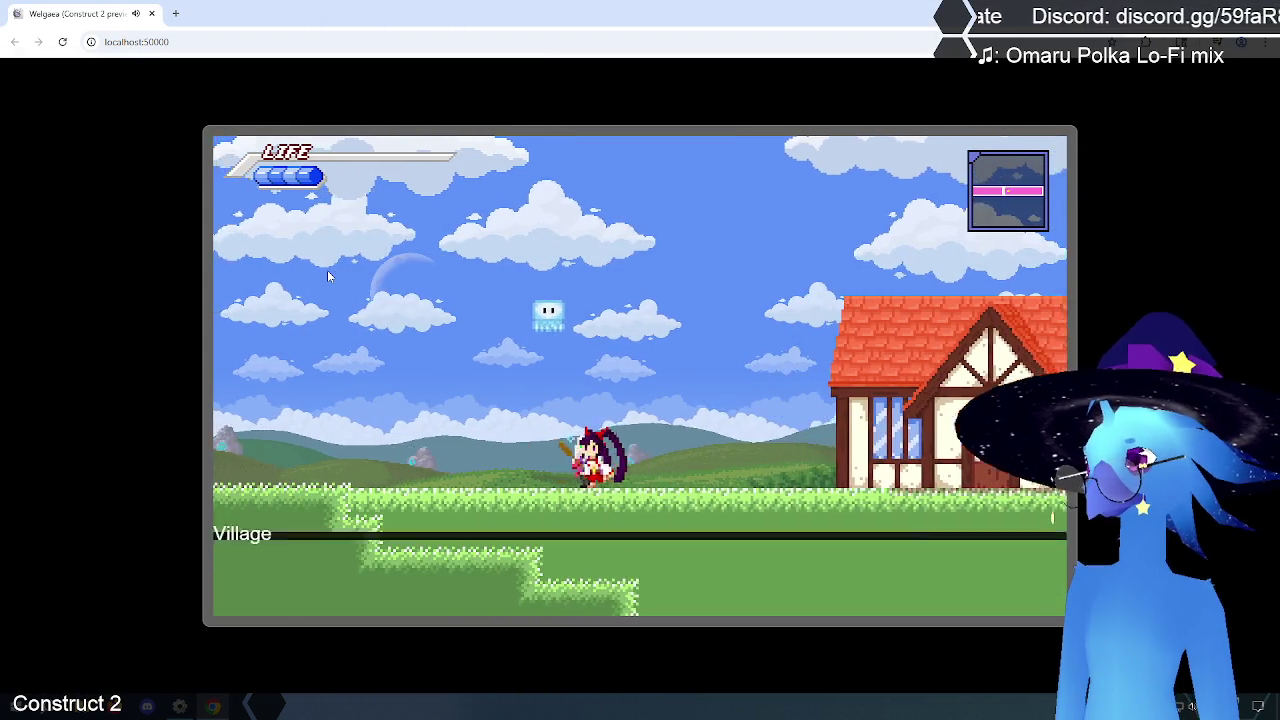
key(Up)
key(Left)
key(Up)
key(Right)
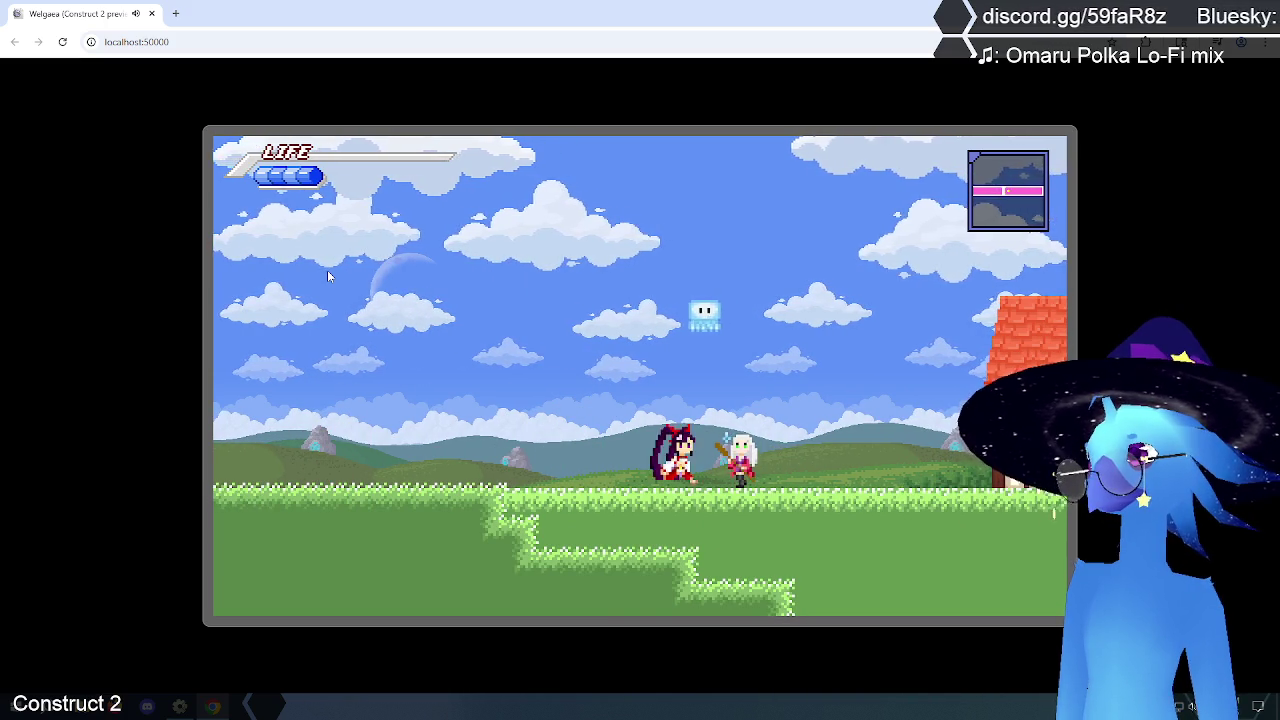
key(Up)
key(Left)
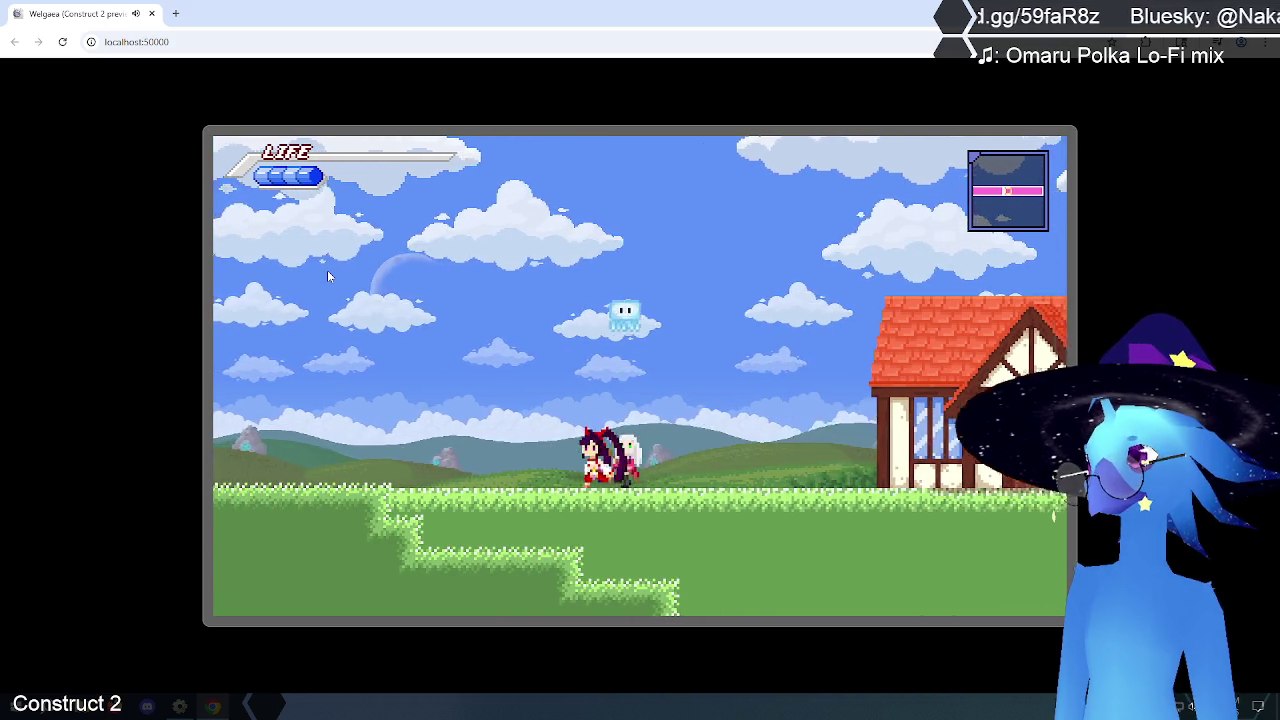
key(Left)
key(Up)
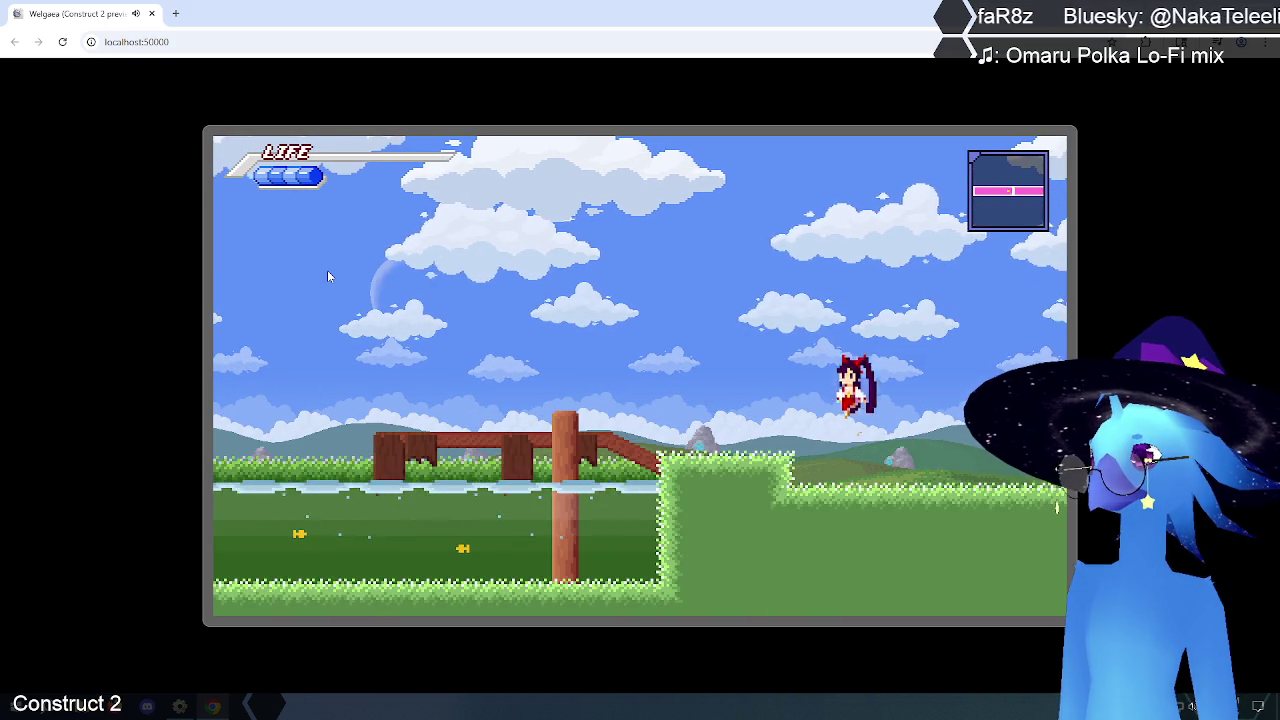
key(Left)
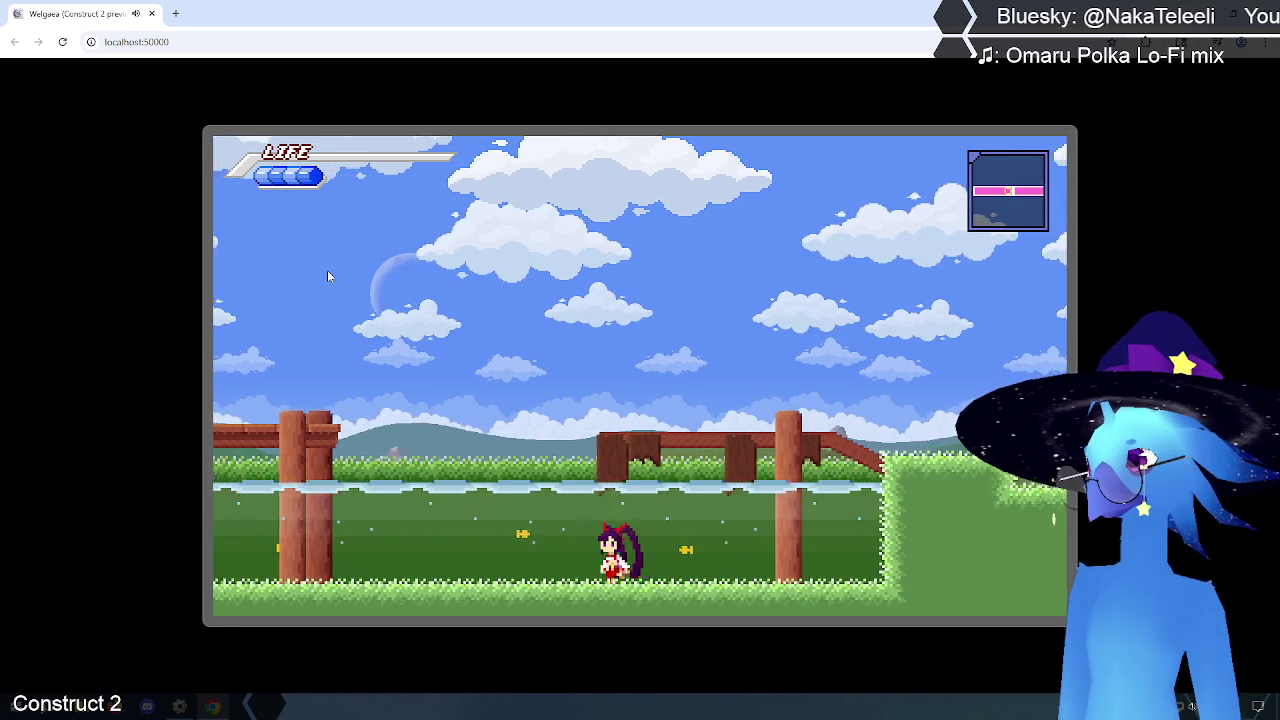
key(Right)
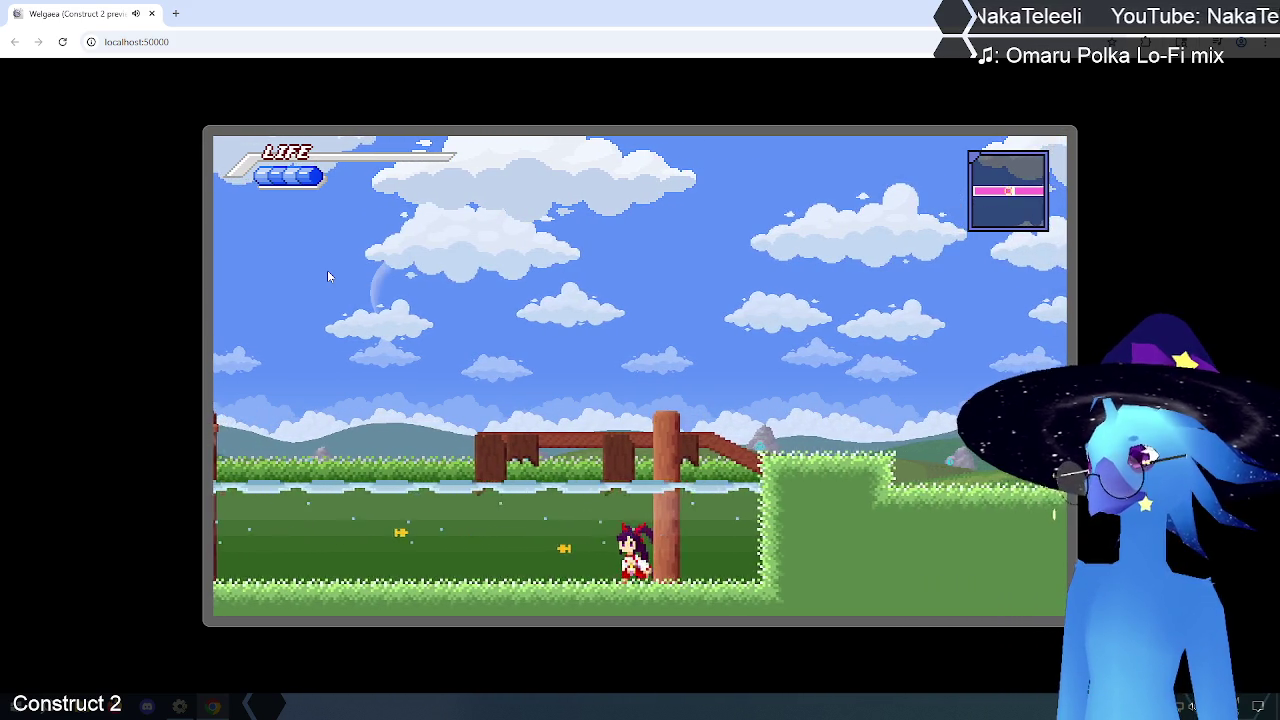
key(Left)
key(Left)
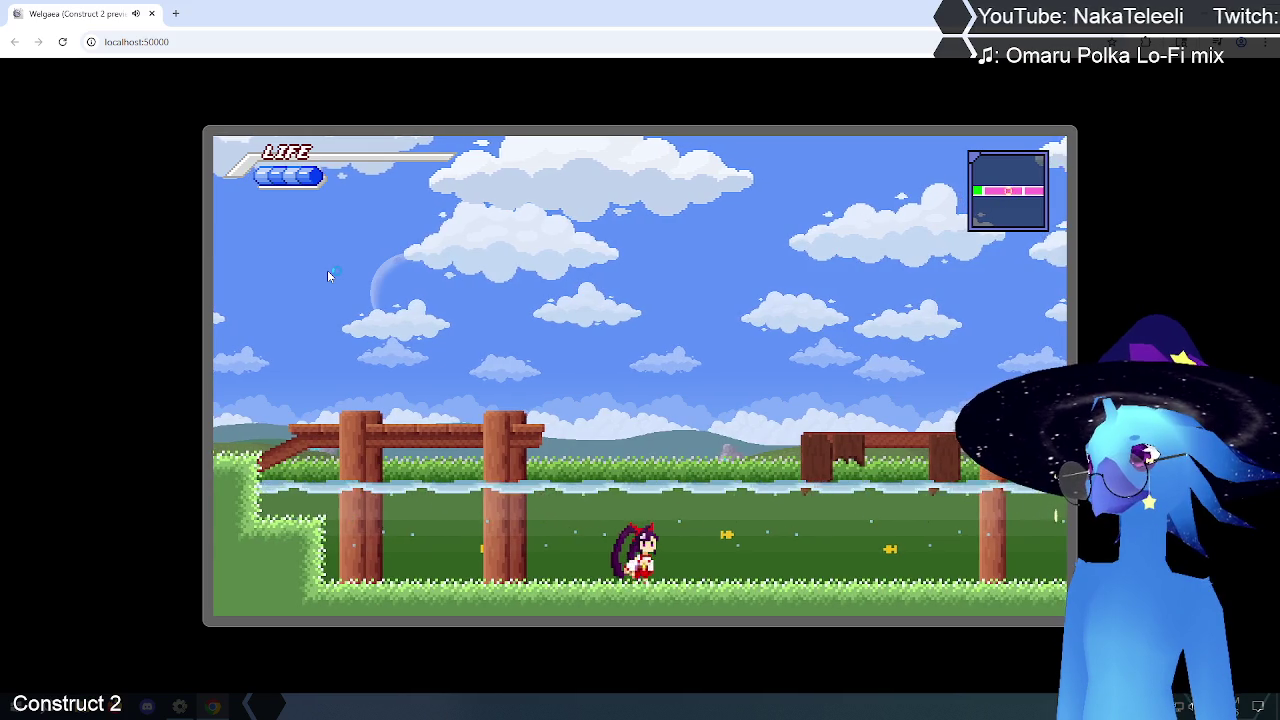
key(Right)
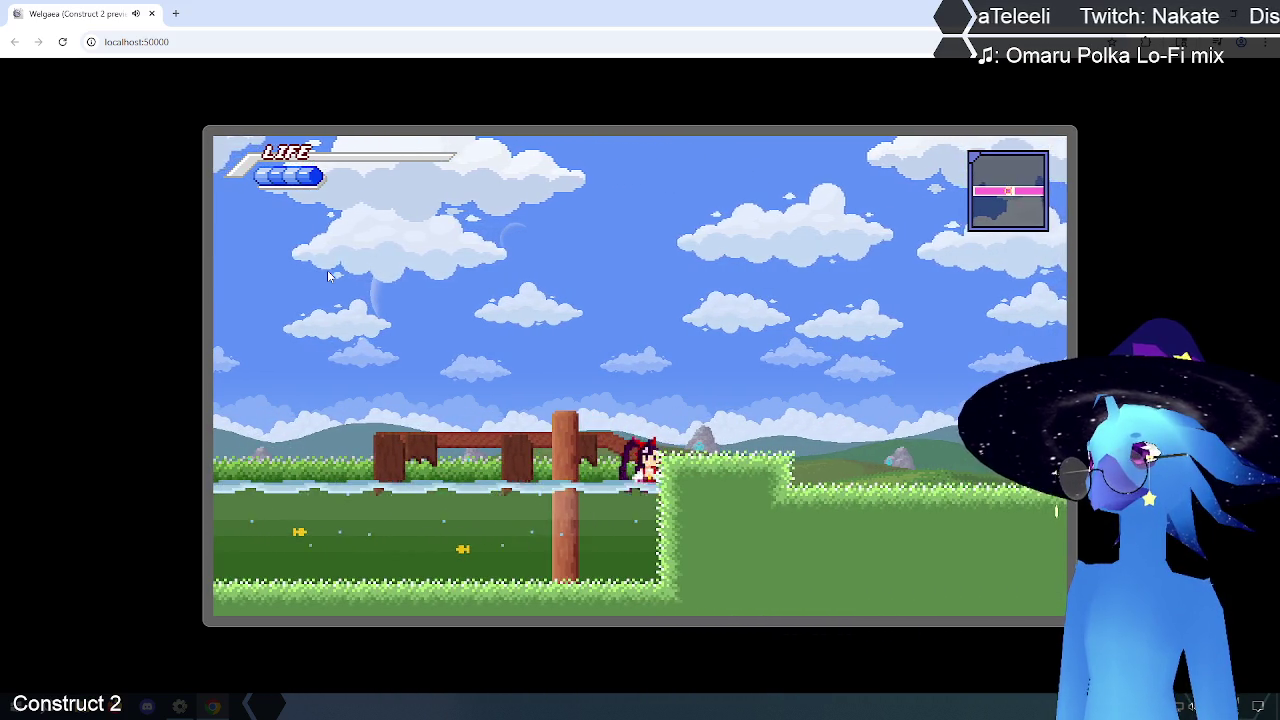
key(Up)
key(Up)
key(shift)
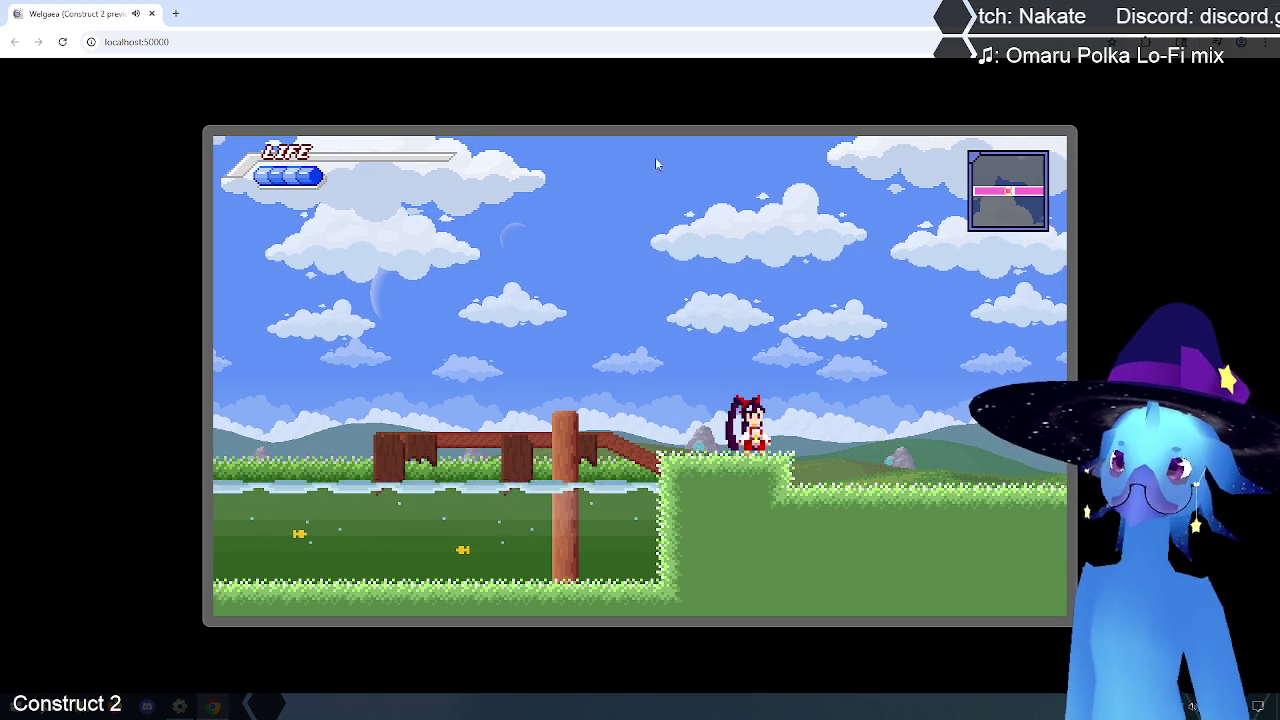
key(alt+Tab)
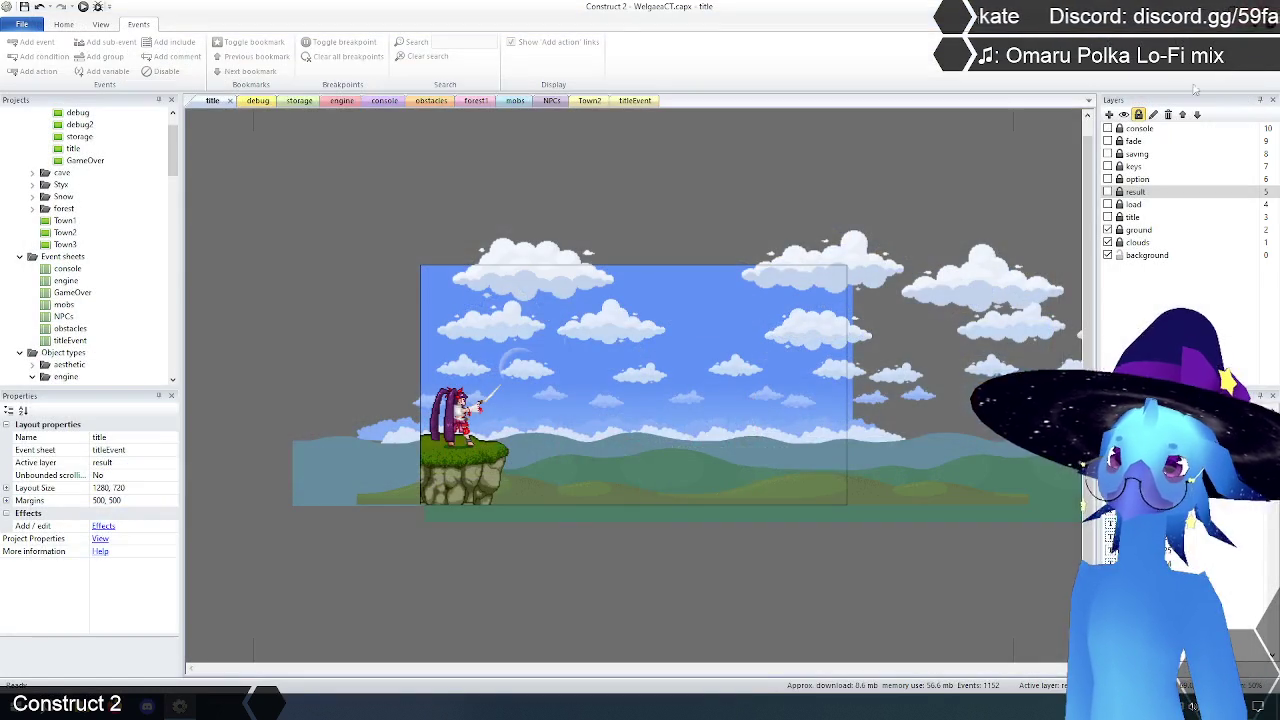
Step: Go to the storage layout, select HitBox, and open its instance variables list
click(336, 101)
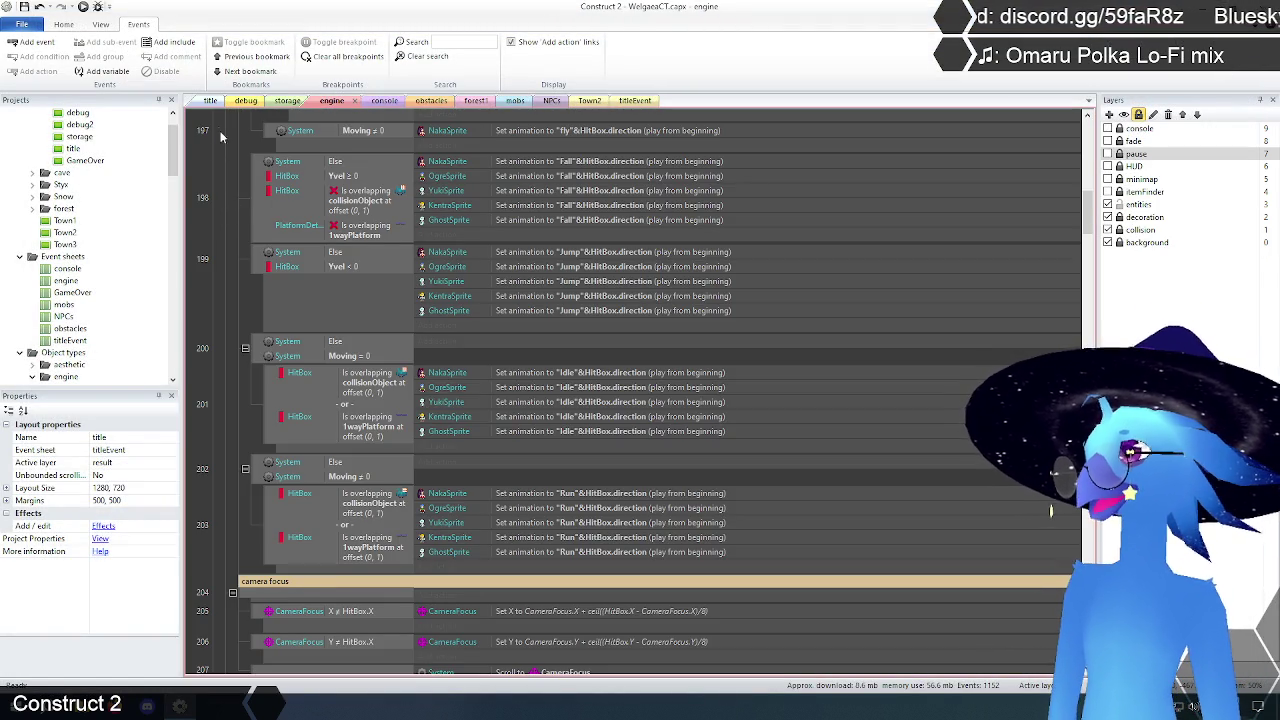
click(211, 102)
click(331, 103)
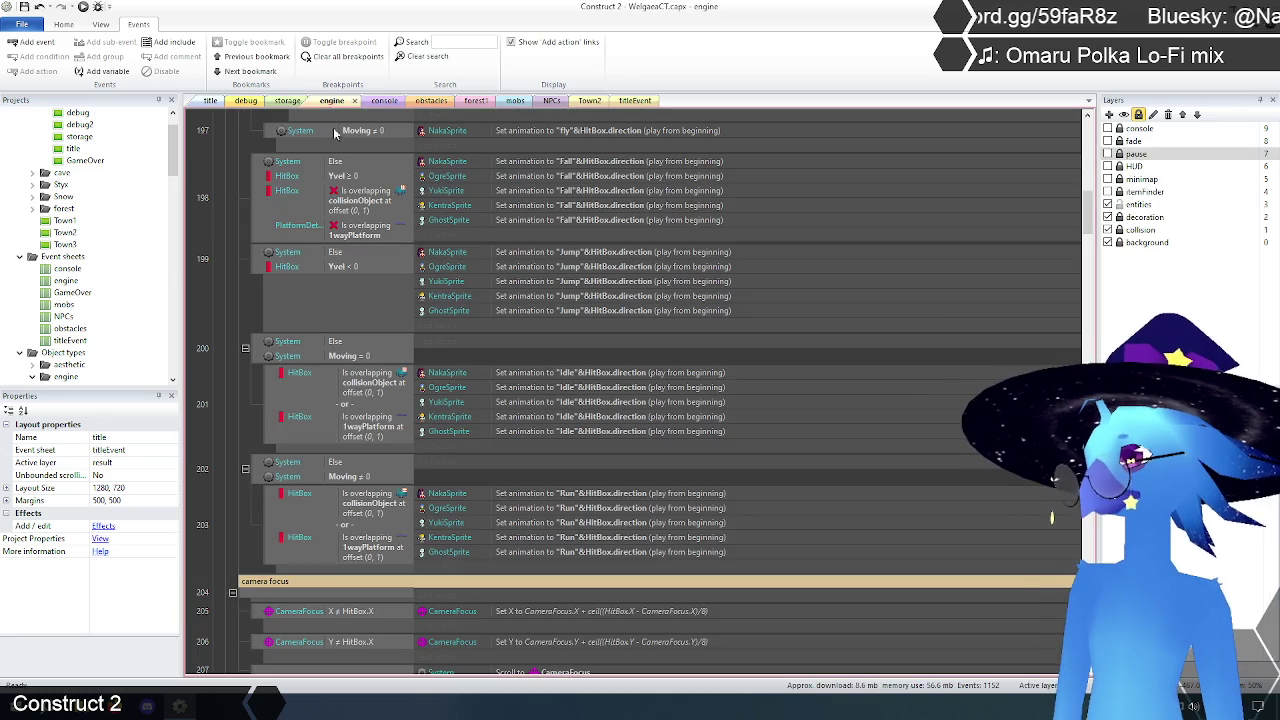
click(288, 101)
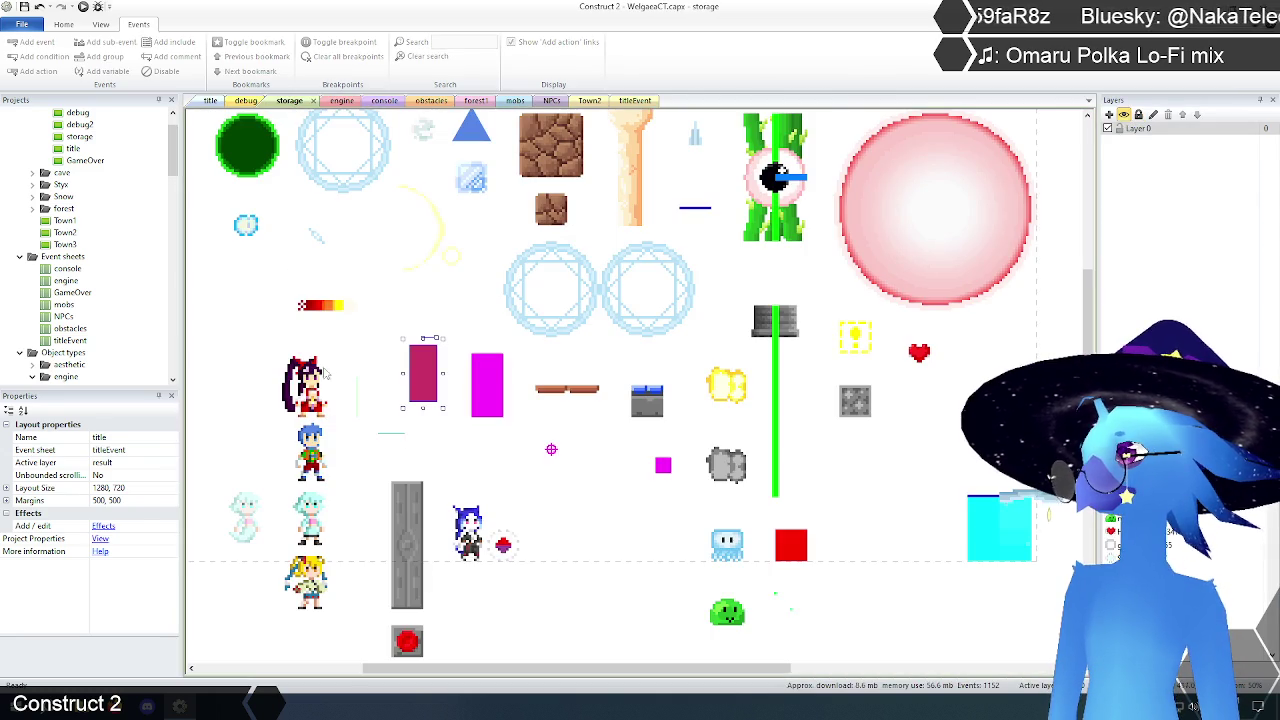
click(390, 316)
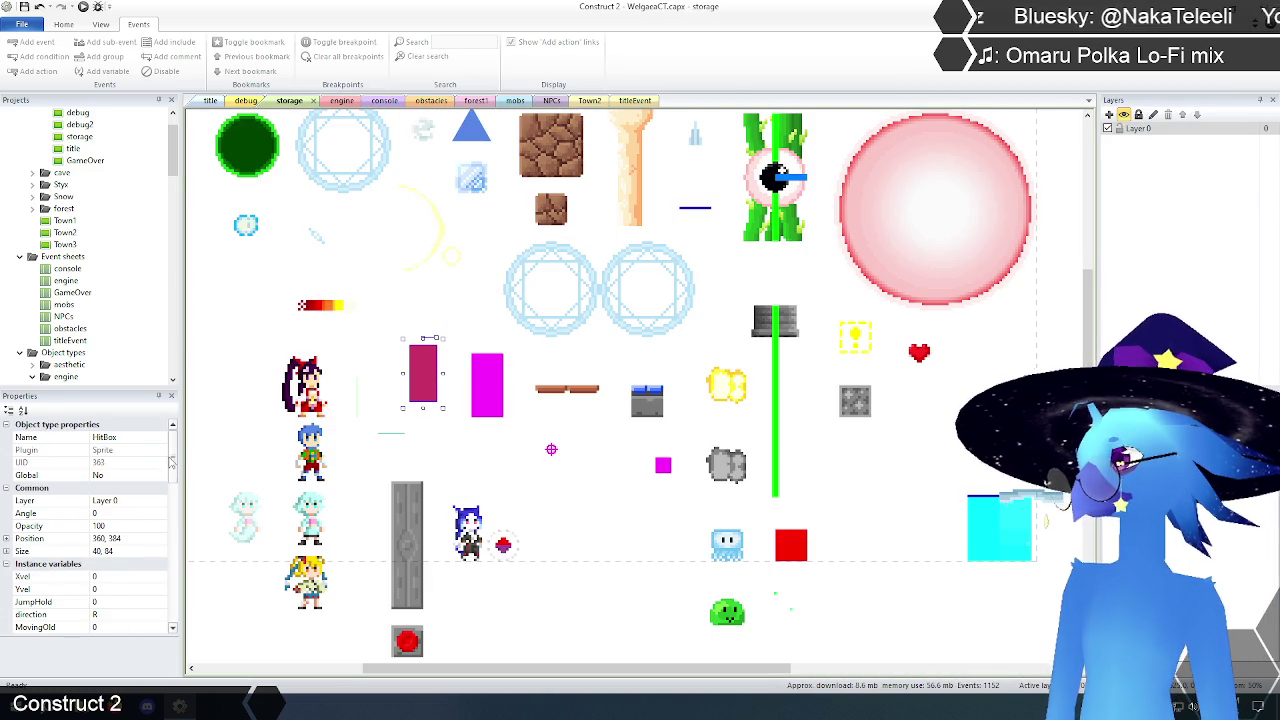
scroll(145, 520, down, 5)
click(122, 526)
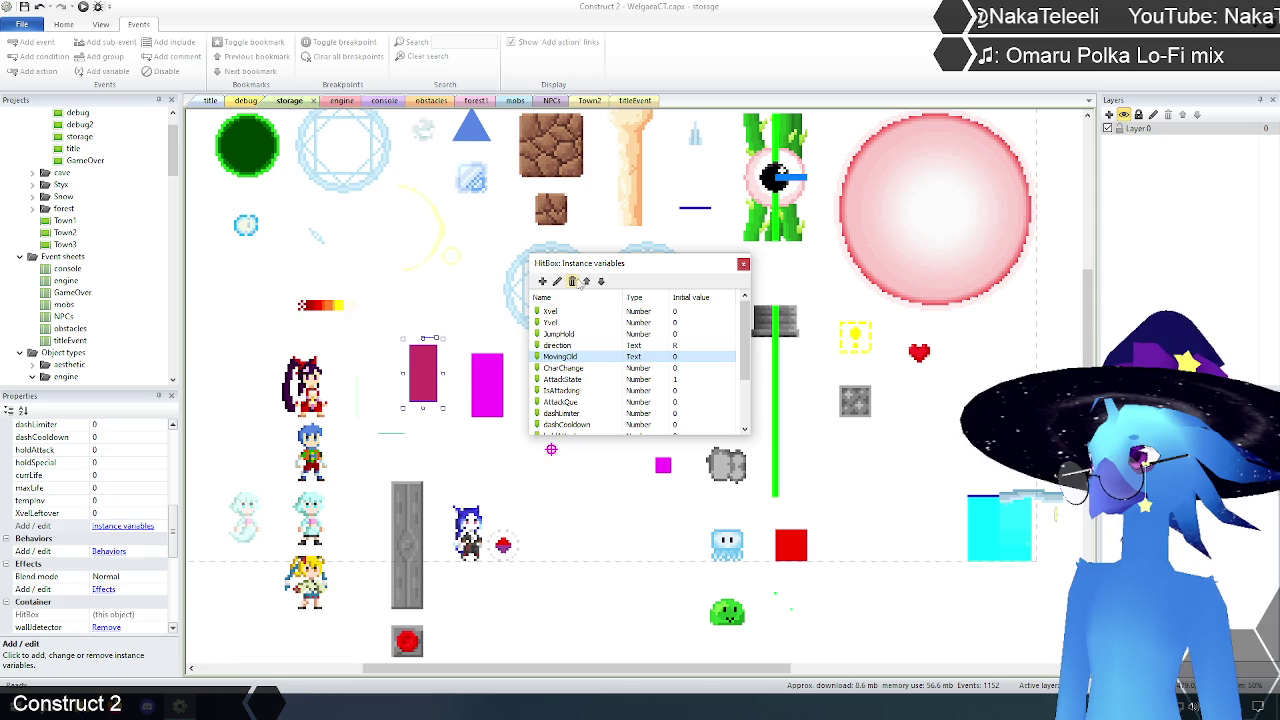
Step: Delete the MovingOld instance variable and review AttackQue, dashCooldown and holdAttack
click(572, 281)
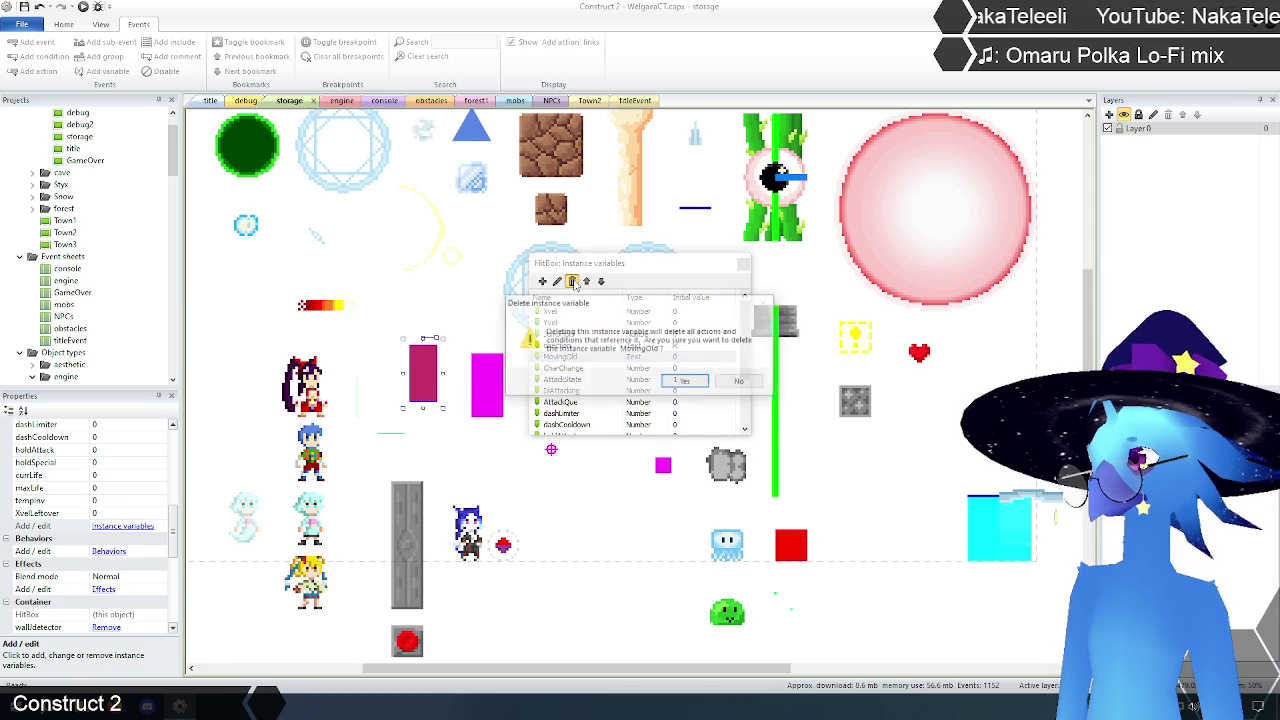
click(686, 381)
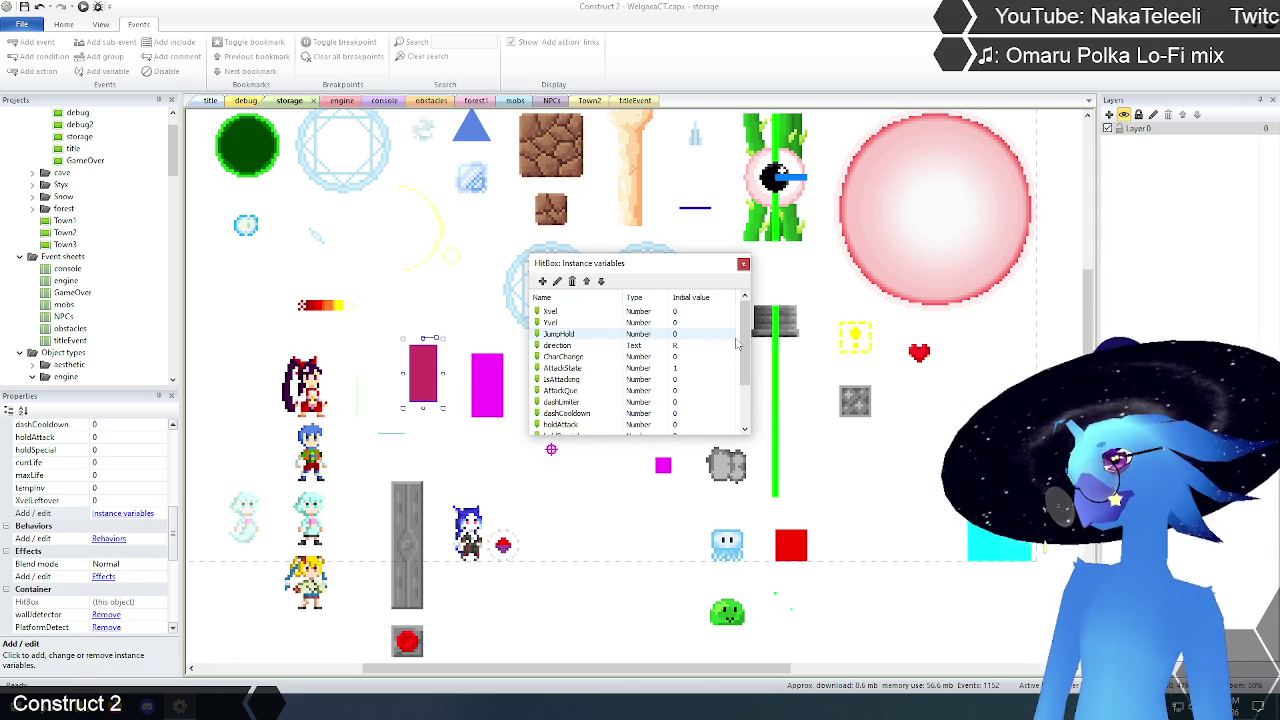
mouse_move(745, 342)
mouse_down()
mouse_move(745, 370)
mouse_move(746, 340)
mouse_move(745, 352)
mouse_up()
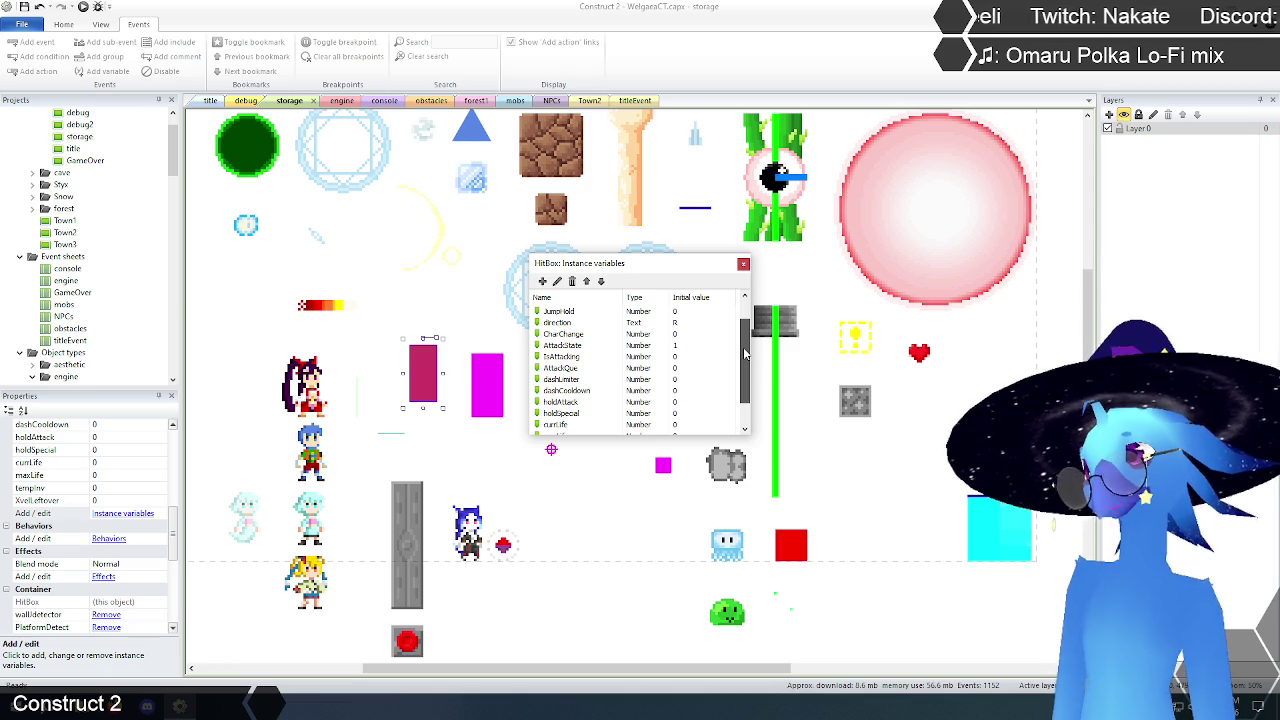
drag(745, 352, 742, 365)
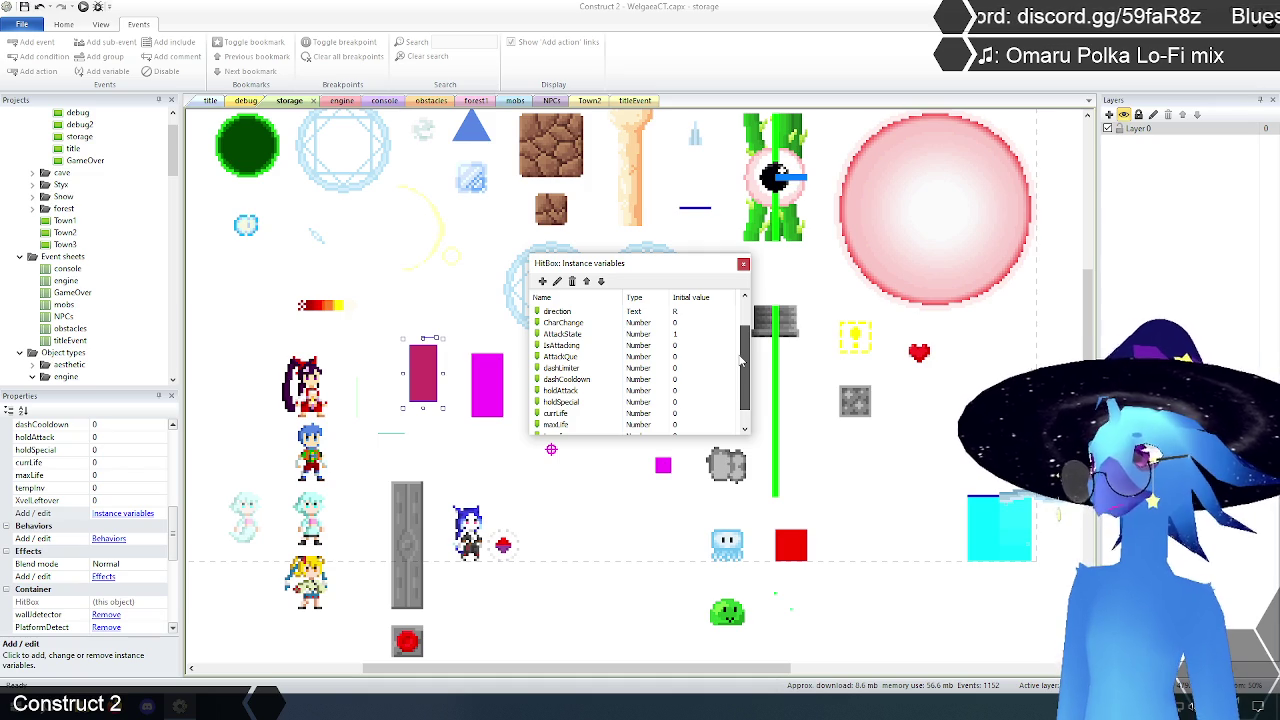
drag(742, 365, 743, 402)
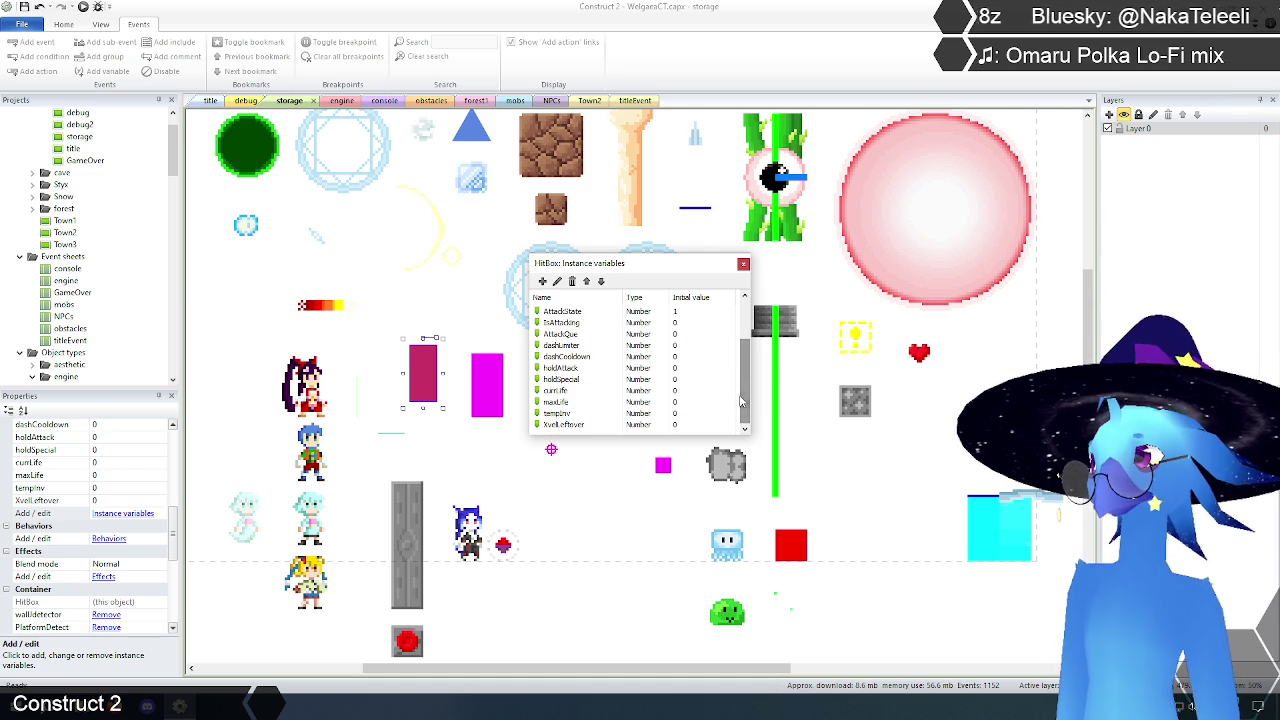
click(580, 334)
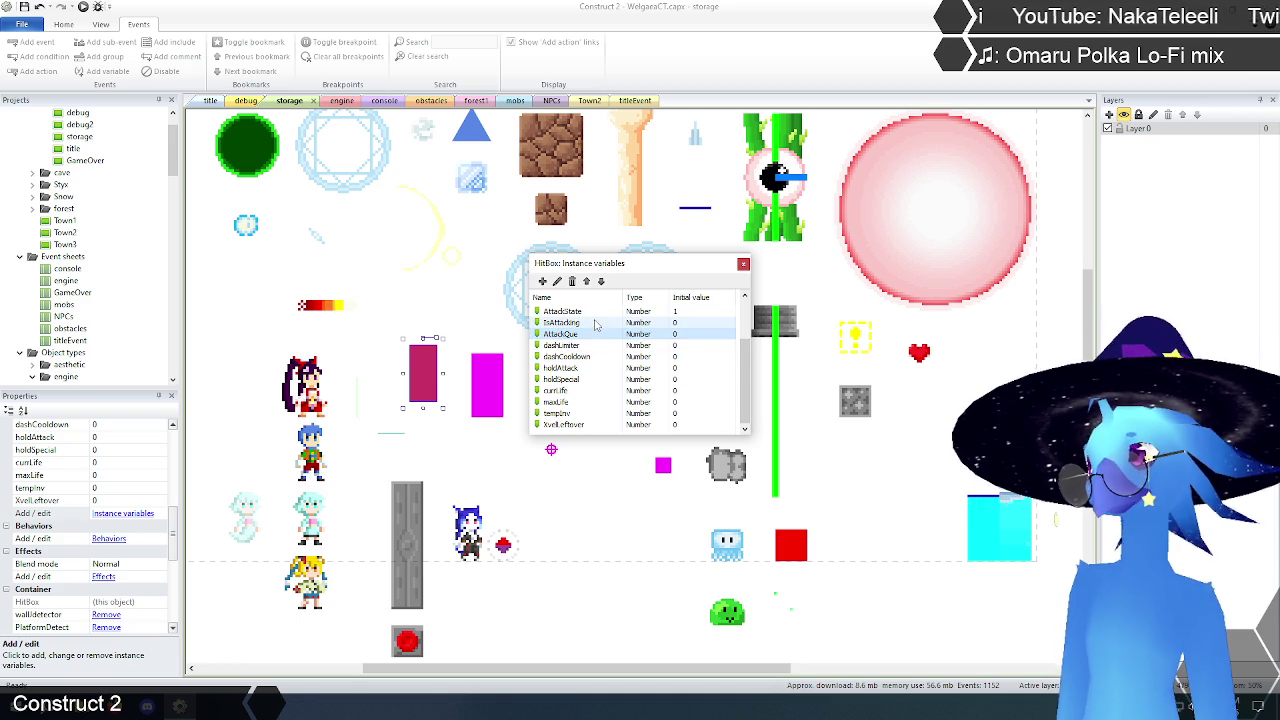
click(595, 357)
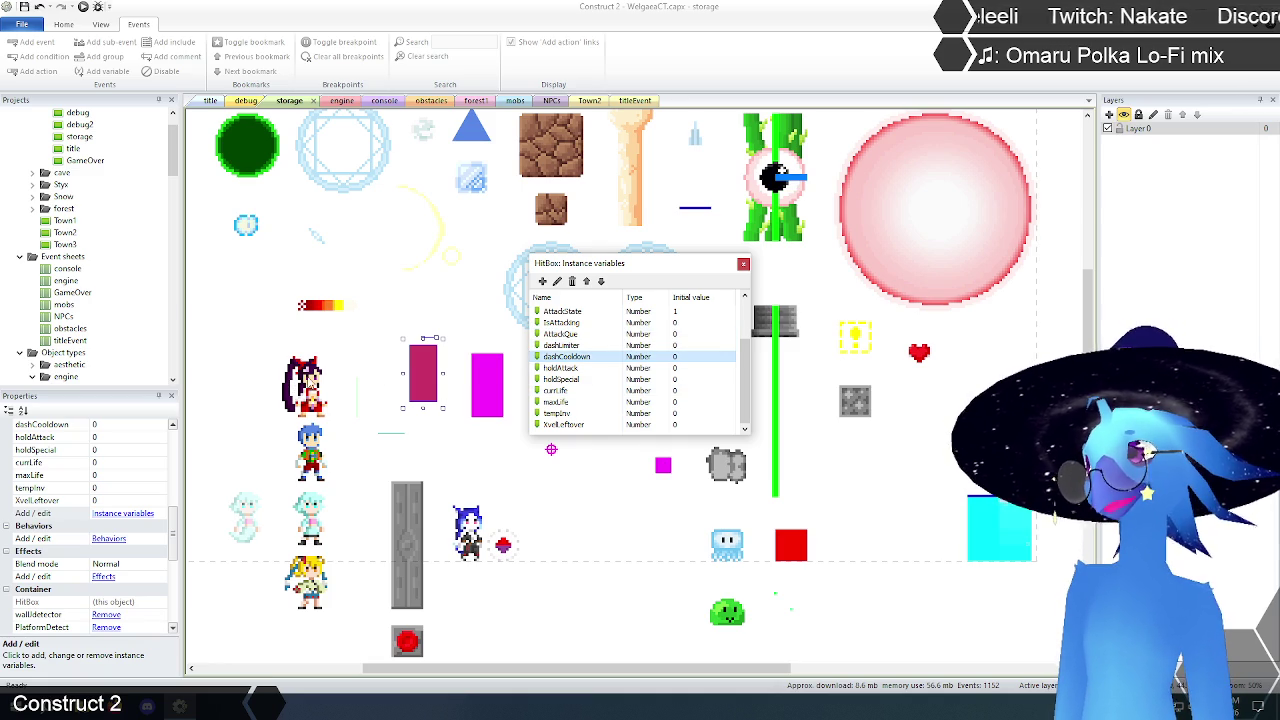
click(580, 368)
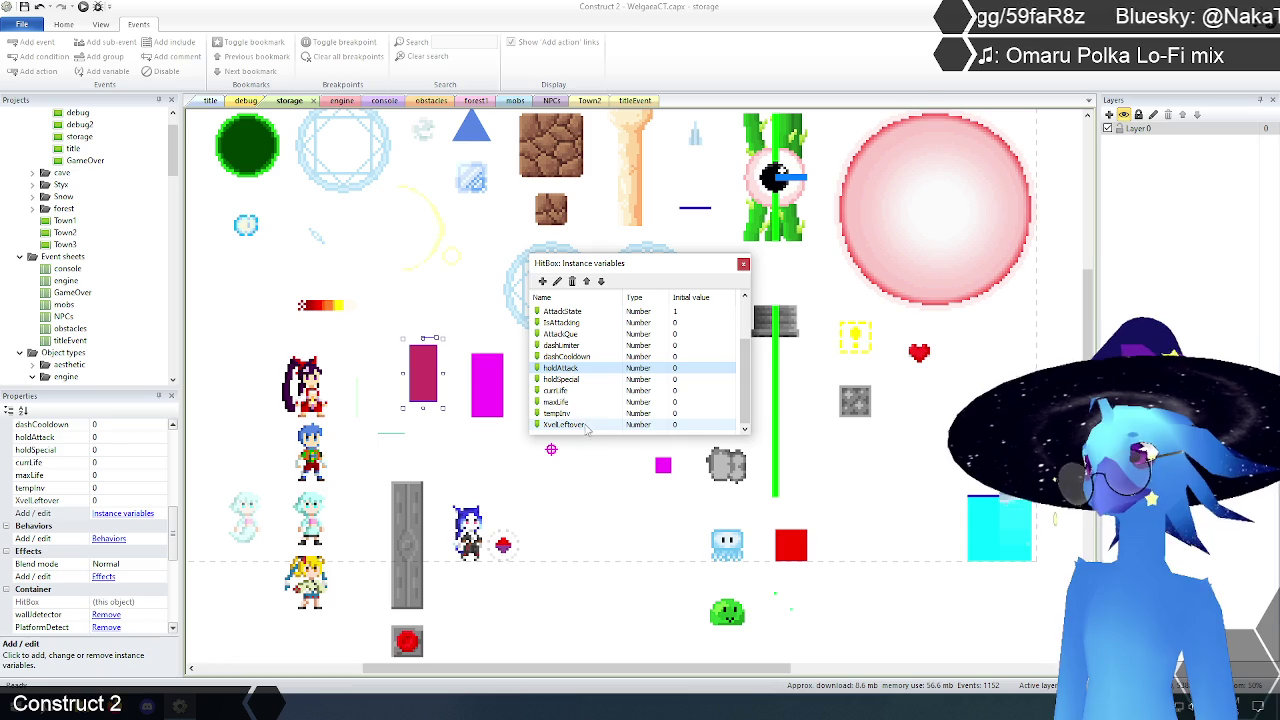
Step: Close the instance variables list, deselect HitBox, and switch to the engine event sheet
click(741, 266)
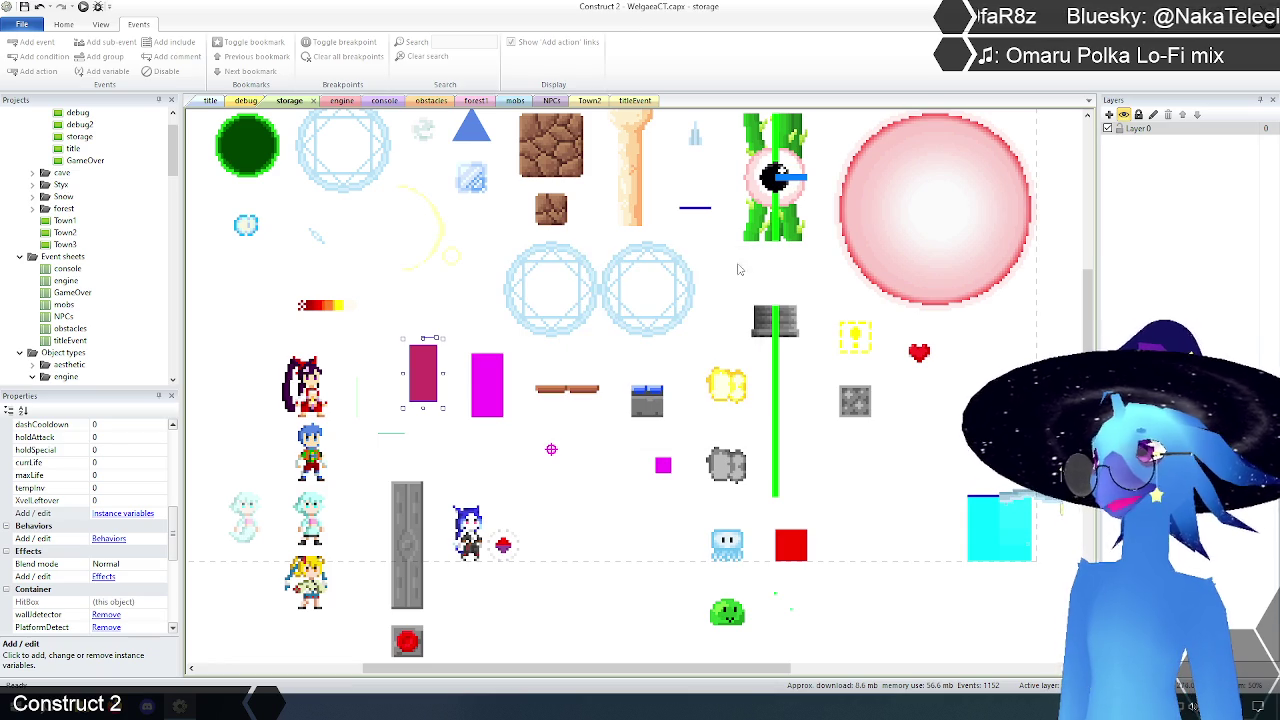
click(214, 298)
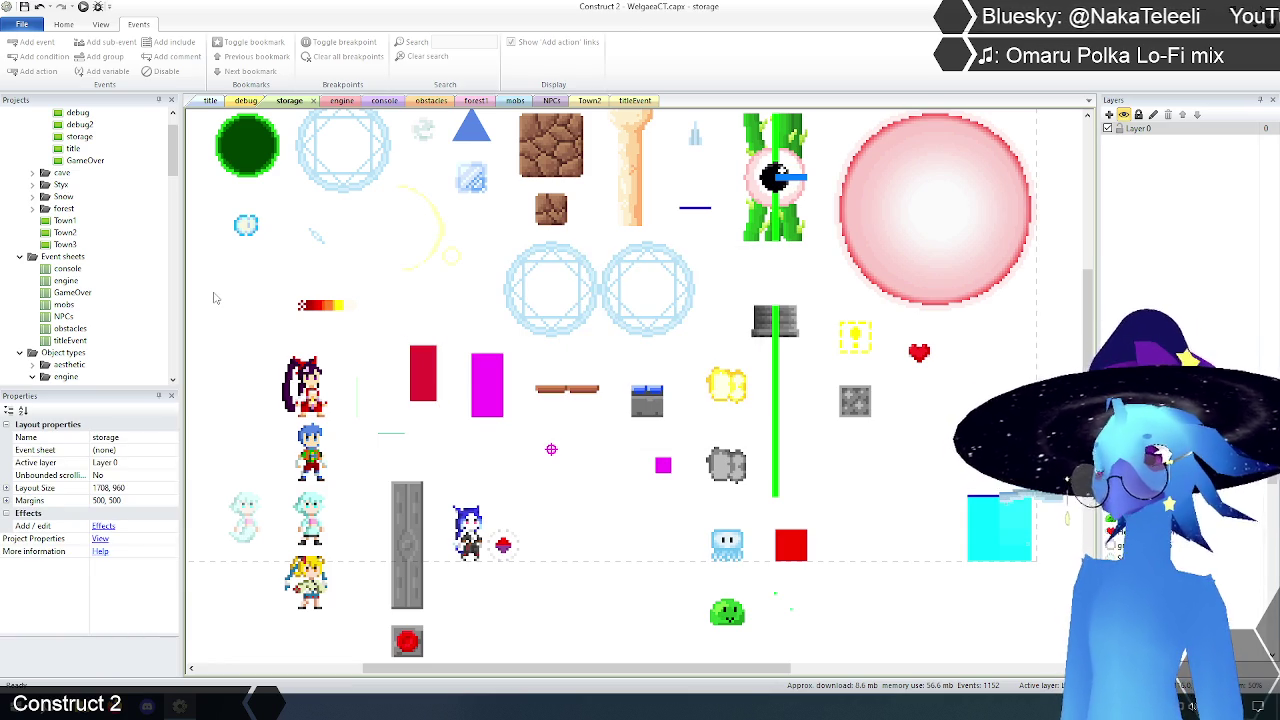
click(345, 102)
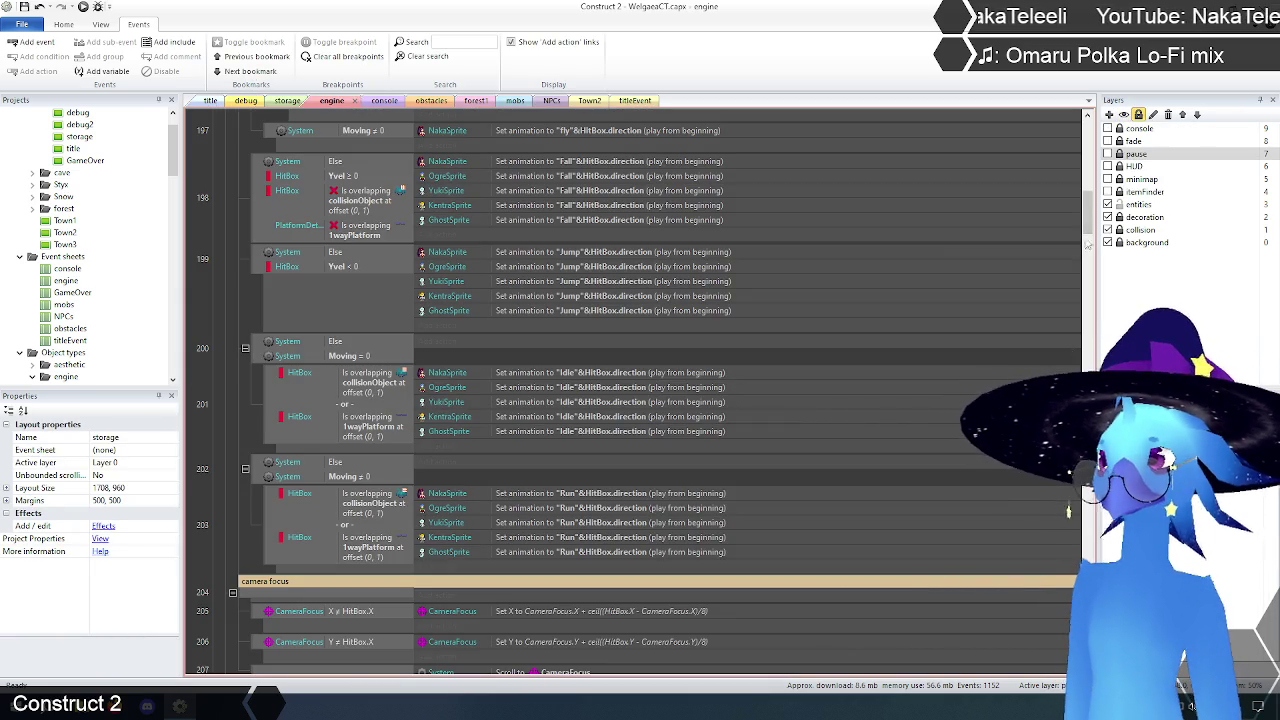
Step: Collapse the effects group, expand movement and collision, and select the X movement repeat event
drag(1088, 212, 1090, 140)
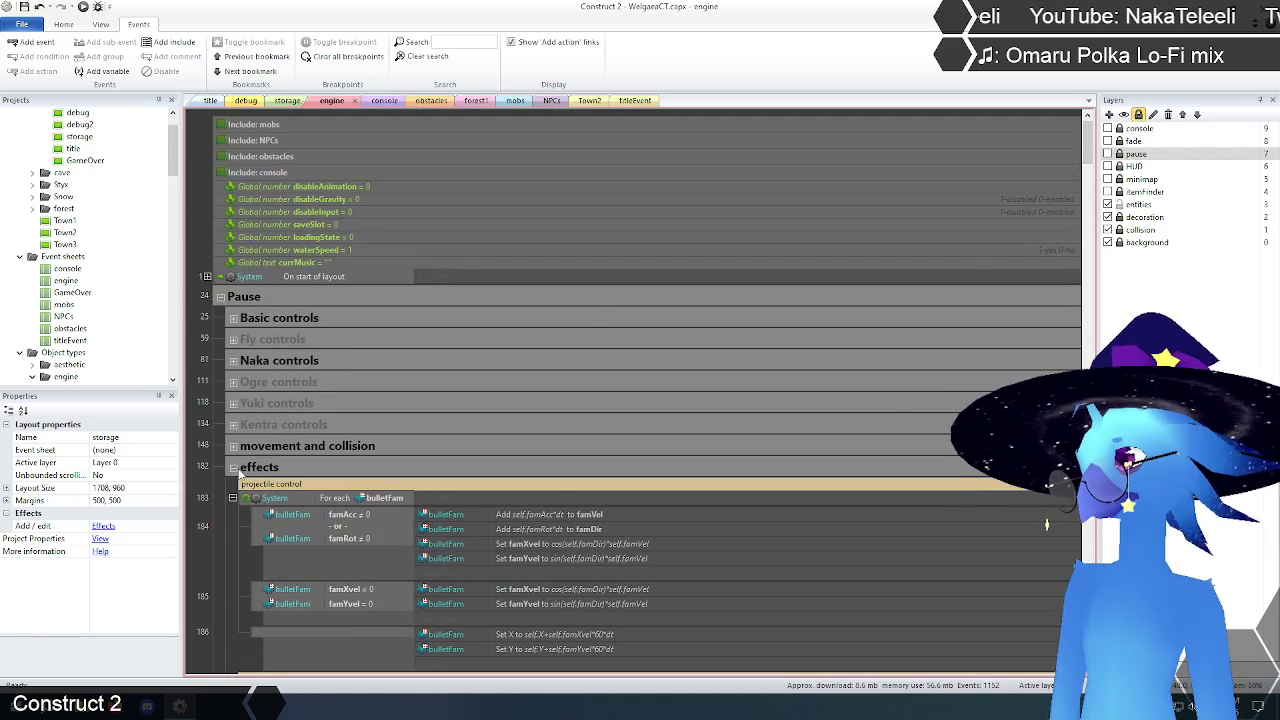
click(233, 468)
click(233, 446)
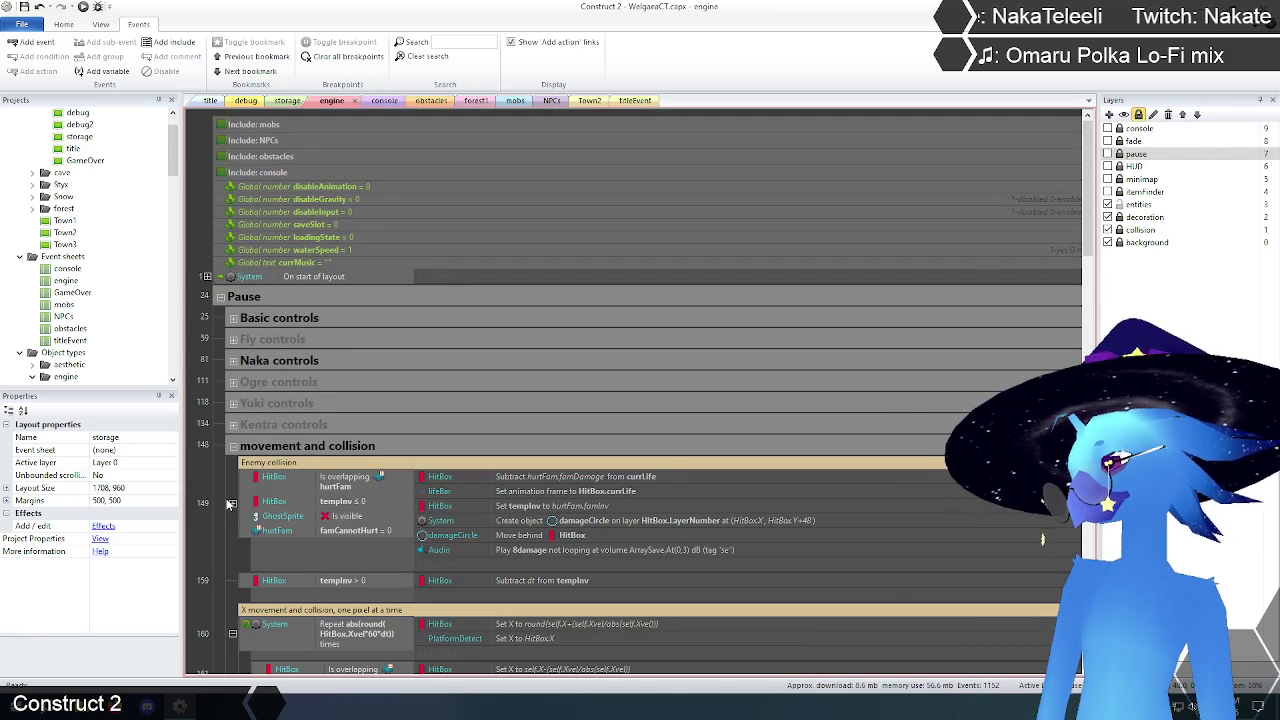
scroll(229, 503, down, 3)
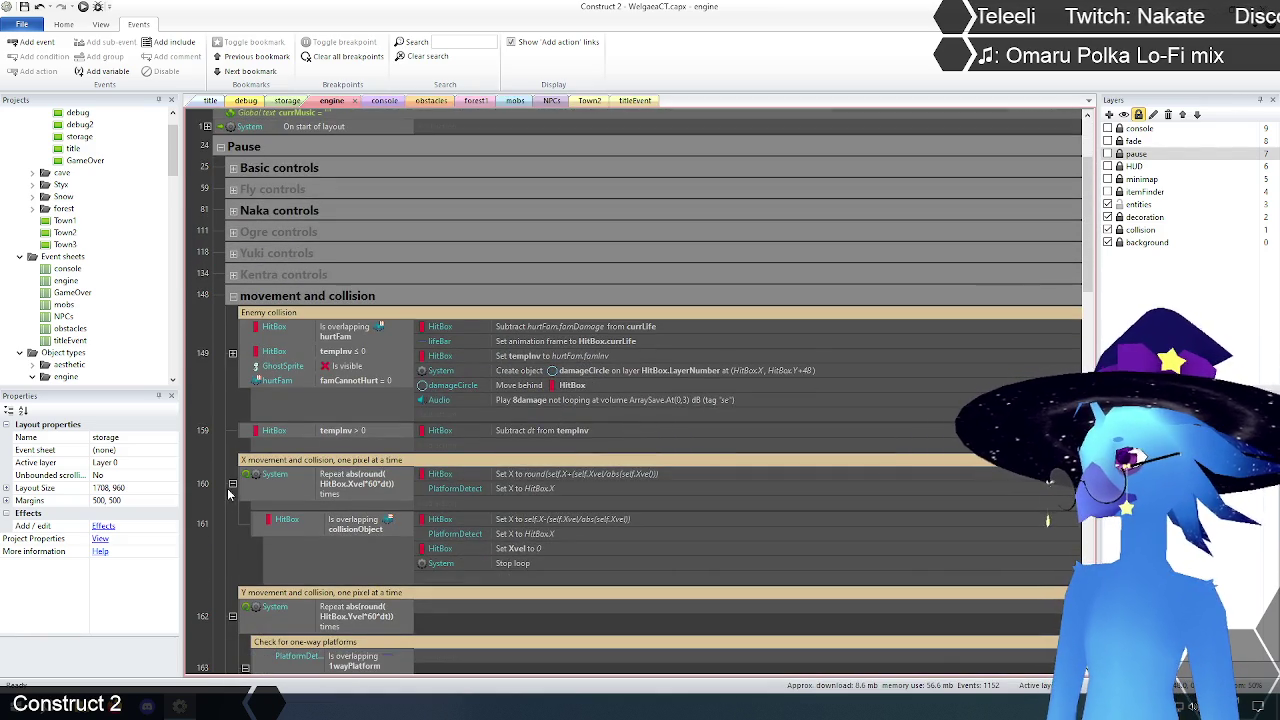
scroll(227, 490, down, 2)
scroll(230, 488, down, 1)
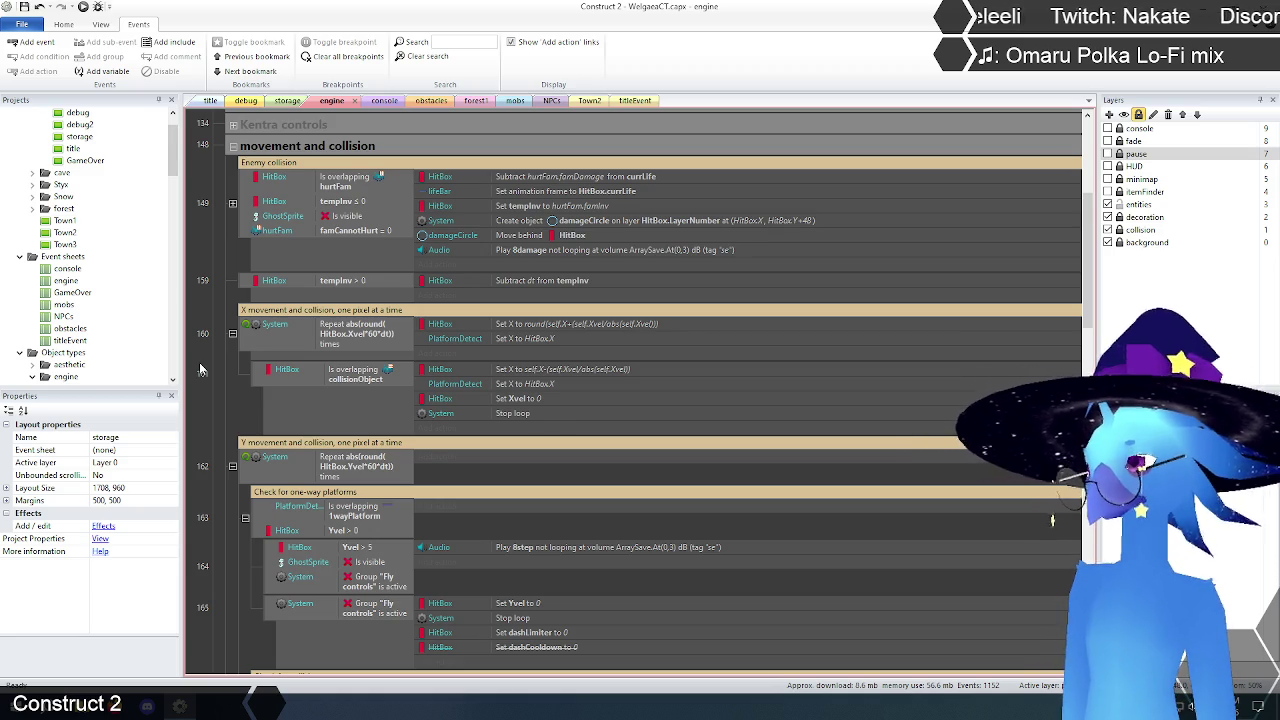
click(250, 342)
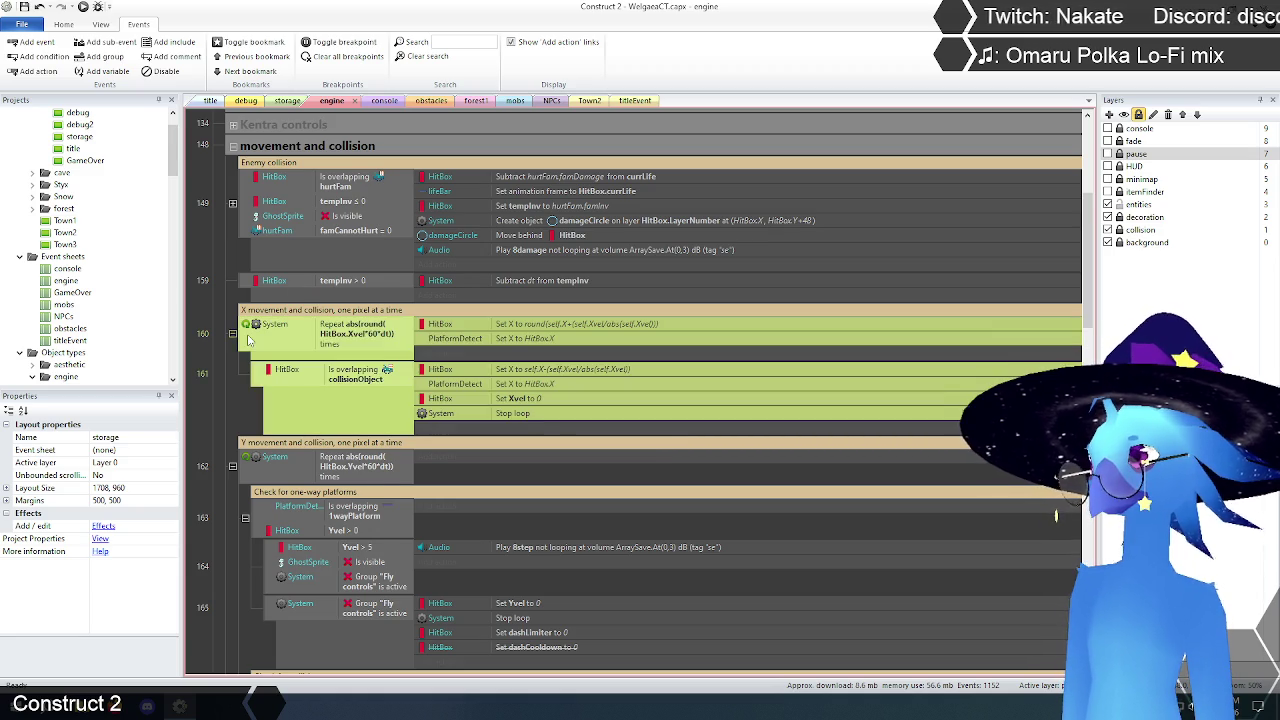
Step: Add a new event above the X movement repeat loop and browse hurtFam's conditions
right_click(250, 340)
mouse_move(275, 343)
click(430, 343)
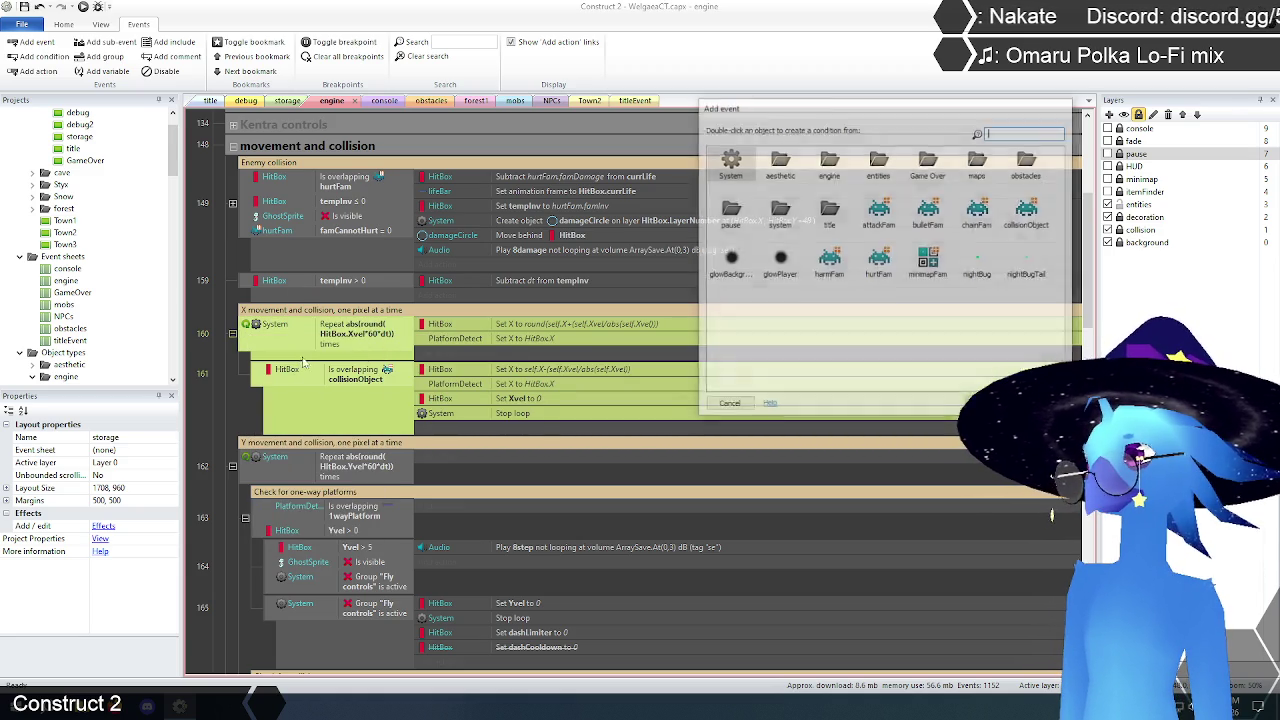
double_click(879, 262)
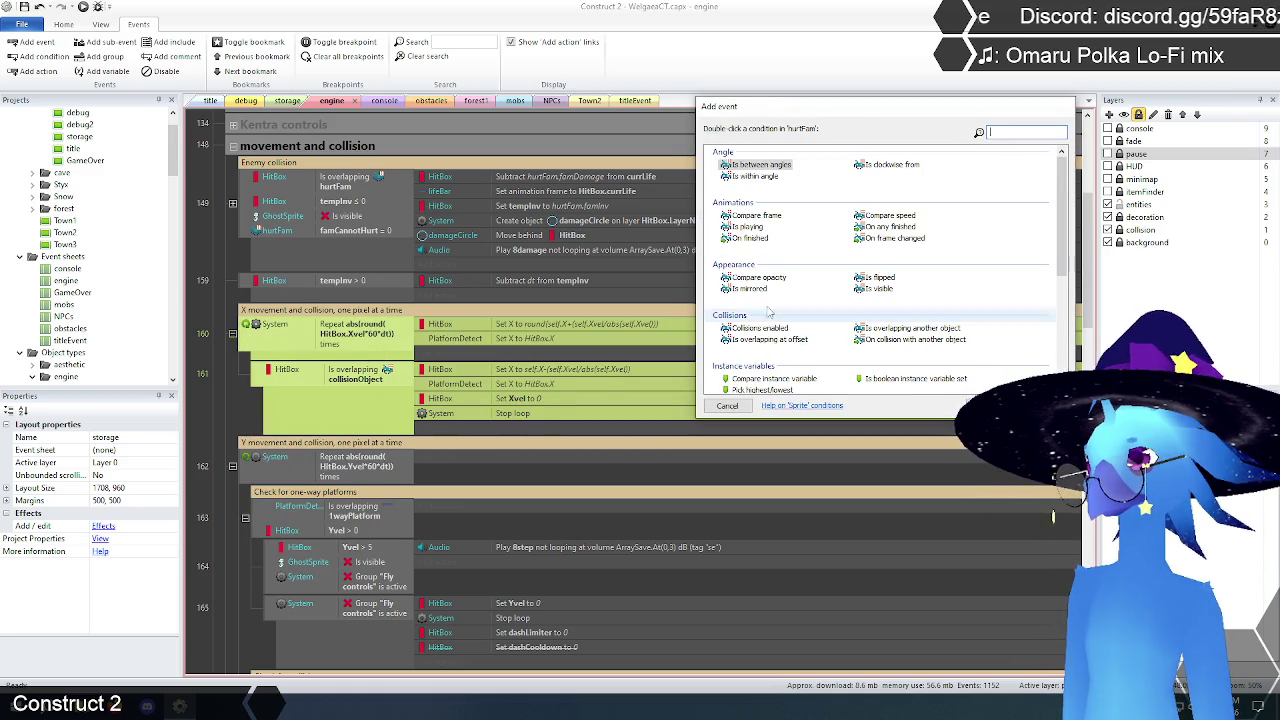
double_click(873, 278)
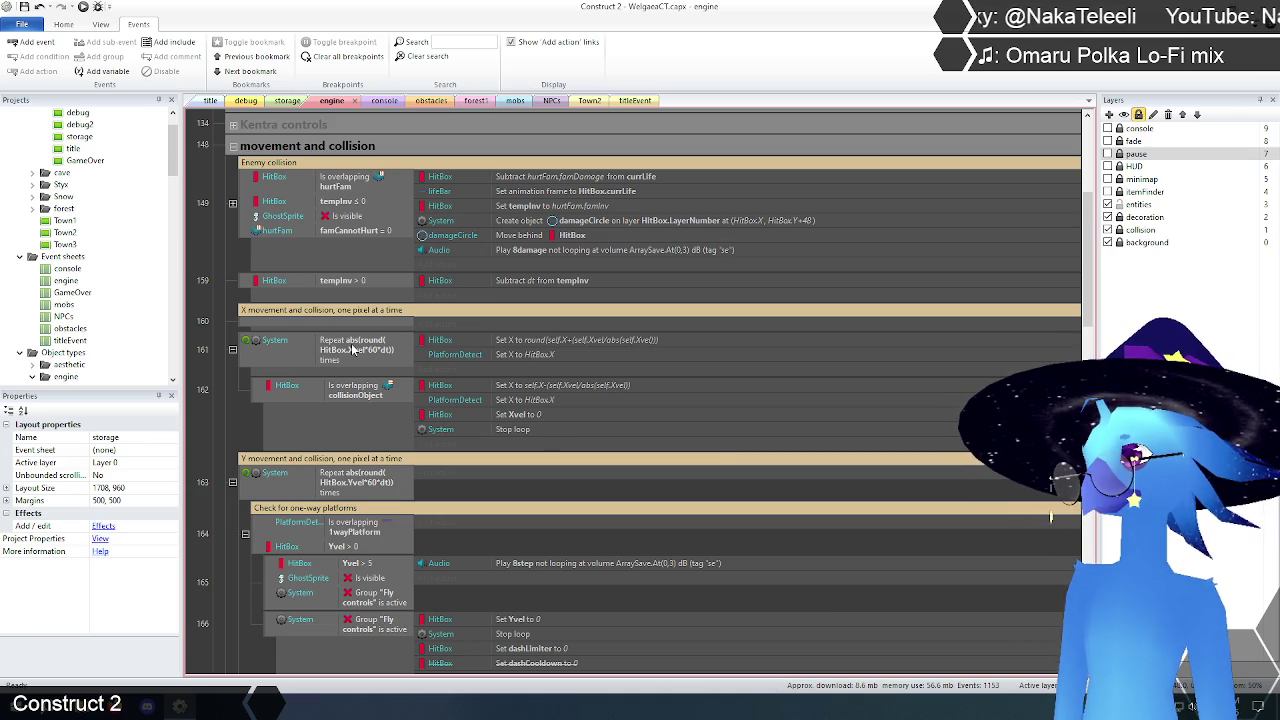
Step: Give the new event a HitBox 'Add to' action that adds HitBox.XvelLeftover to Xvel
click(432, 324)
double_click(740, 166)
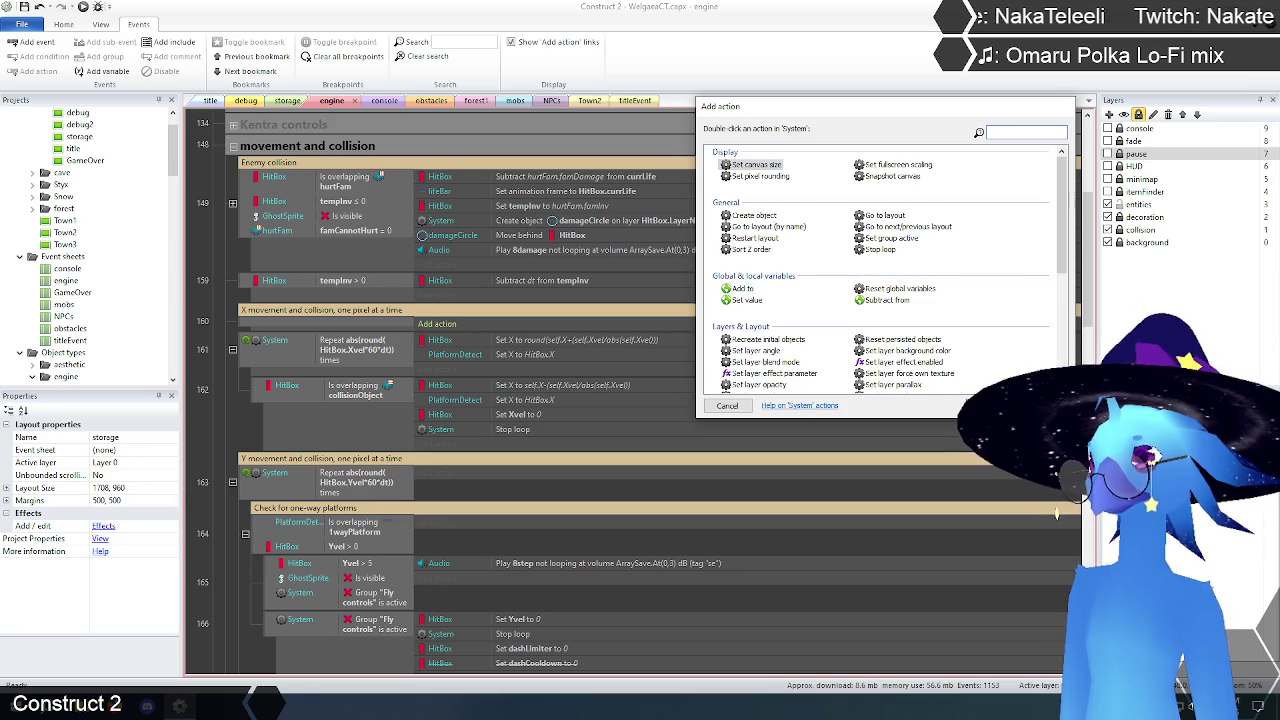
key(BackSpace)
double_click(828, 168)
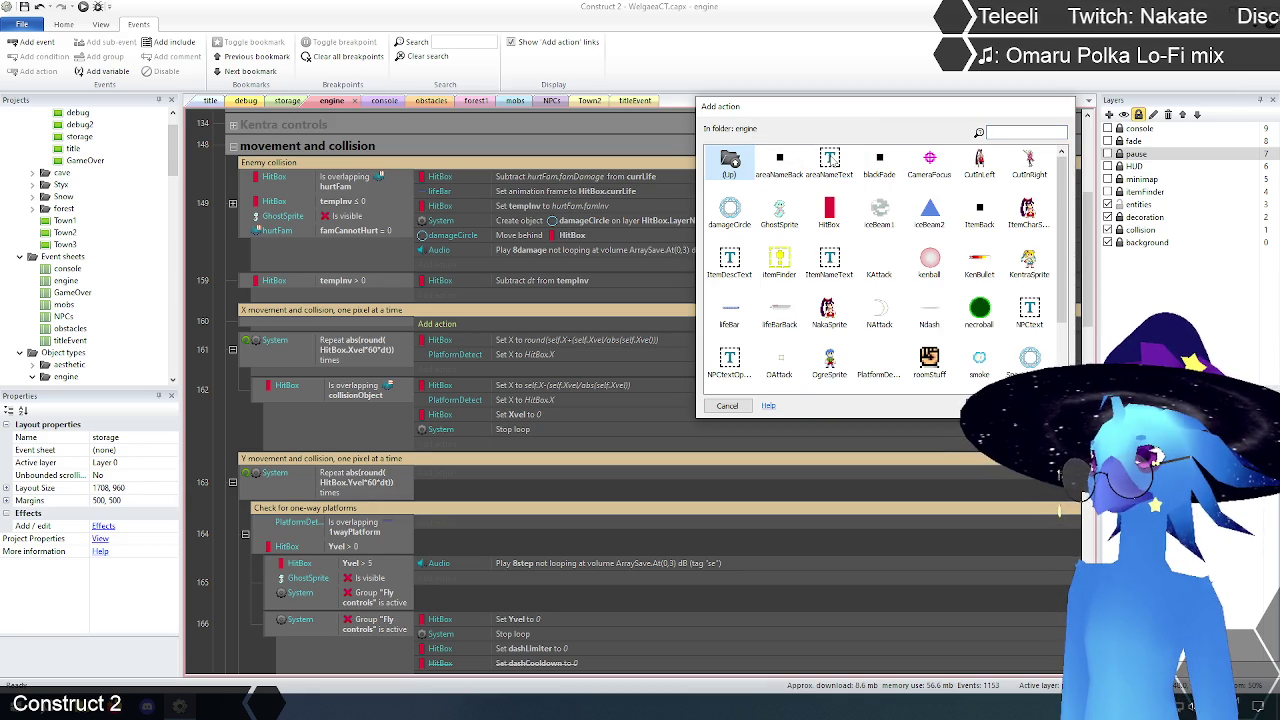
double_click(832, 212)
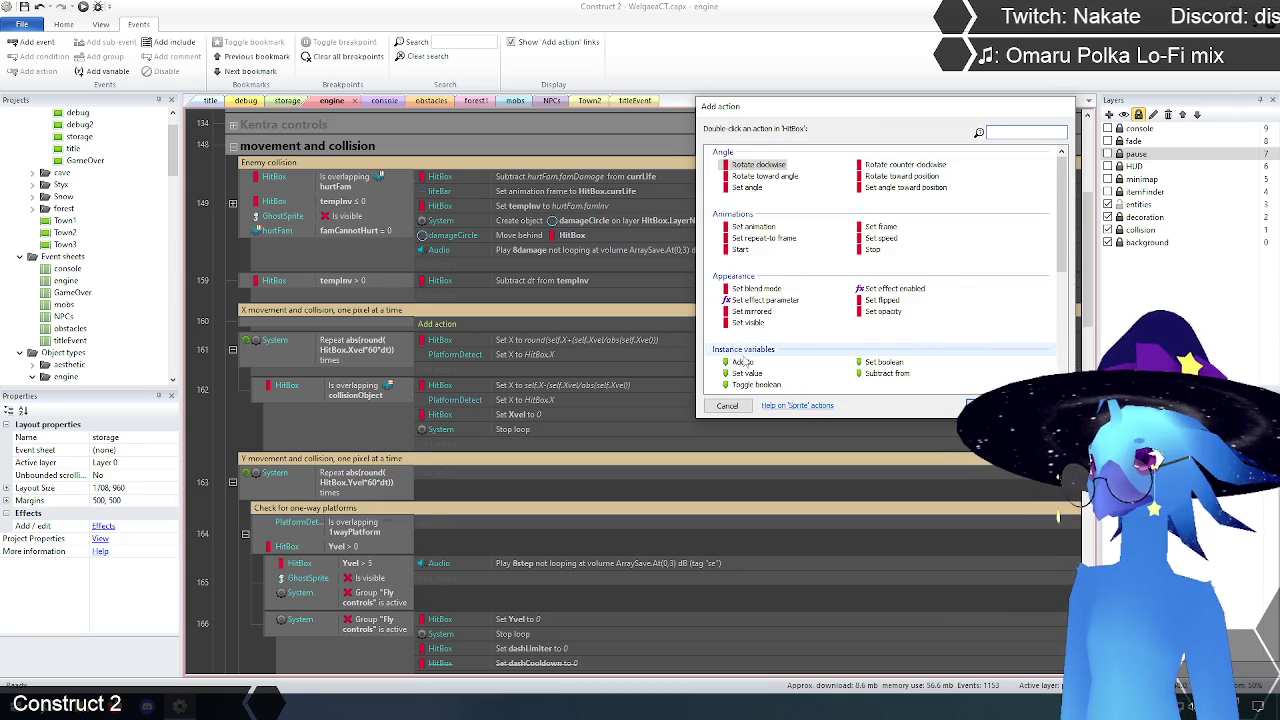
double_click(742, 362)
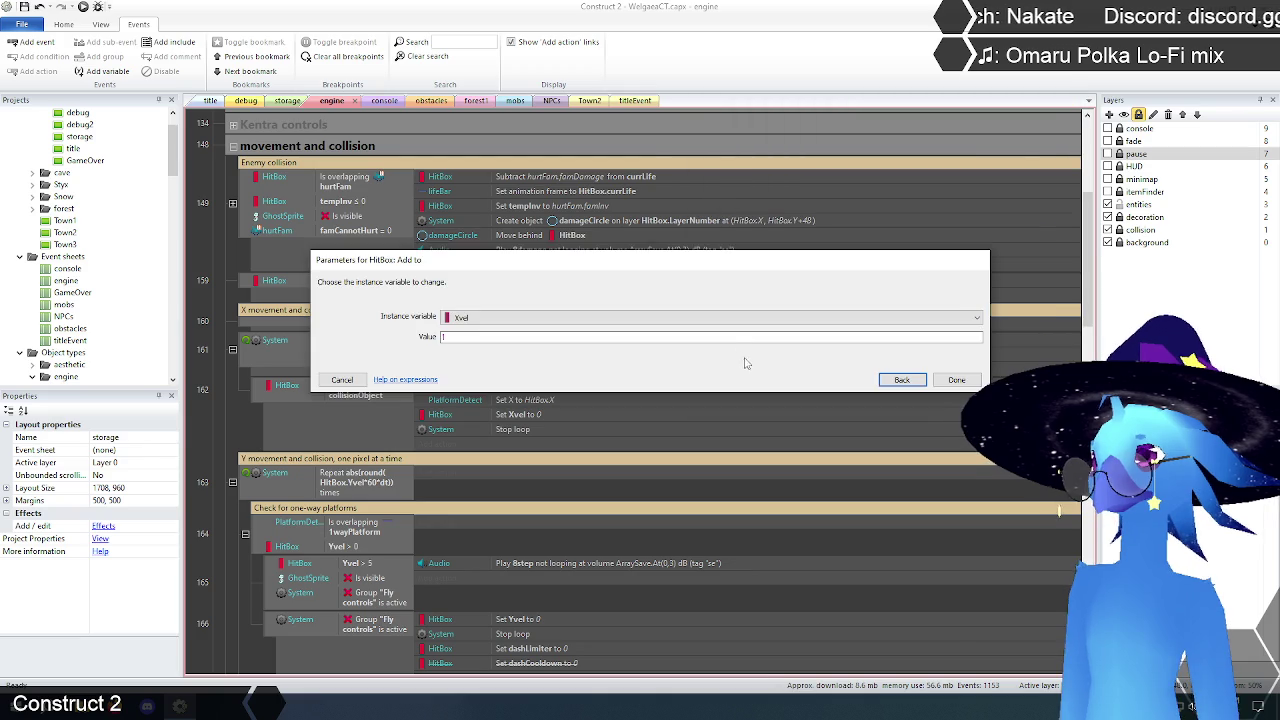
mouse_move(556, 264)
mouse_down()
mouse_move(594, 171)
mouse_move(603, 189)
mouse_up()
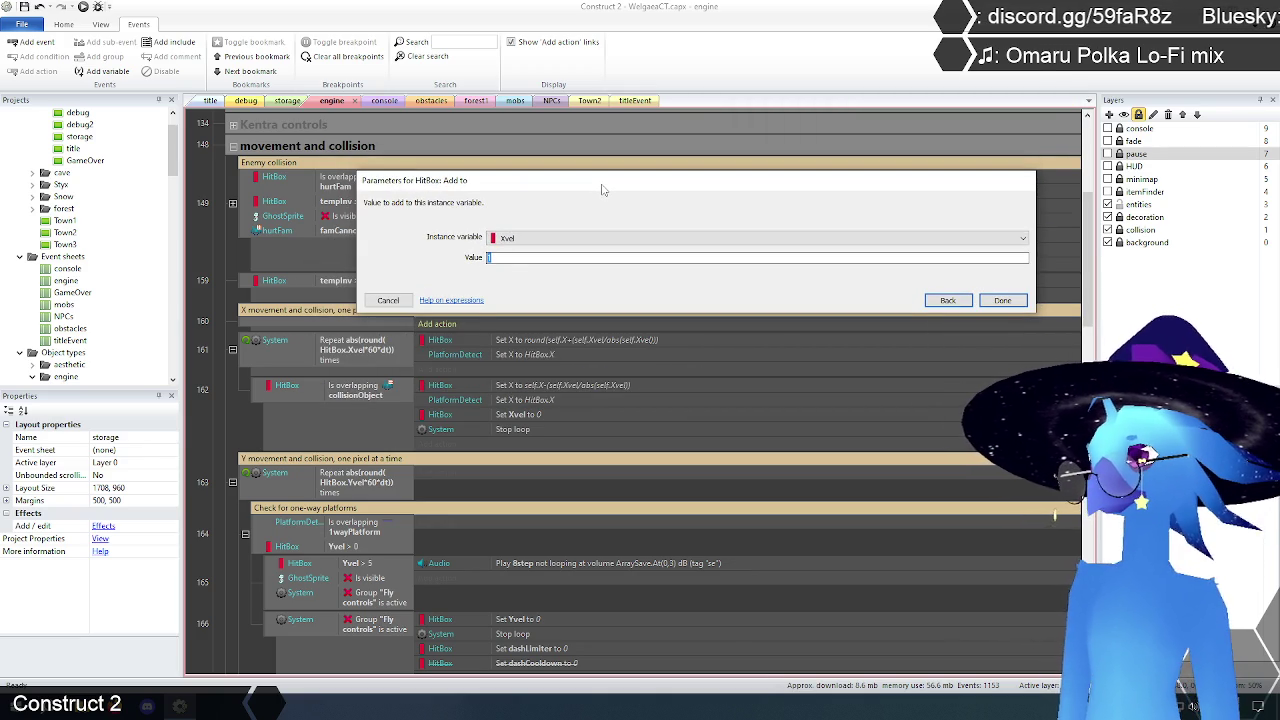
text(xvel)
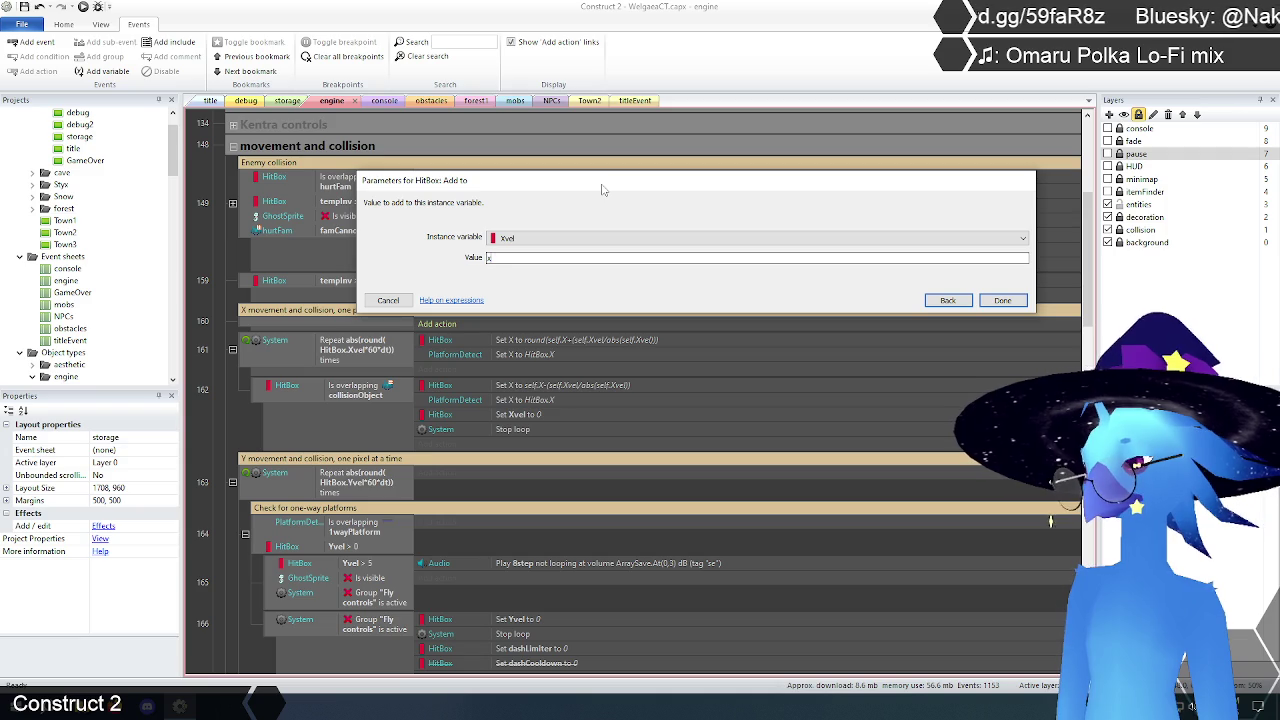
key(BackSpace)
key(BackSpace)
key(BackSpace)
text(itBox.x)
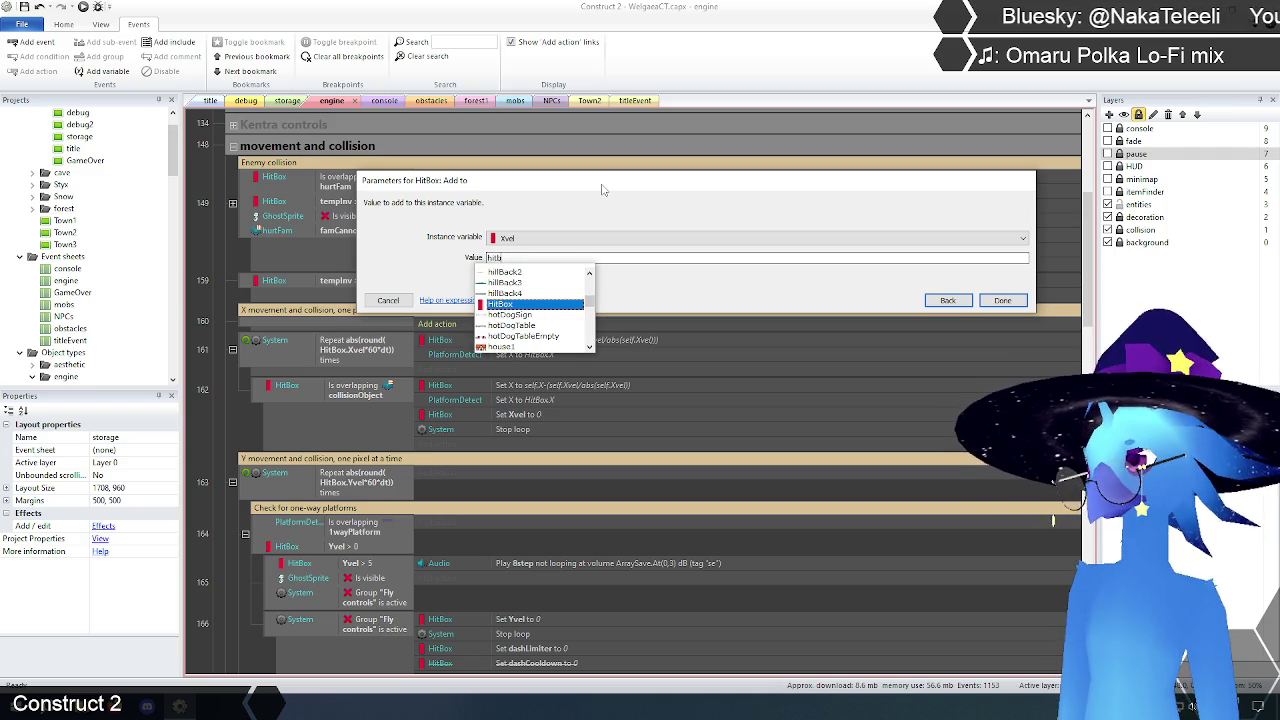
key(Down)
key(Down)
key(Return)
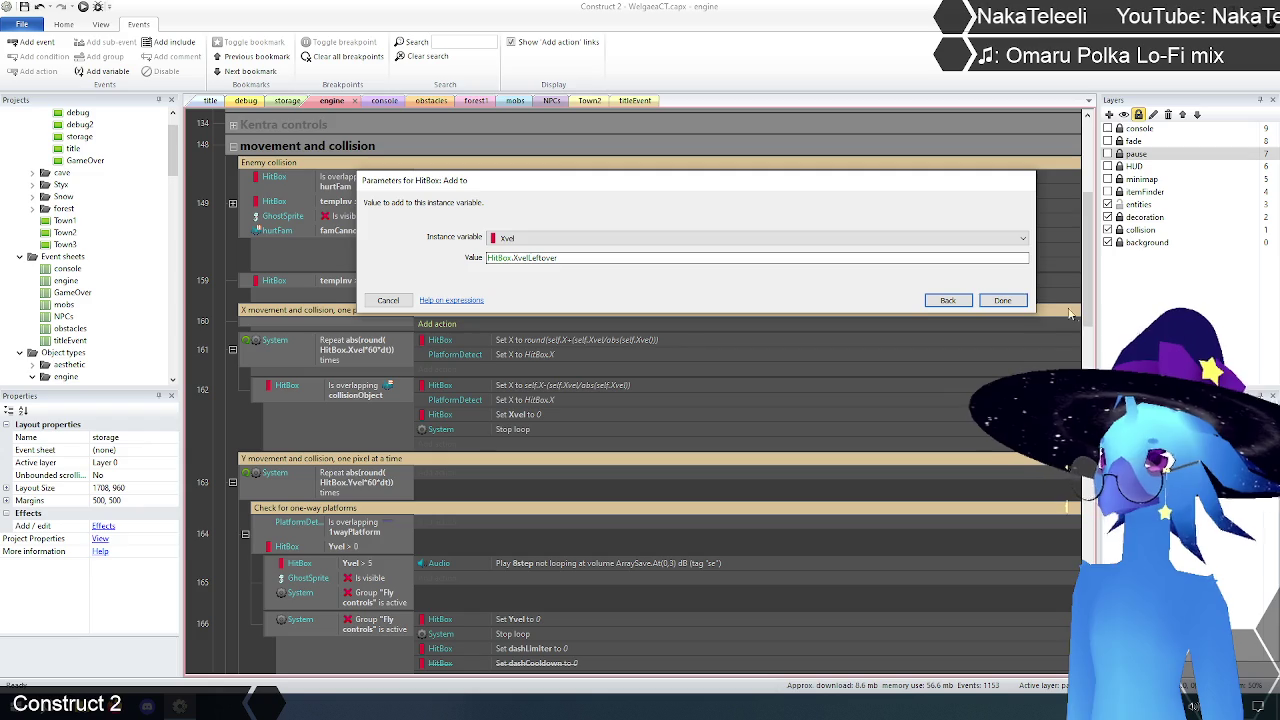
click(1002, 301)
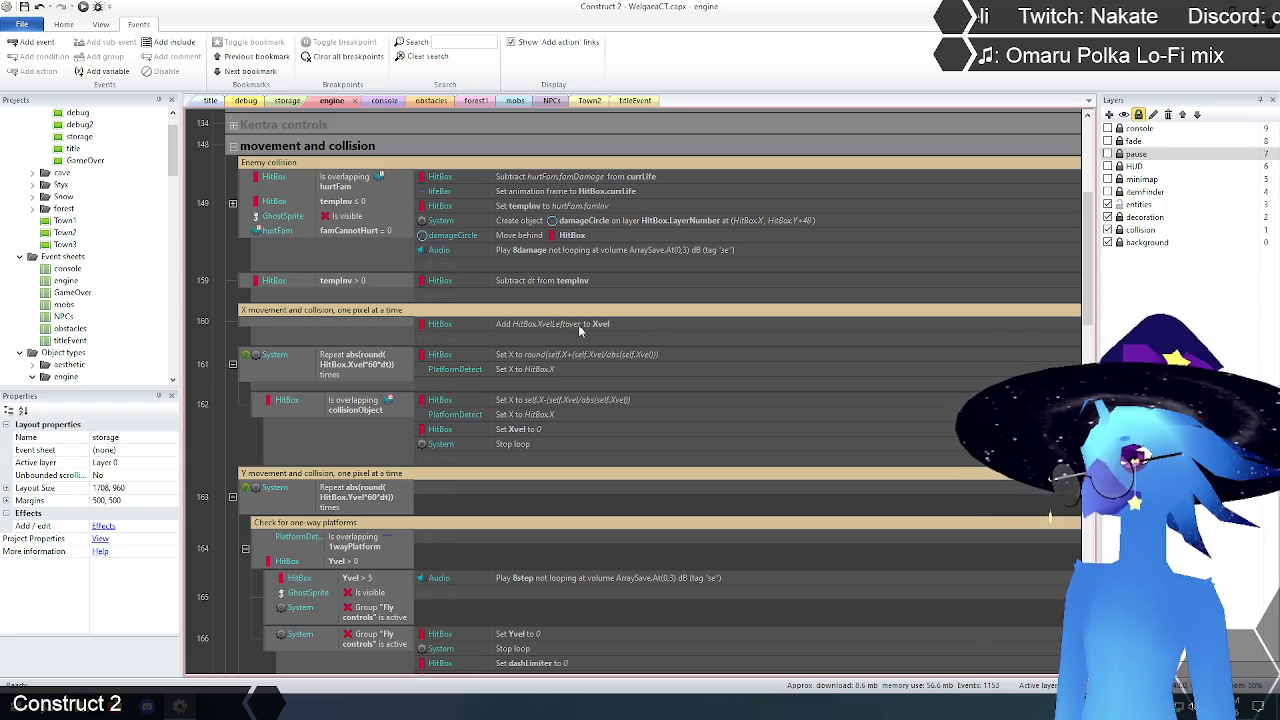
Step: Add a HitBox 'Set value' action to the event, targeting the XvelLeftover instance variable
click(438, 339)
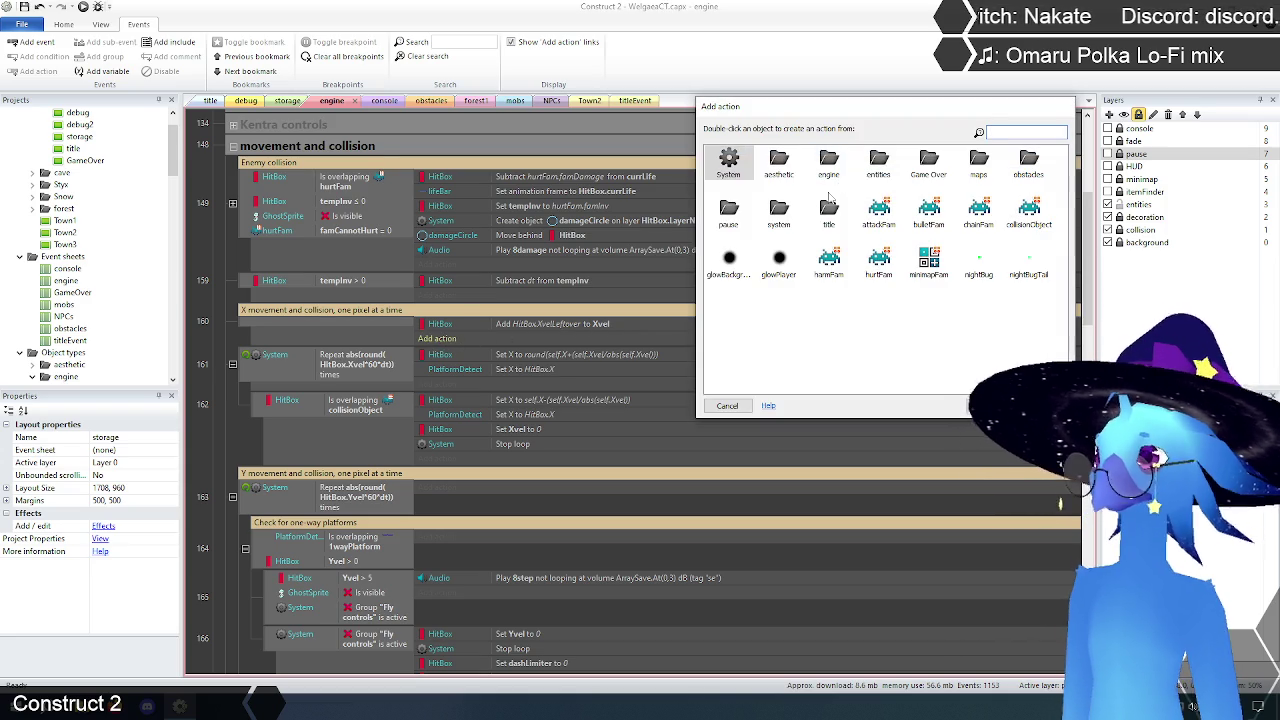
double_click(829, 163)
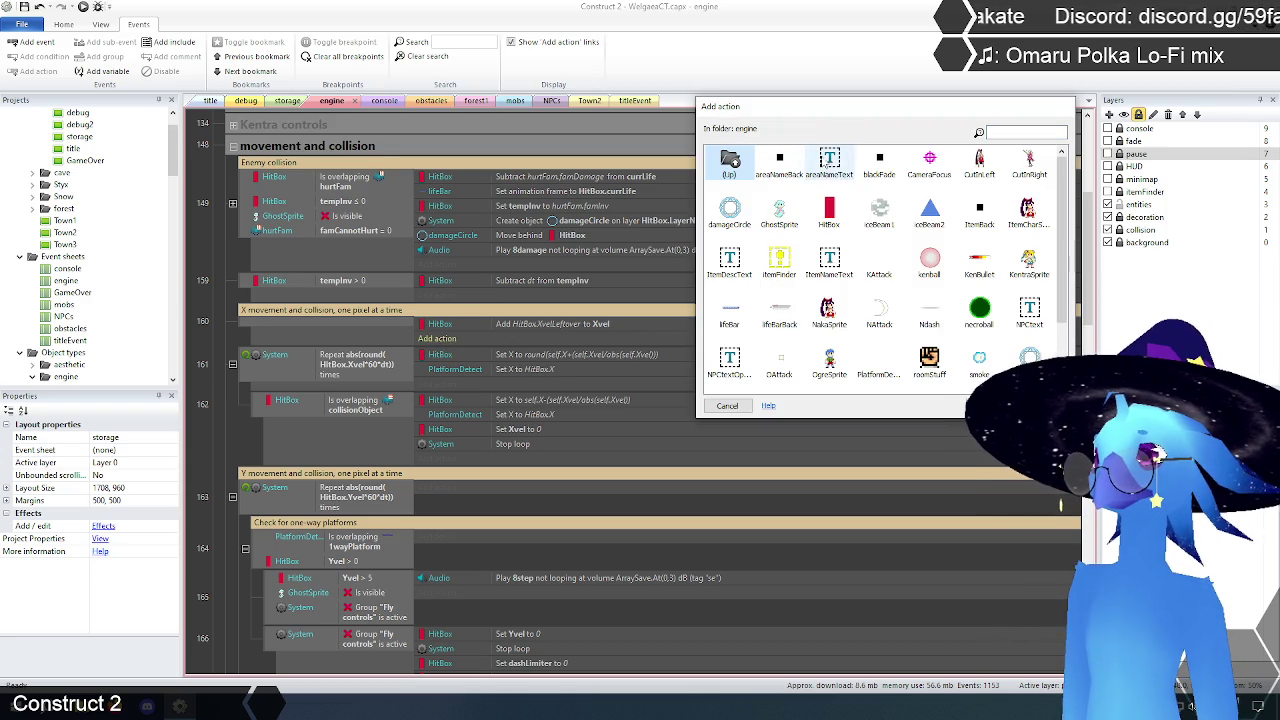
double_click(829, 212)
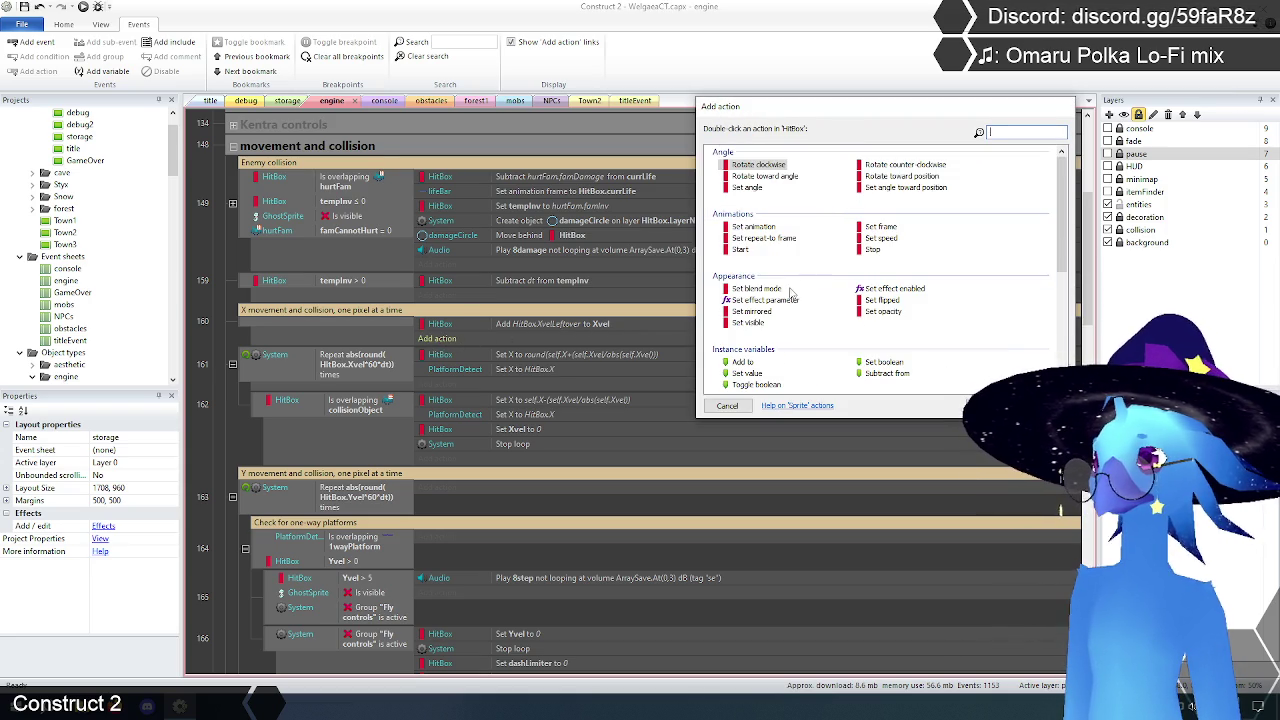
scroll(788, 292, down, 2)
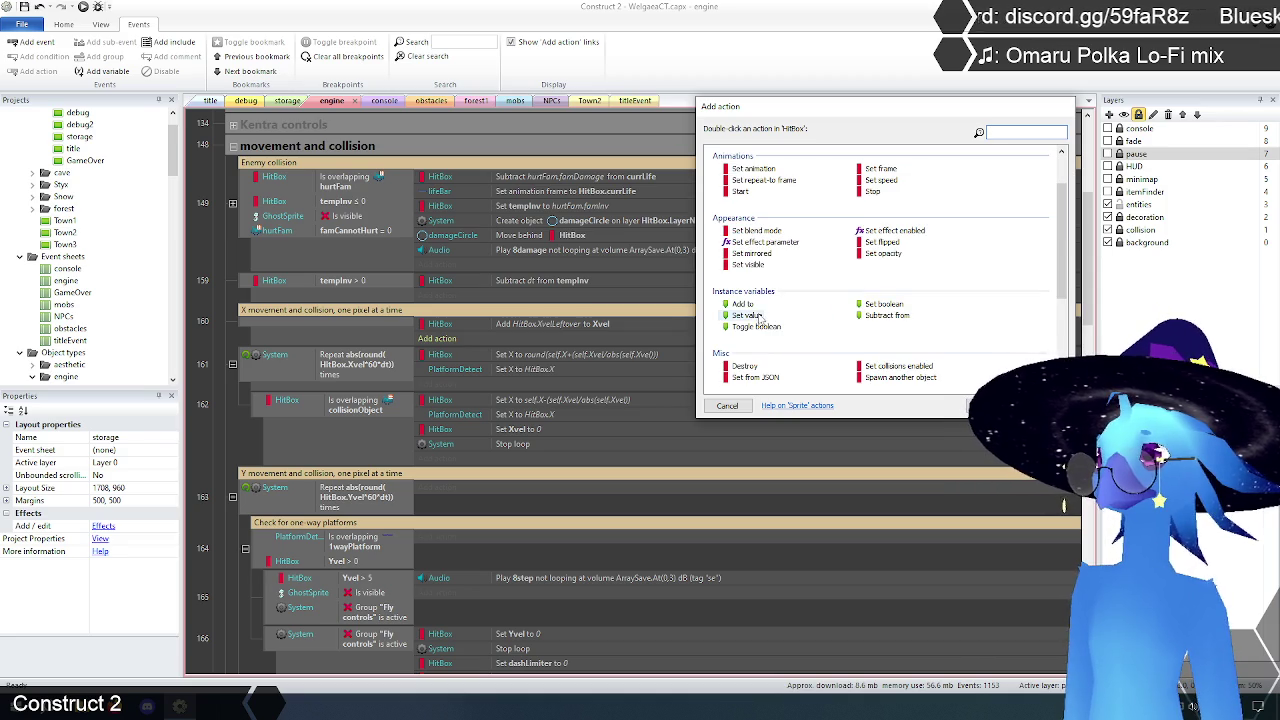
double_click(751, 316)
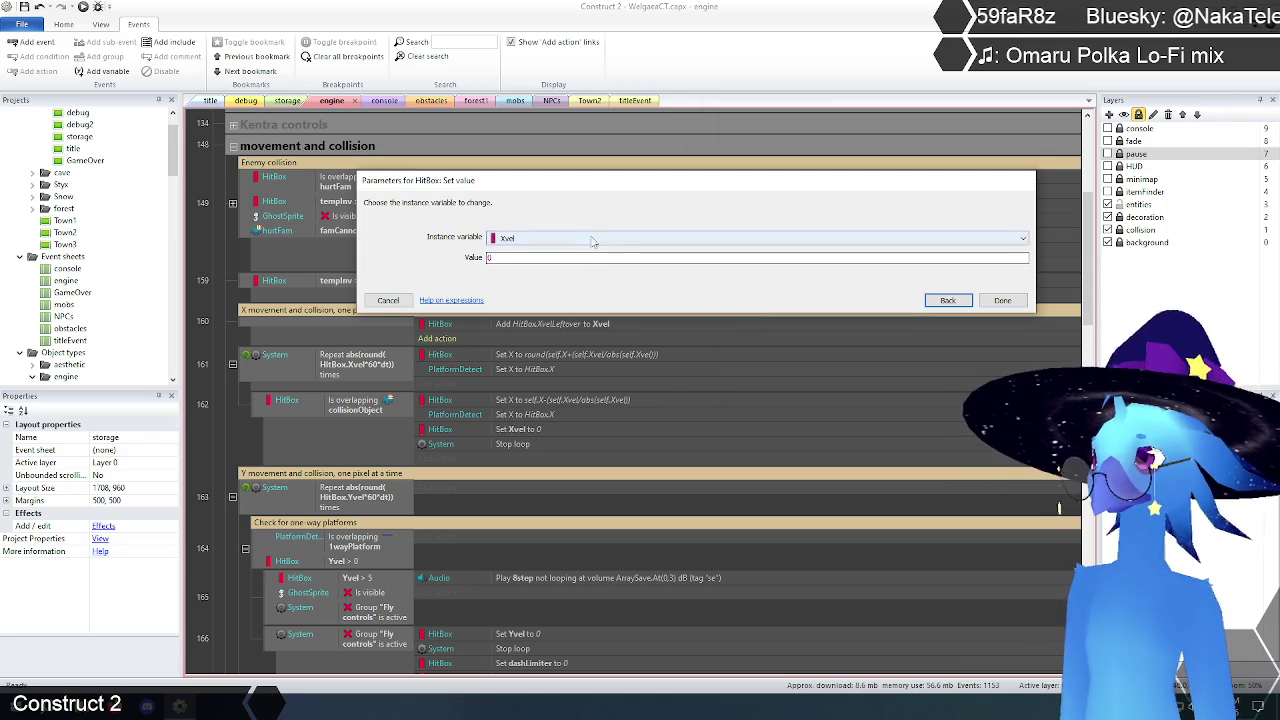
click(591, 240)
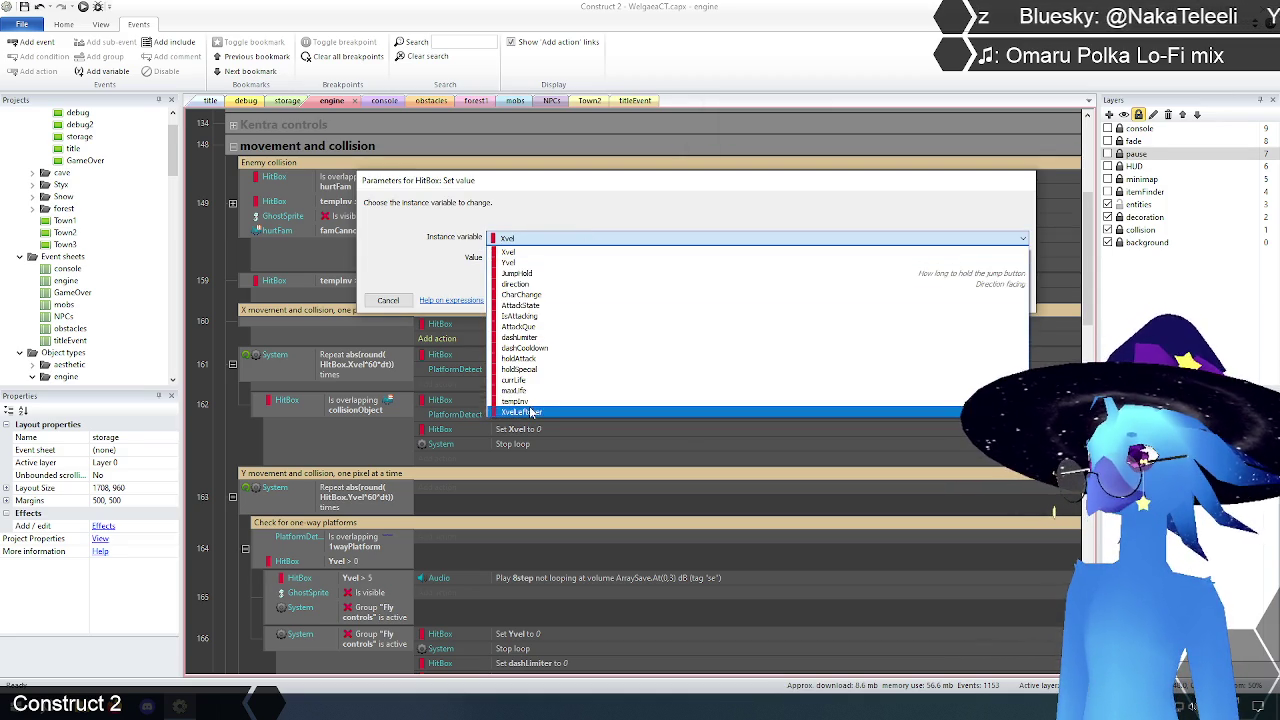
click(531, 412)
click(575, 257)
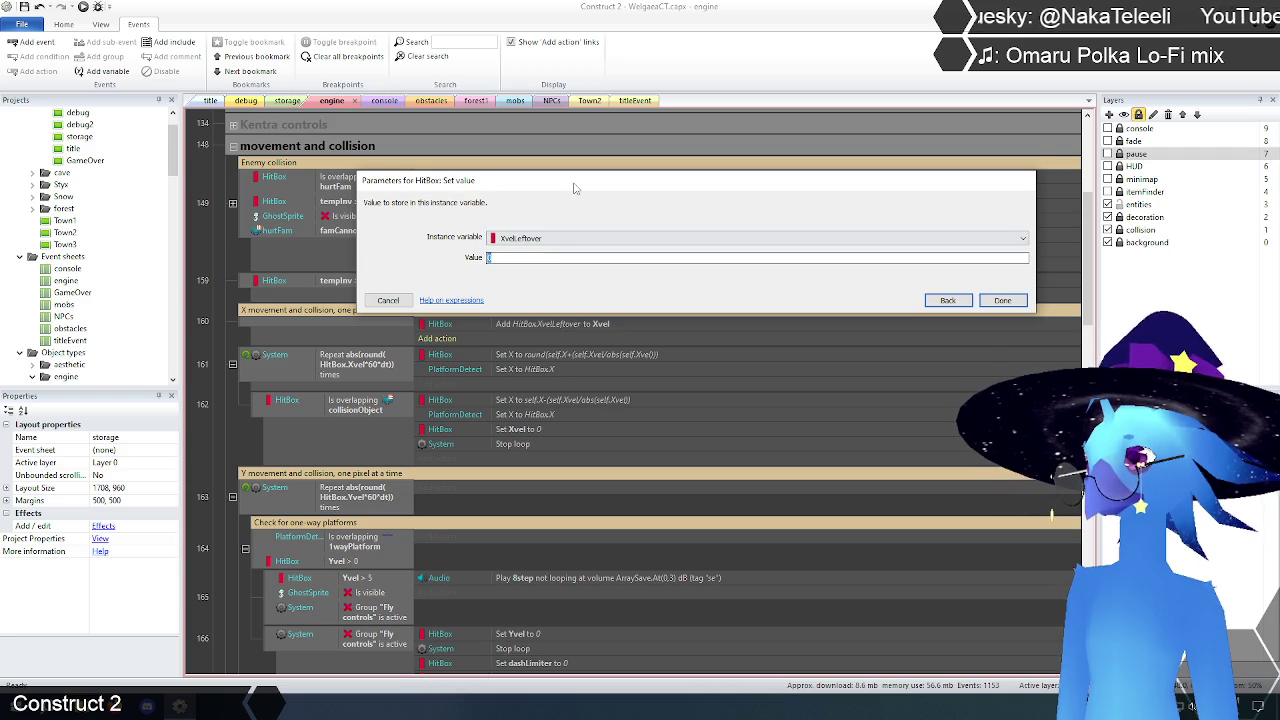
drag(575, 188, 572, 161)
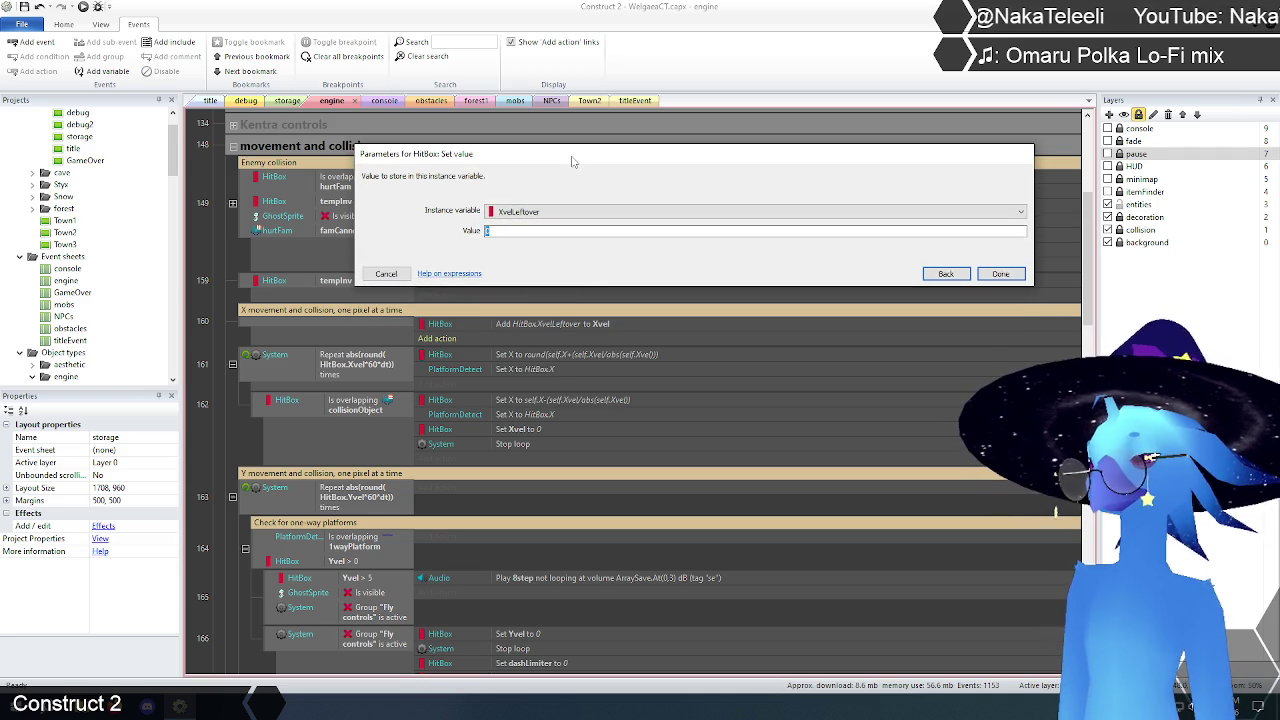
Step: Enter HitBox.Xvel%1 as the value to store and confirm the action
text(mod)
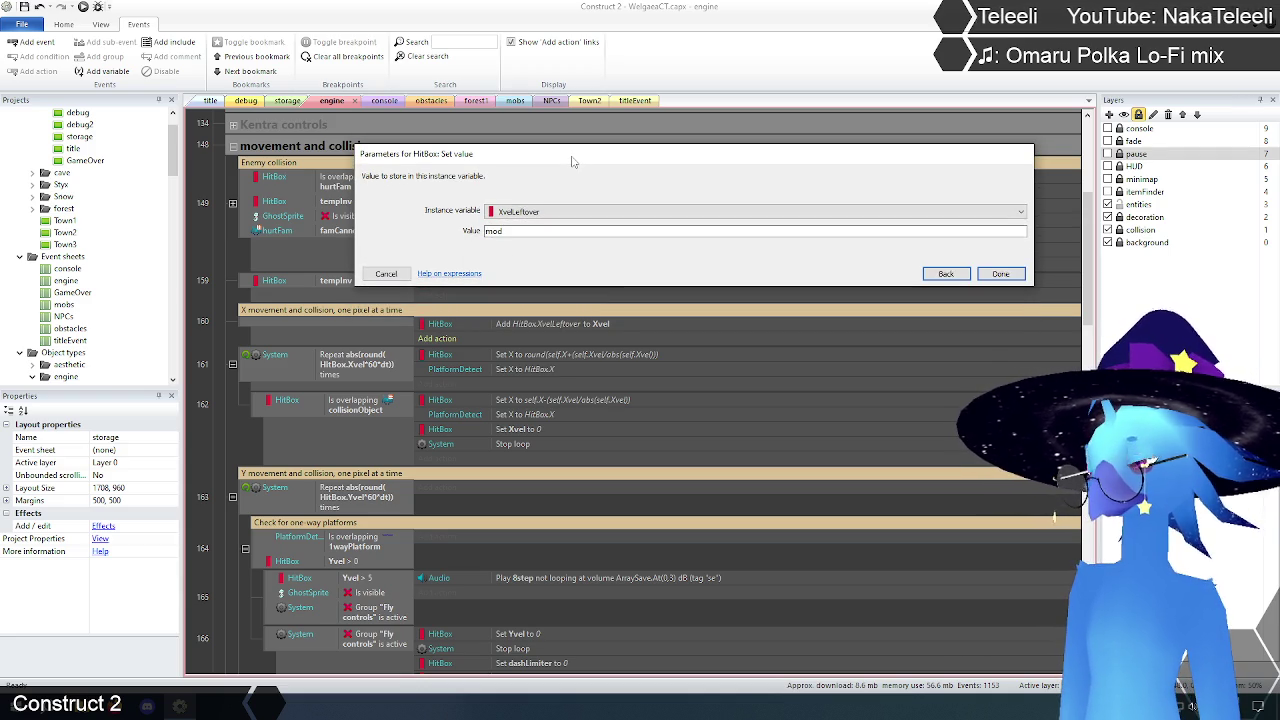
key(BackSpace)
key(BackSpace)
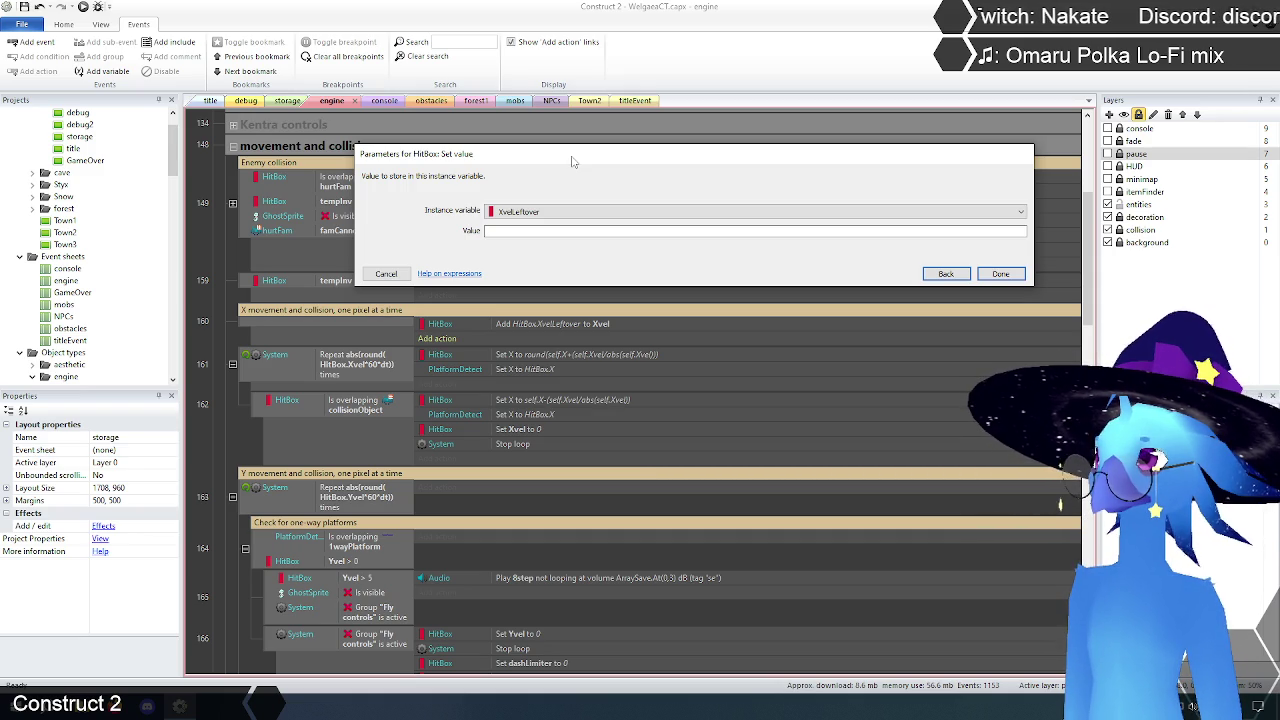
text(hit)
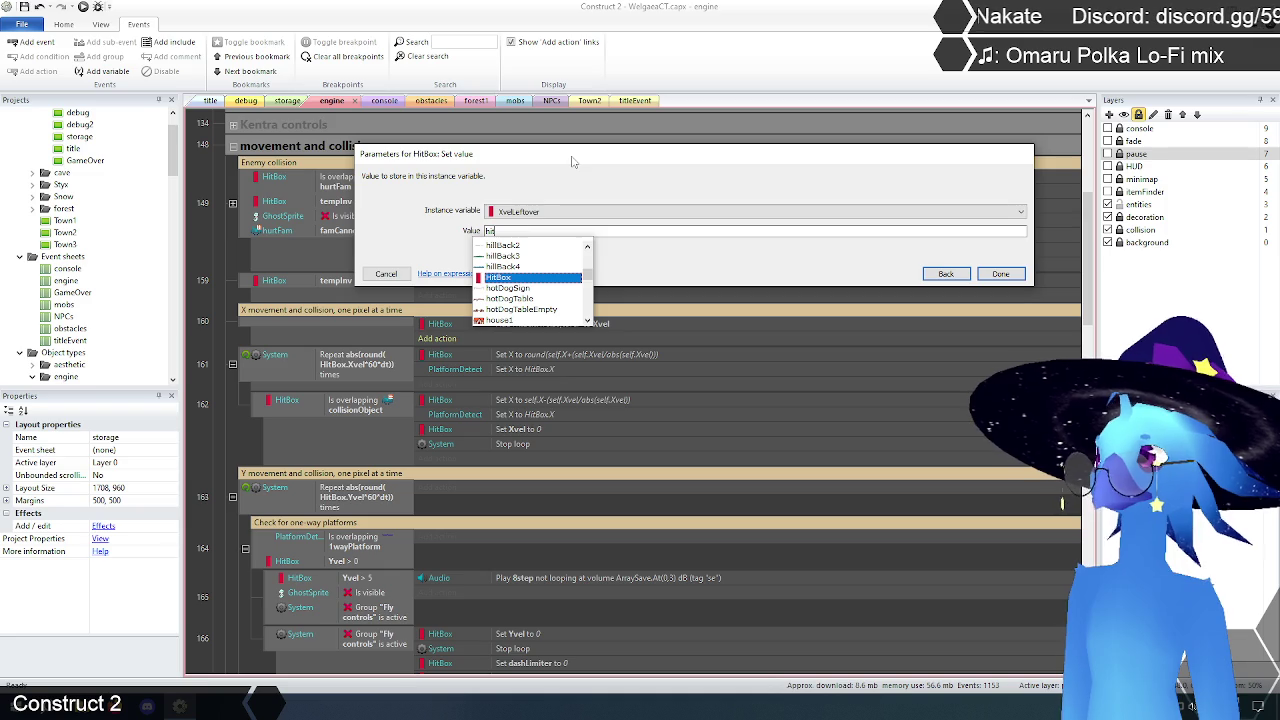
key(Return)
text(.)
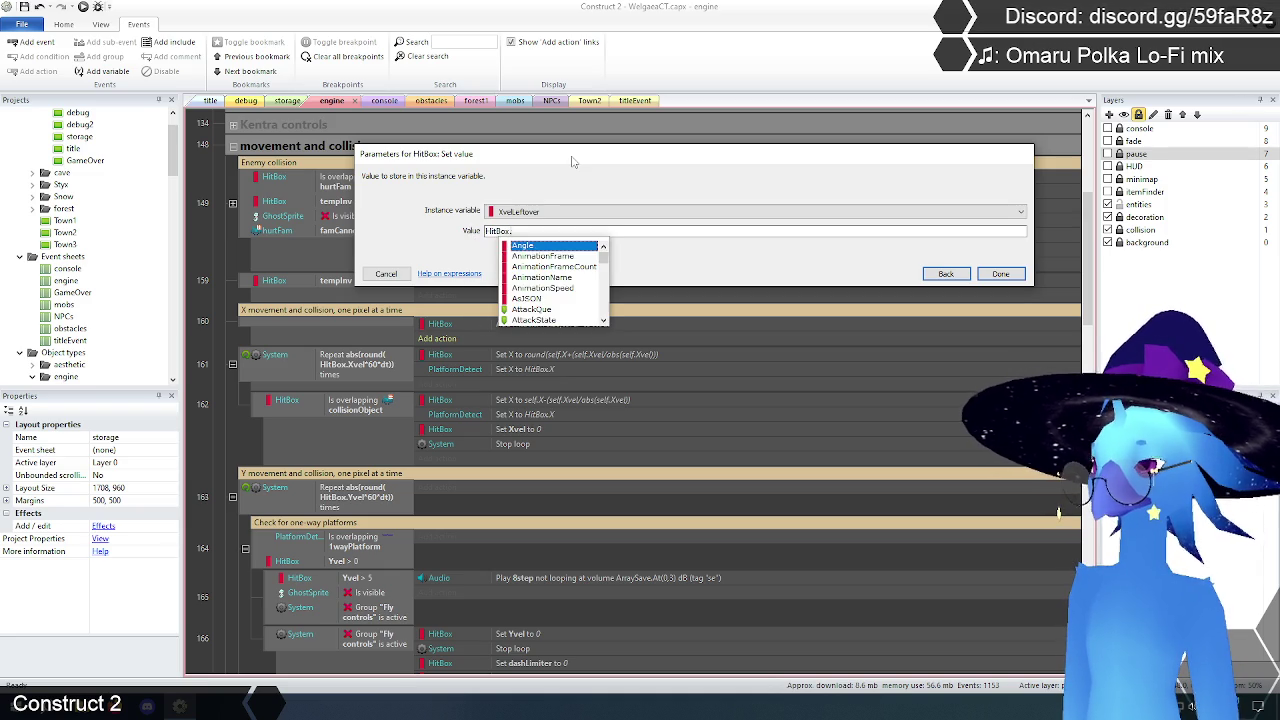
text(xv)
key(Return)
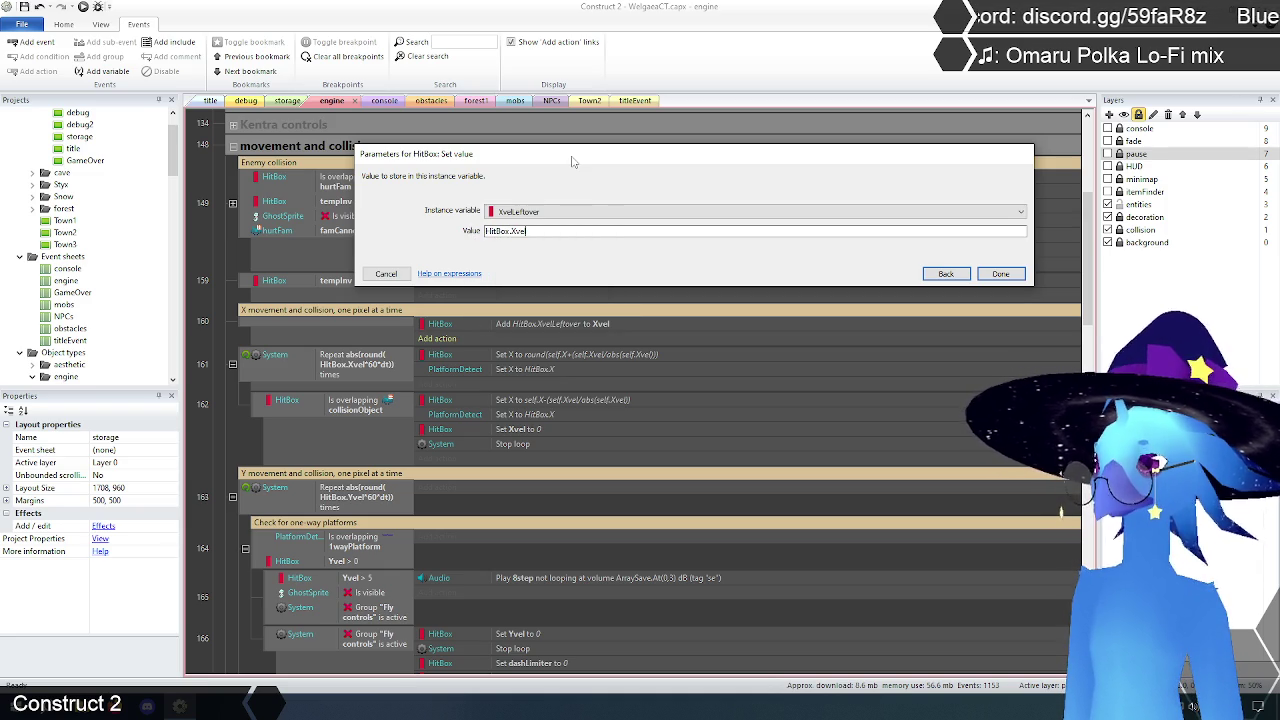
text(%1)
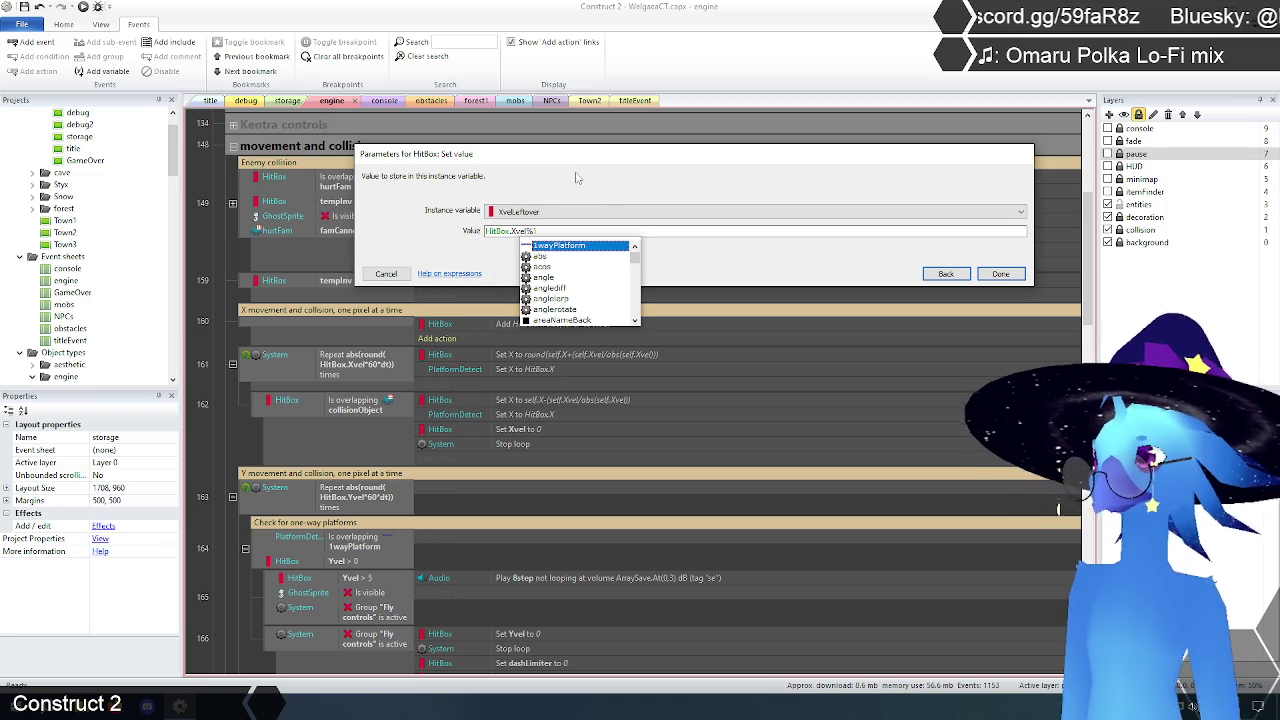
click(1006, 275)
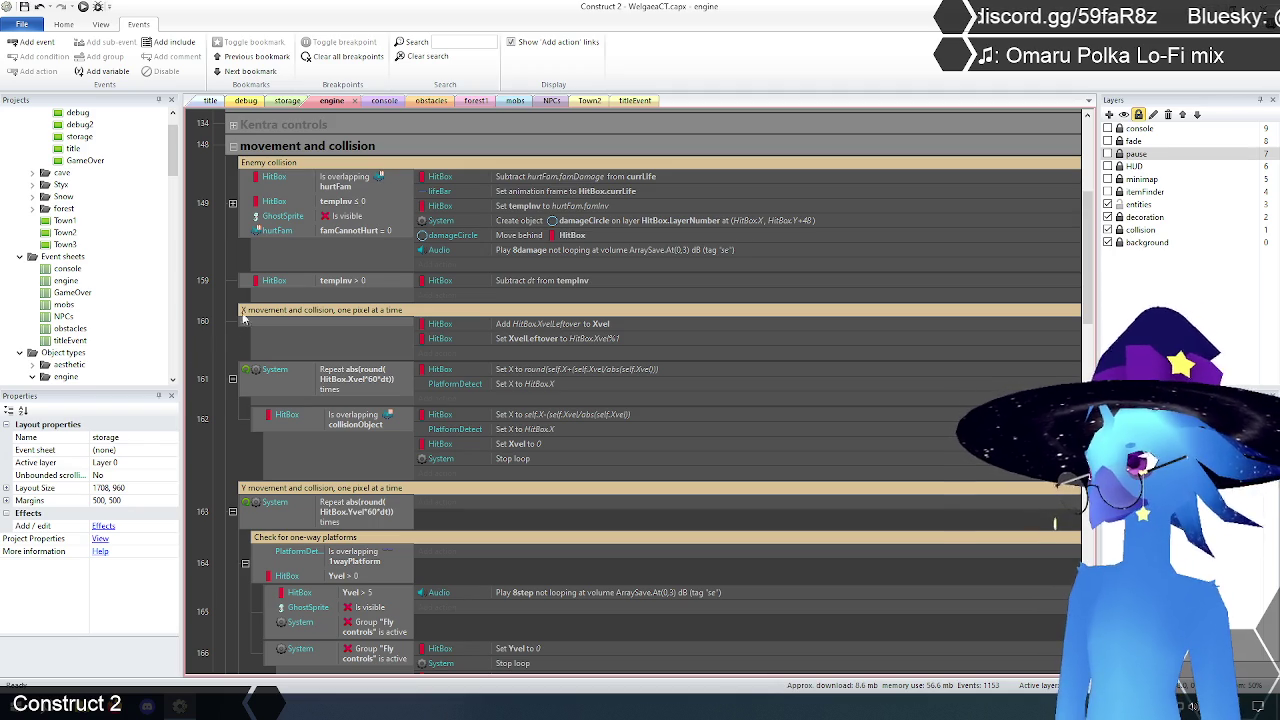
Step: Replace round with floor in event 161's Repeat count: abs(floor(HitBox.Xvel*60*dt))
double_click(357, 381)
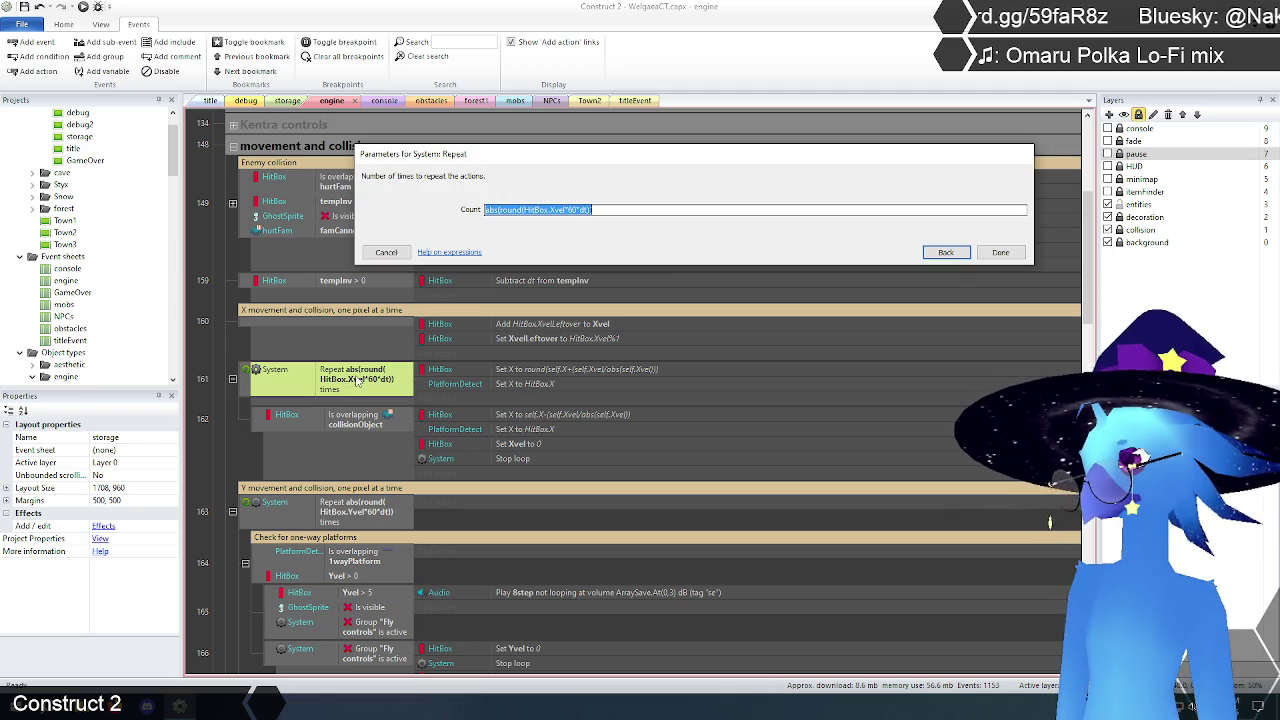
click(520, 211)
key(BackSpace)
key(BackSpace)
key(BackSpace)
text(floor)
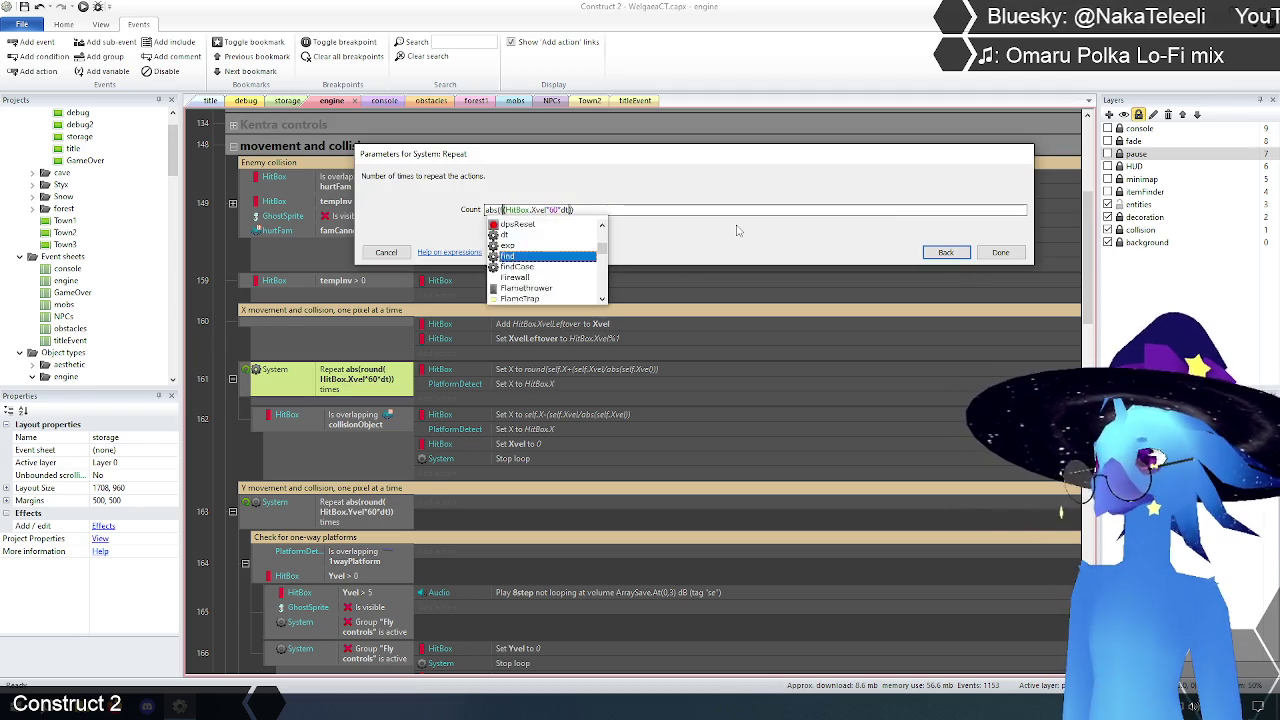
click(1004, 252)
click(214, 337)
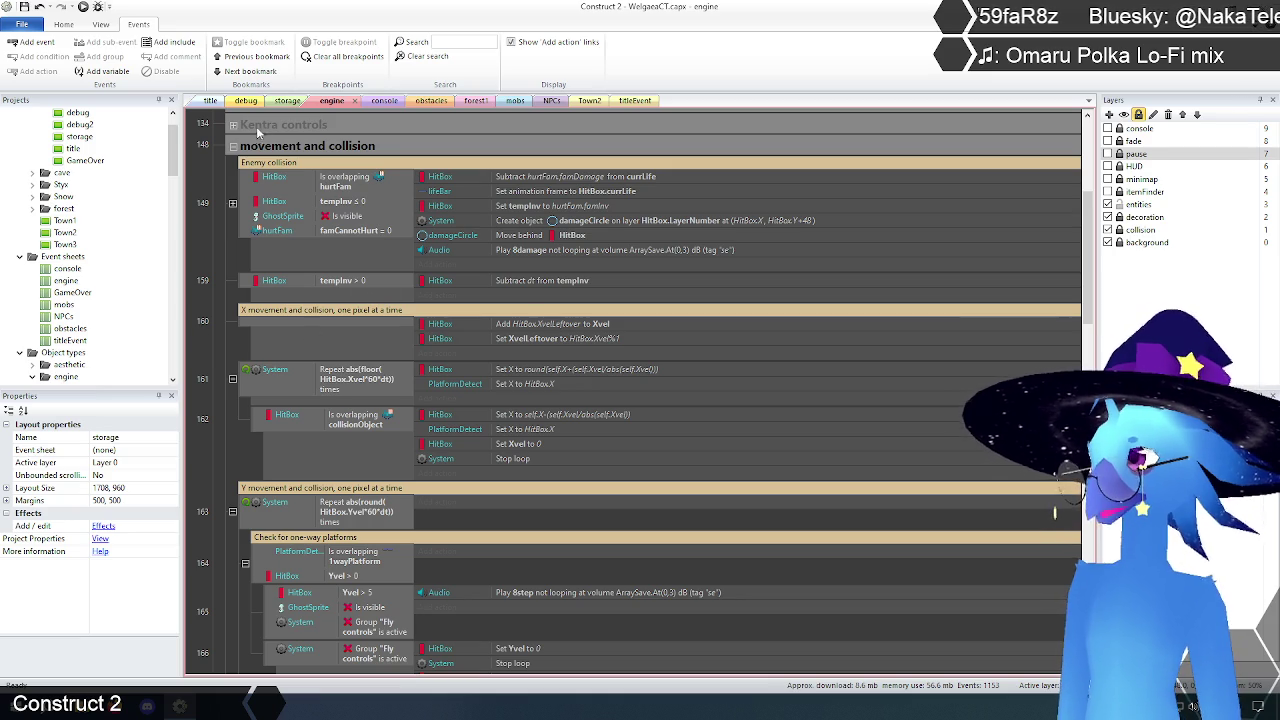
click(208, 100)
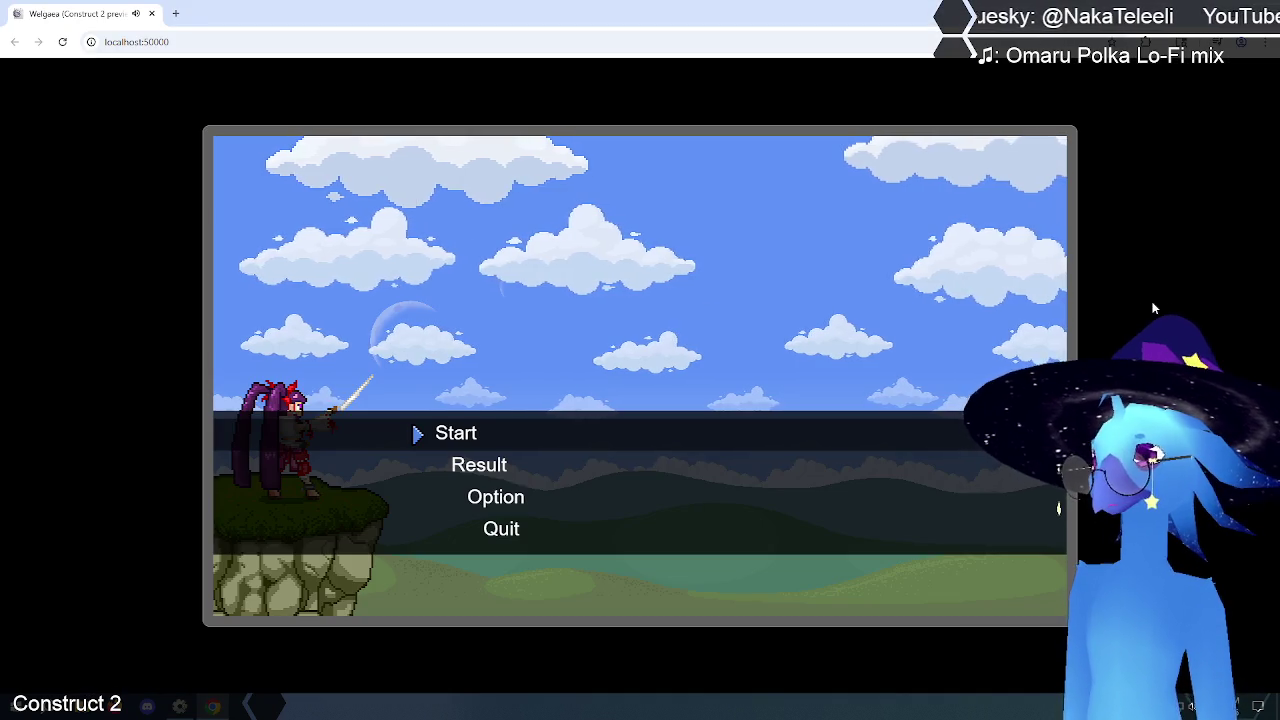
Step: Start the game with Z and walk the character back and forth through Ruto Village
key(z)
key(z)
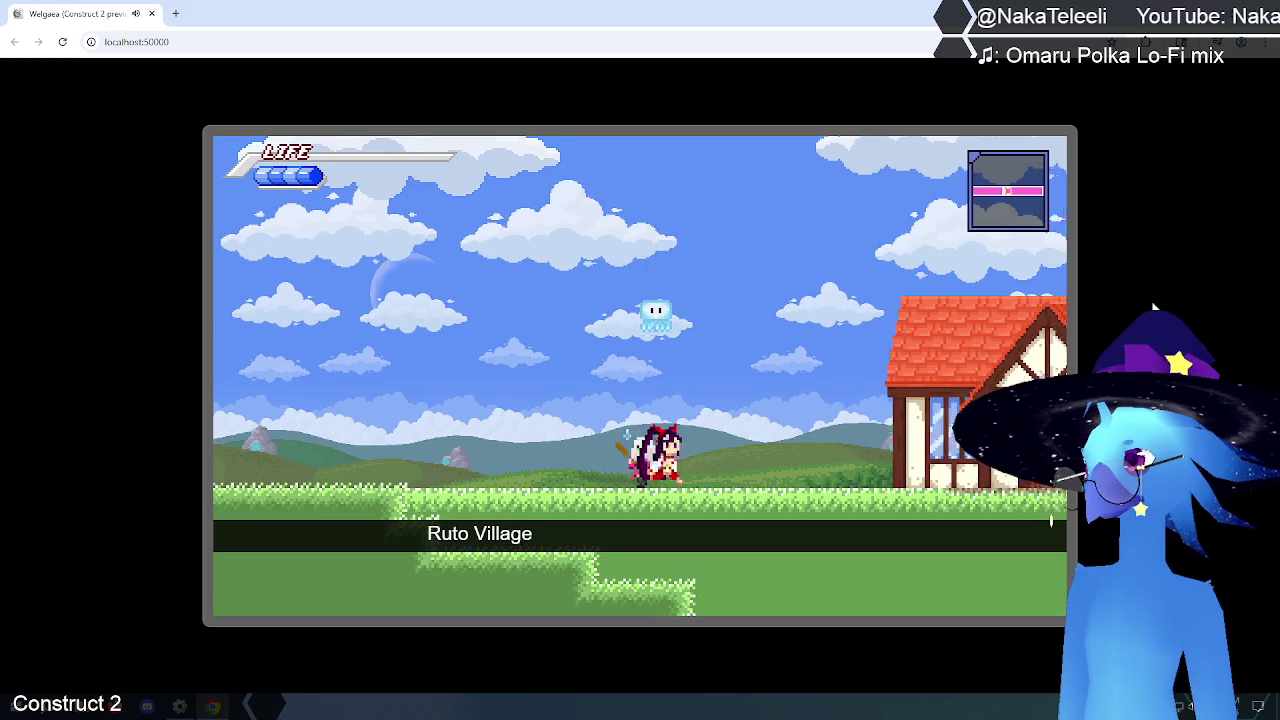
key(Right)
key(Left)
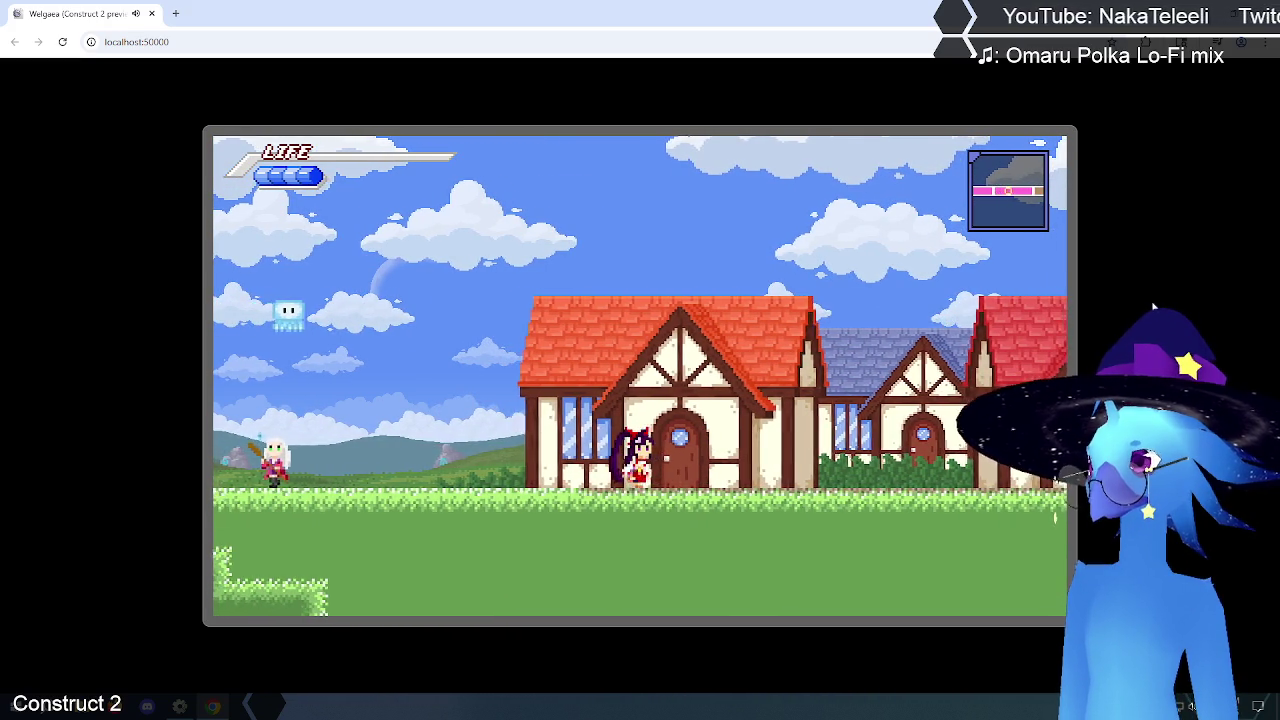
key(Left)
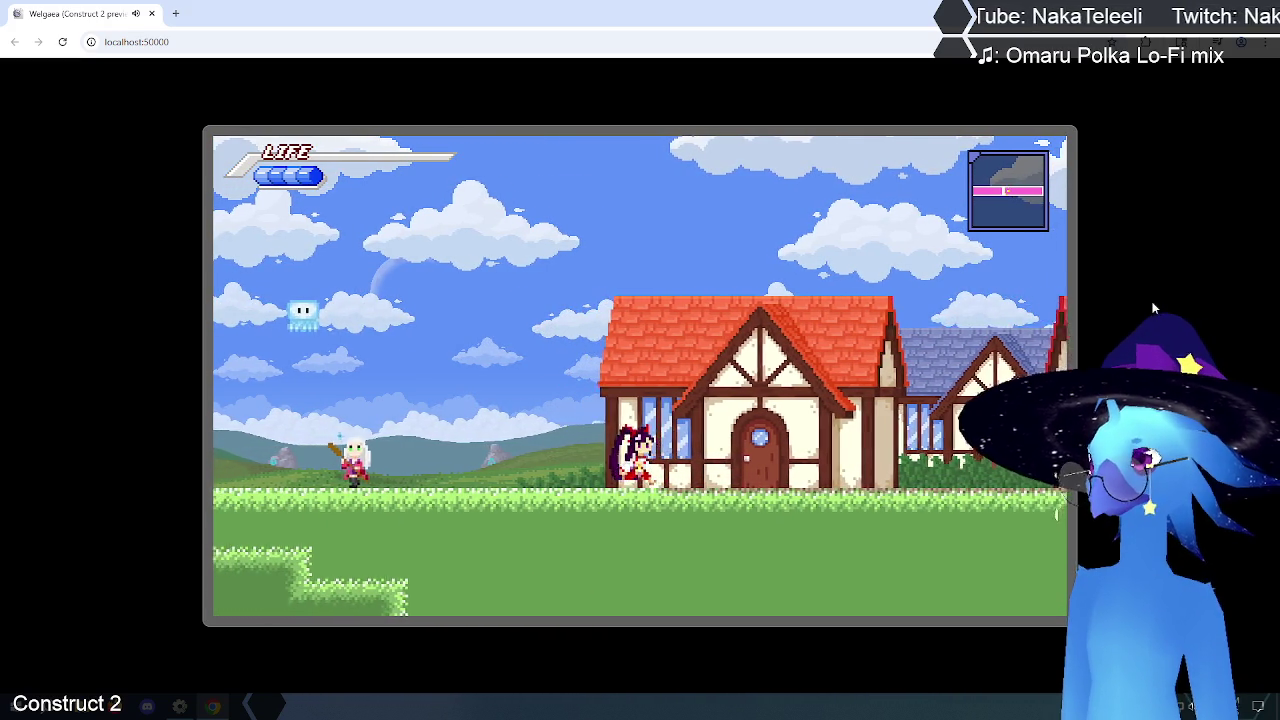
key(Left)
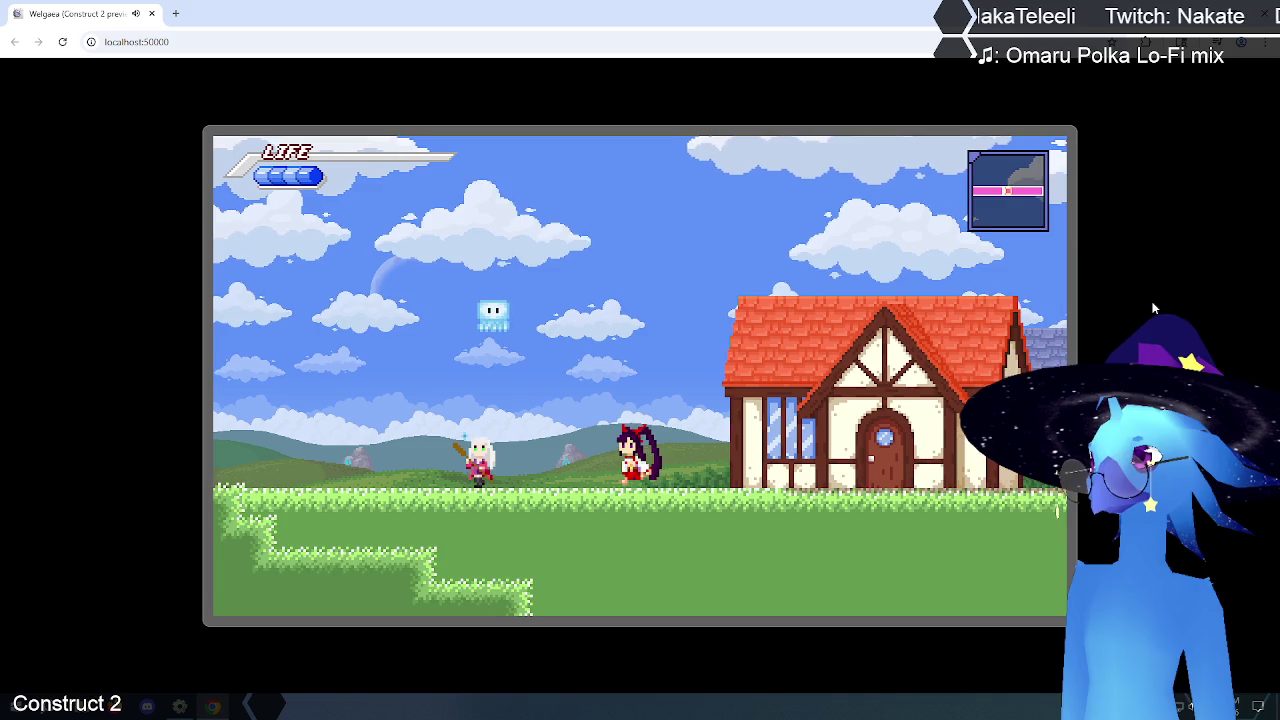
key(Right)
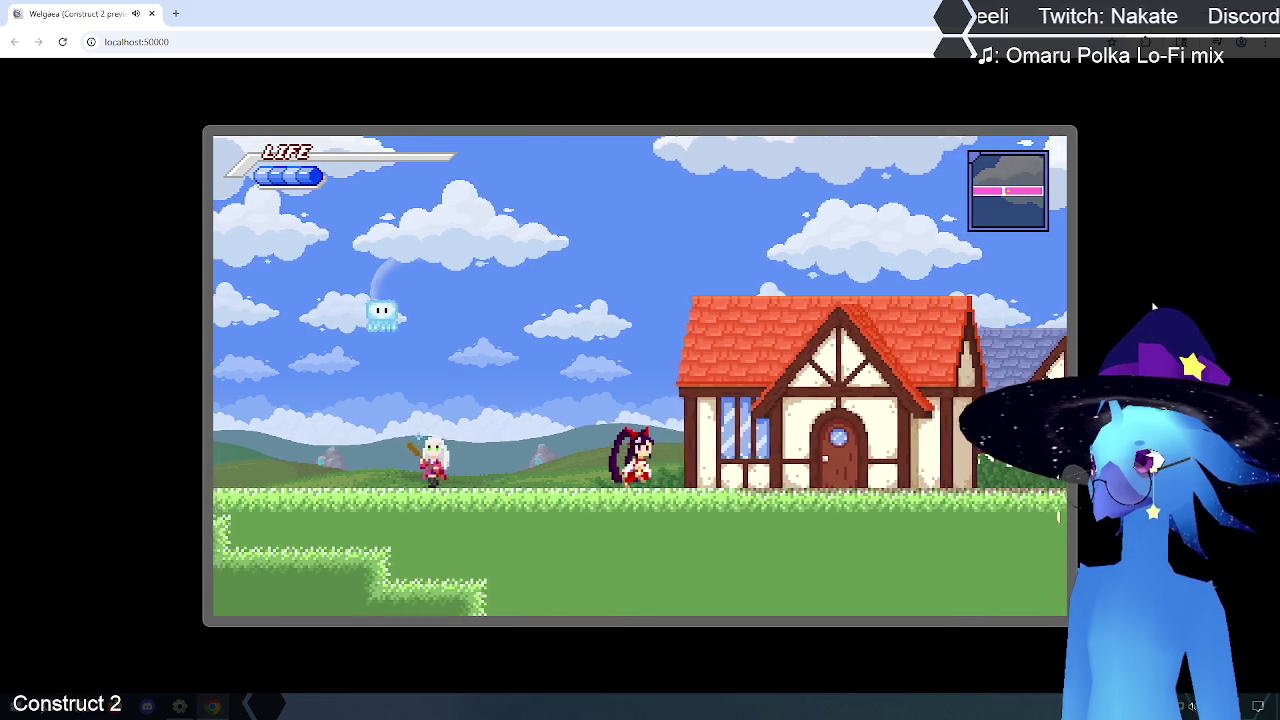
key(Right)
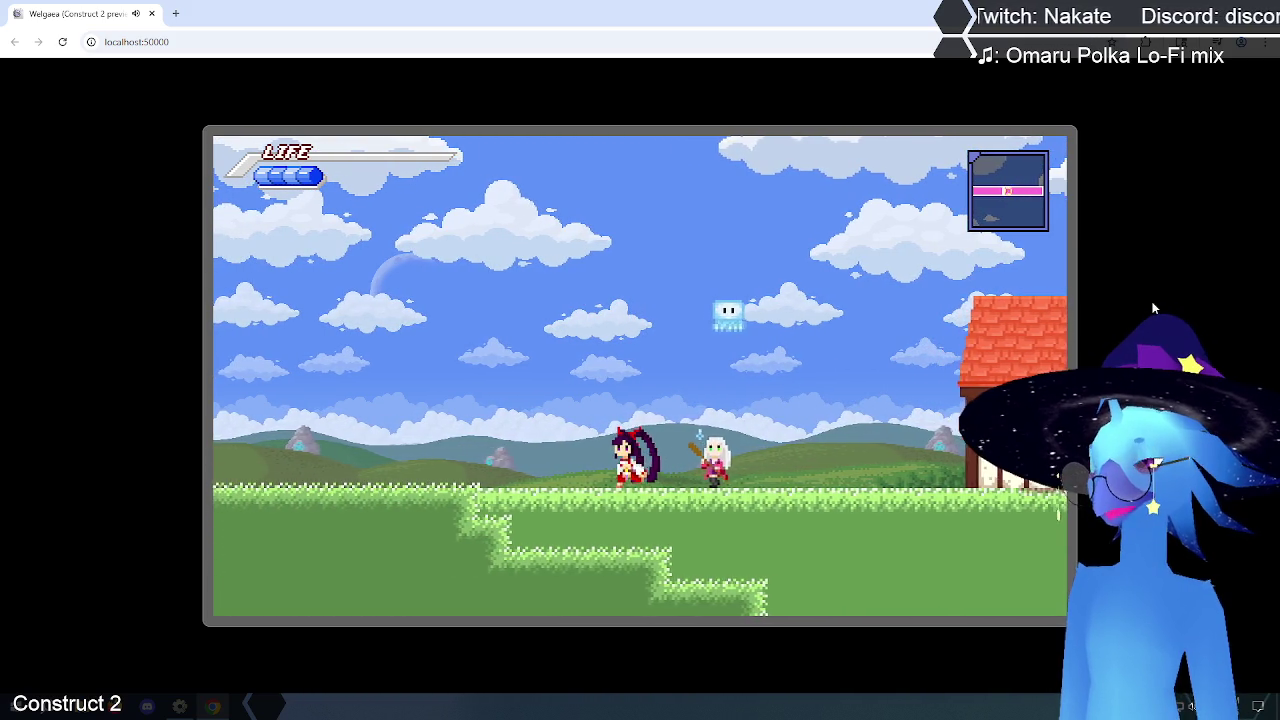
key(Left)
key(Left)
key(Right)
key(Left)
key(Left)
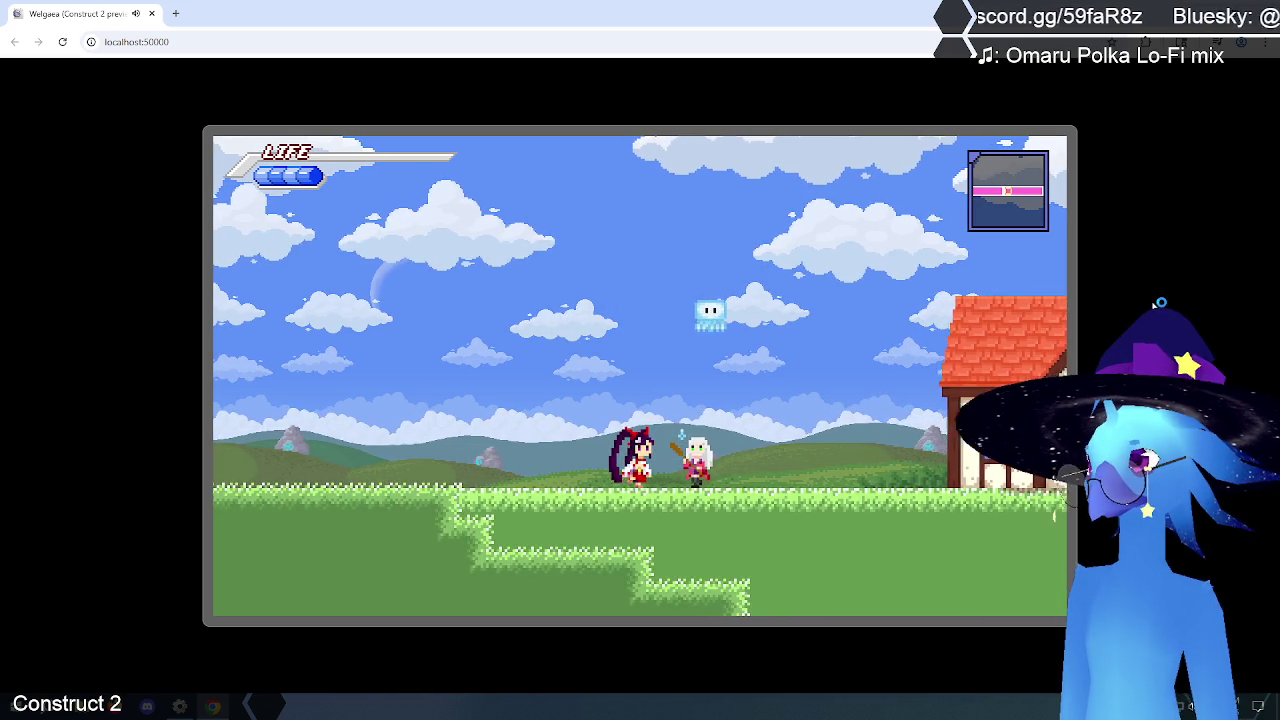
key(Left)
key(Left)
key(Left)
key(Left)
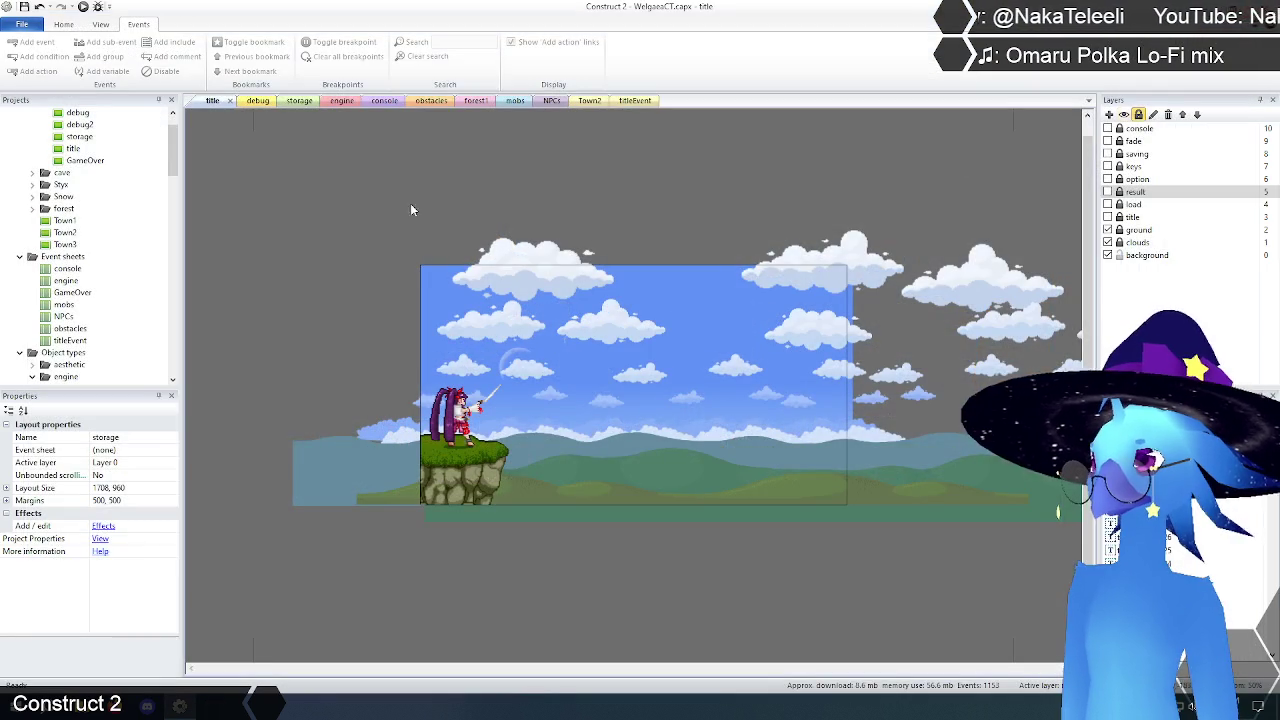
Step: Return to the engine event sheet and launch Windows Calculator
click(341, 101)
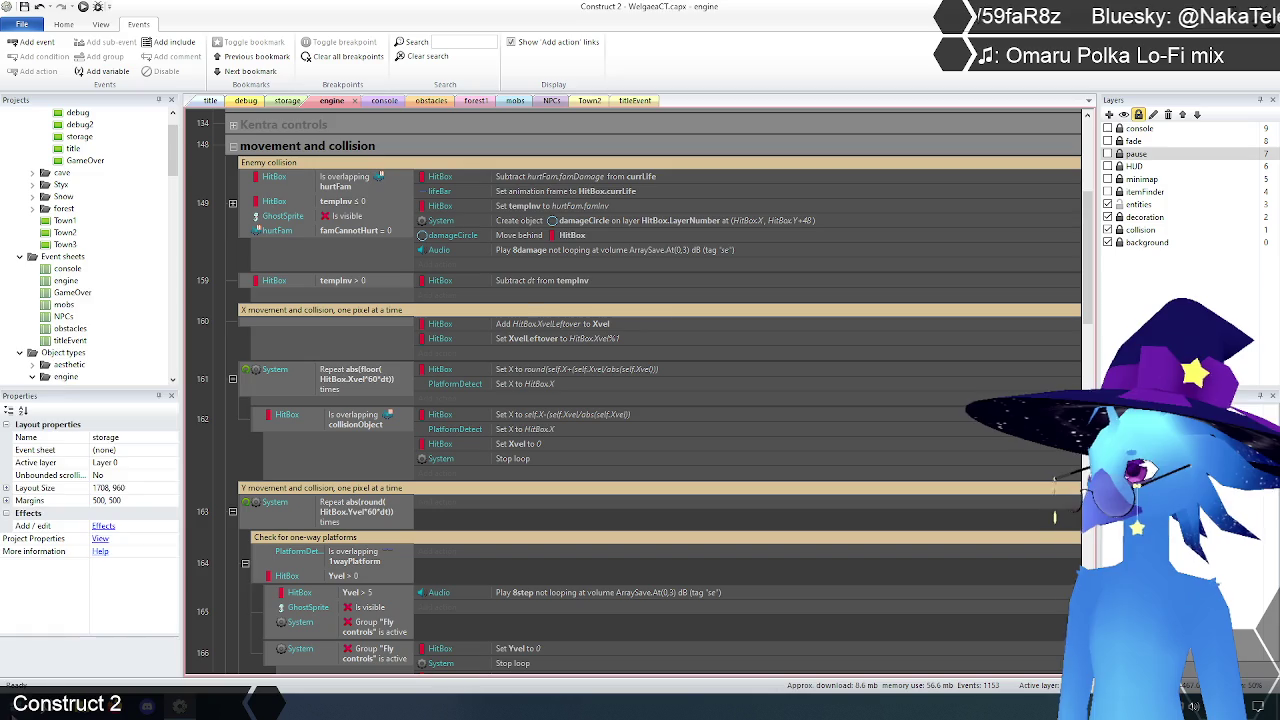
click(20, 706)
click(85, 319)
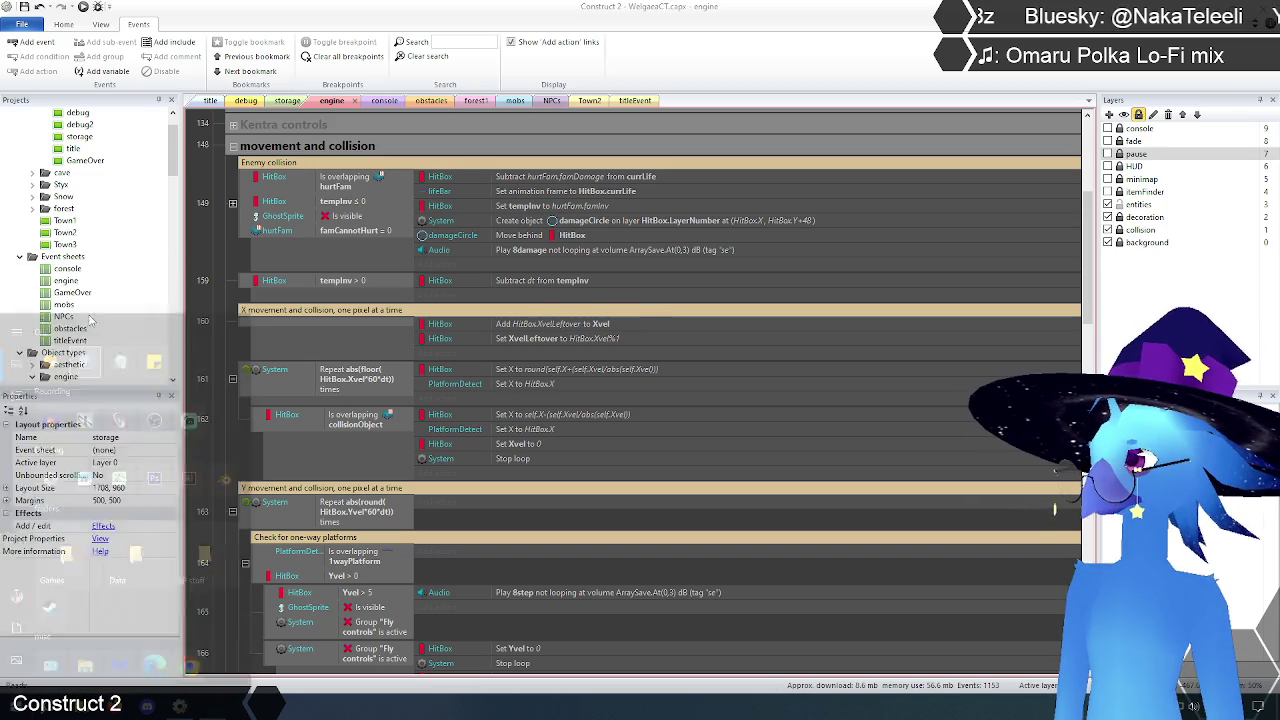
Step: Compute -14.1 mod 1 in Calculator, getting 0.9, then clear the result
mouse_move(1012, 212)
mouse_down()
mouse_move(928, 237)
mouse_move(834, 190)
mouse_up()
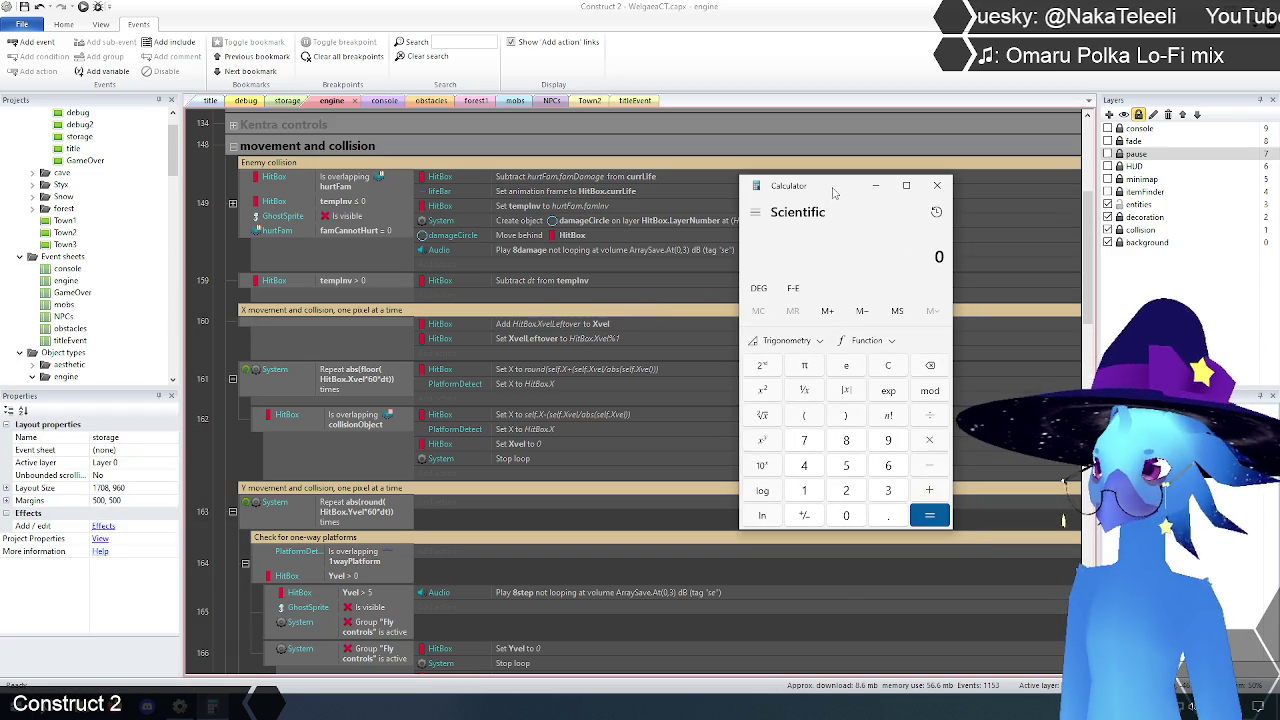
click(805, 490)
click(804, 465)
click(887, 516)
click(806, 493)
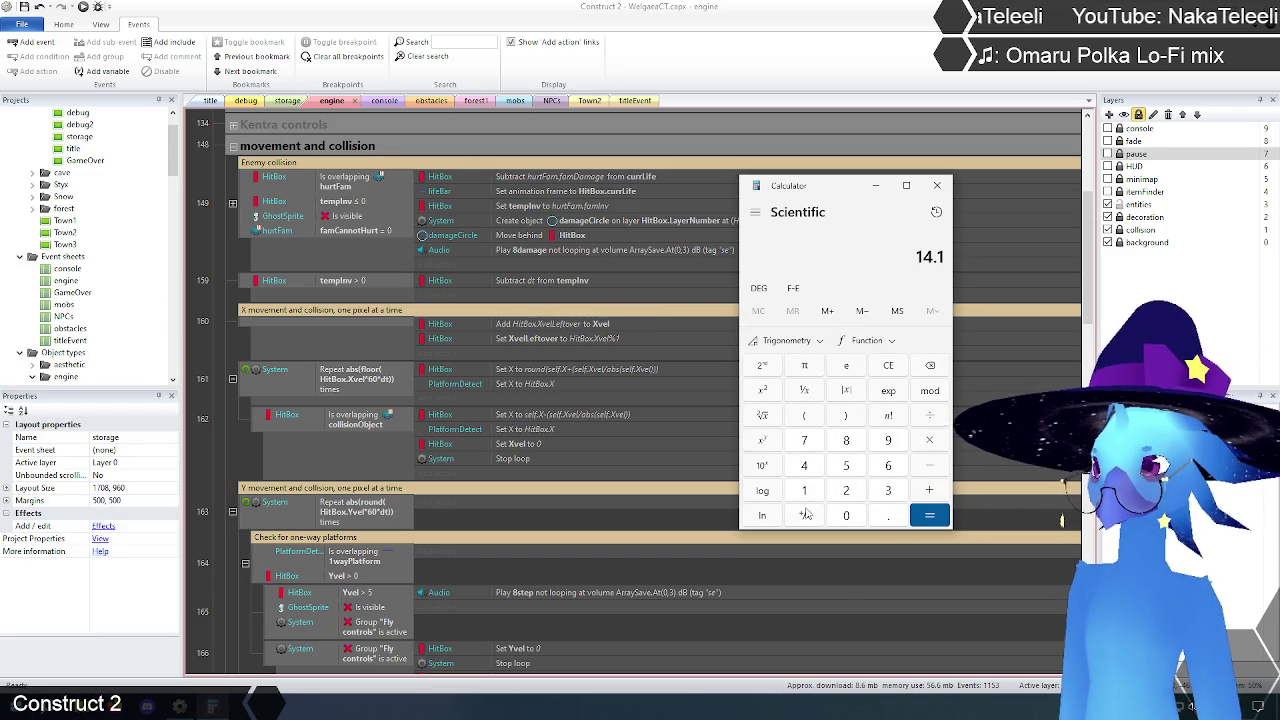
click(804, 515)
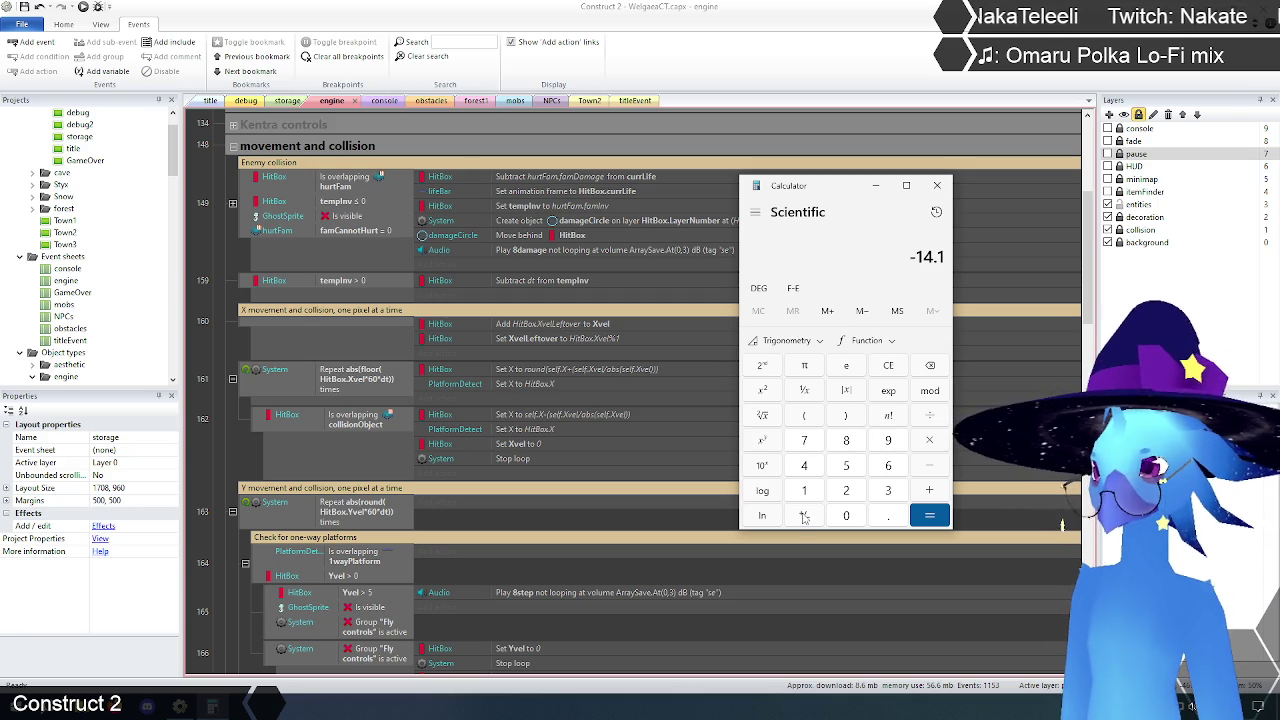
click(930, 390)
click(810, 492)
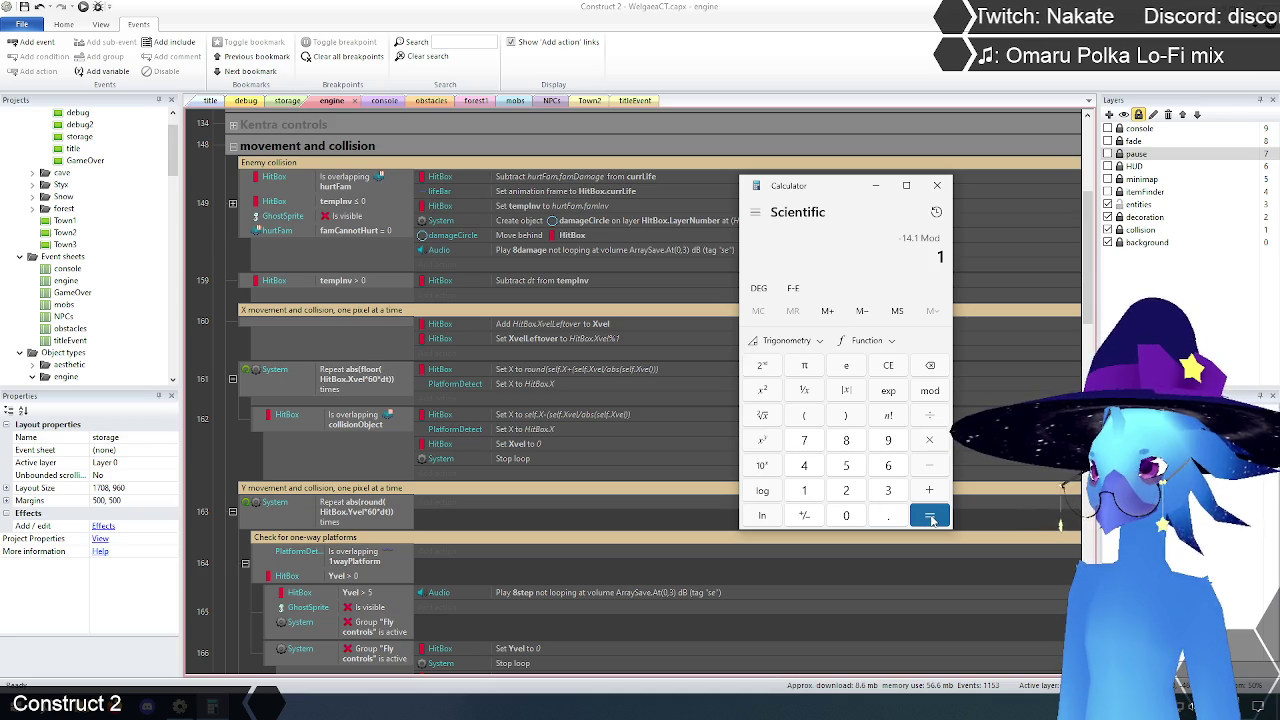
click(930, 516)
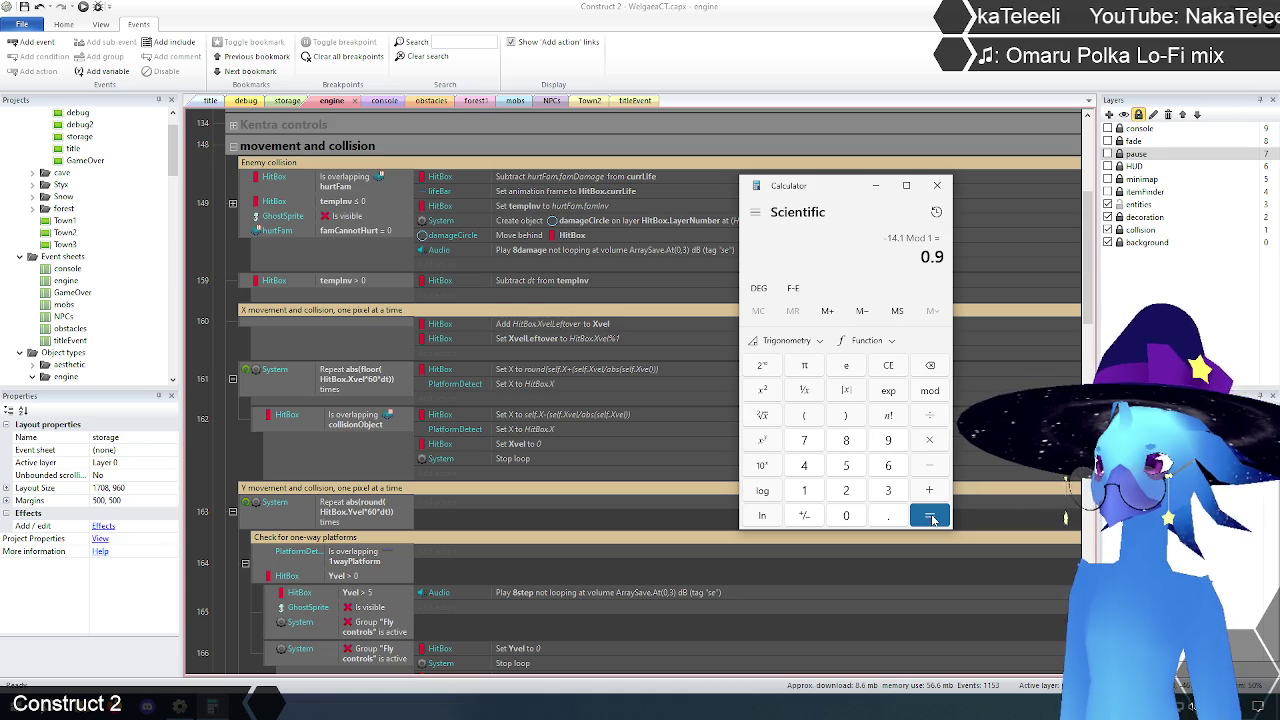
click(888, 365)
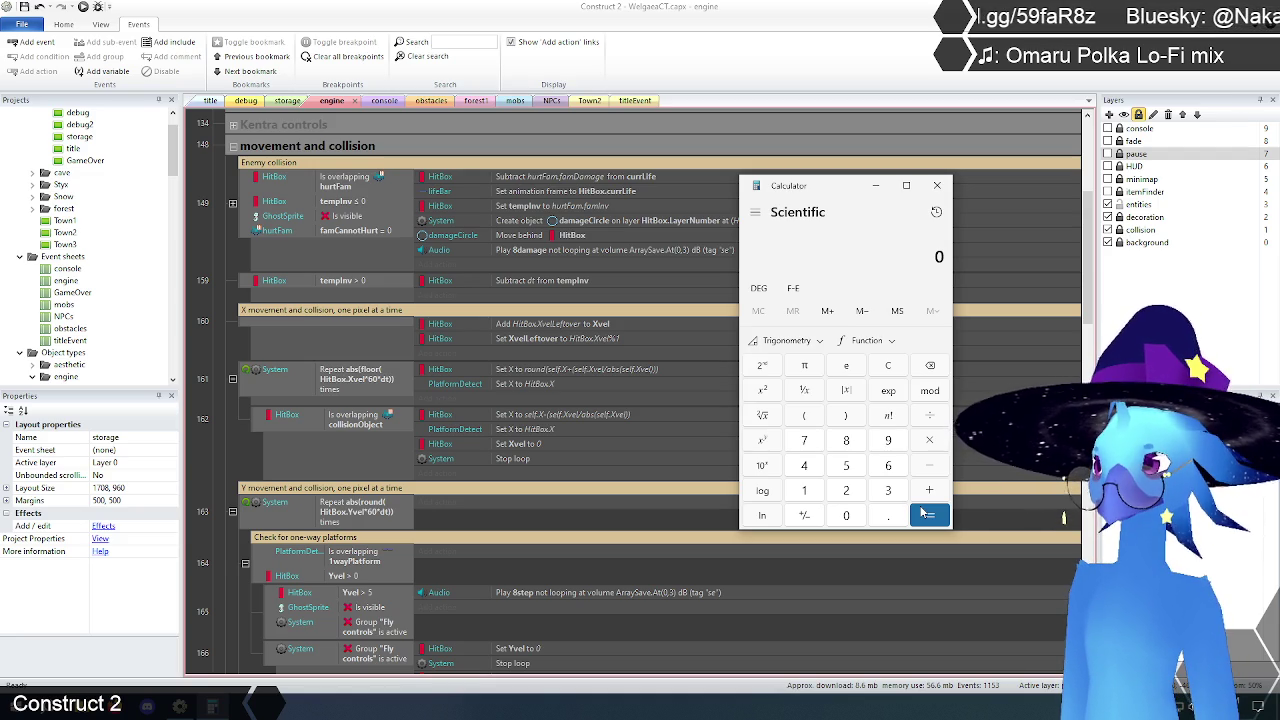
drag(821, 195, 807, 193)
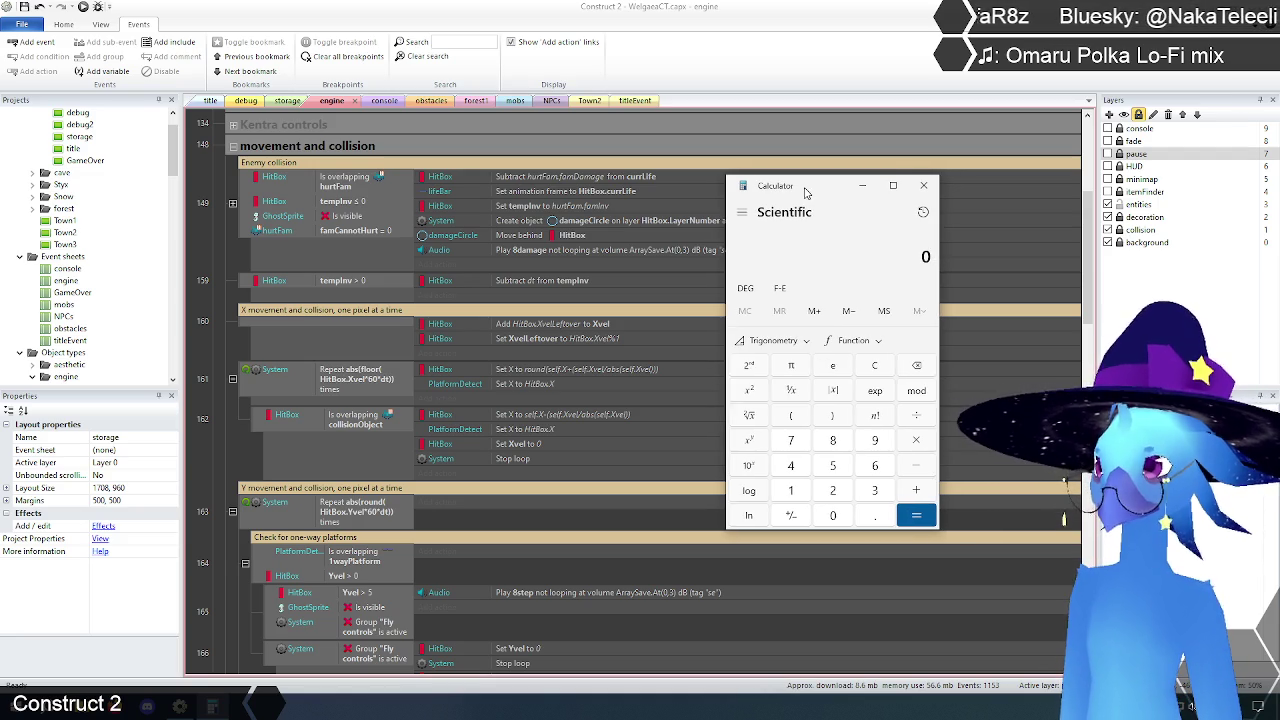
Step: Enter -14.1 in Calculator, then close Calculator to return to the event sheet
click(791, 490)
click(791, 465)
click(875, 515)
click(791, 490)
click(791, 515)
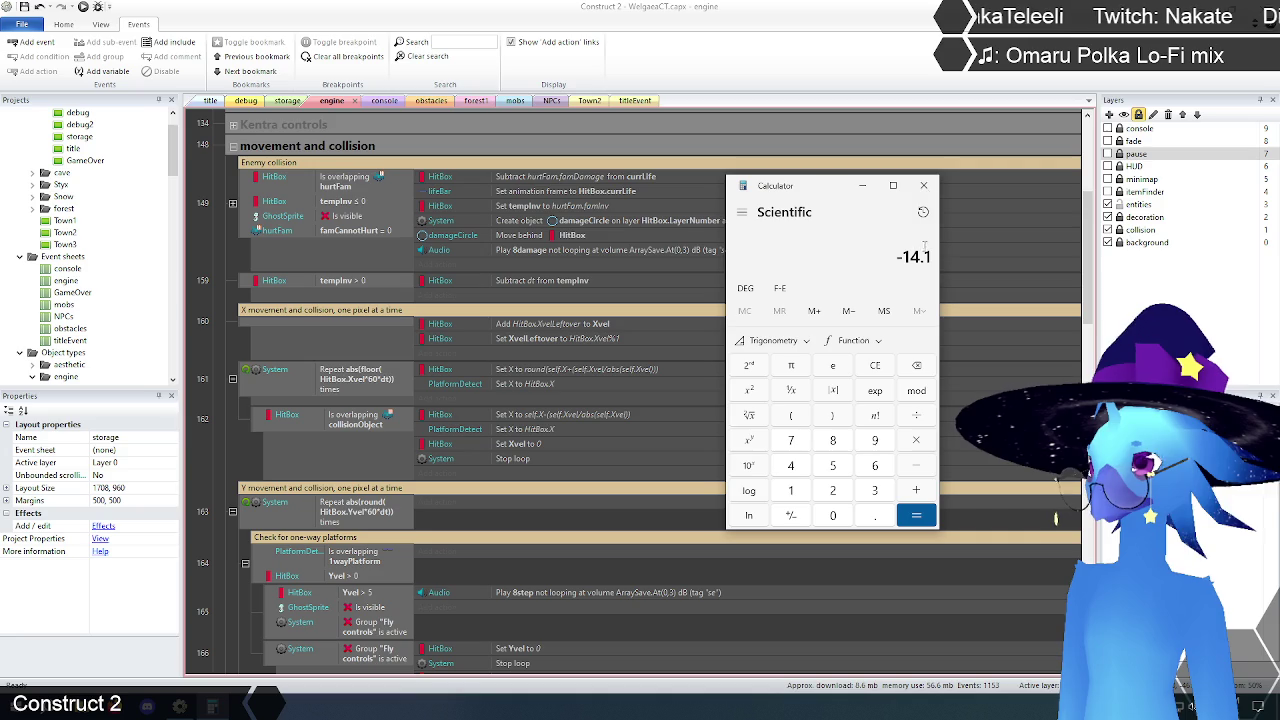
click(924, 185)
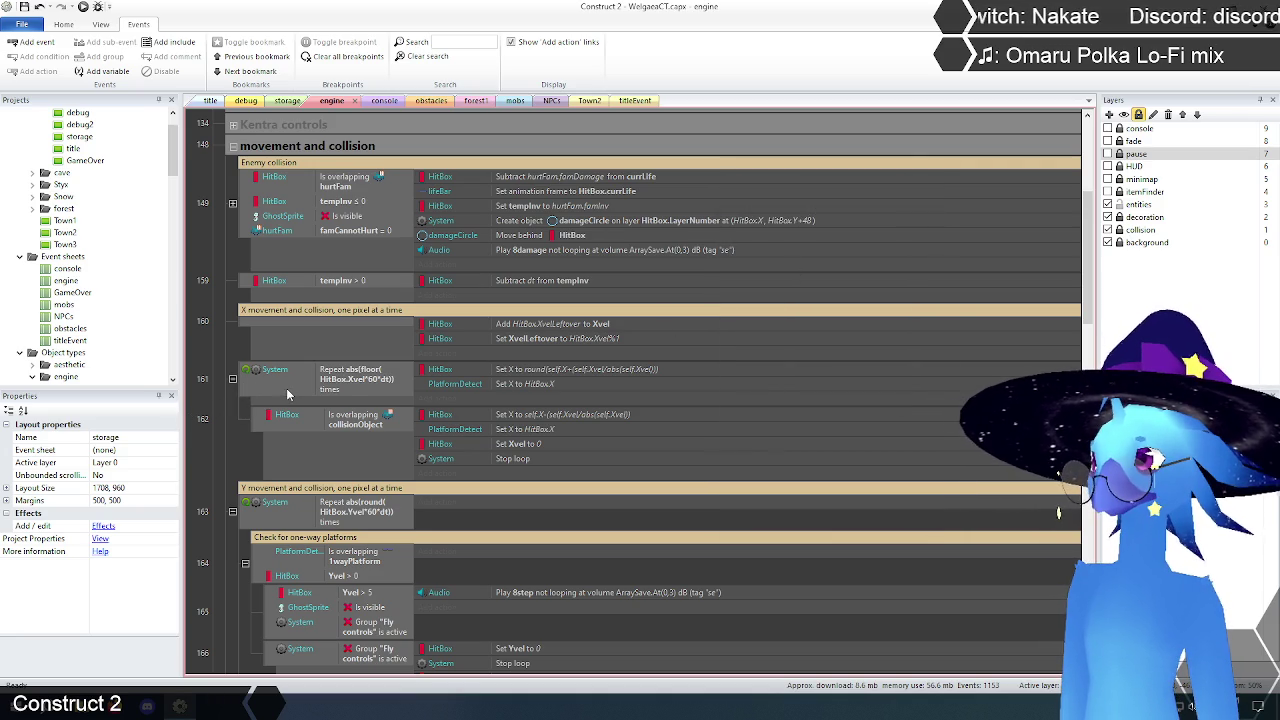
Step: Rewrite event 161's Repeat count so abs sits inside floor: floor(abs(HitBox.Xvel*60*dt))
double_click(368, 374)
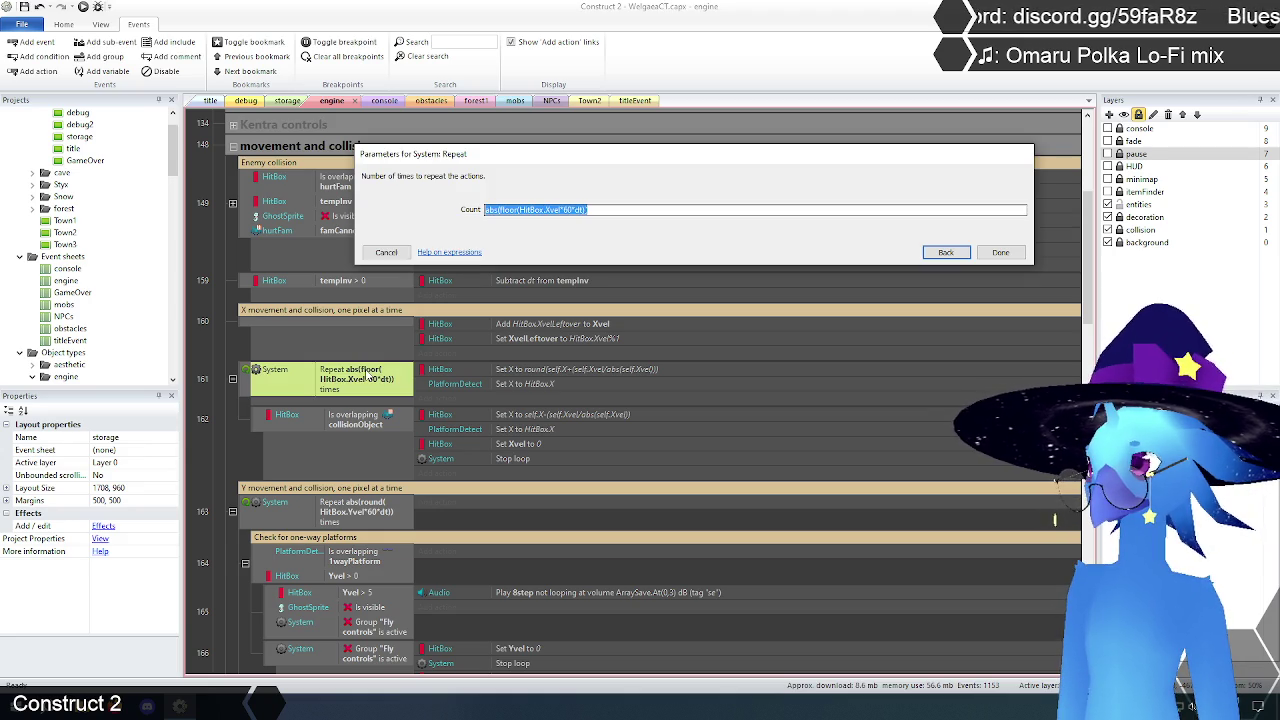
click(519, 211)
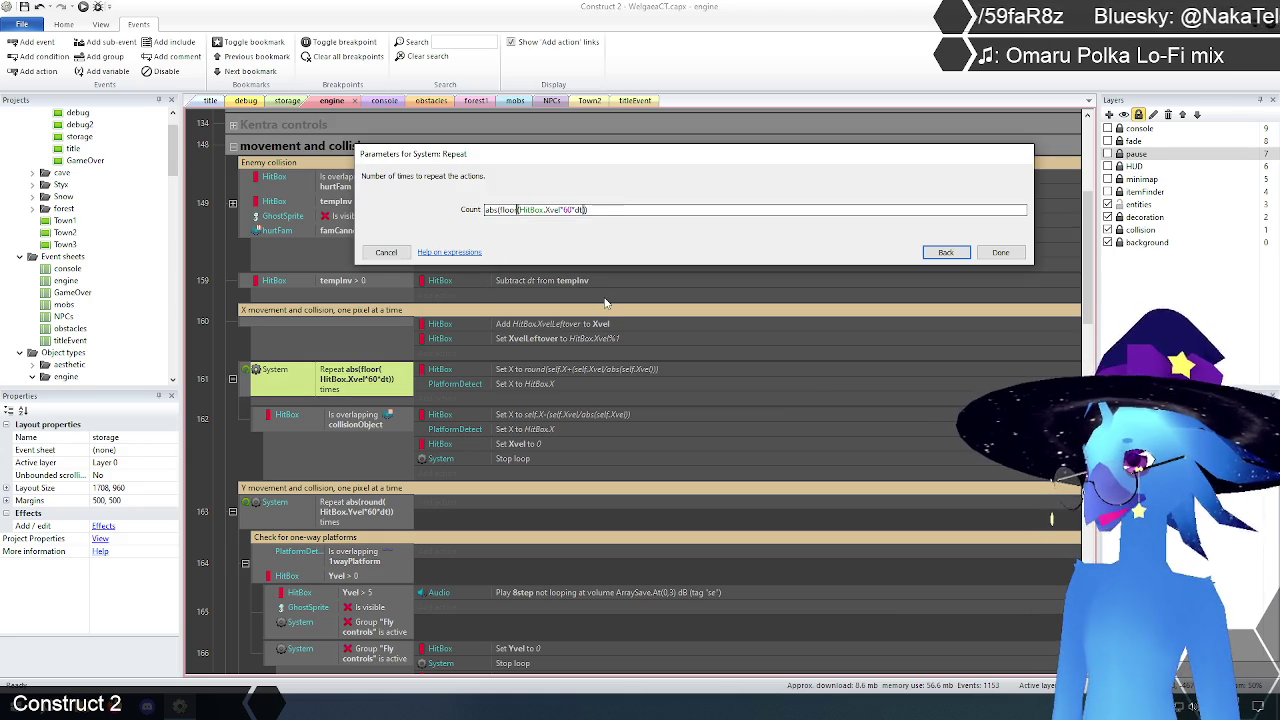
text(abs(floor)
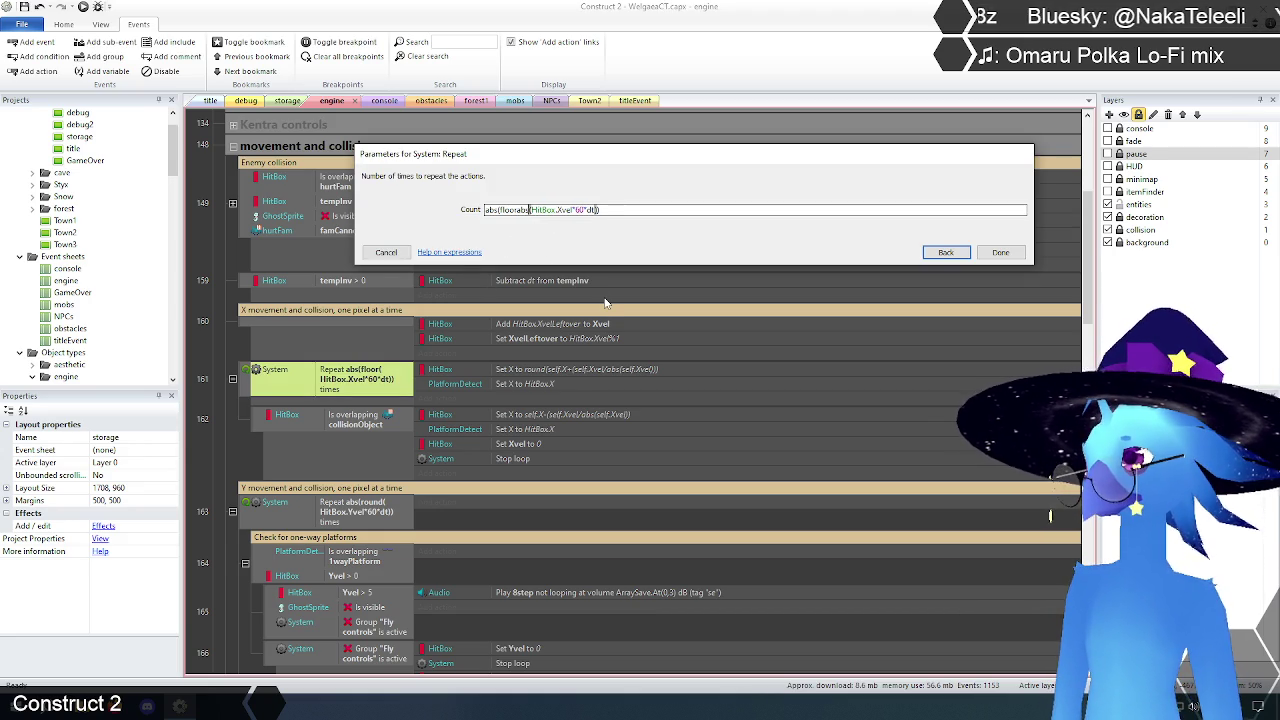
text(()
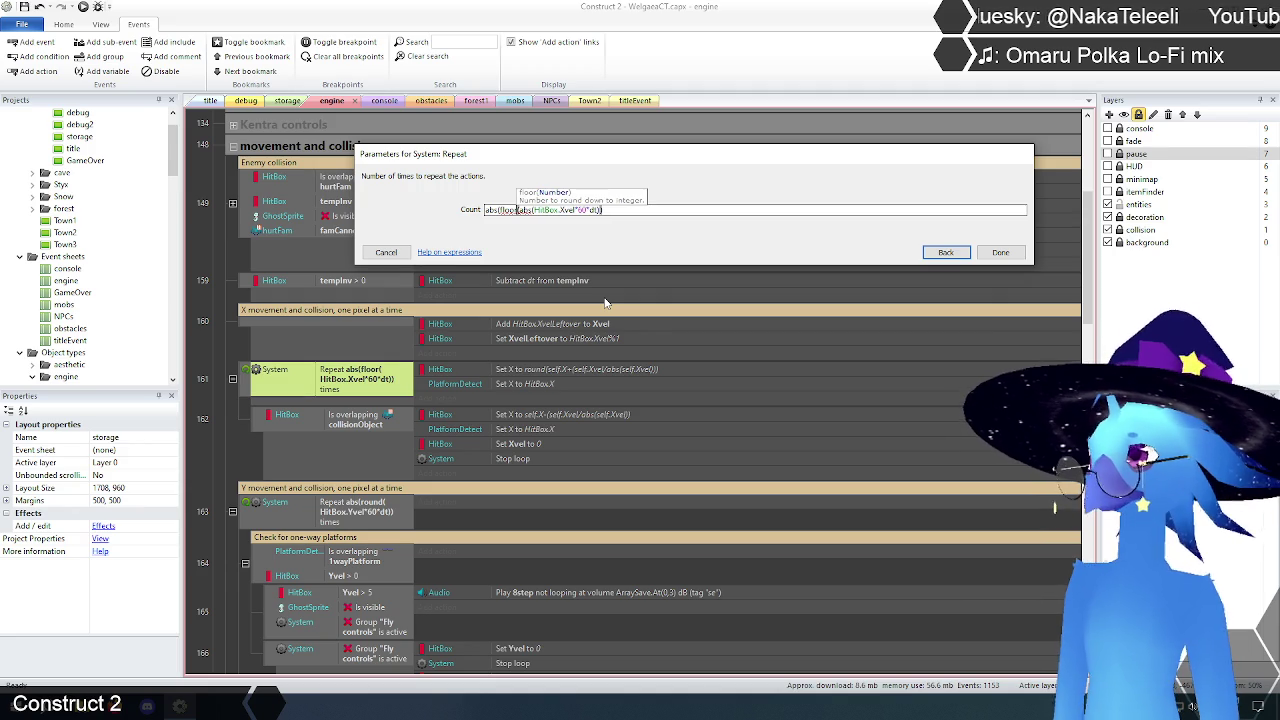
key(BackSpace)
key(BackSpace)
key(BackSpace)
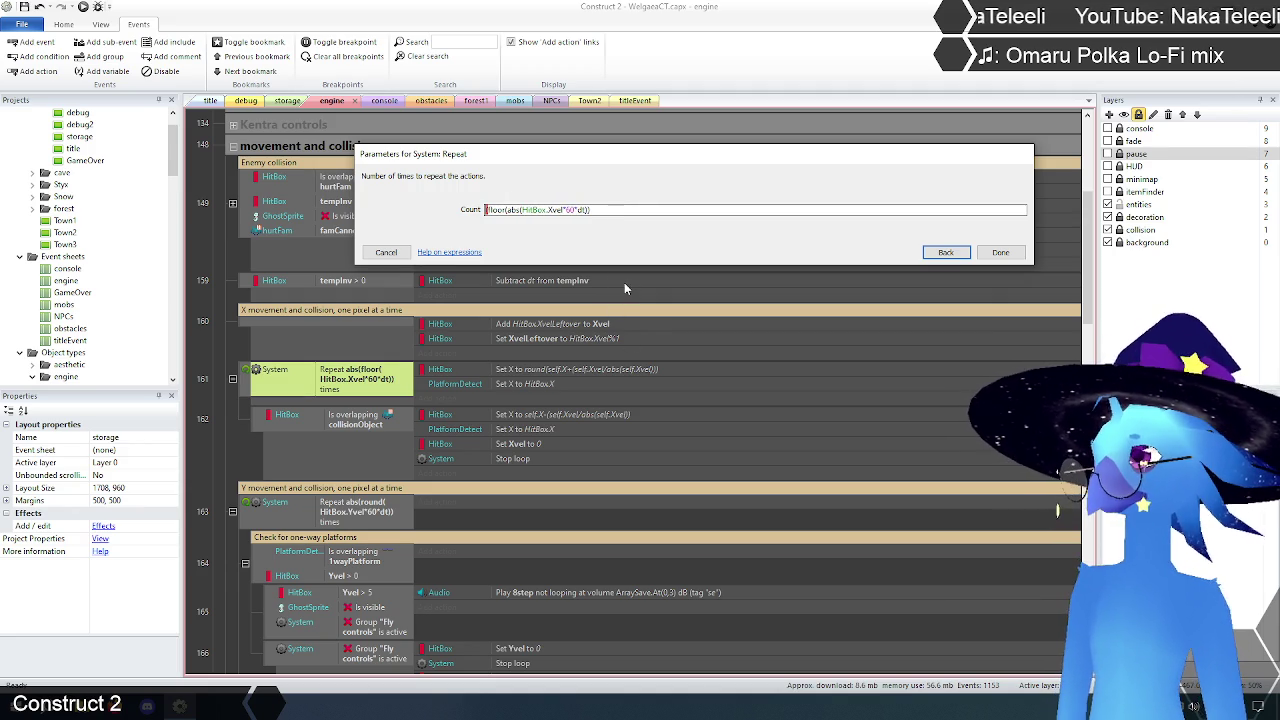
key(Right)
key(Right)
key(Right)
key(Delete)
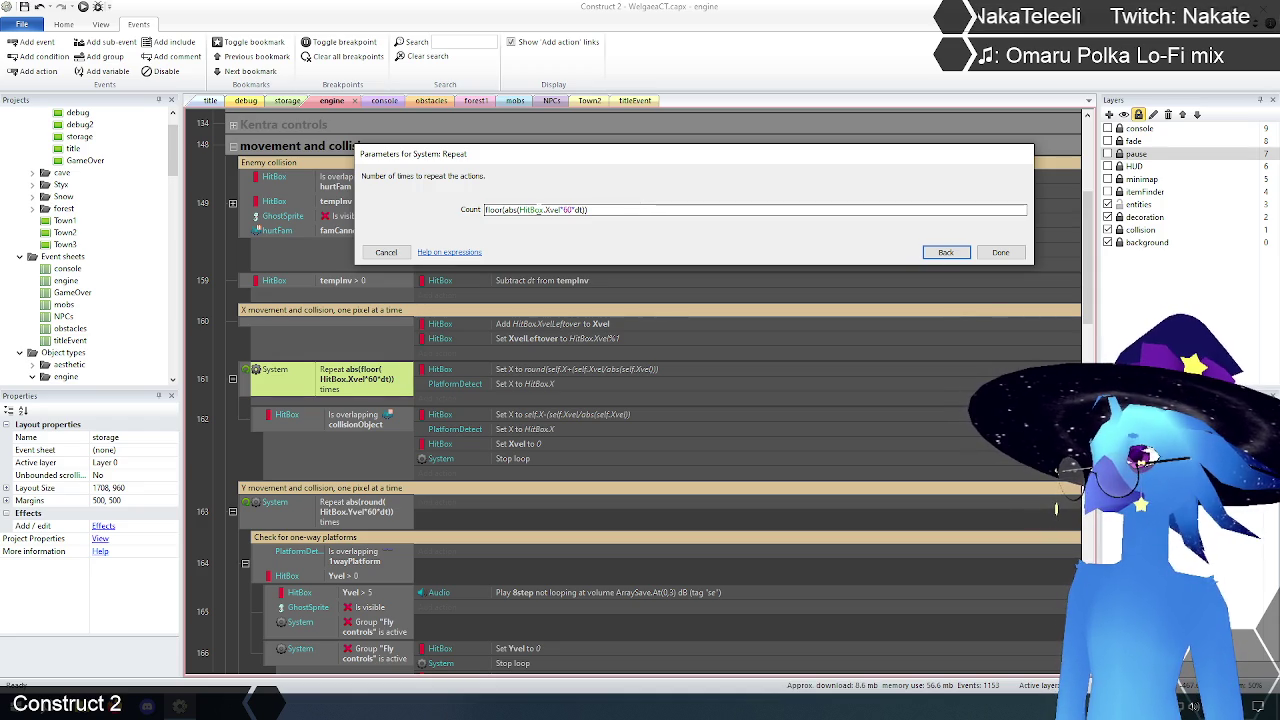
click(1000, 252)
click(208, 466)
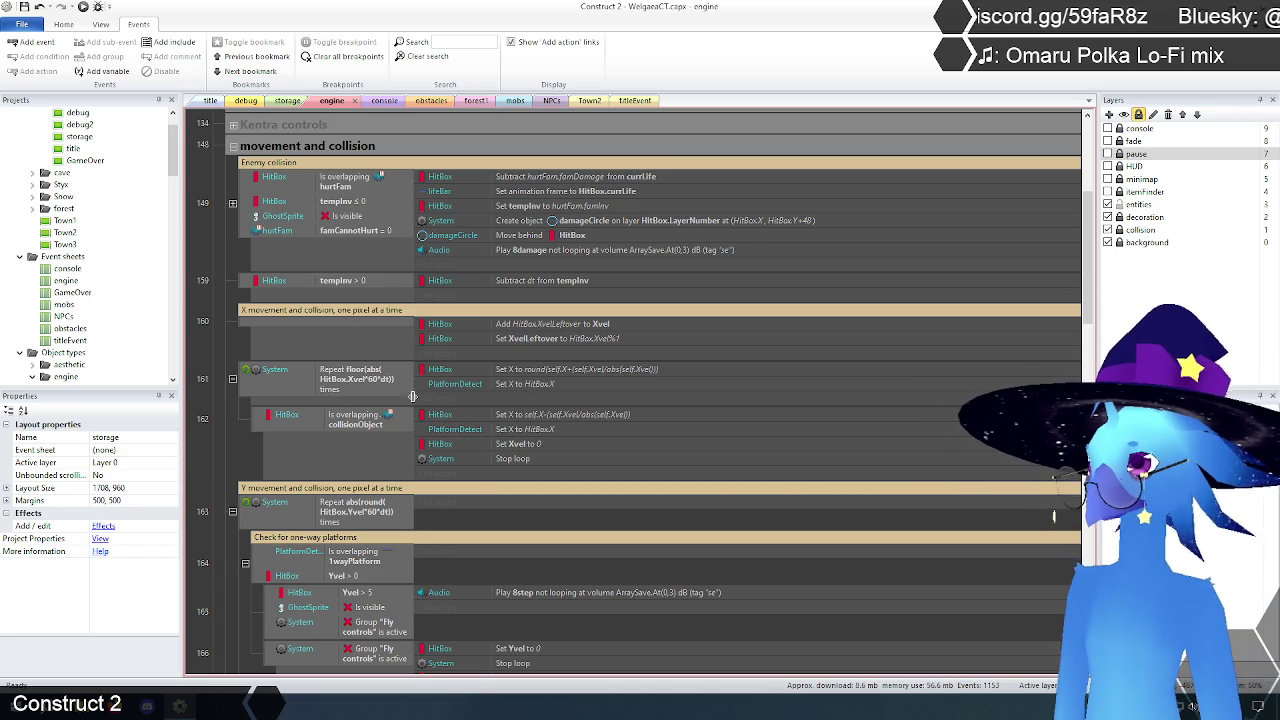
Step: Wrap HitBox.Xvel in abs() in the Set XvelLeftover action, giving abs(HitBox.Xvel)%1
click(566, 340)
click(564, 370)
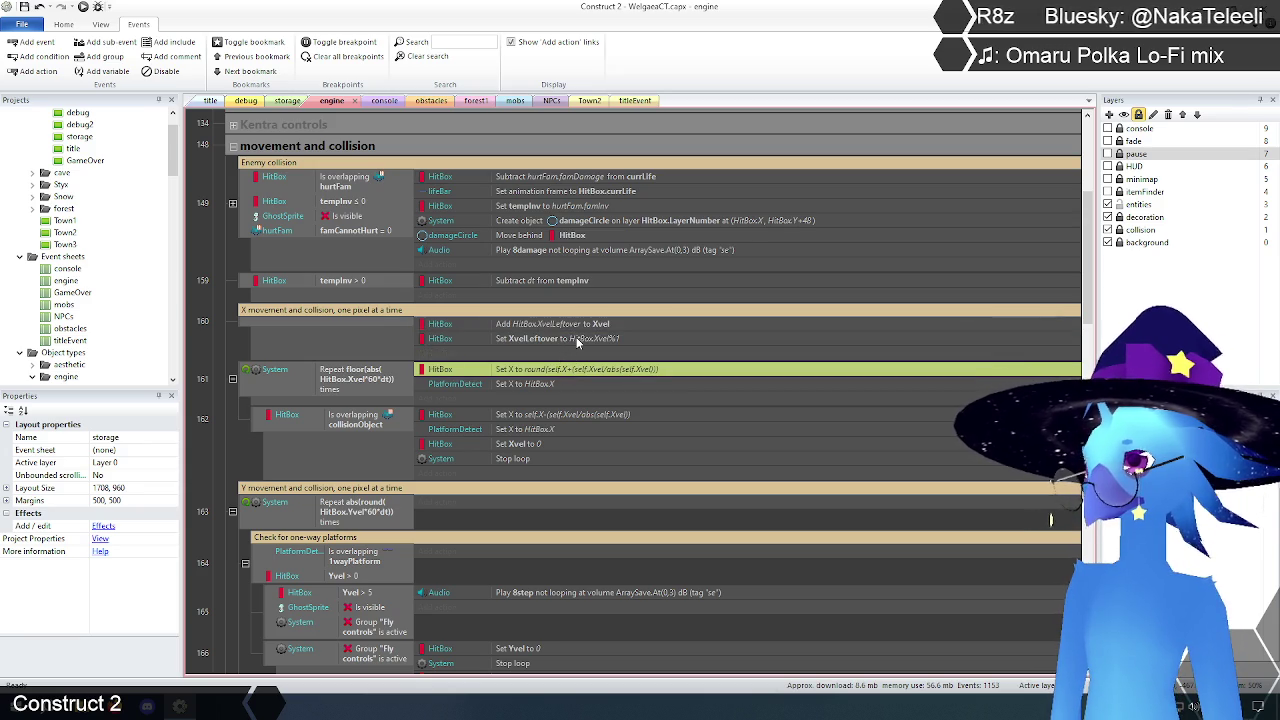
click(576, 338)
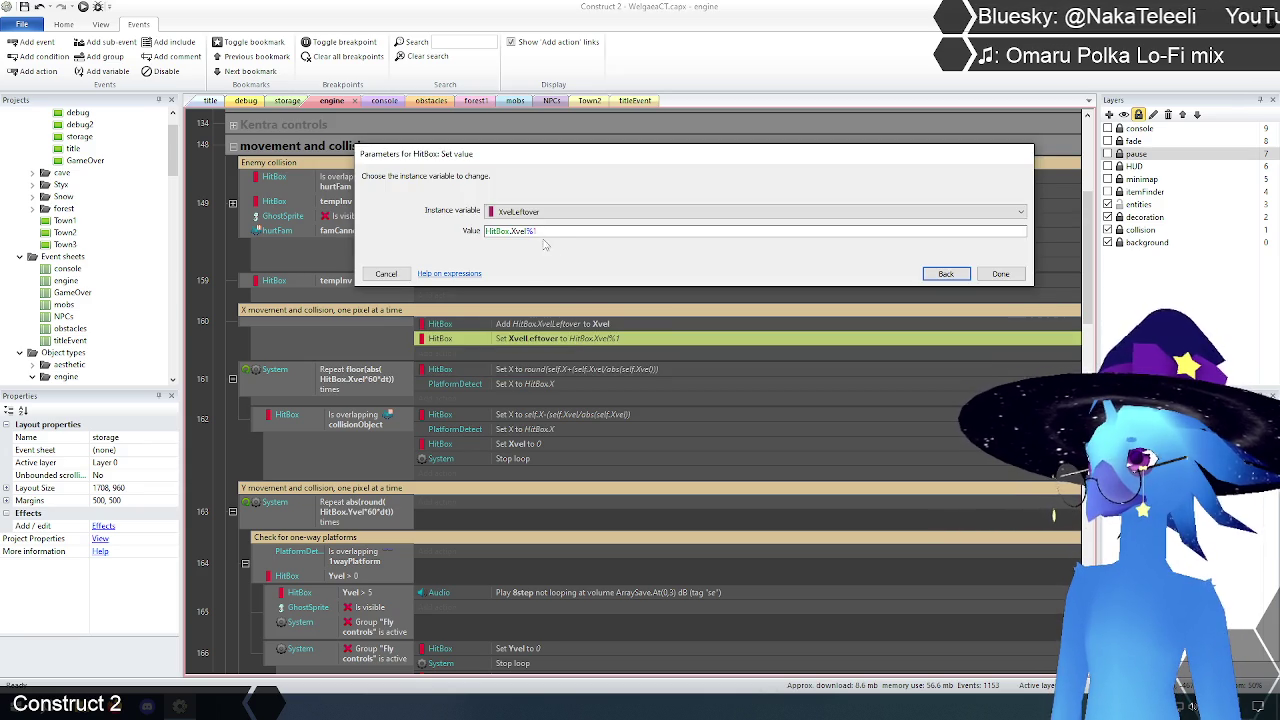
click(487, 231)
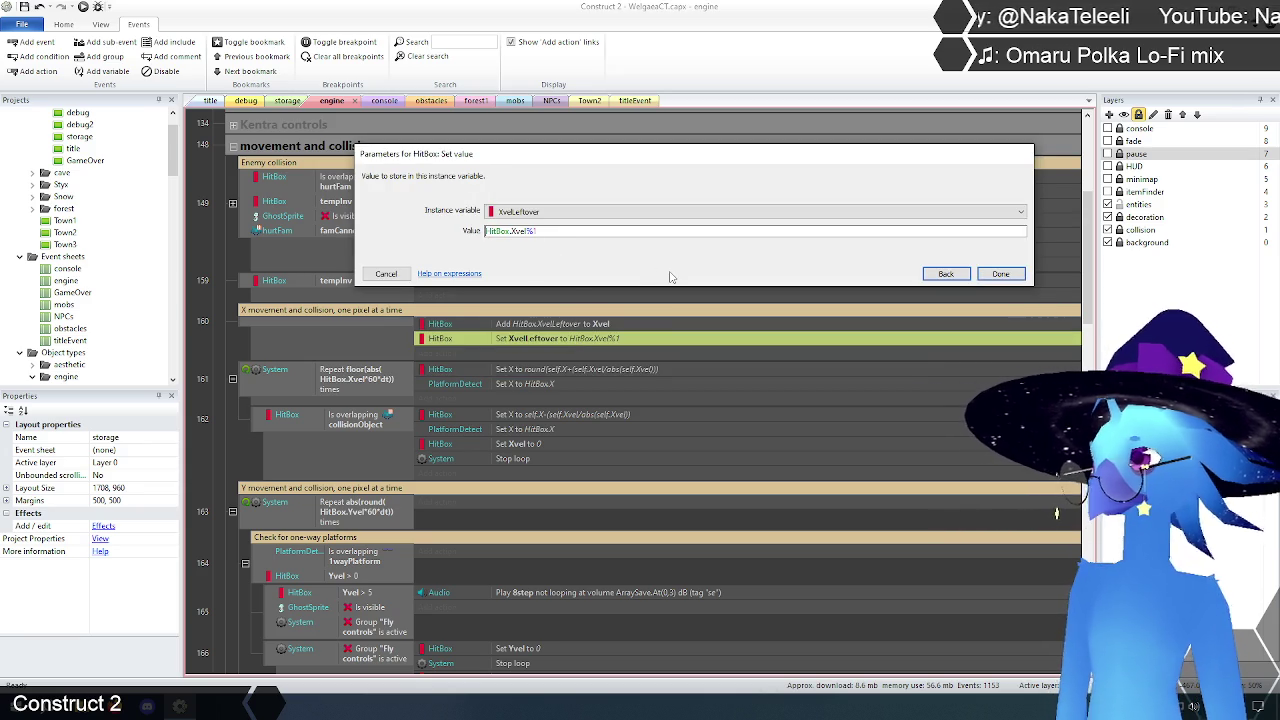
text(abs)
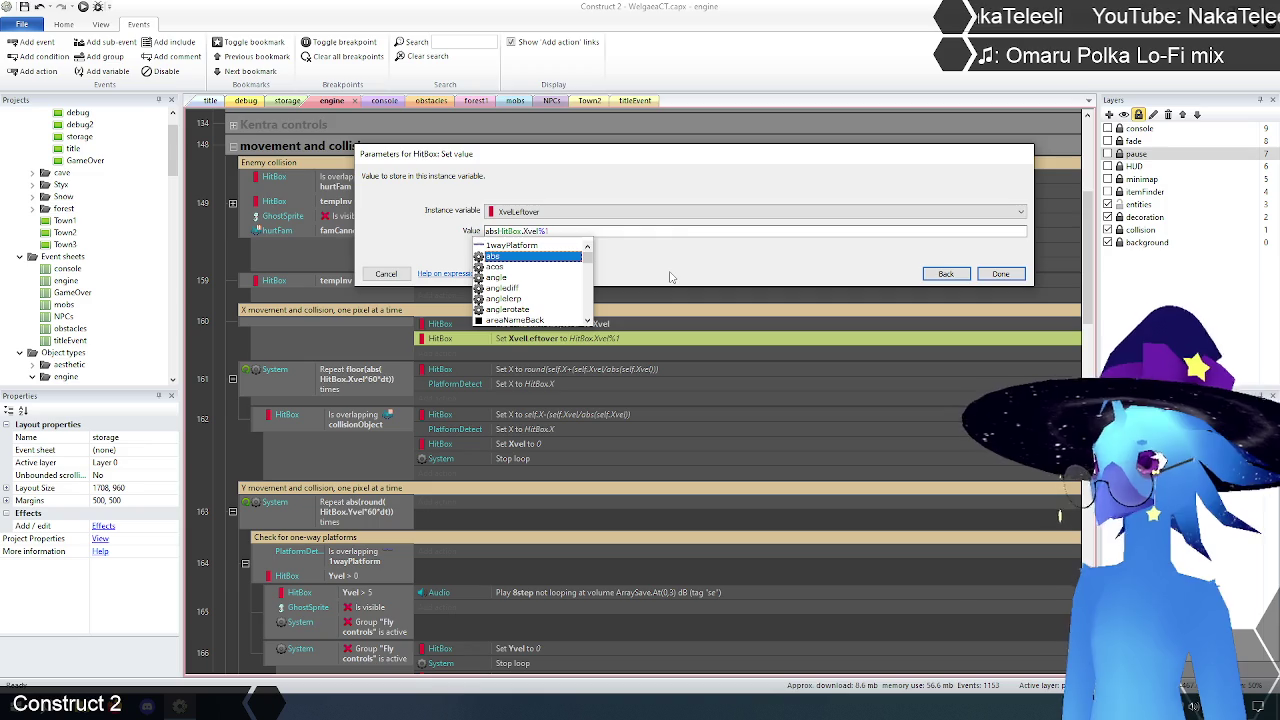
text(()
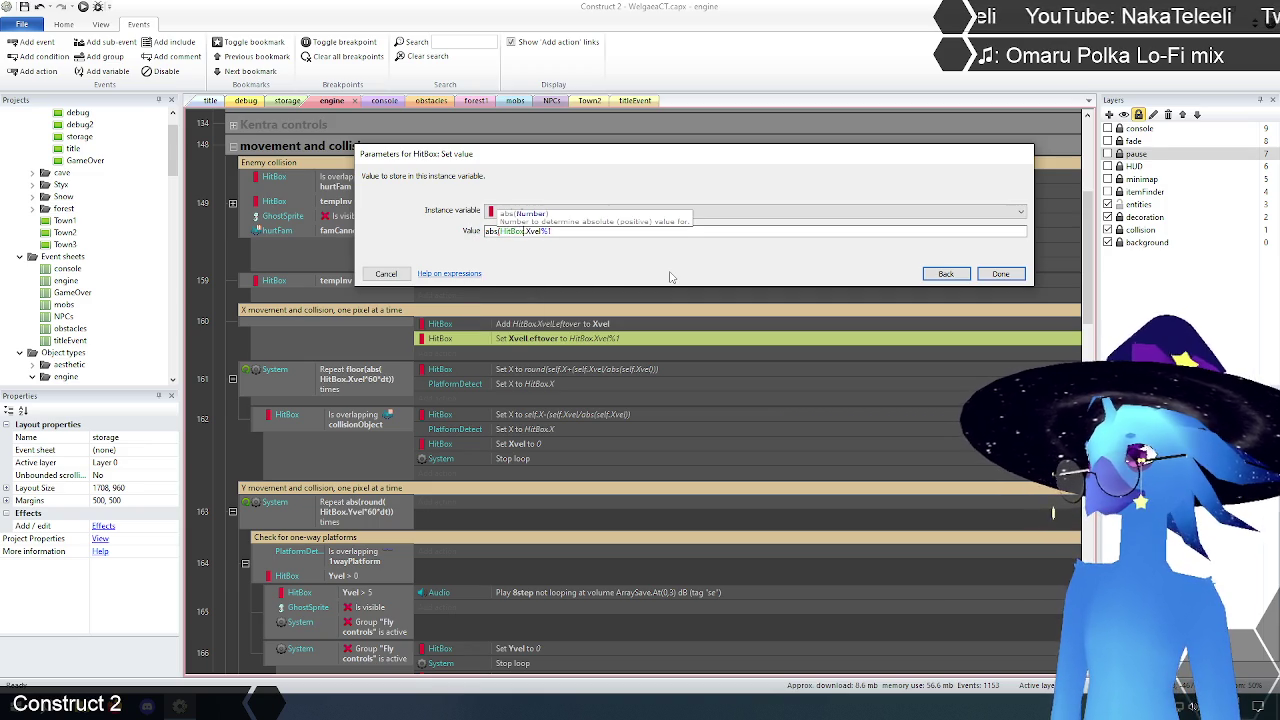
text())
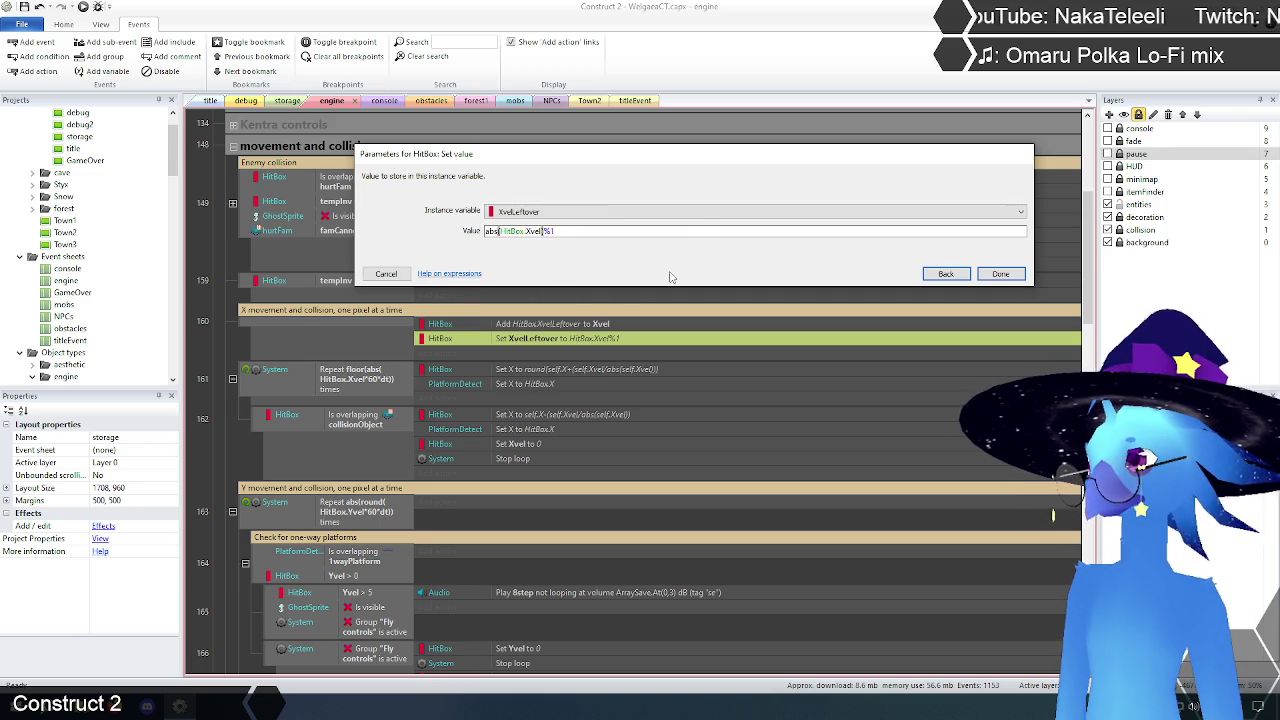
click(1000, 274)
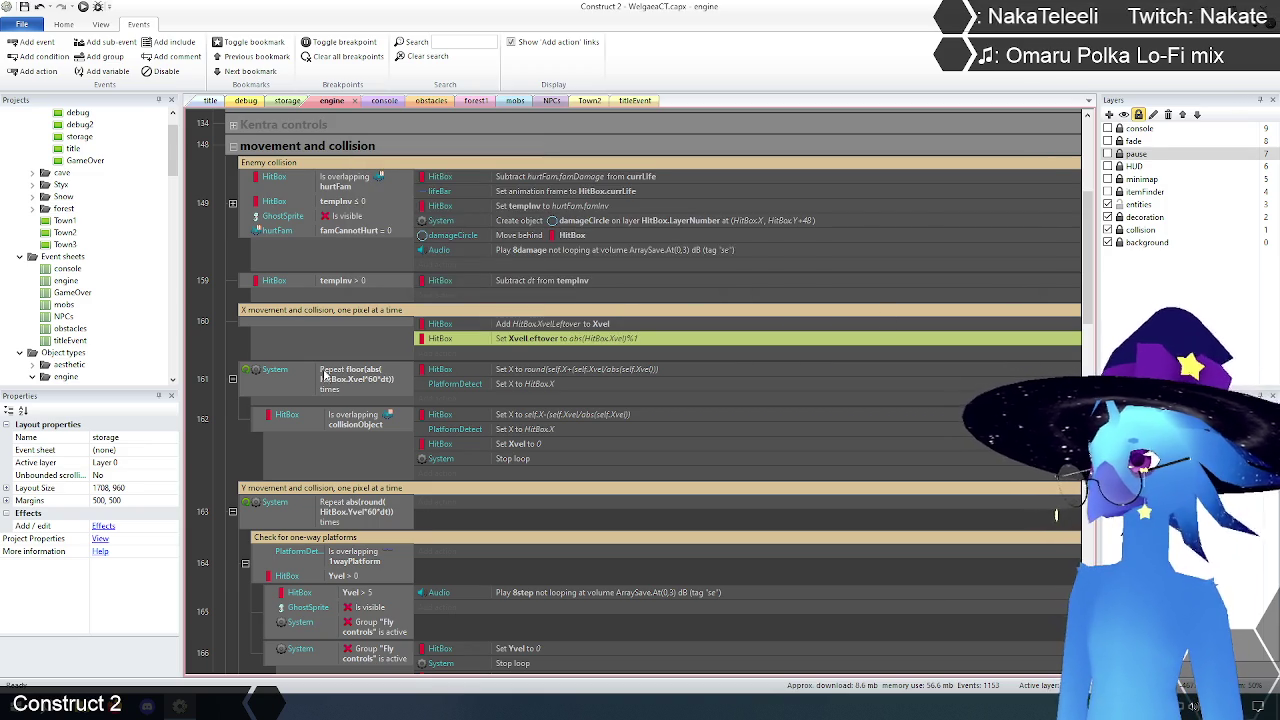
click(212, 344)
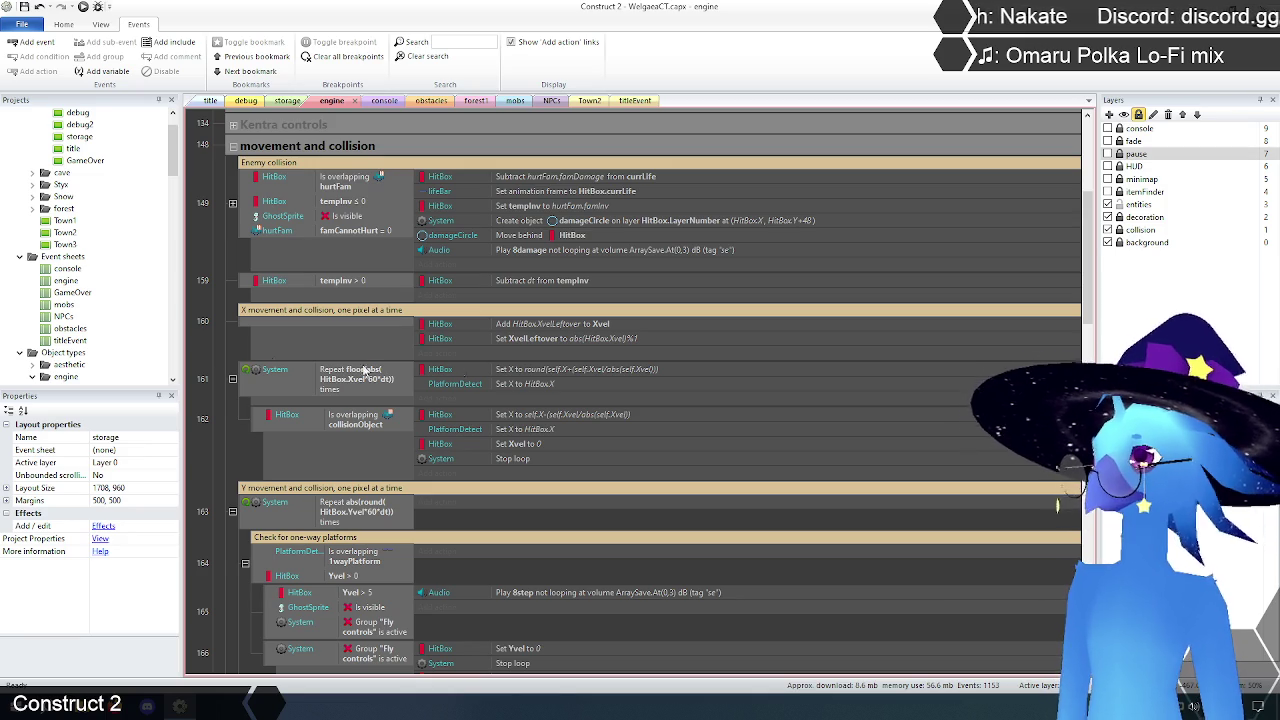
click(527, 331)
click(214, 348)
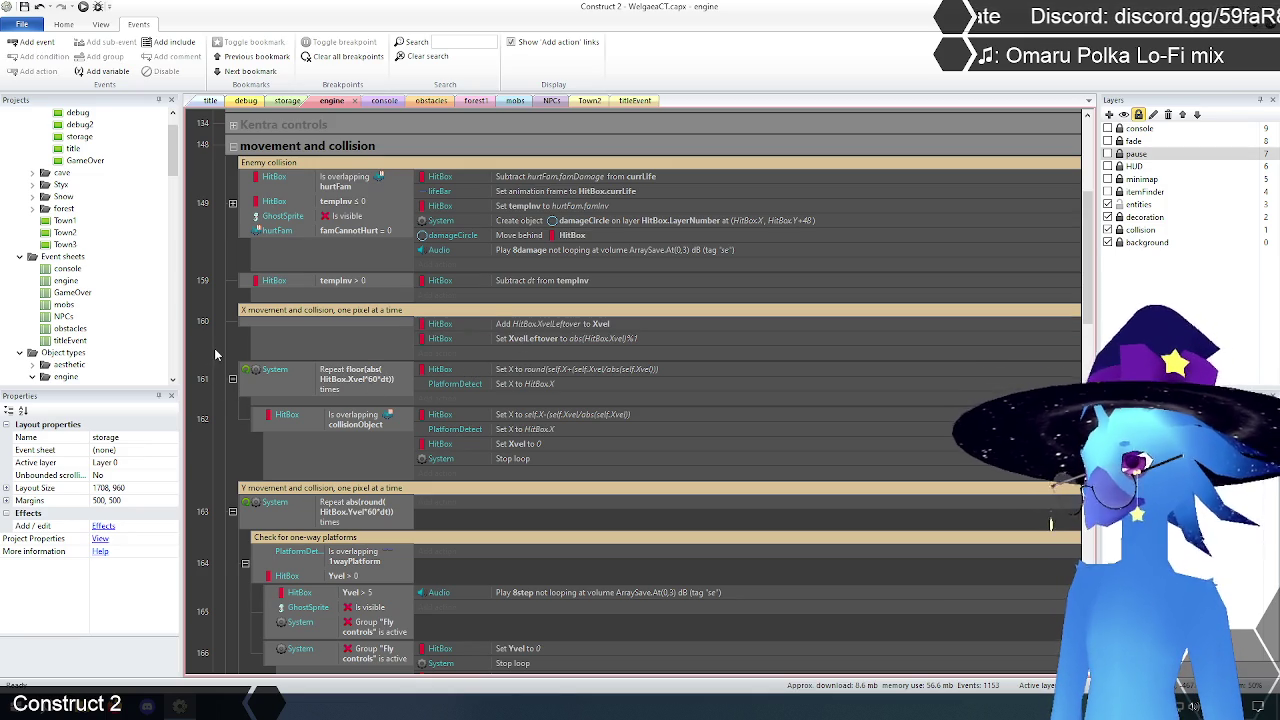
click(600, 330)
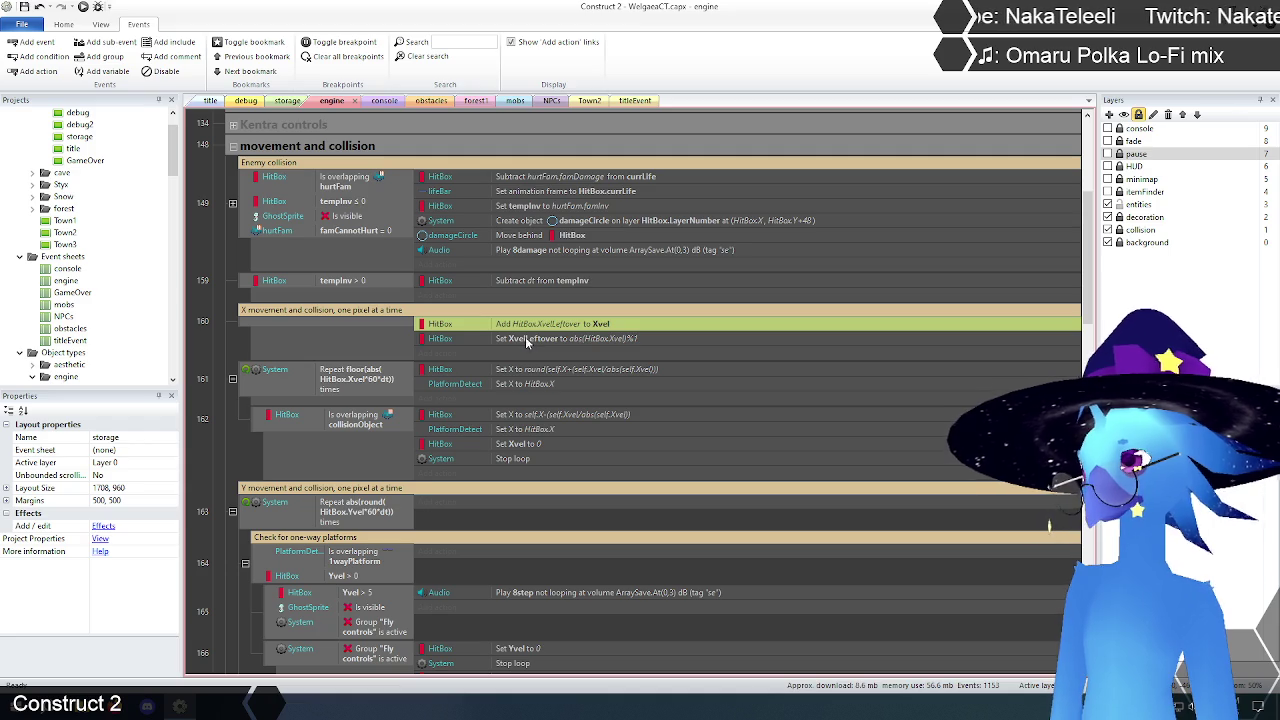
click(623, 342)
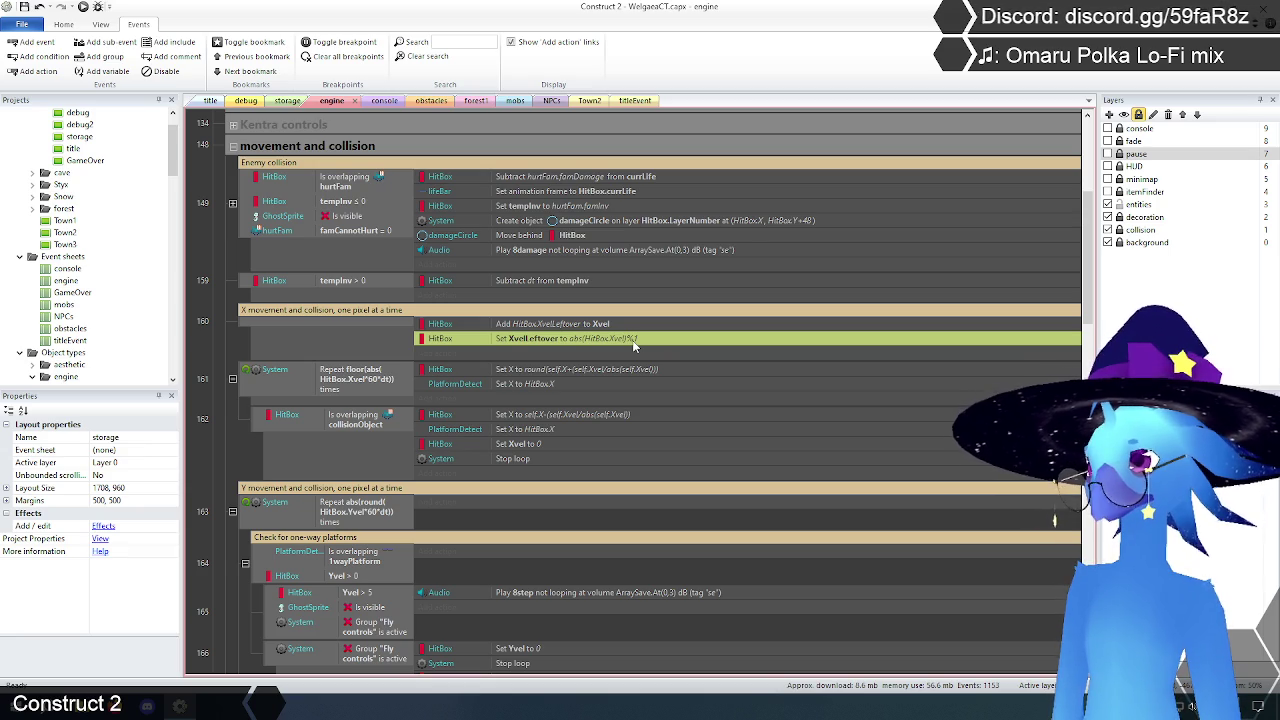
Step: Multiply the XvelLeftover remainder by HitBox.Xvel/abs(HitBox.Xvel) in the Set value action
double_click(632, 340)
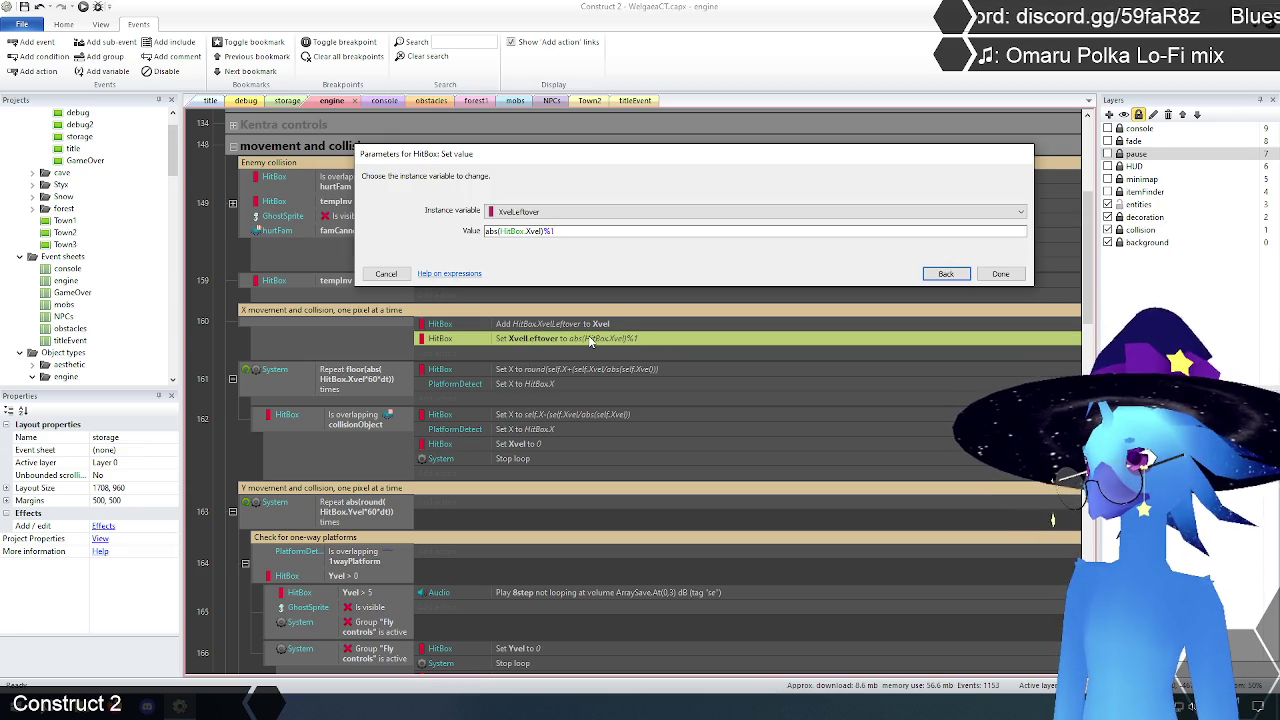
click(566, 231)
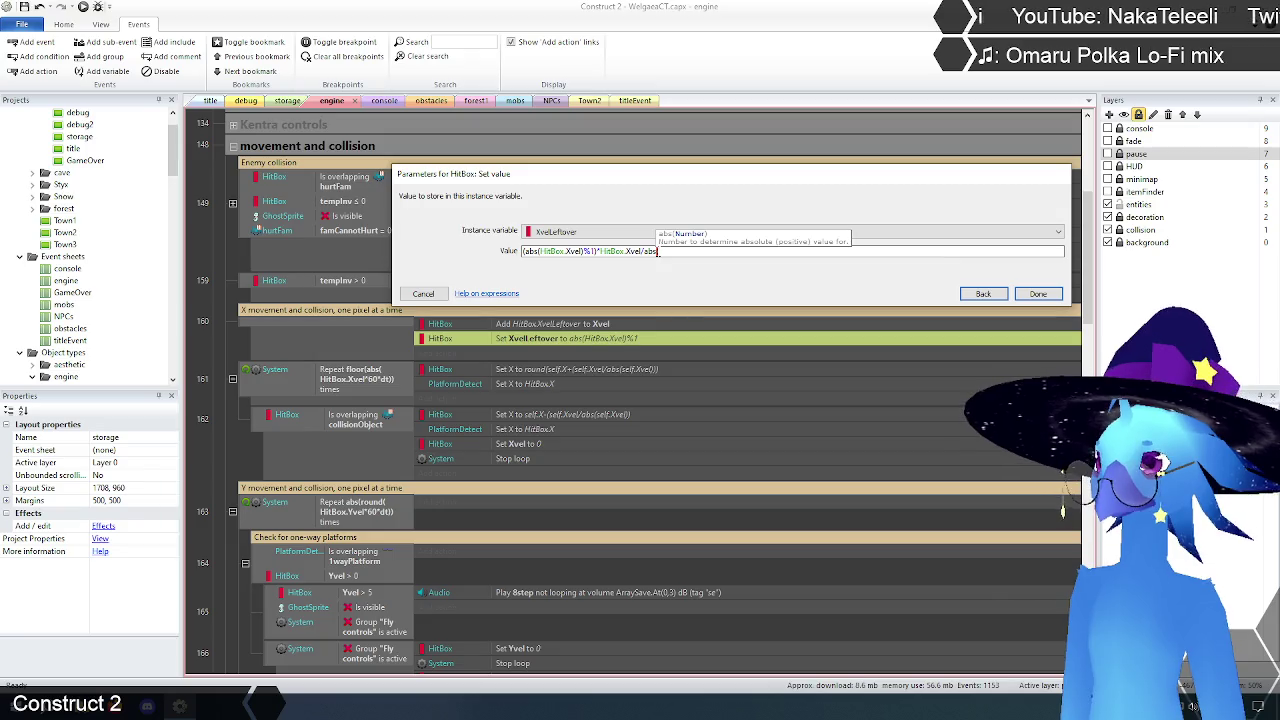
text((HitBox.Xvel))
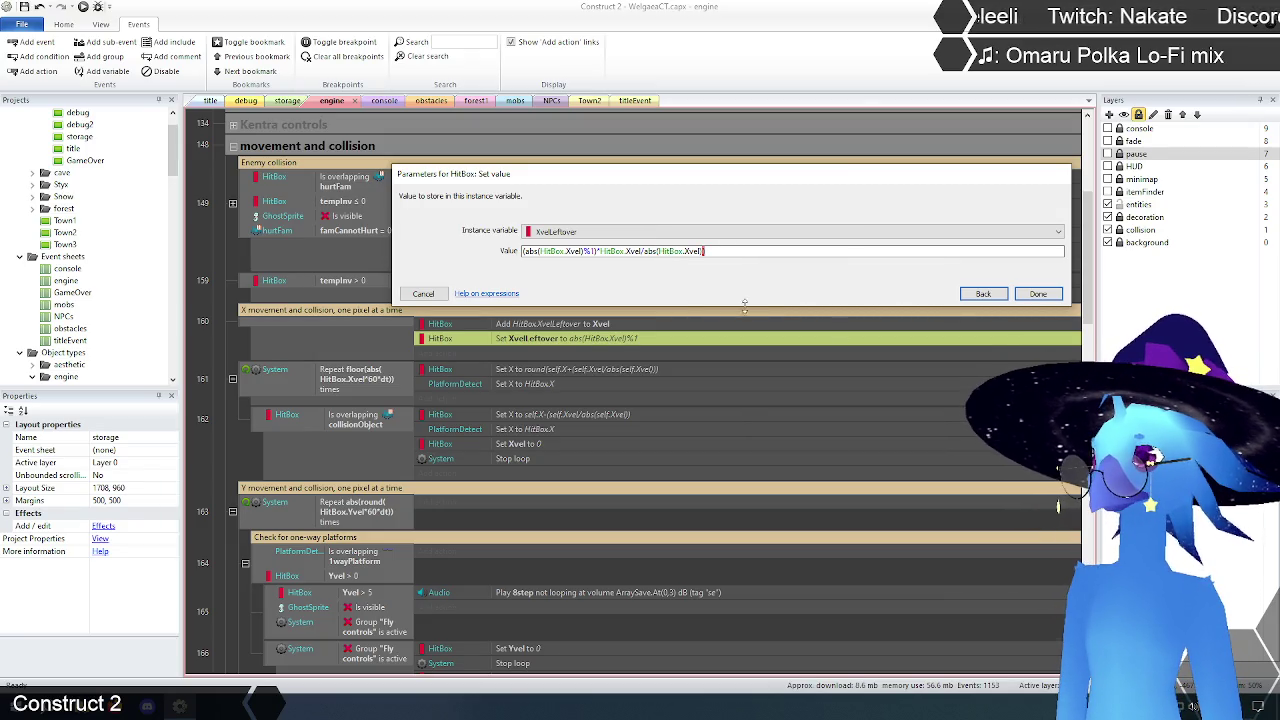
click(600, 251)
text(()
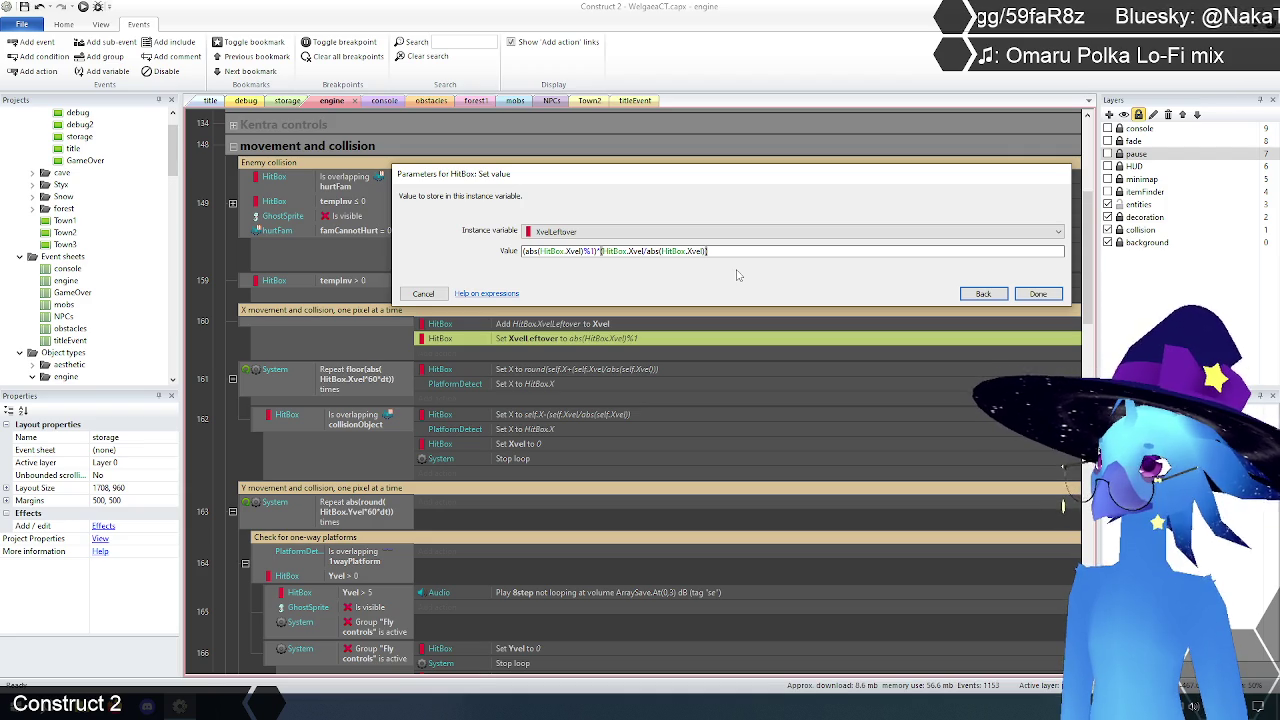
click(1038, 293)
click(220, 338)
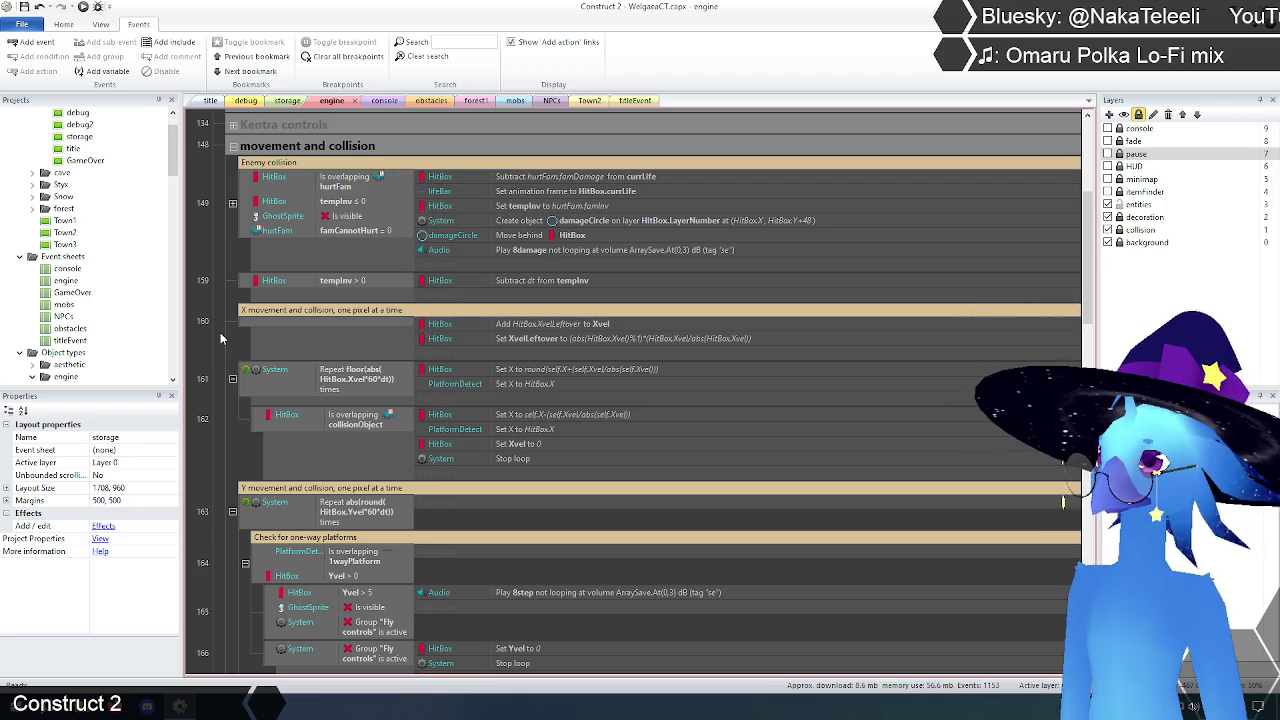
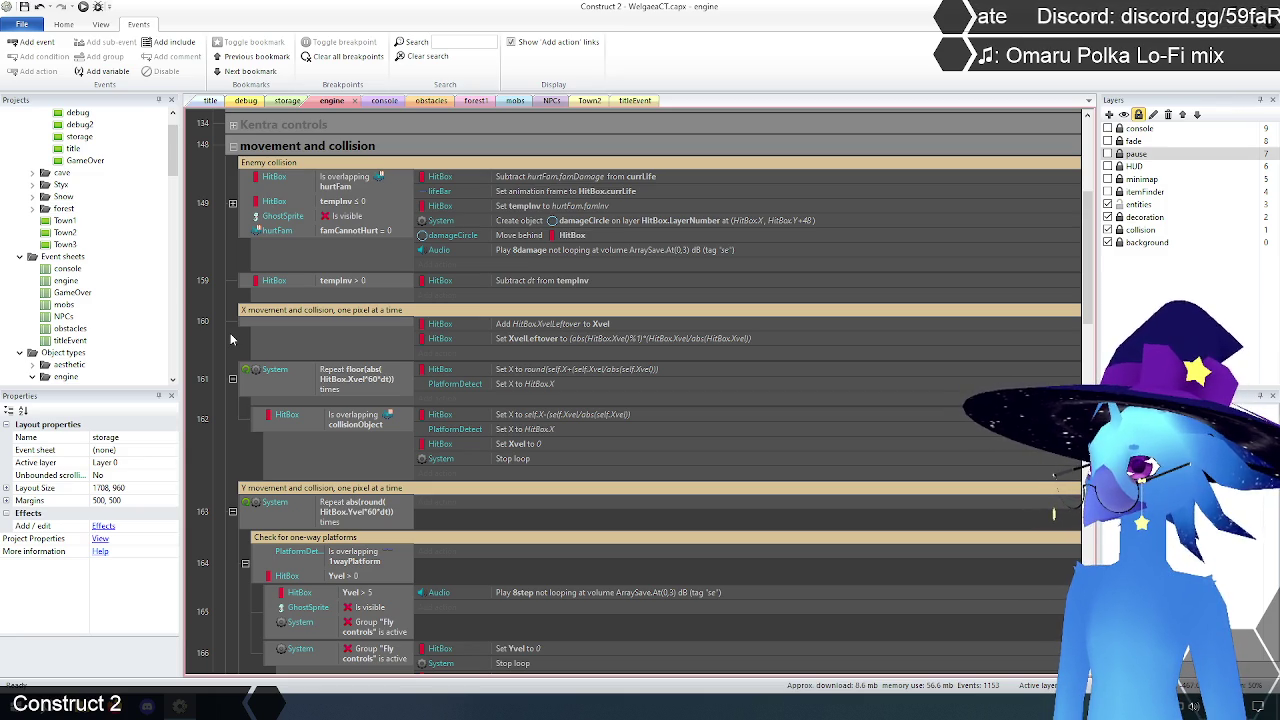
Step: Switch to the title layout and launch a browser preview of the game with F5
scroll(222, 338, down, 1)
scroll(222, 338, up, 1)
scroll(222, 338, down, 1)
scroll(231, 240, up, 1)
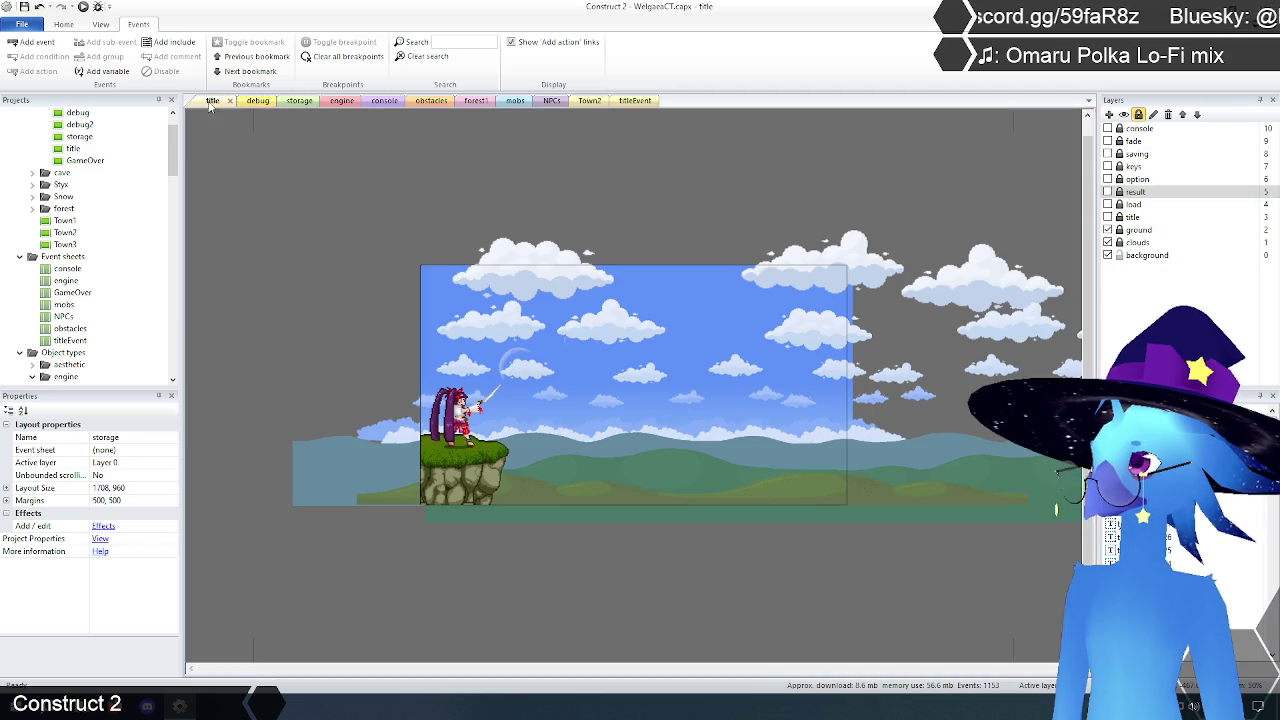
click(210, 100)
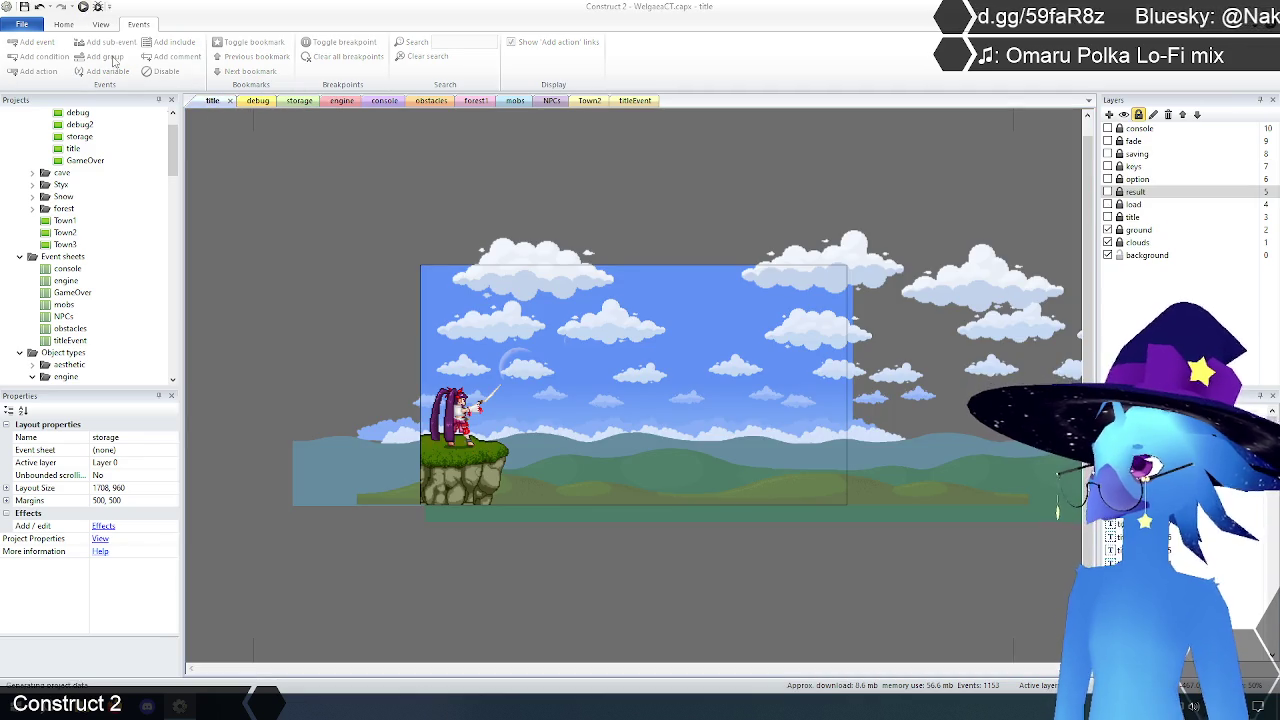
key(F5)
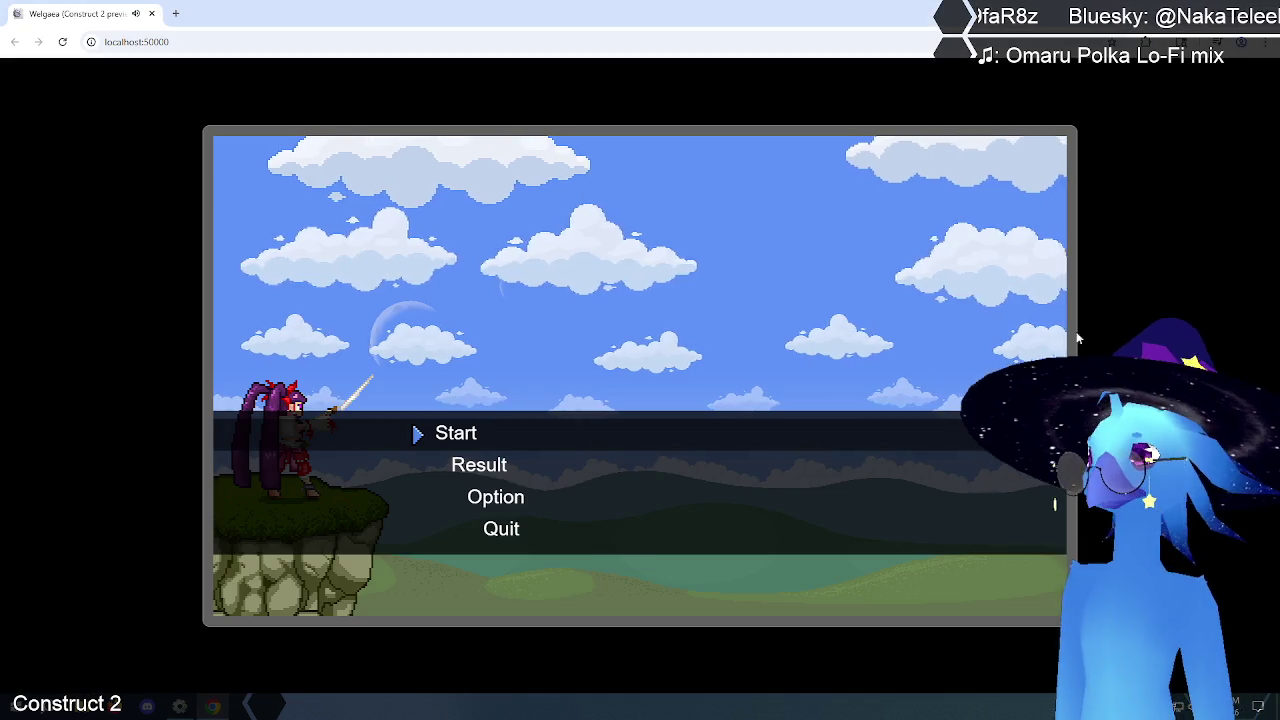
Step: Start the game from the title menu, jump twice in Ruto Village, then return to the editor
key(z)
key(z)
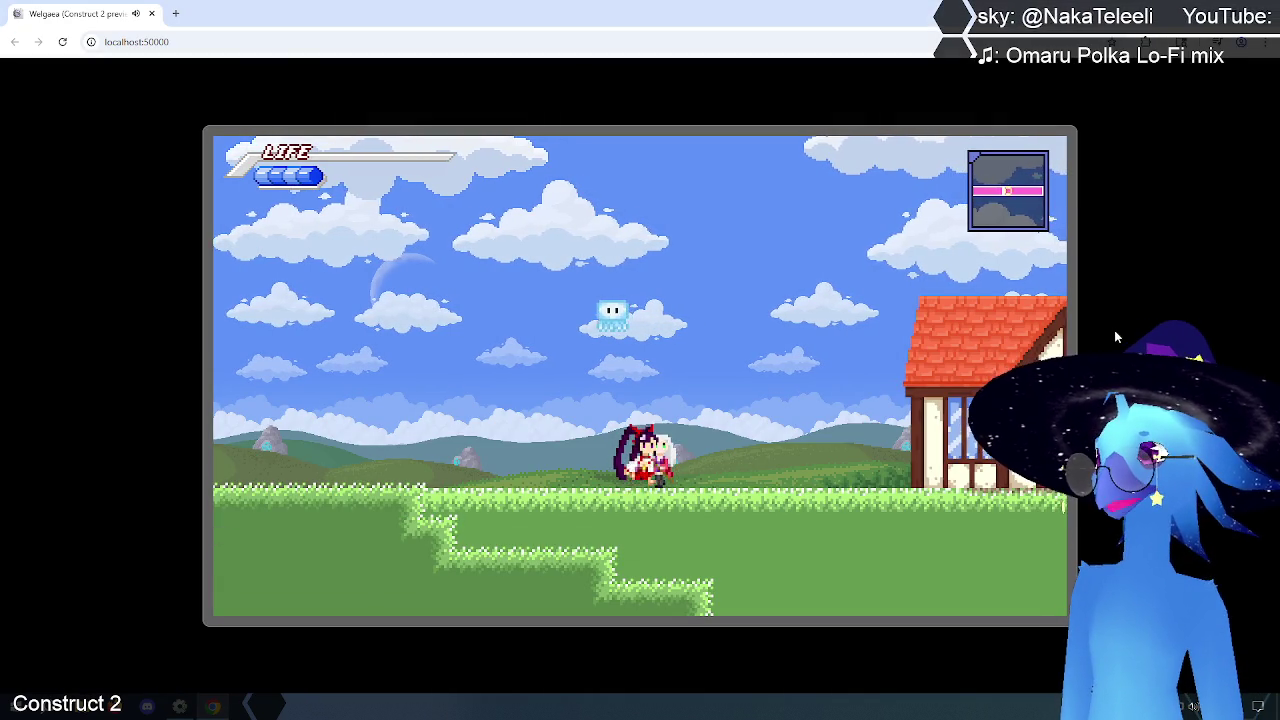
key(z)
key(z)
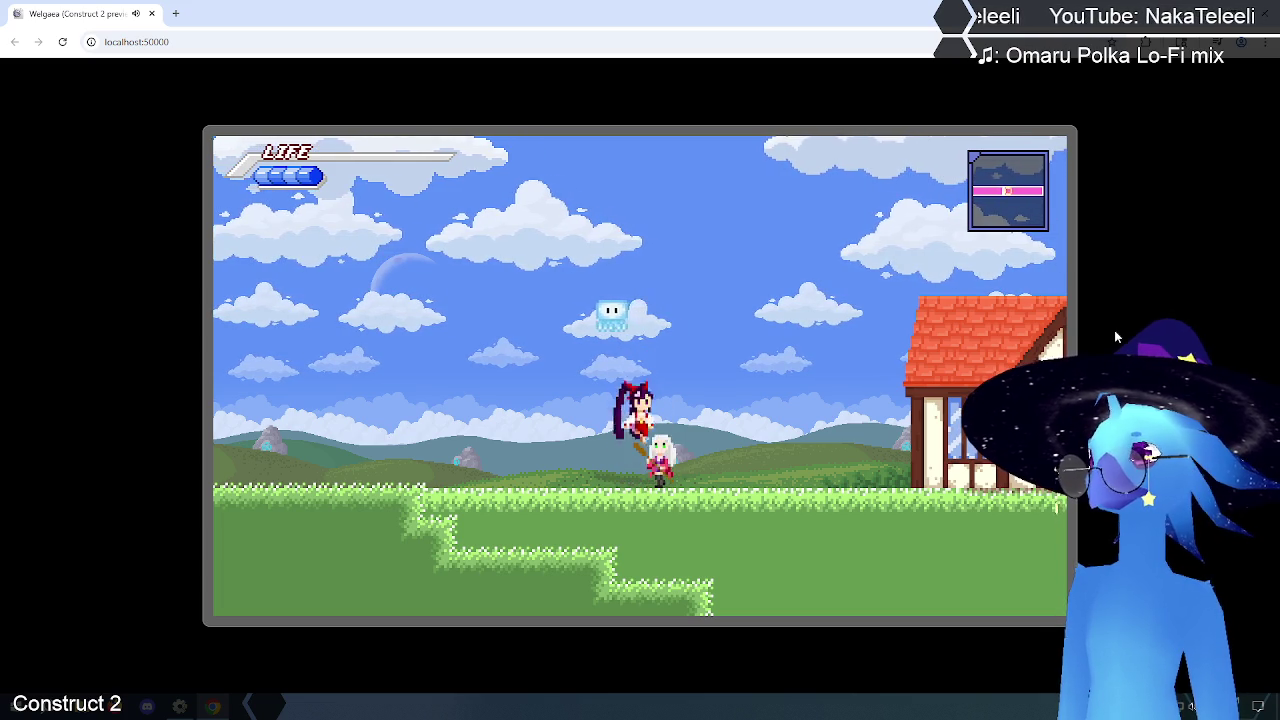
key(z)
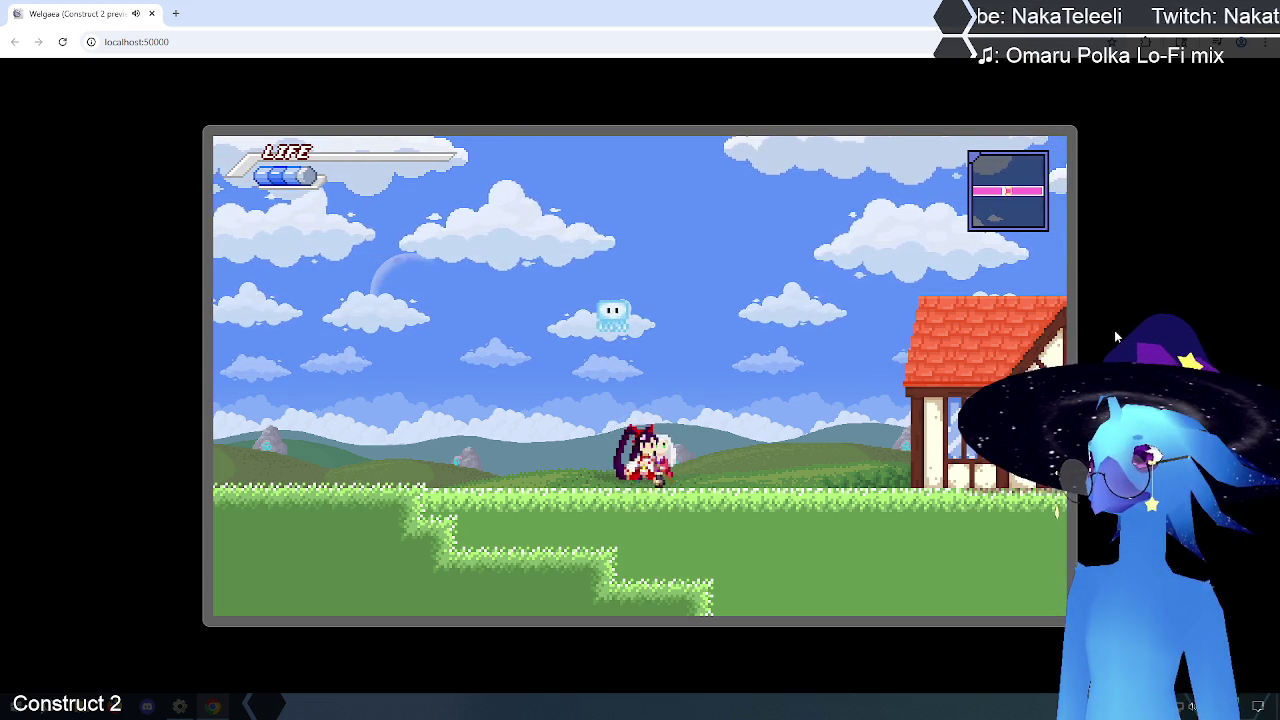
click(1262, 12)
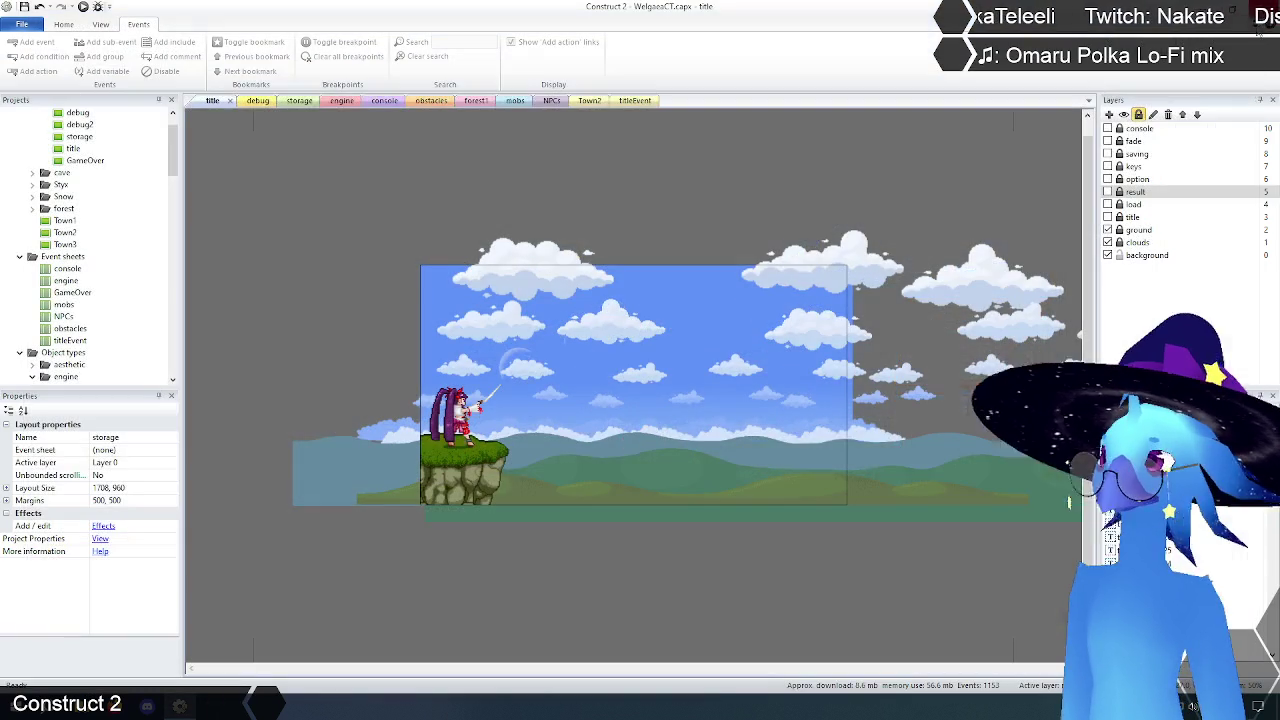
Step: Switch to the engine event sheet showing the movement and collision events
click(341, 100)
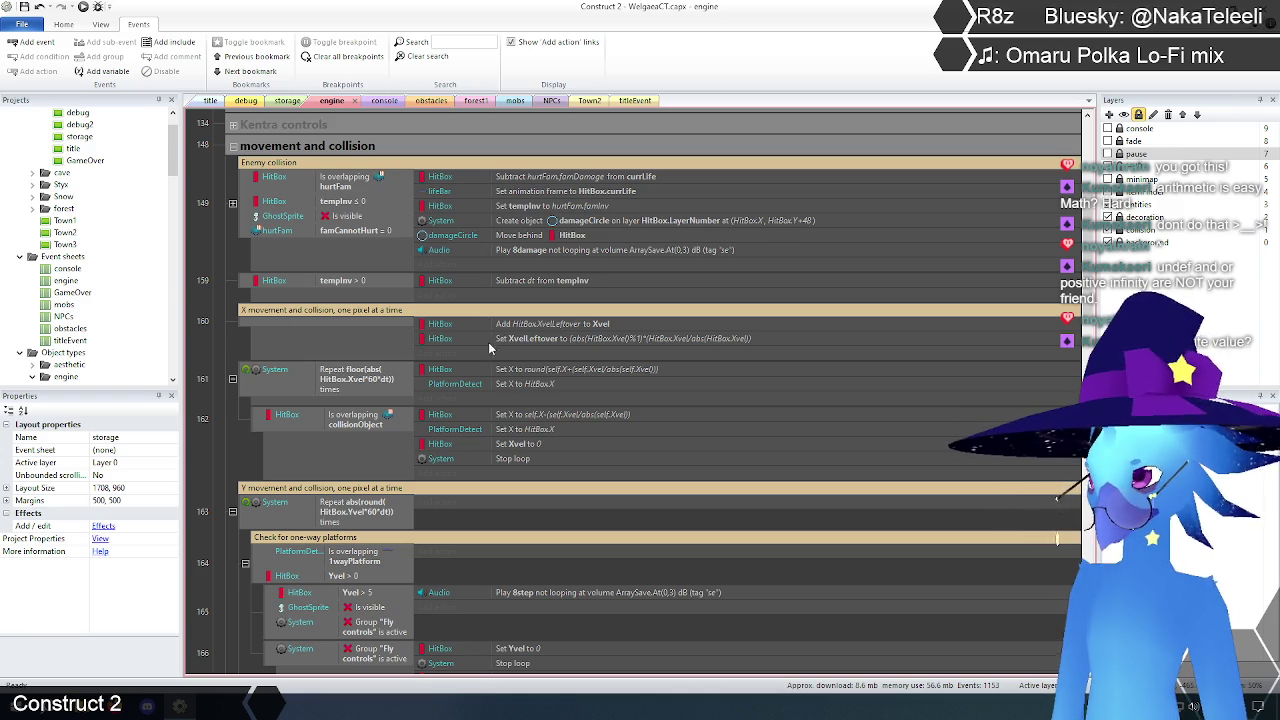
click(585, 338)
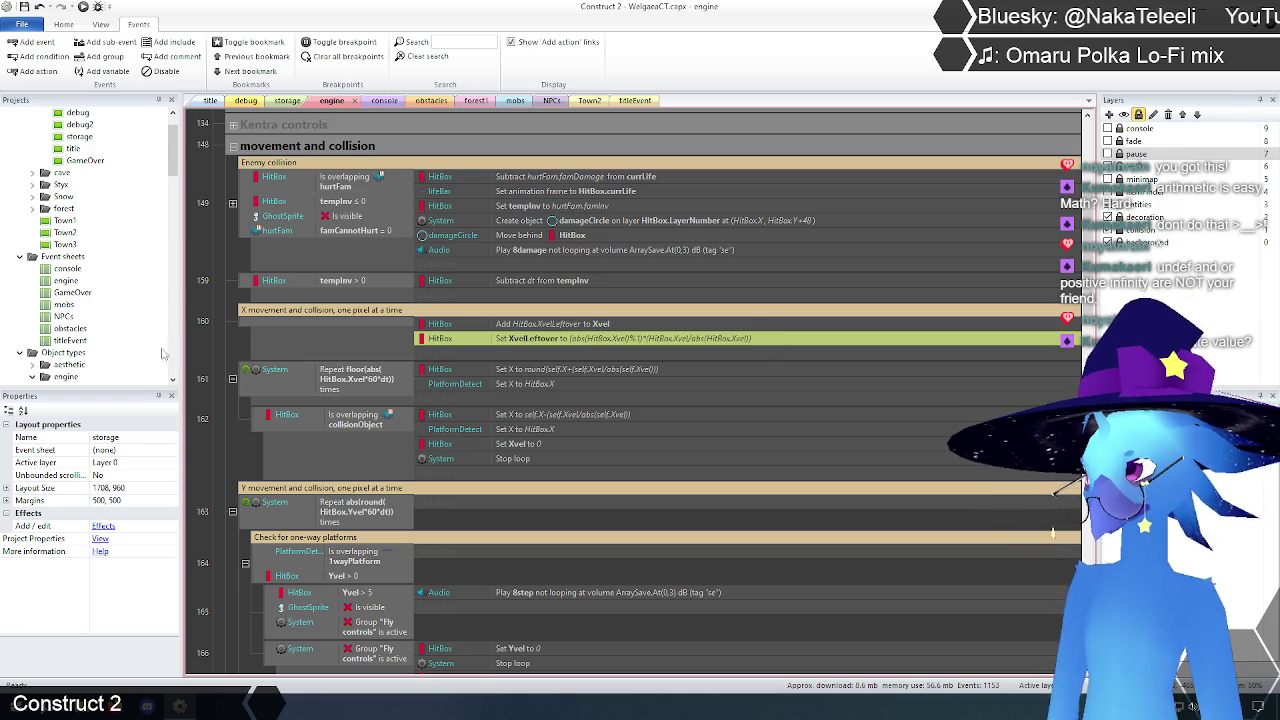
click(225, 344)
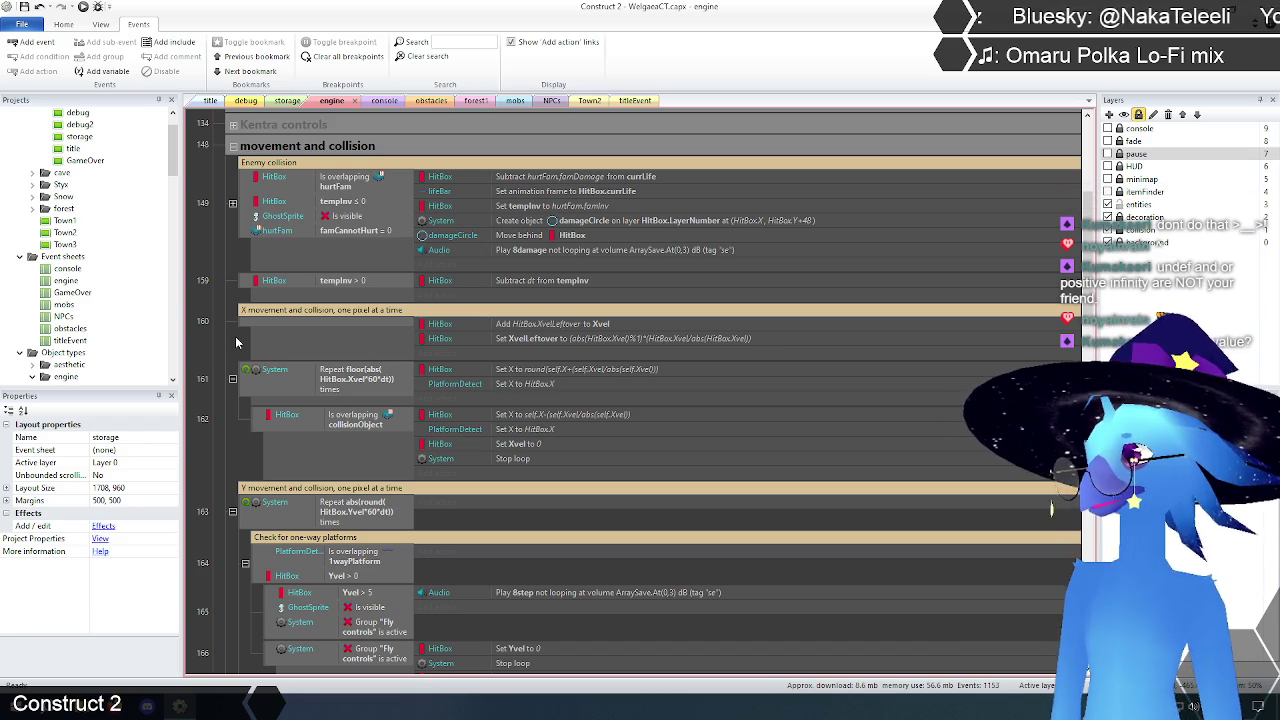
right_click(271, 324)
Step: Add a HitBox instance variable condition Xvel ≥ 0 to event 160
mouse_move(310, 331)
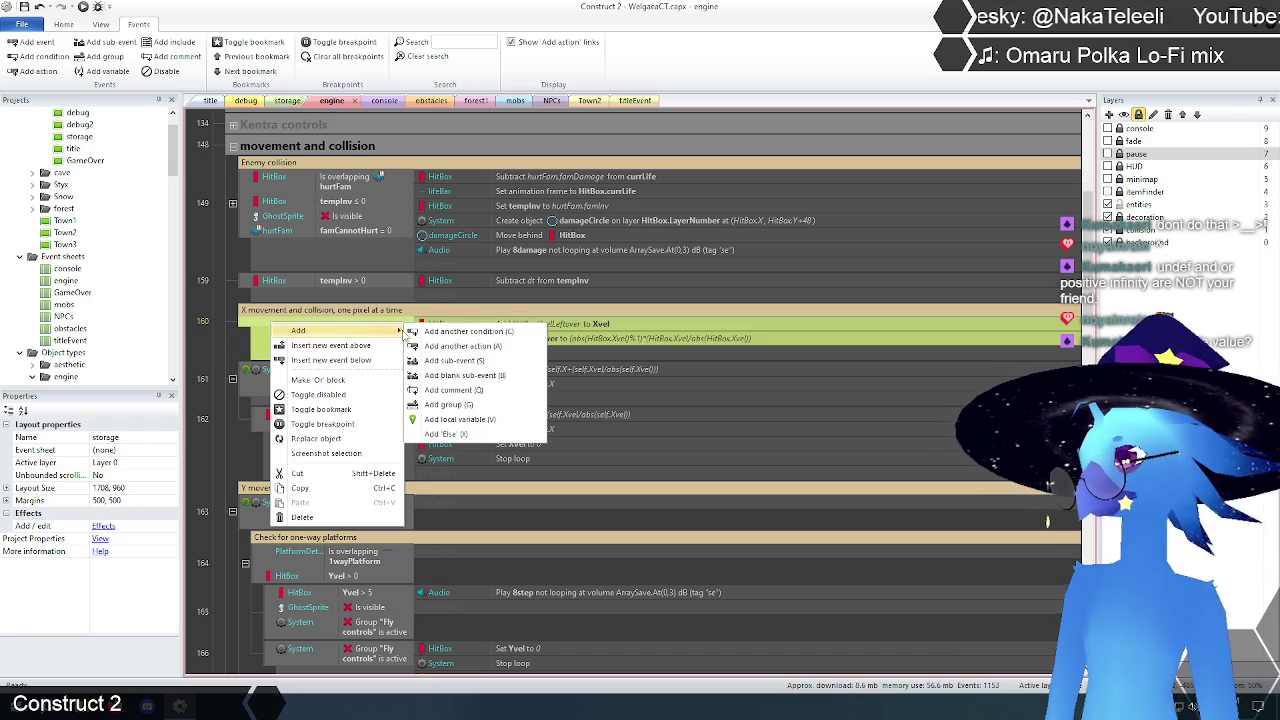
click(484, 332)
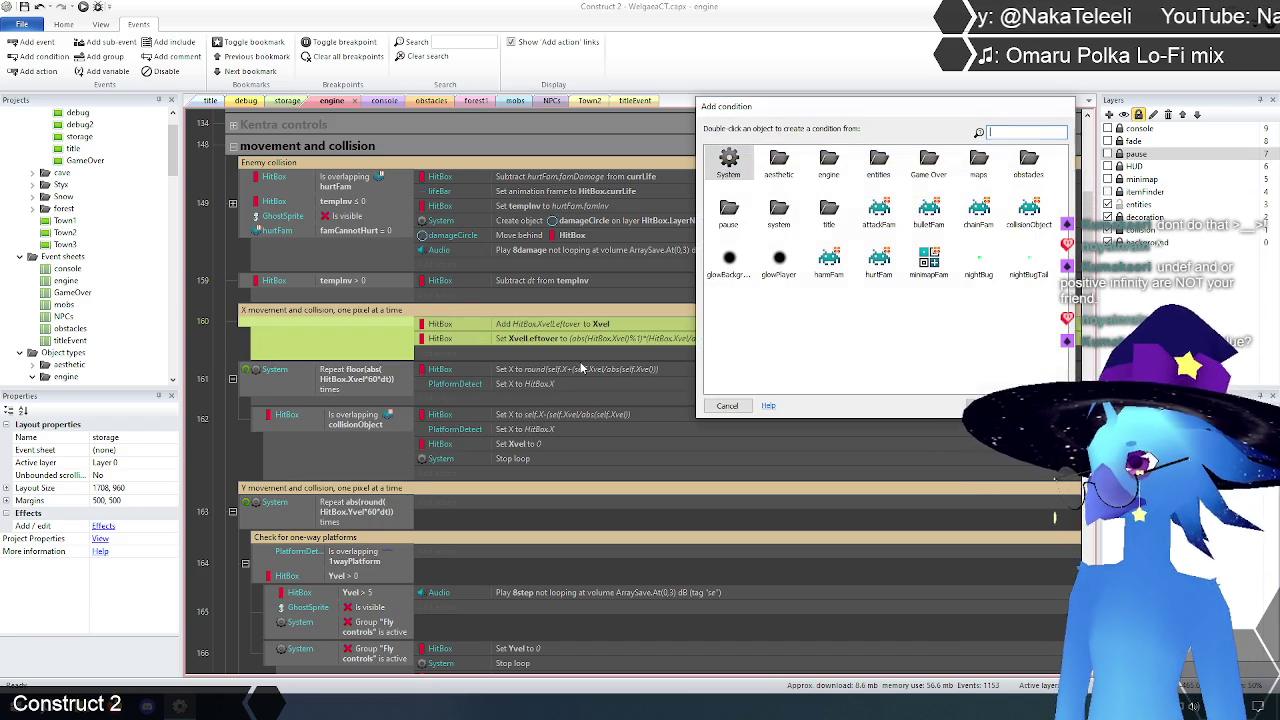
double_click(829, 160)
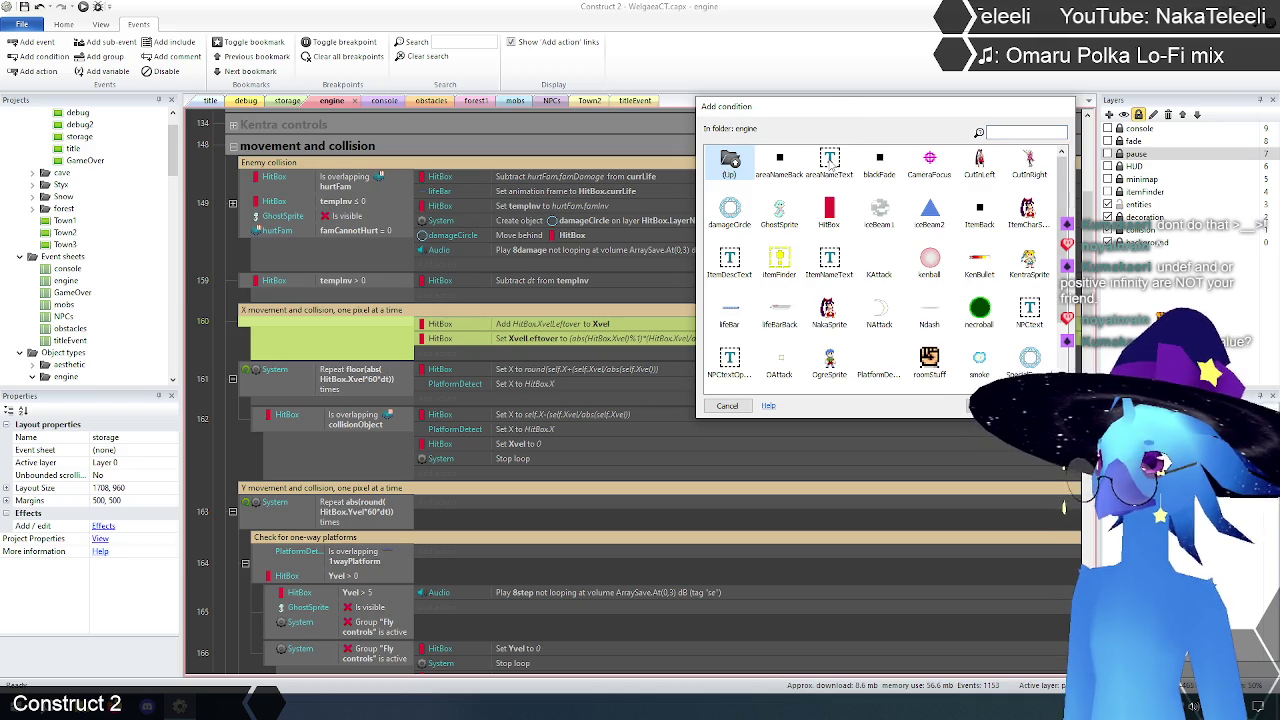
double_click(820, 213)
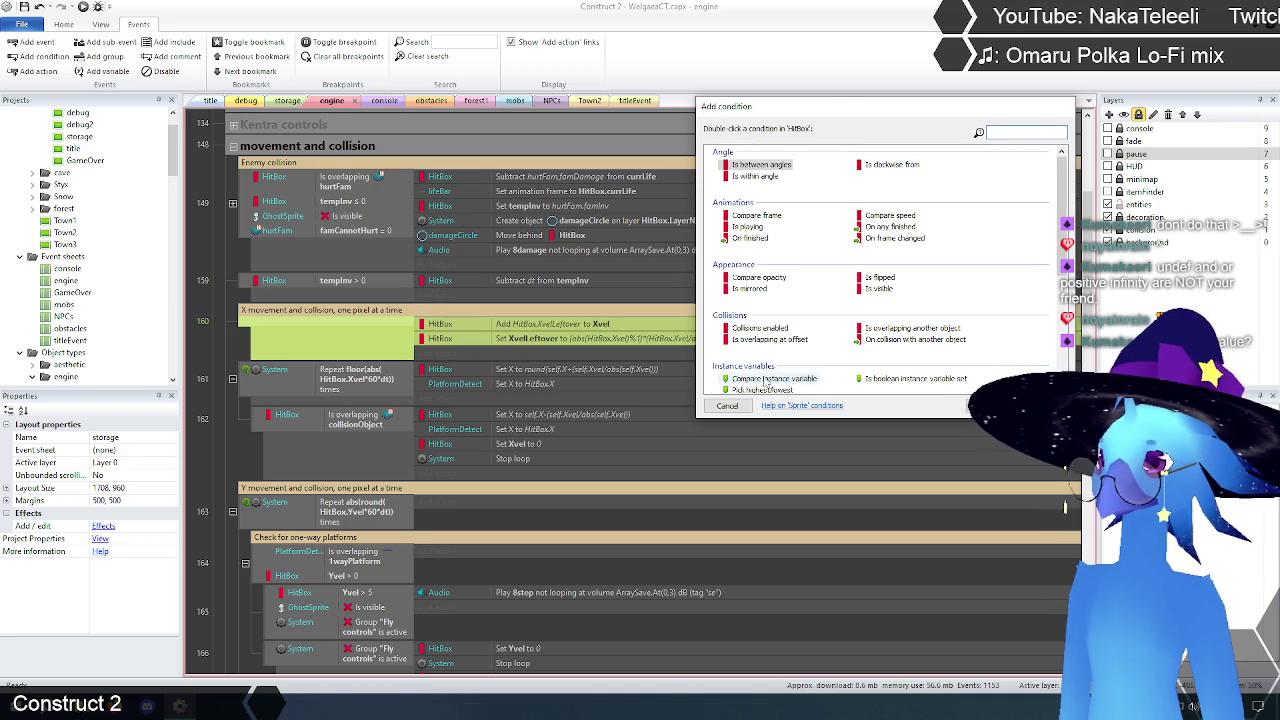
double_click(767, 382)
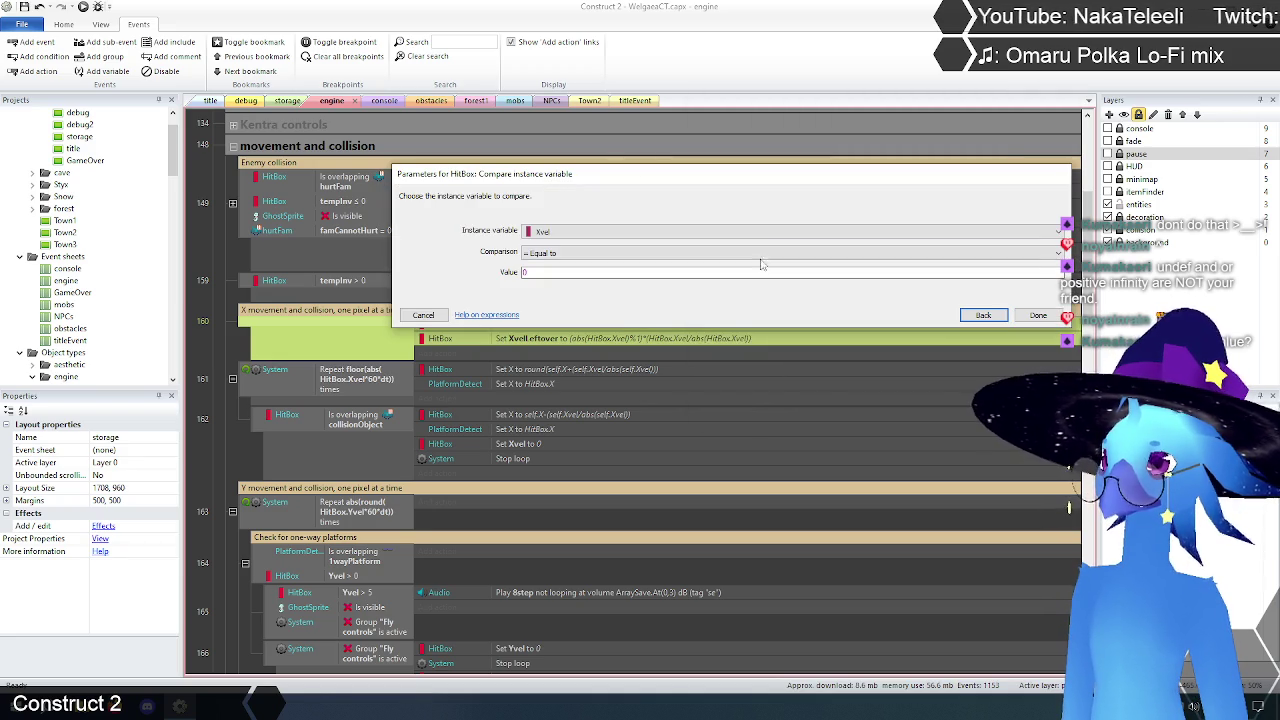
click(563, 256)
click(555, 320)
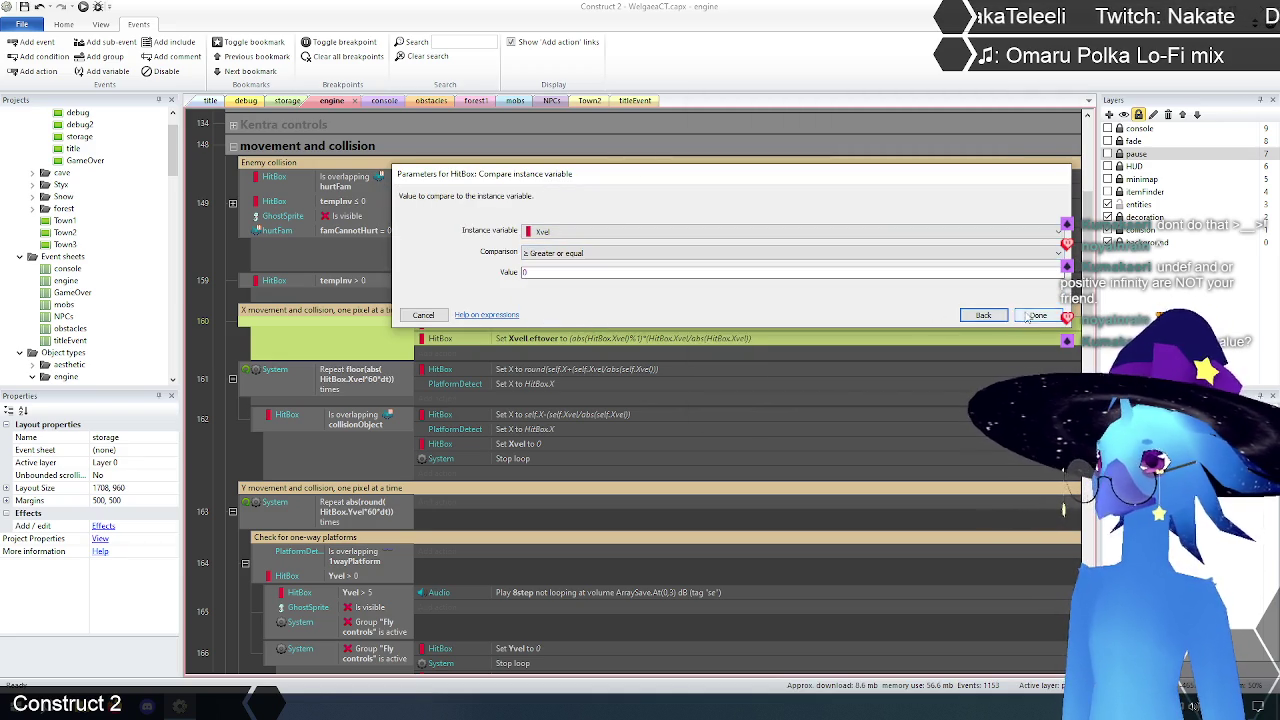
click(1035, 315)
Step: Insert a new System Else event after event 160 as event 161
click(248, 330)
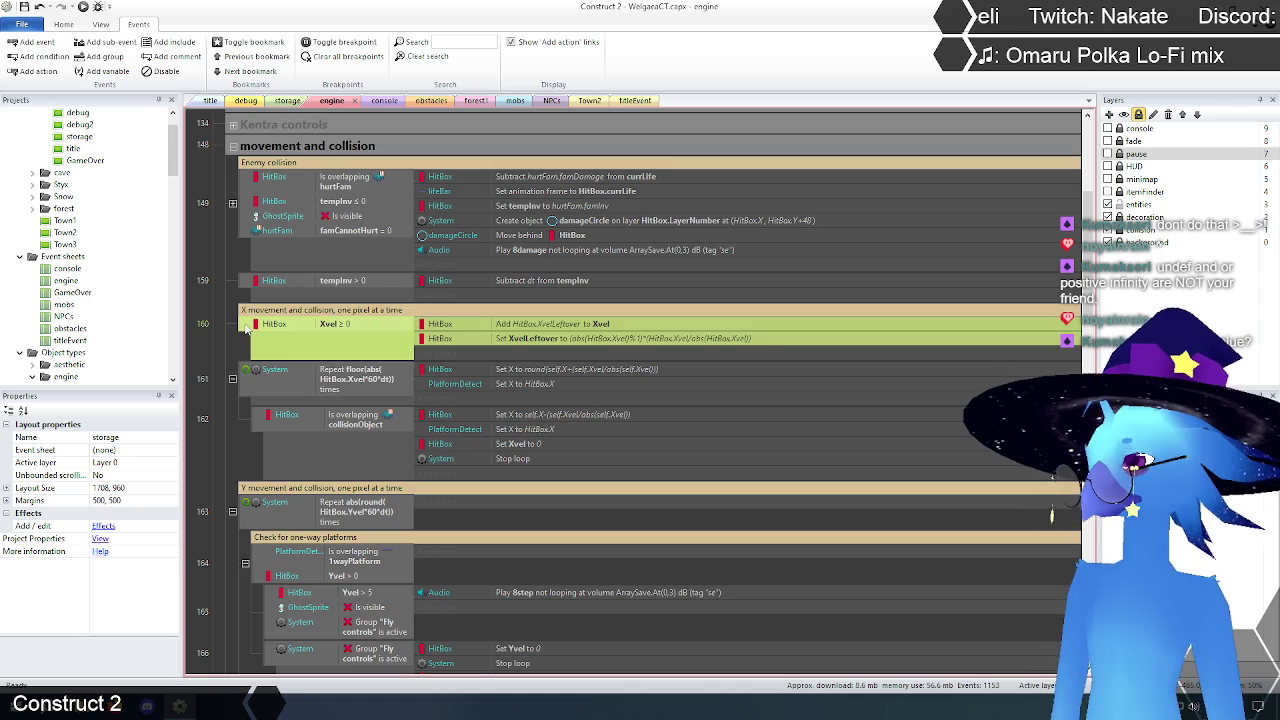
right_click(248, 330)
click(300, 357)
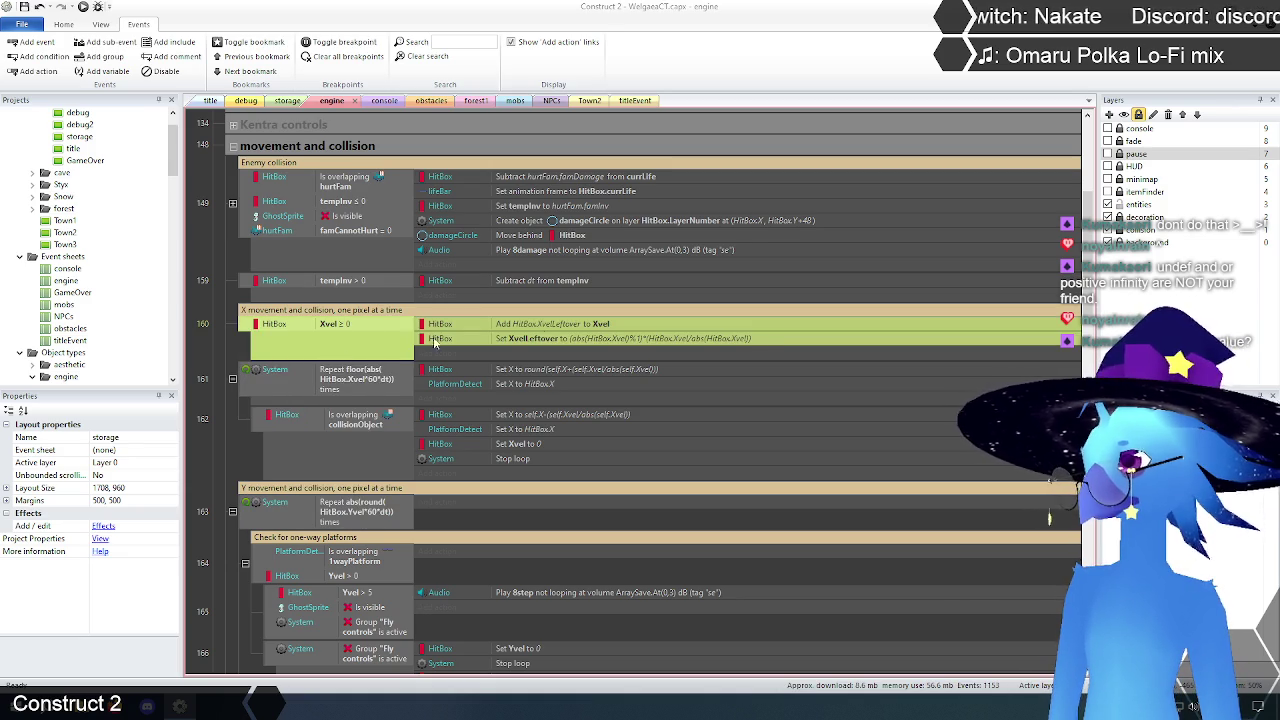
double_click(728, 162)
scroll(771, 311, down, 5)
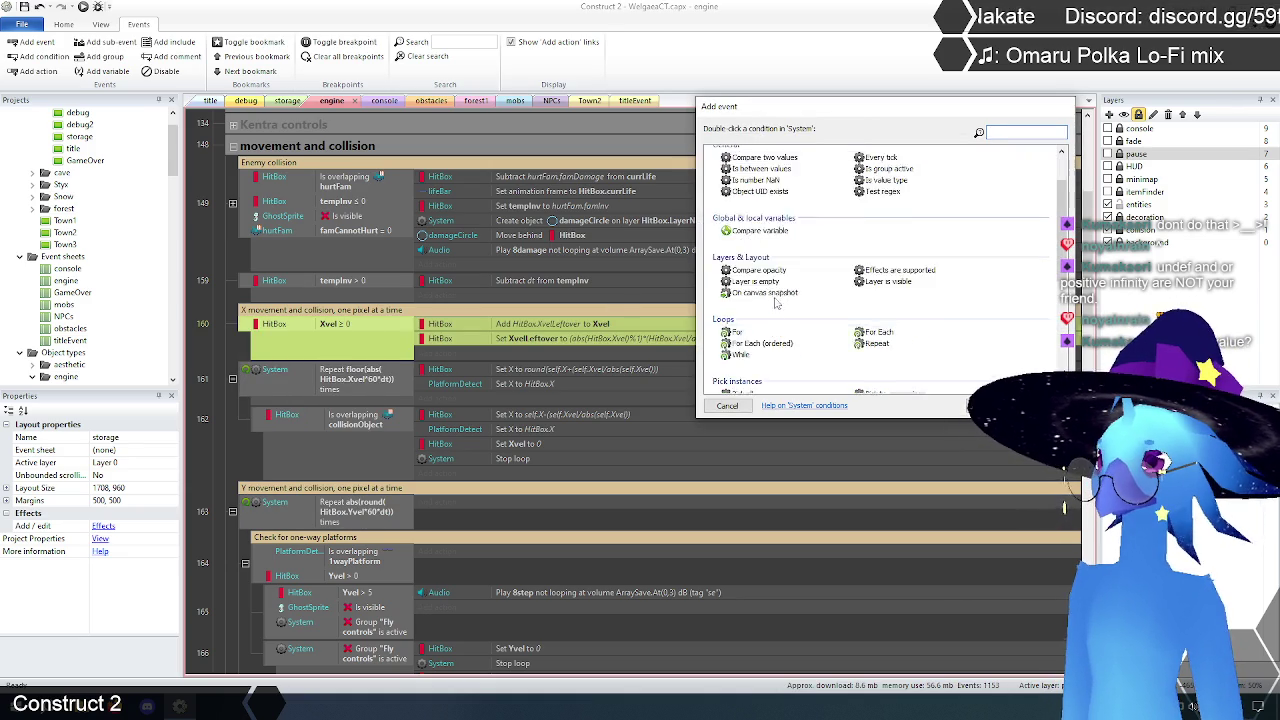
scroll(752, 330, down, 2)
double_click(742, 335)
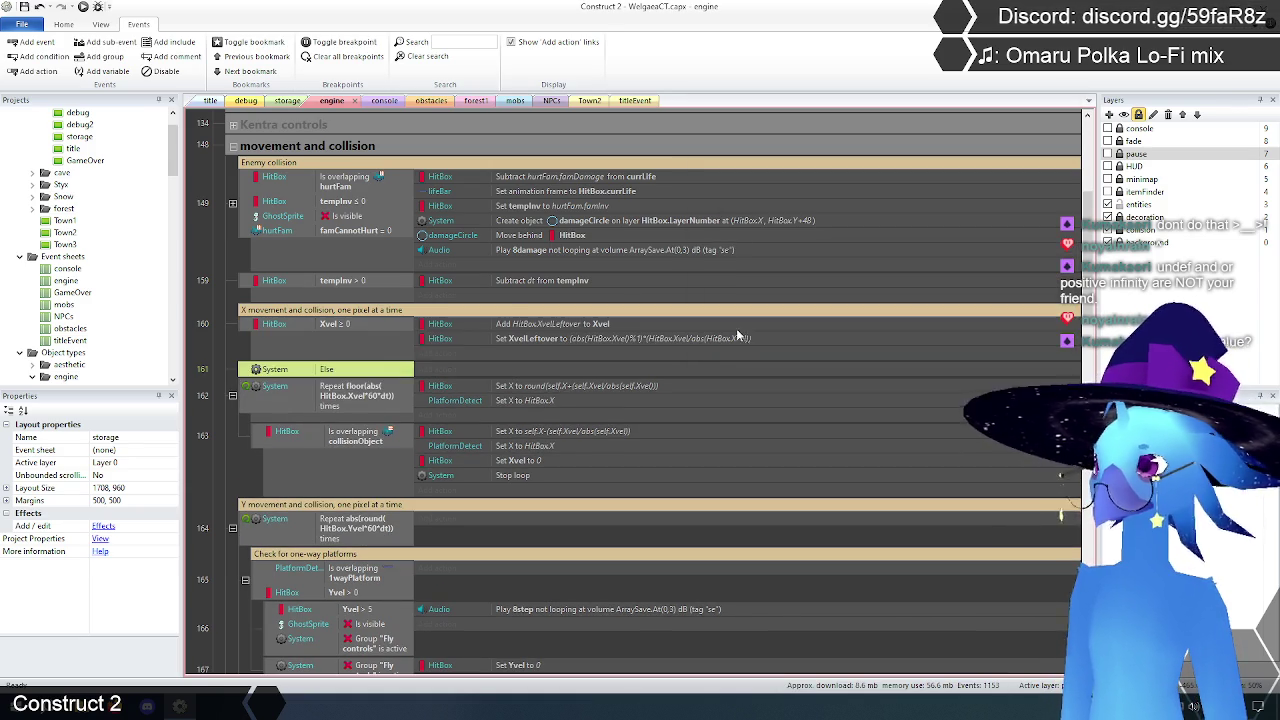
Step: Simplify event 160's Set XvelLeftover value to HitBox.Xvel%1
double_click(624, 339)
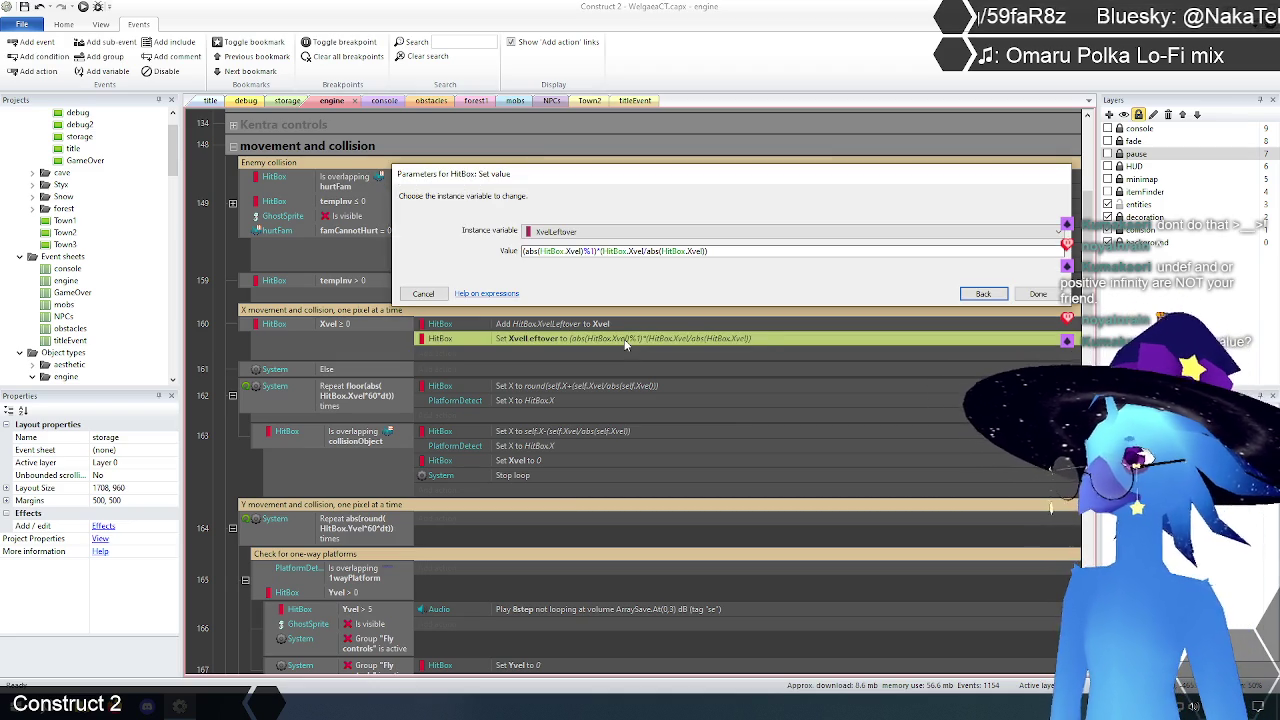
drag(600, 251, 708, 251)
key(Delete)
key(BackSpace)
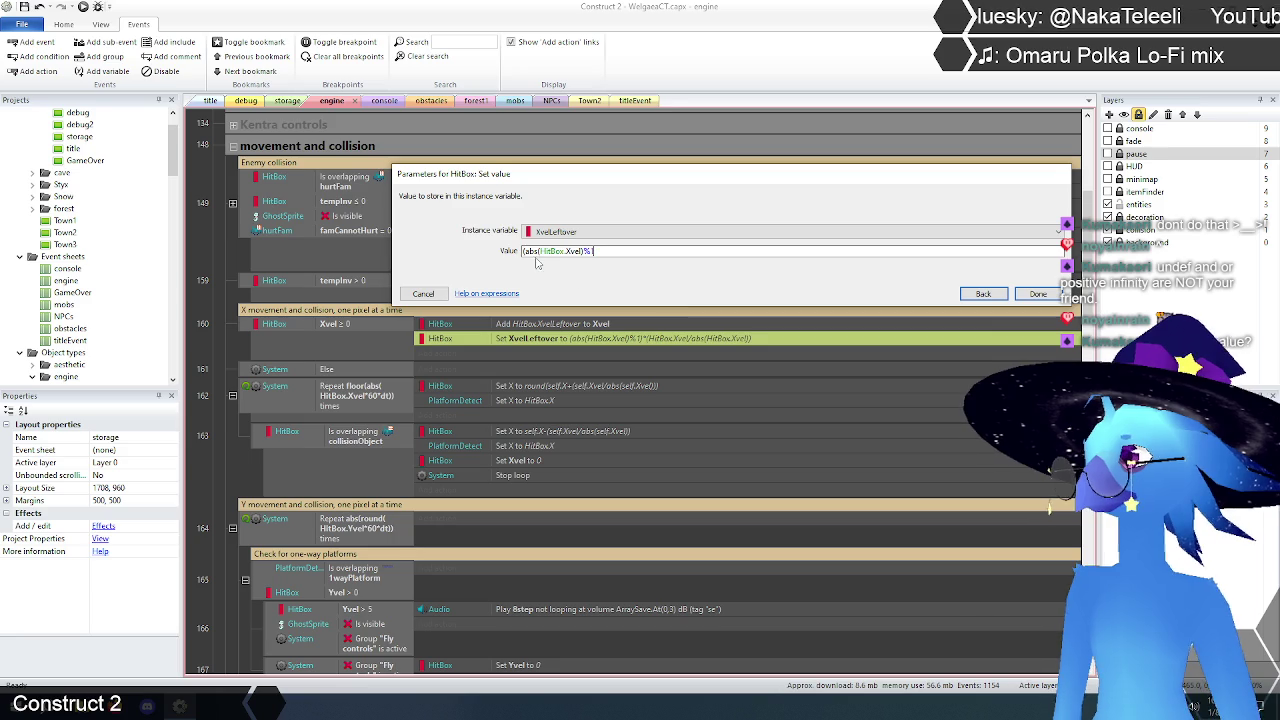
click(527, 251)
key(BackSpace)
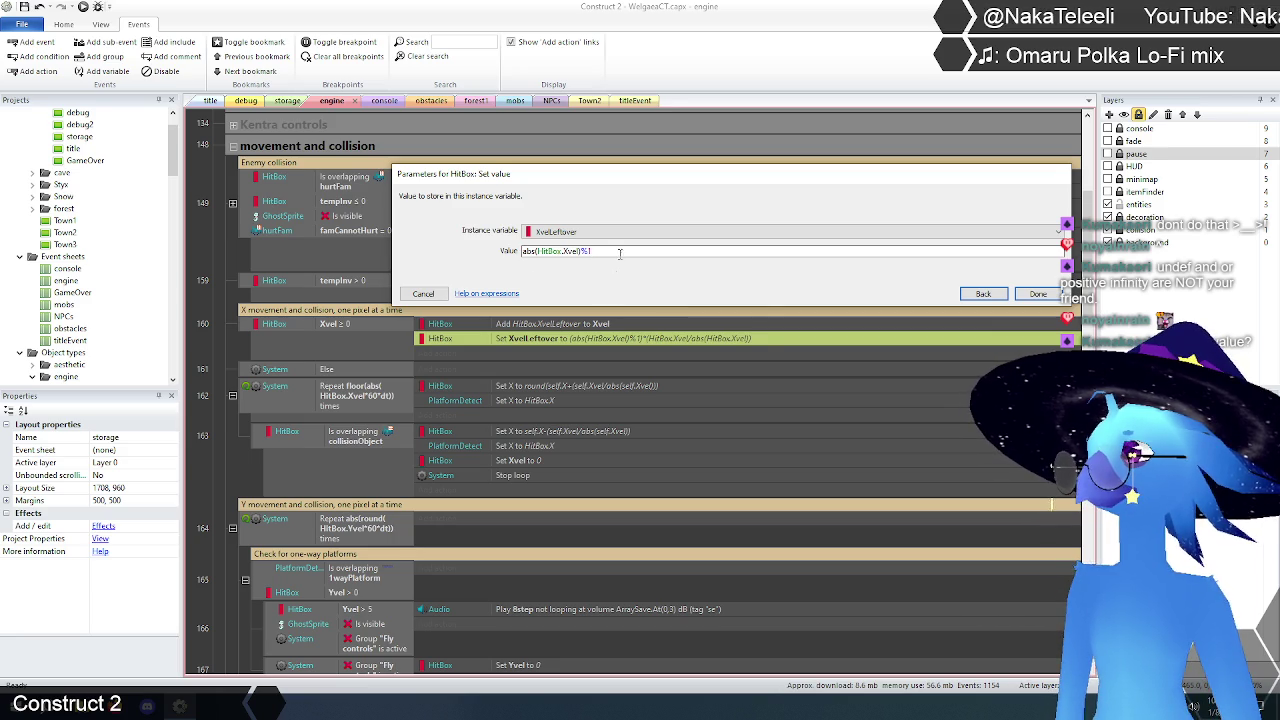
drag(540, 251, 481, 253)
key(Delete)
key(Delete)
click(567, 251)
key(BackSpace)
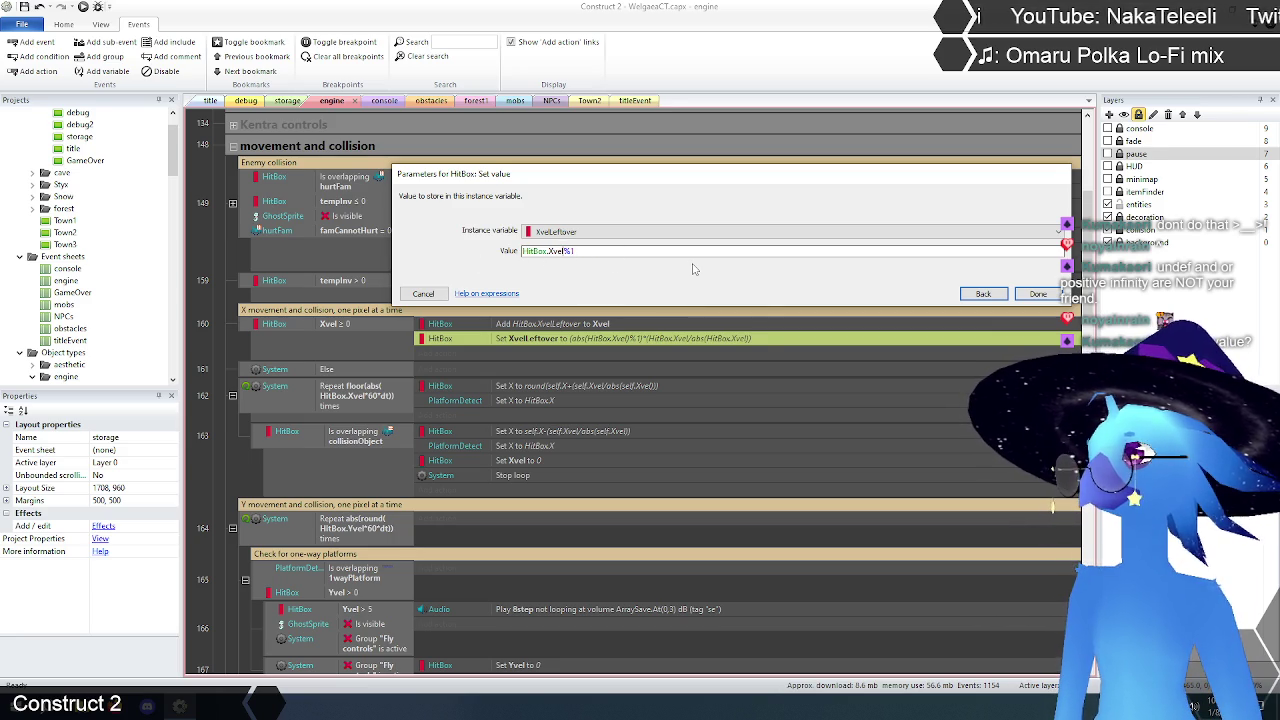
click(1036, 296)
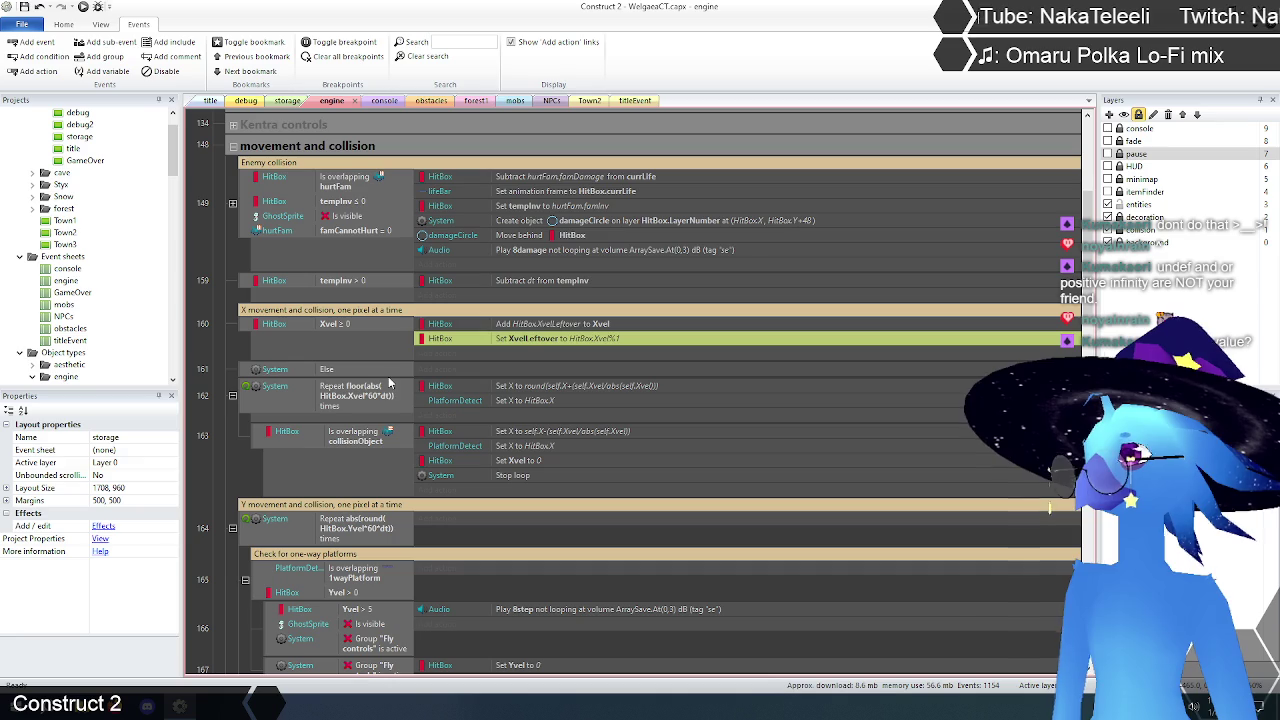
Step: Copy event 160's two XvelLeftover actions and paste them into the Else event
click(212, 341)
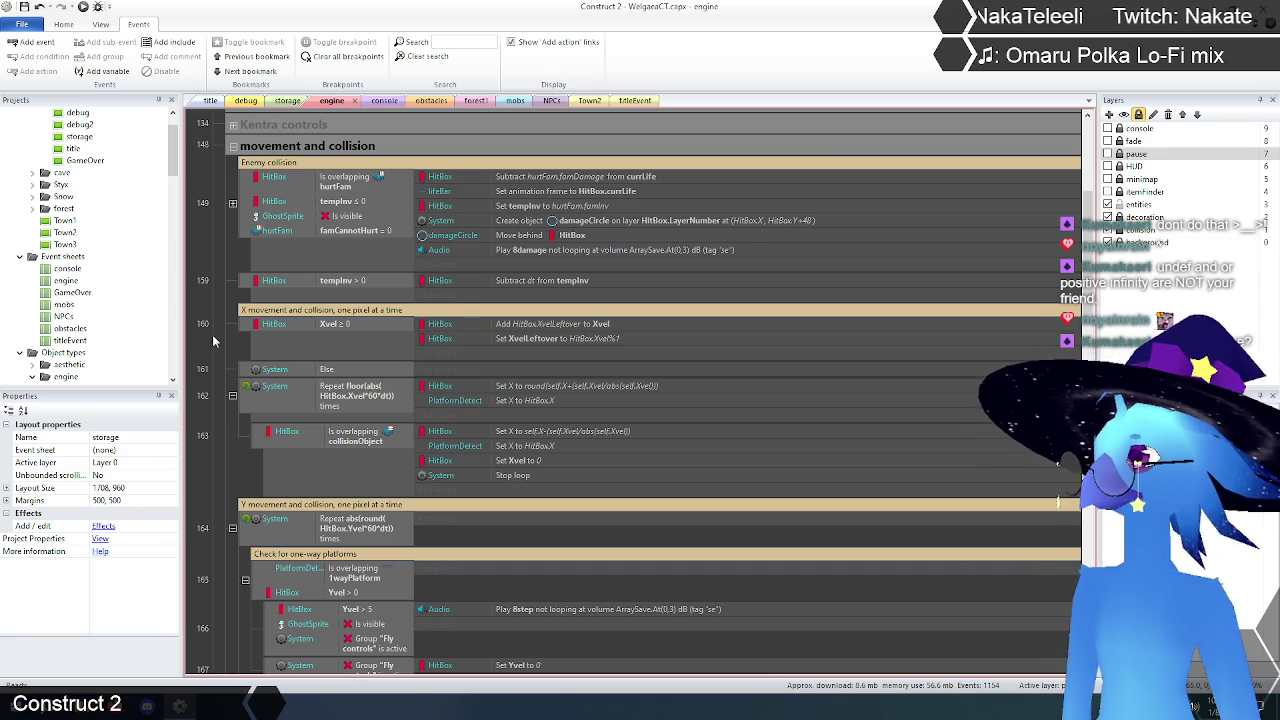
scroll(226, 335, down, 2)
scroll(226, 335, up, 1)
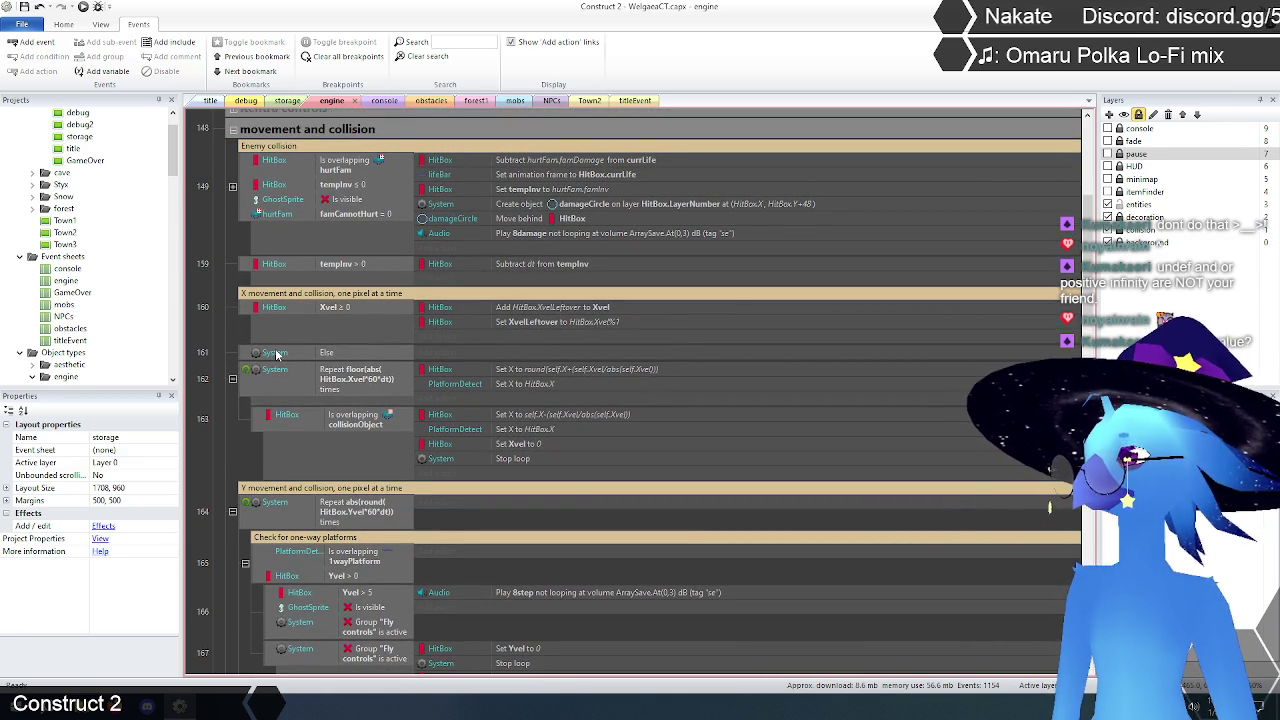
click(536, 309)
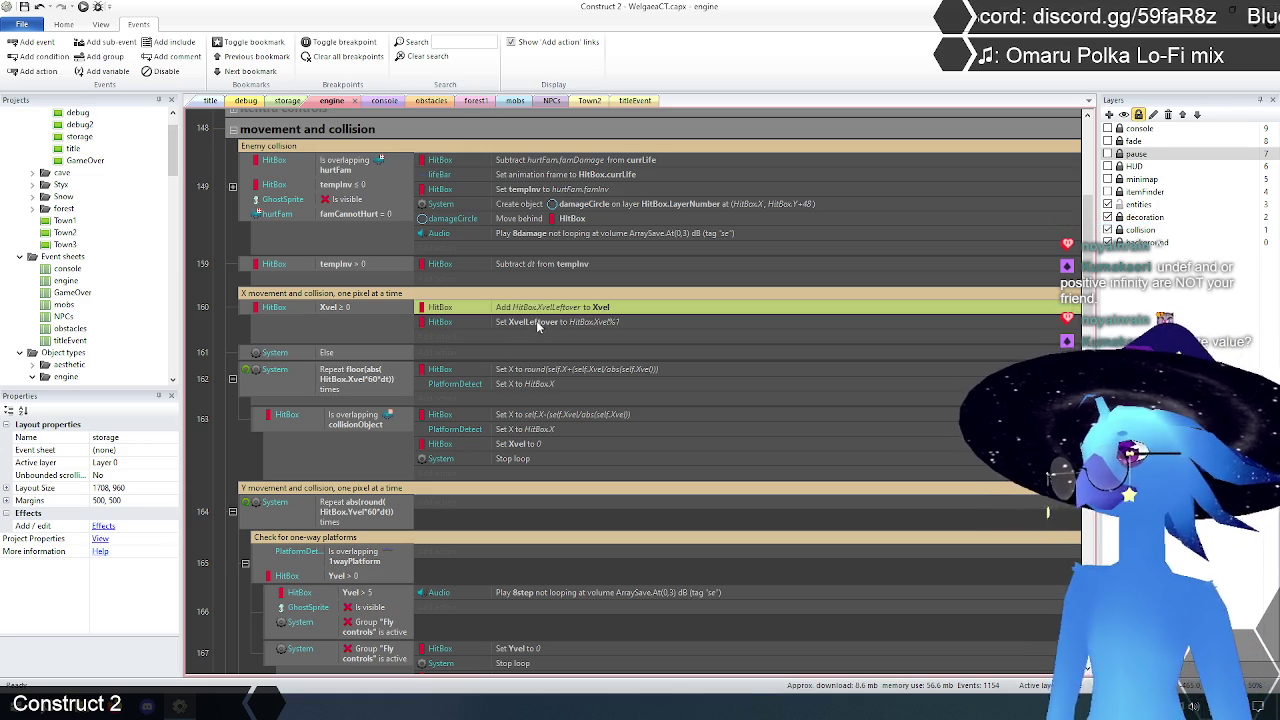
shift+click(536, 321)
key(ctrl+c)
click(240, 352)
key(ctrl+v)
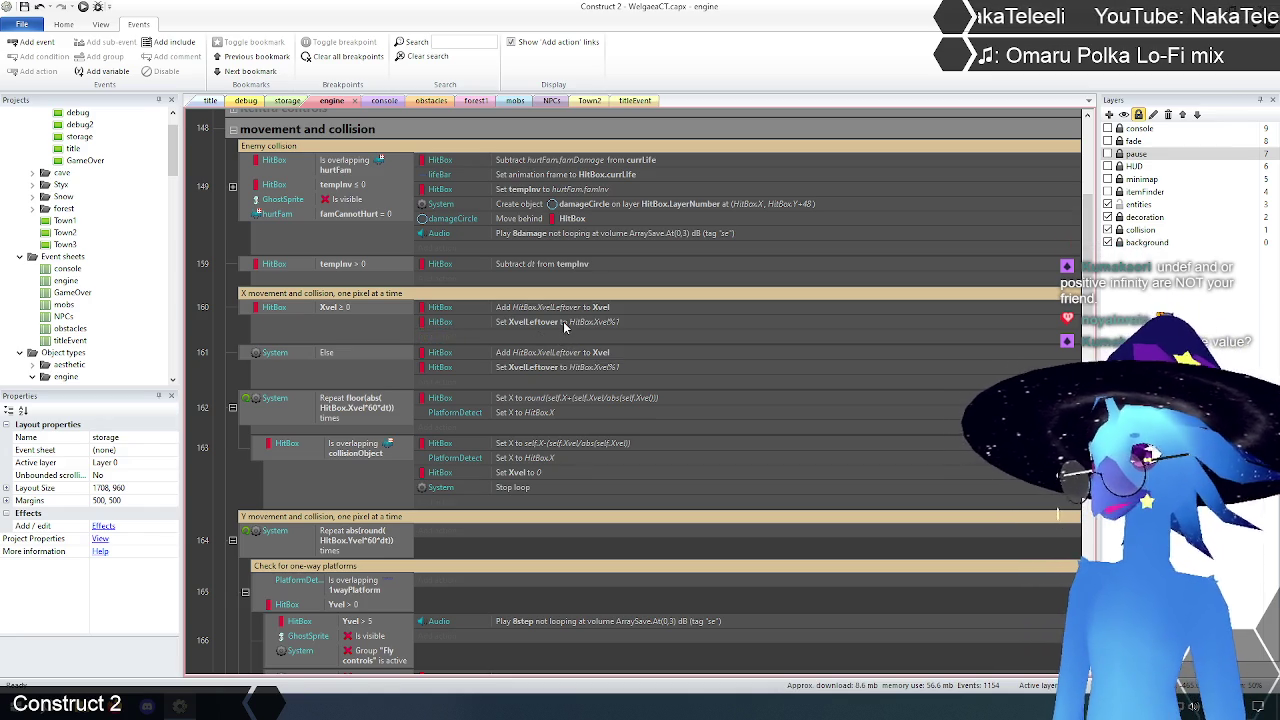
click(530, 307)
click(533, 322)
click(225, 345)
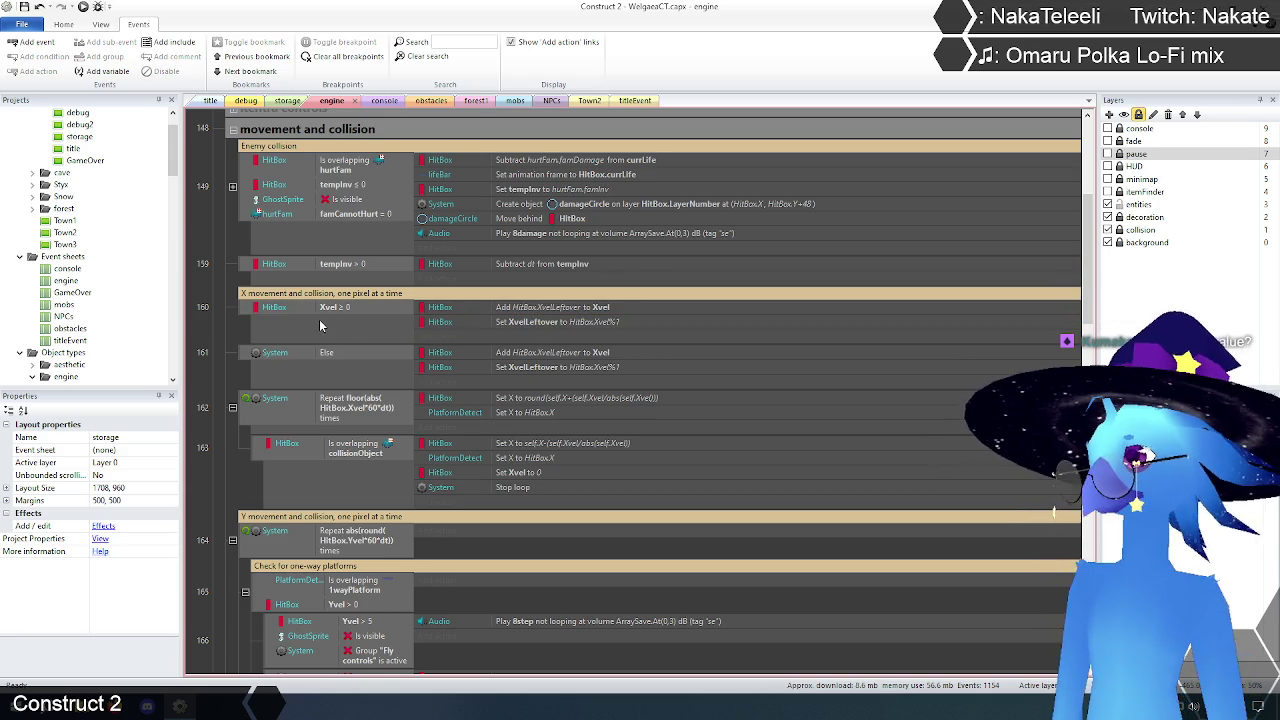
Step: Change the Else branch's XvelLeftover value to abs(HitBox.Xvel%1)*-1, then return to the title layout
double_click(551, 368)
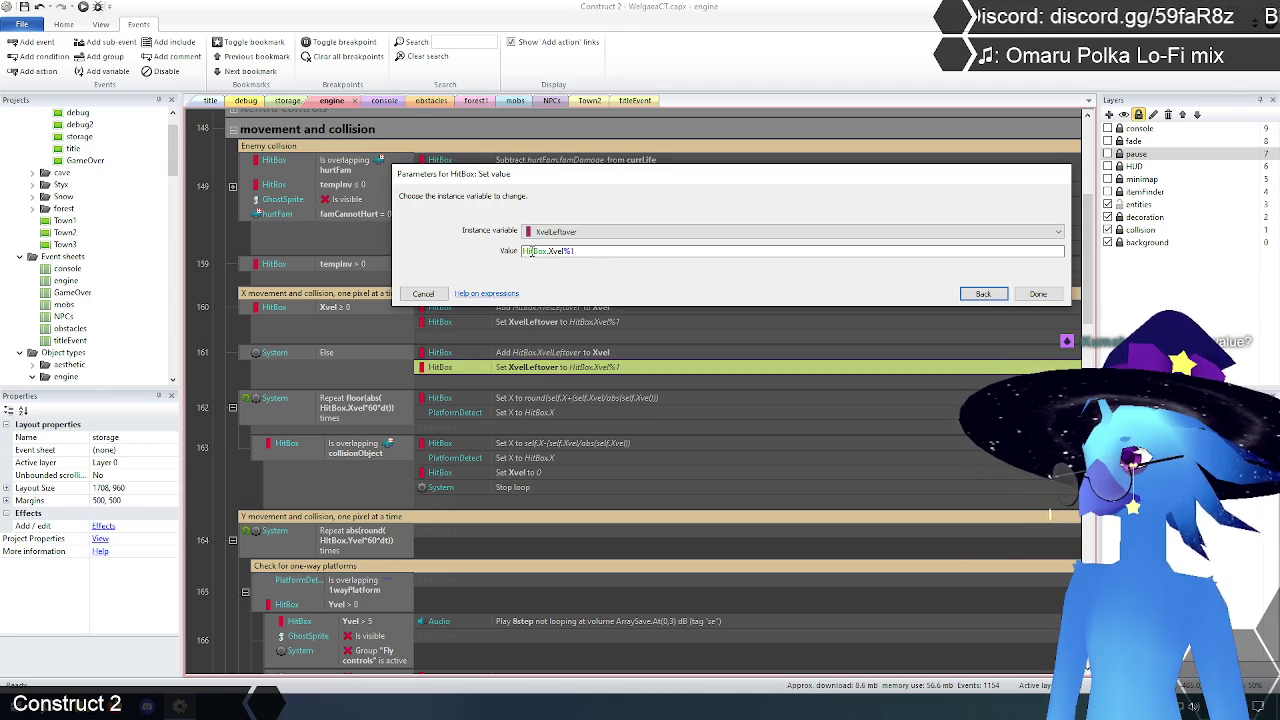
click(598, 253)
key(Home)
text(abs()
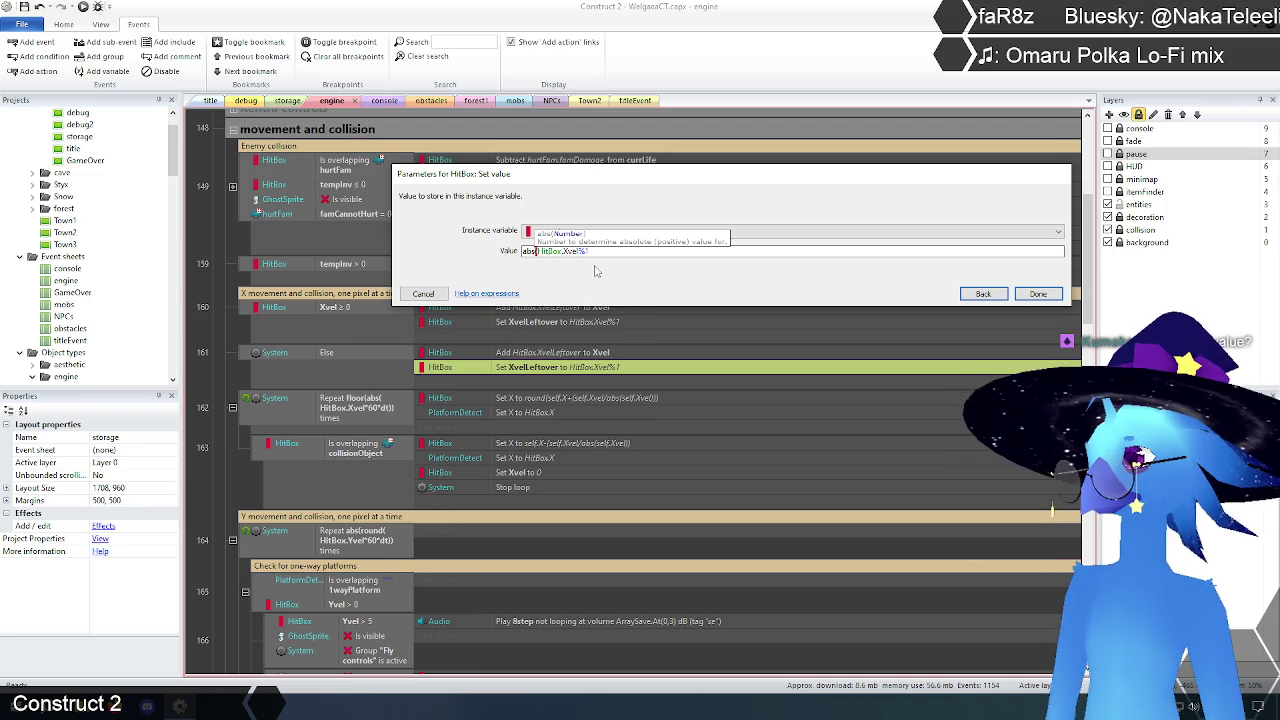
click(659, 255)
text())
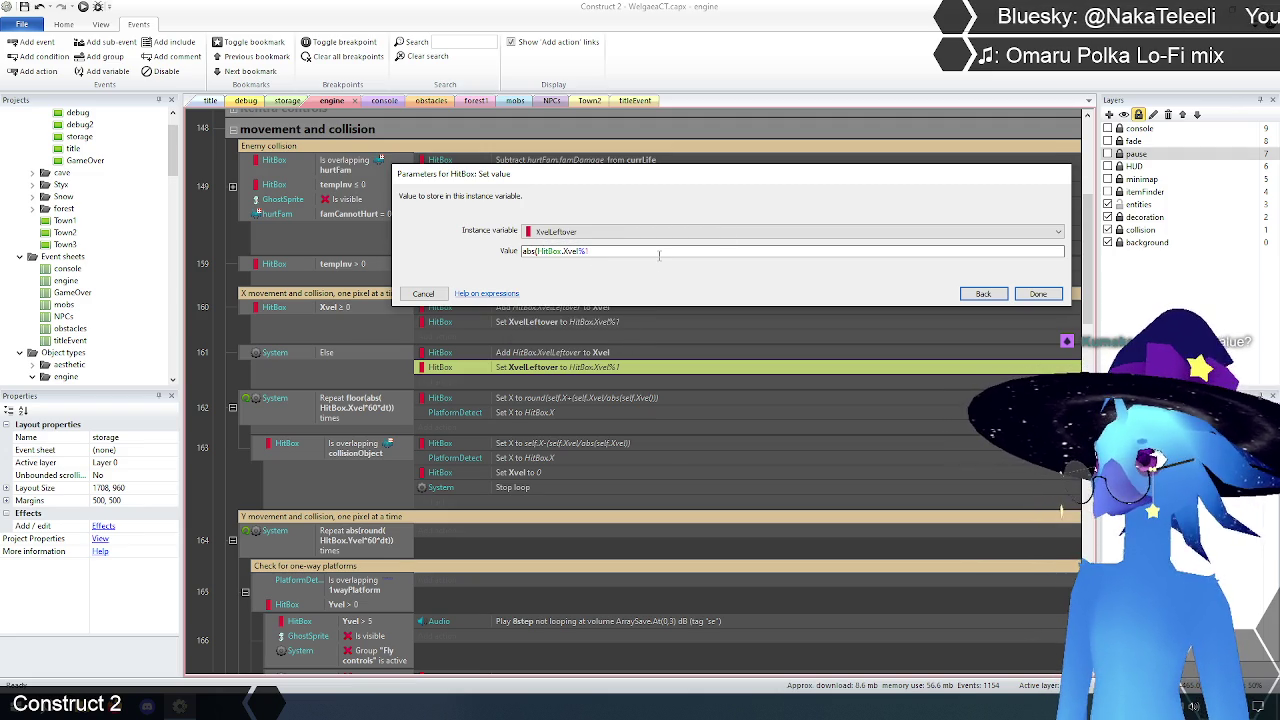
text(*)
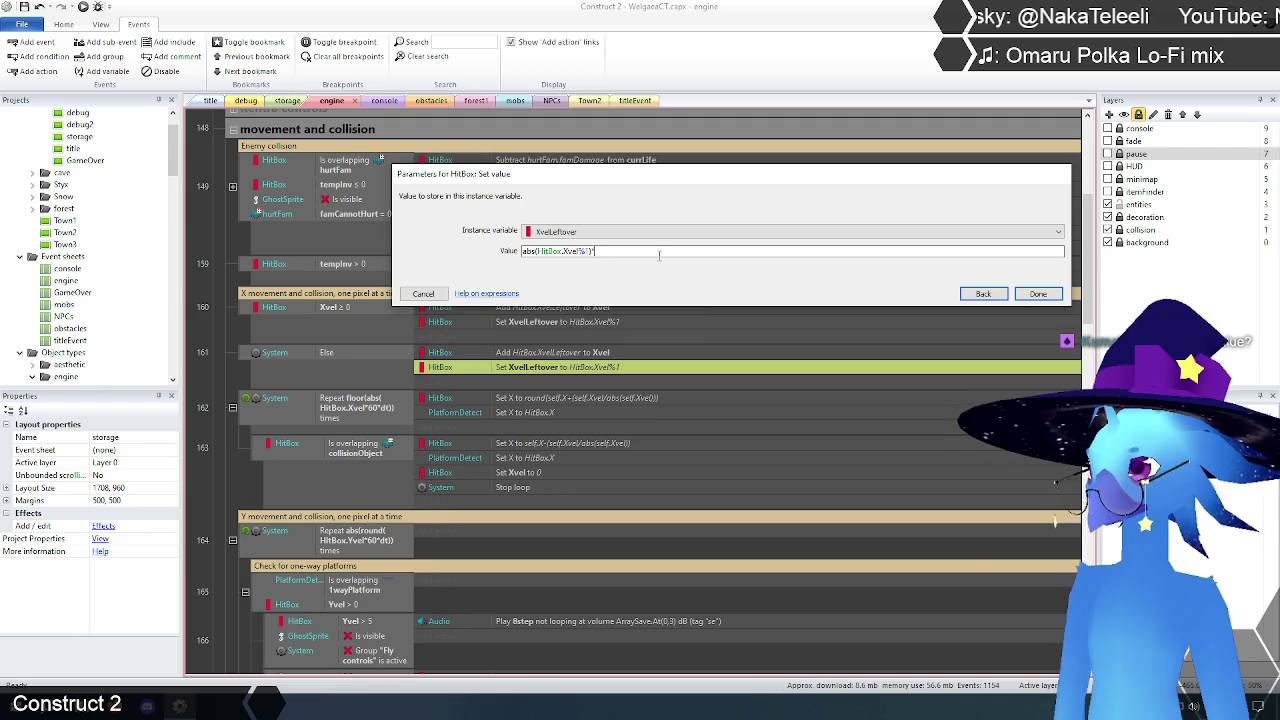
text(-()
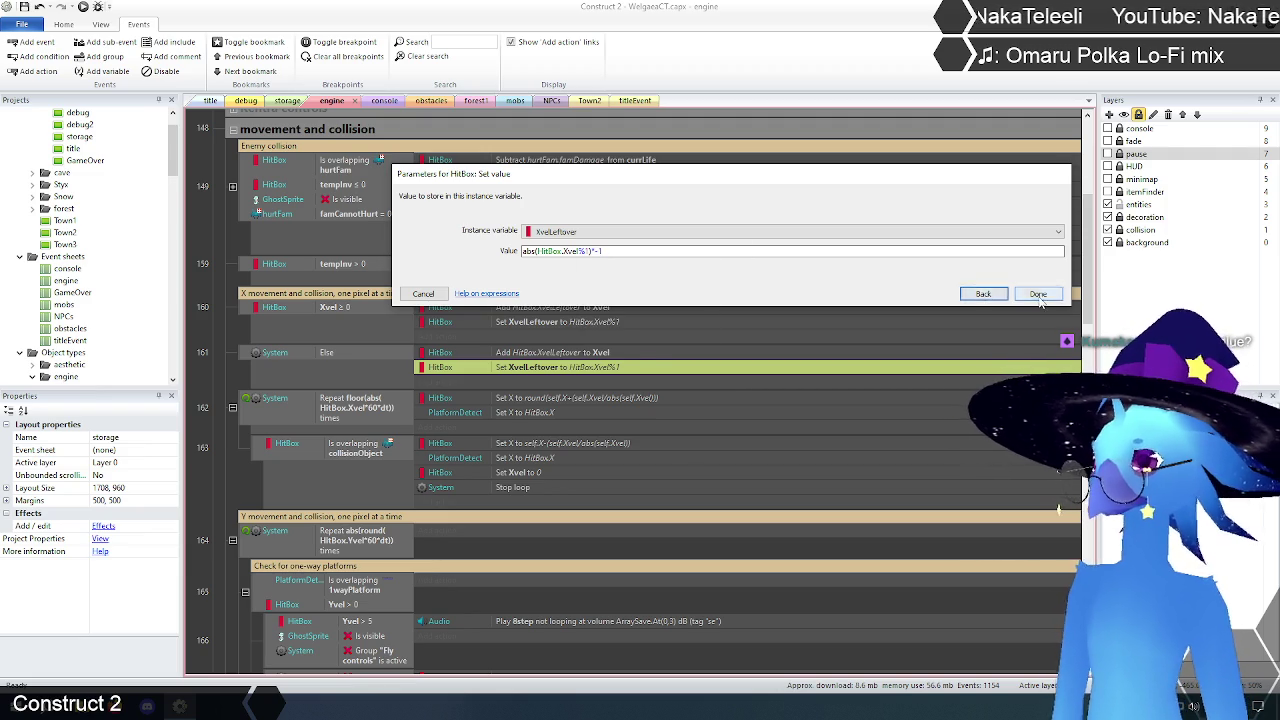
click(1038, 293)
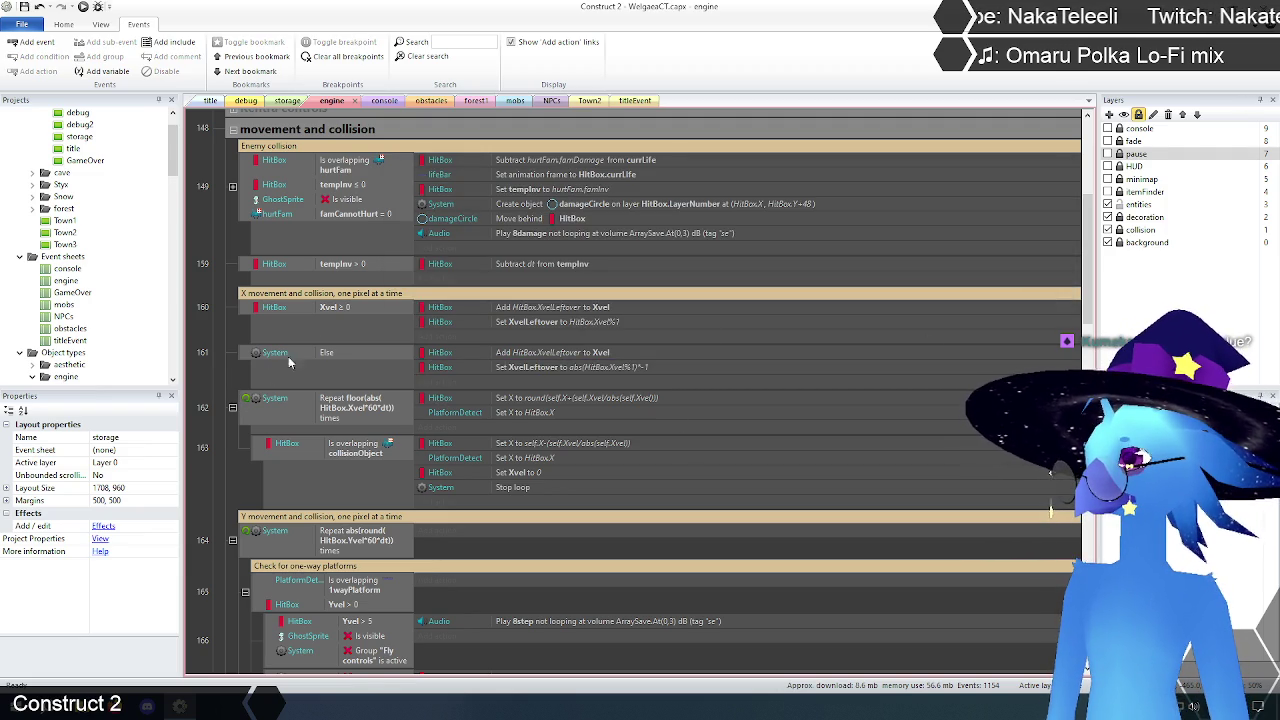
mouse_move(390, 394)
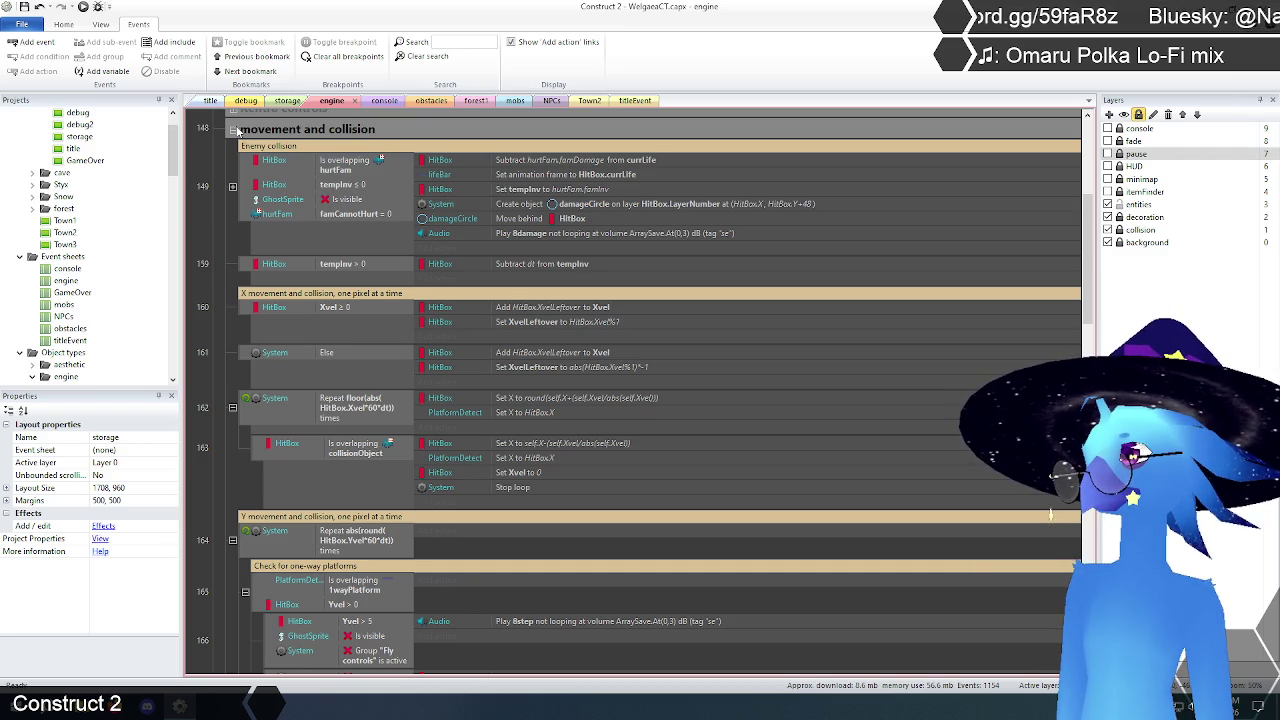
click(210, 101)
Step: Preview the game in Chrome, start Save 1, and walk right then back left
click(84, 7)
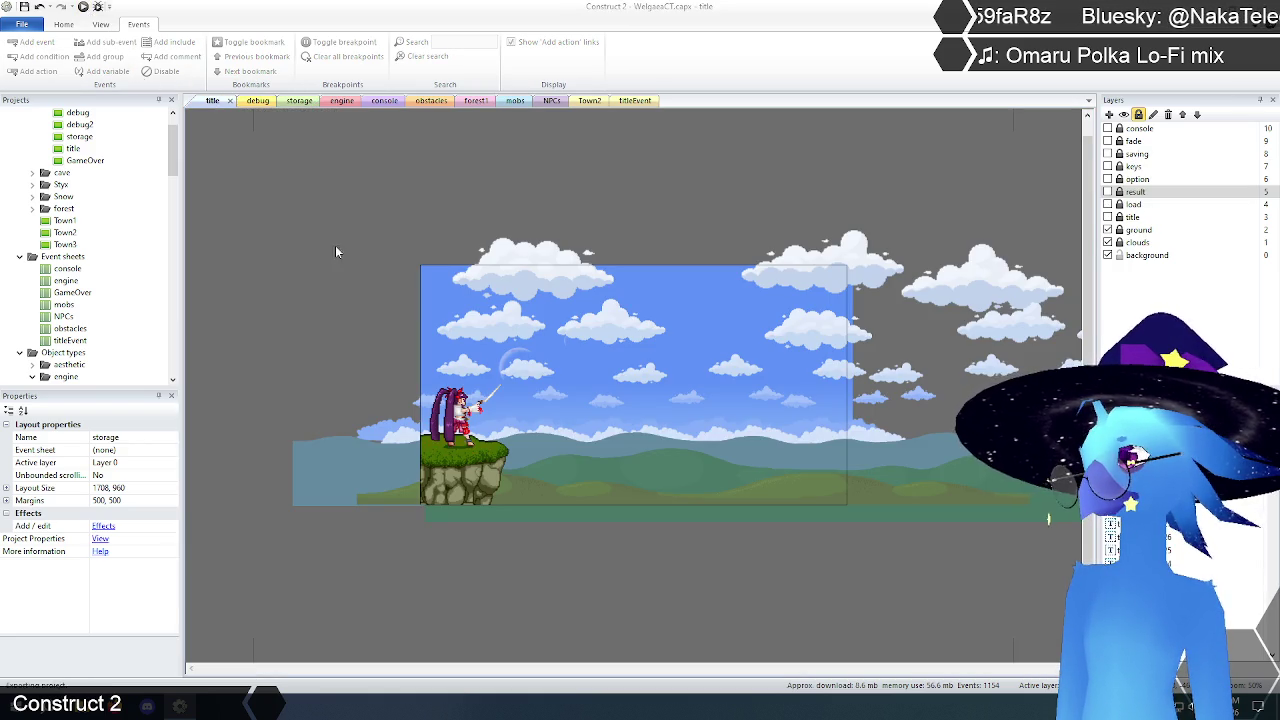
key(Return)
key(Return)
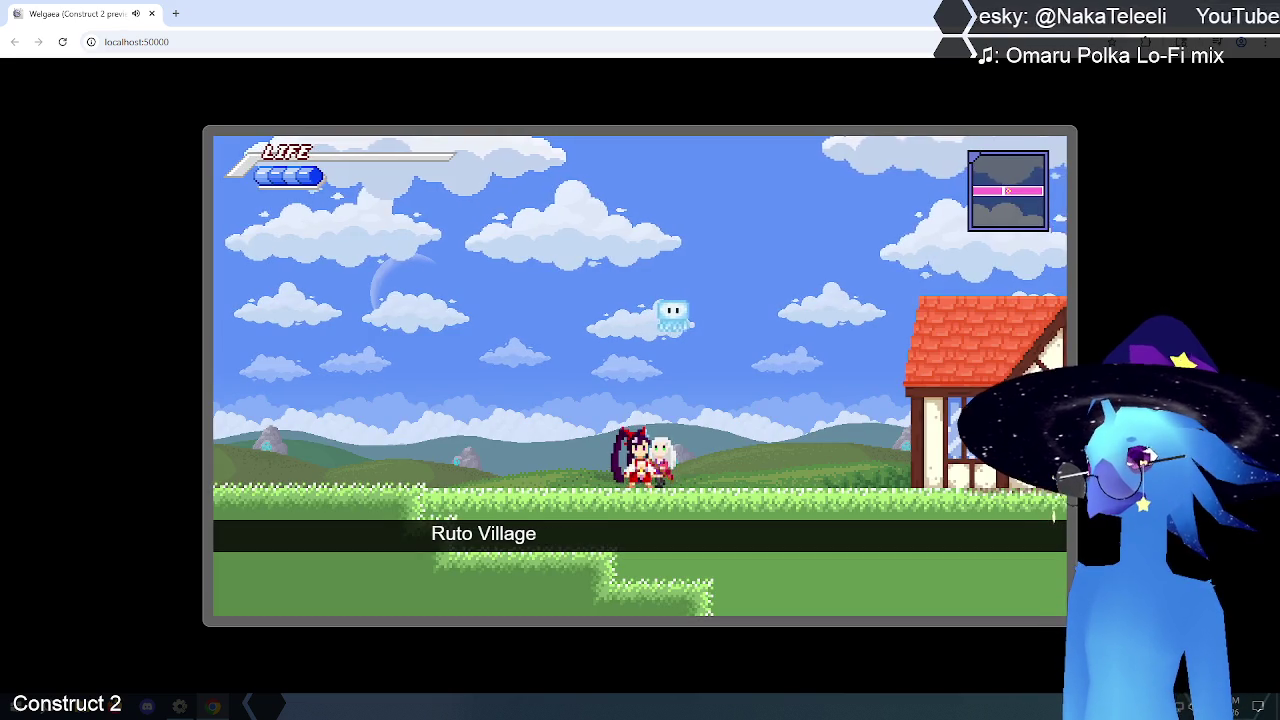
key(Right)
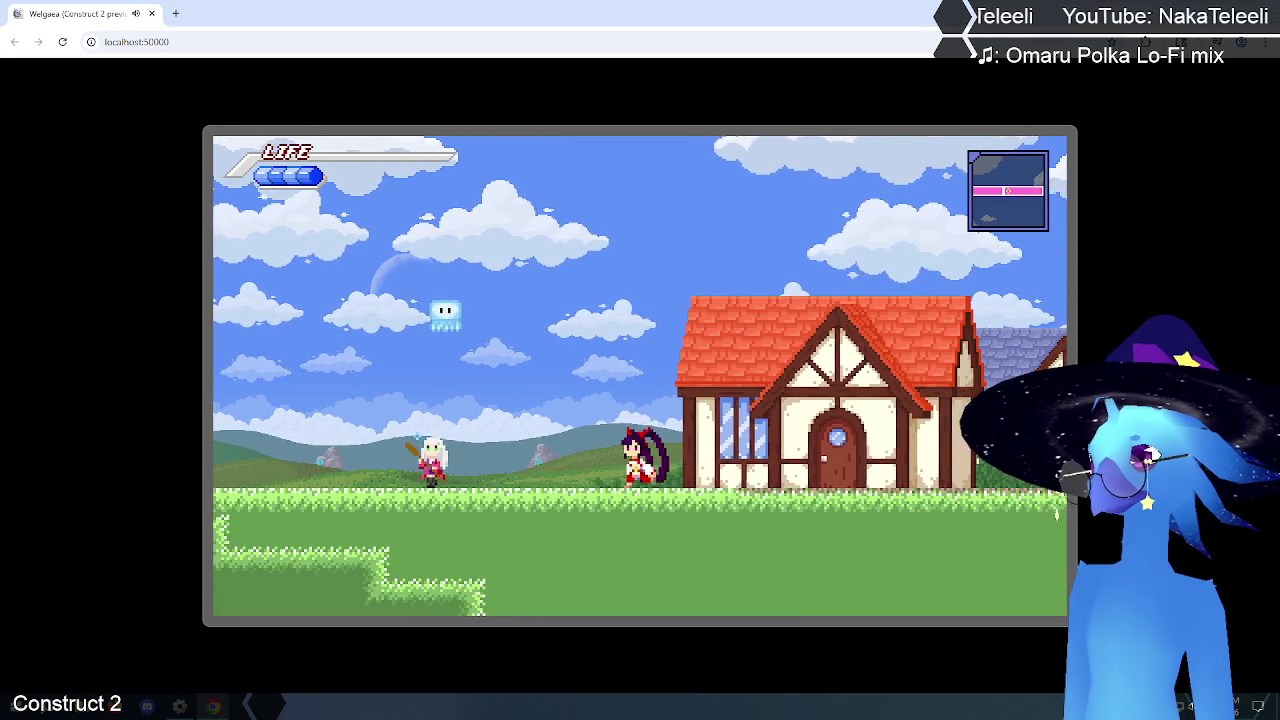
key(Right)
key(Left)
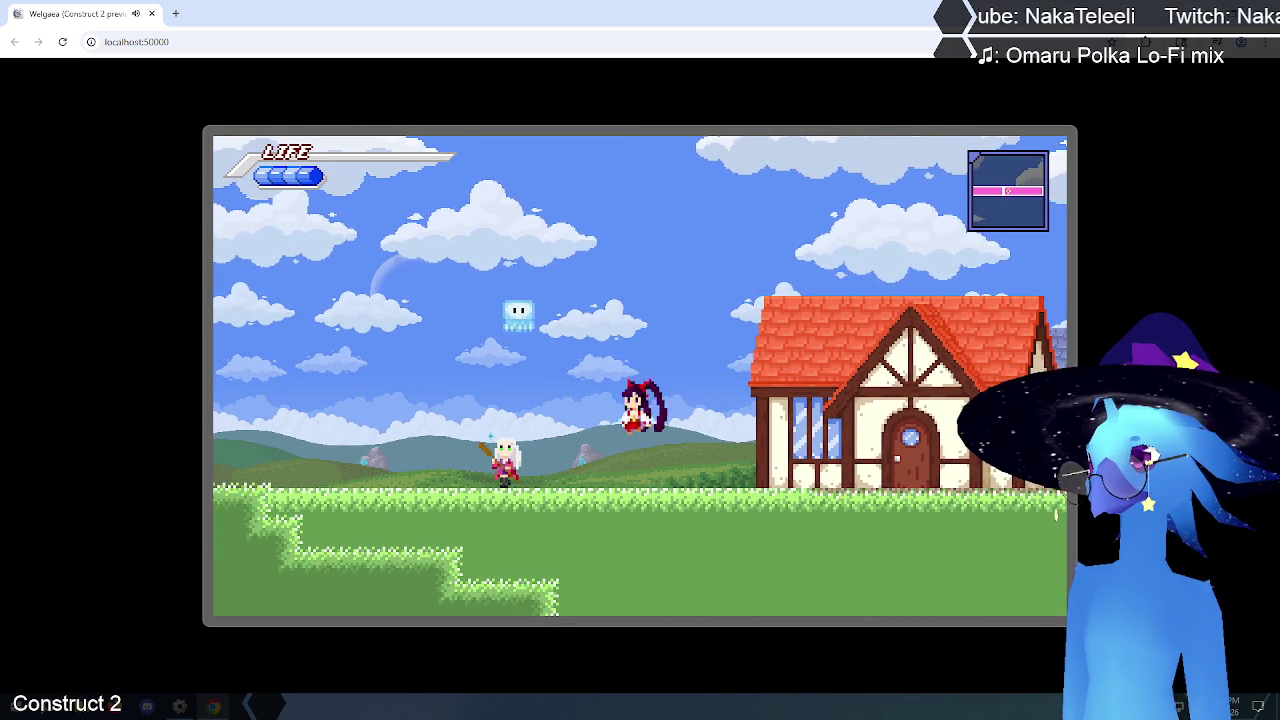
Step: Run and jump in both directions through Ruto Village, then leave the preview
key(Right)
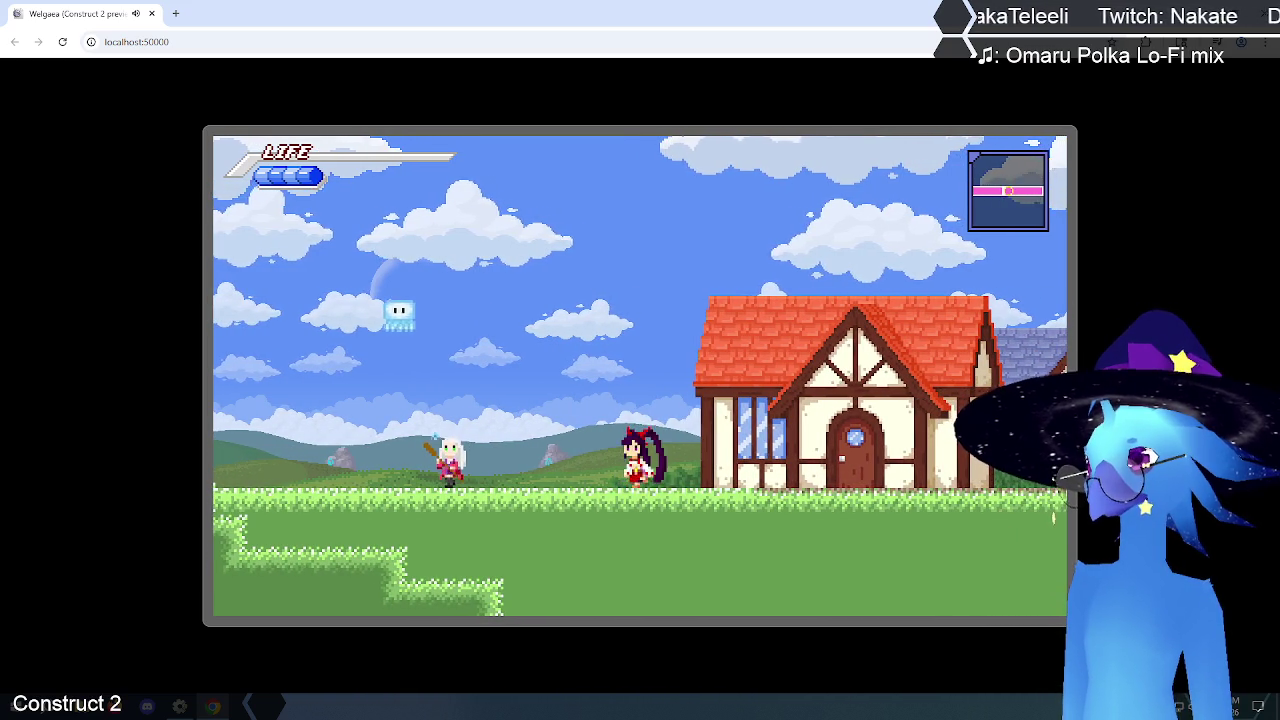
key(Right)
key(Up)
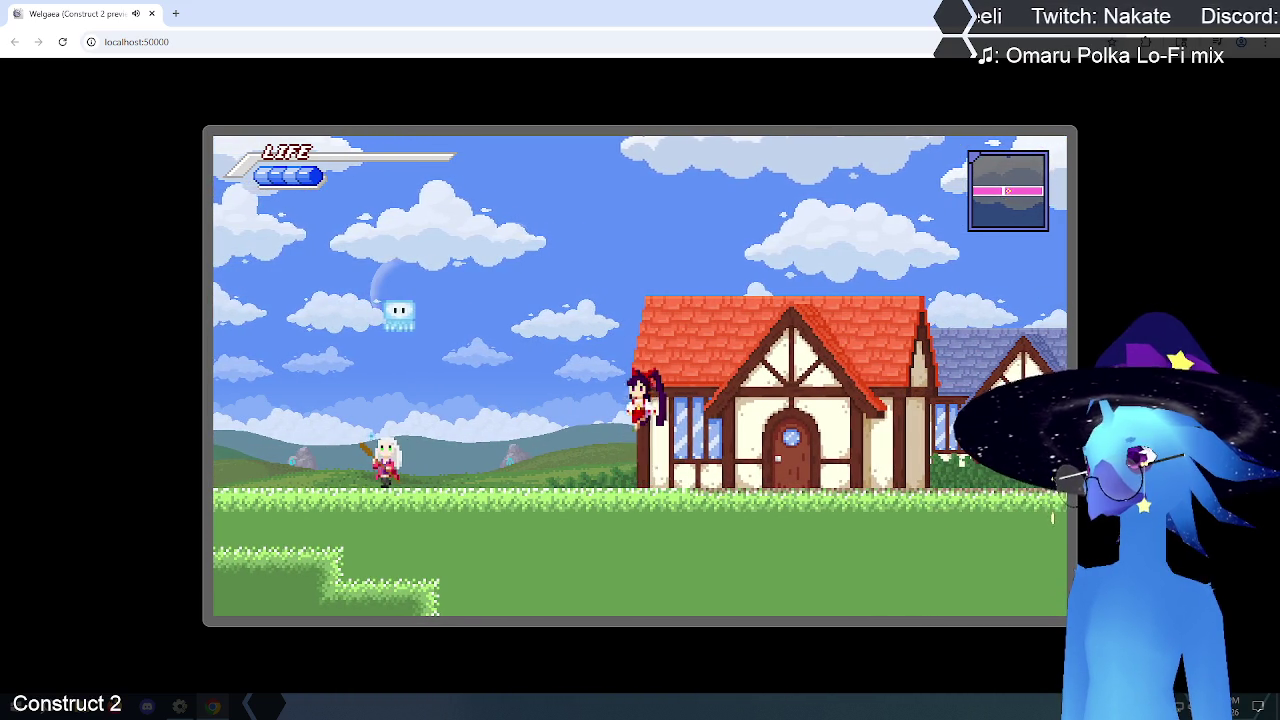
key(Right)
key(Left)
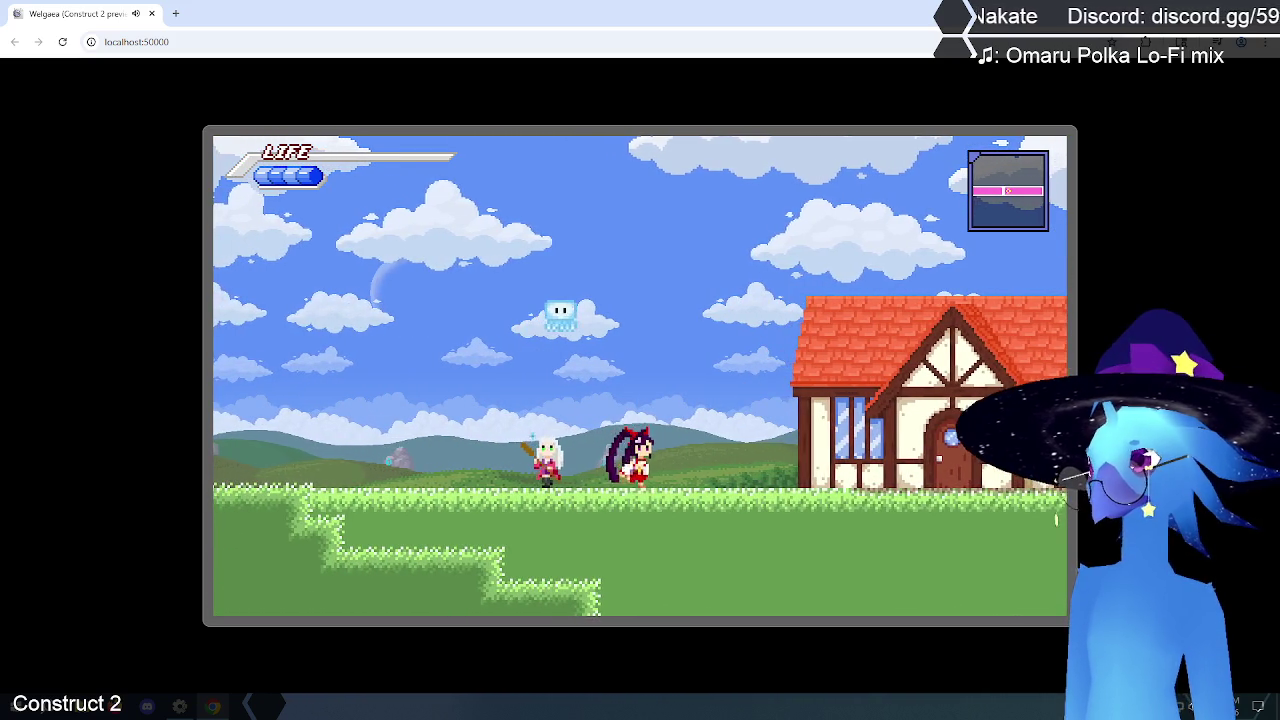
key(Up)
key(Up)
key(Left)
key(Right)
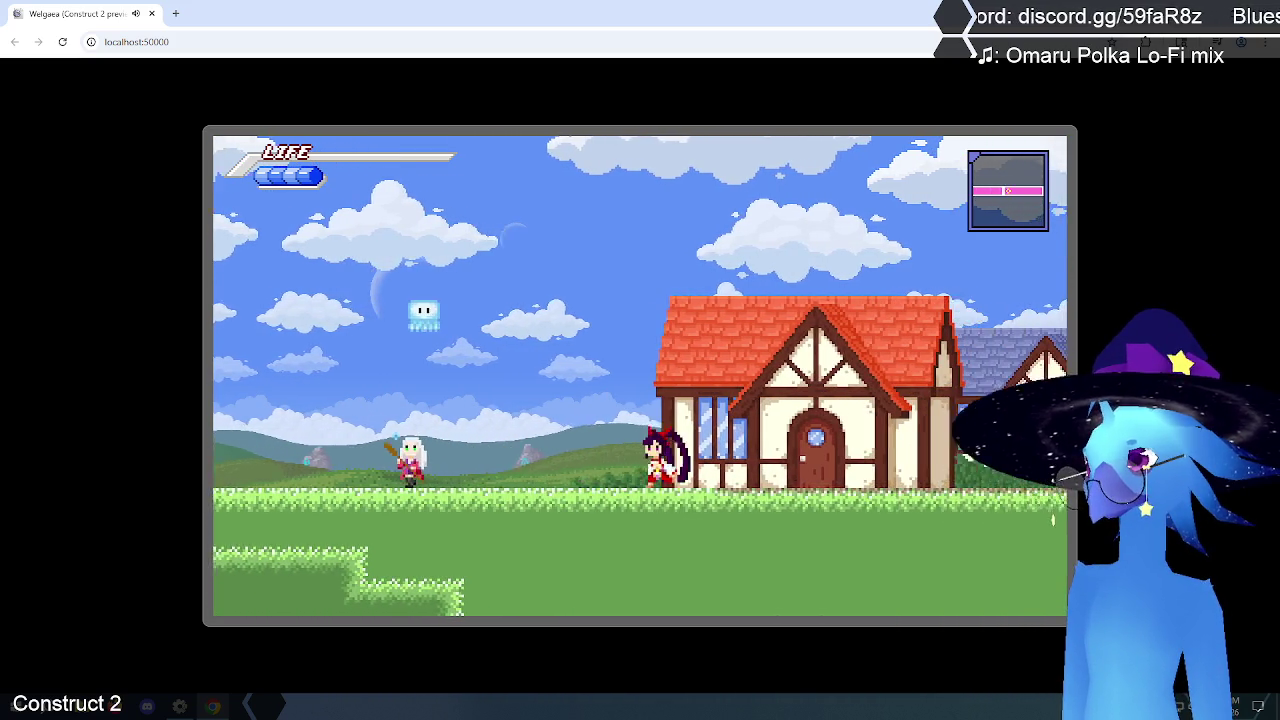
key(Left)
key(Right)
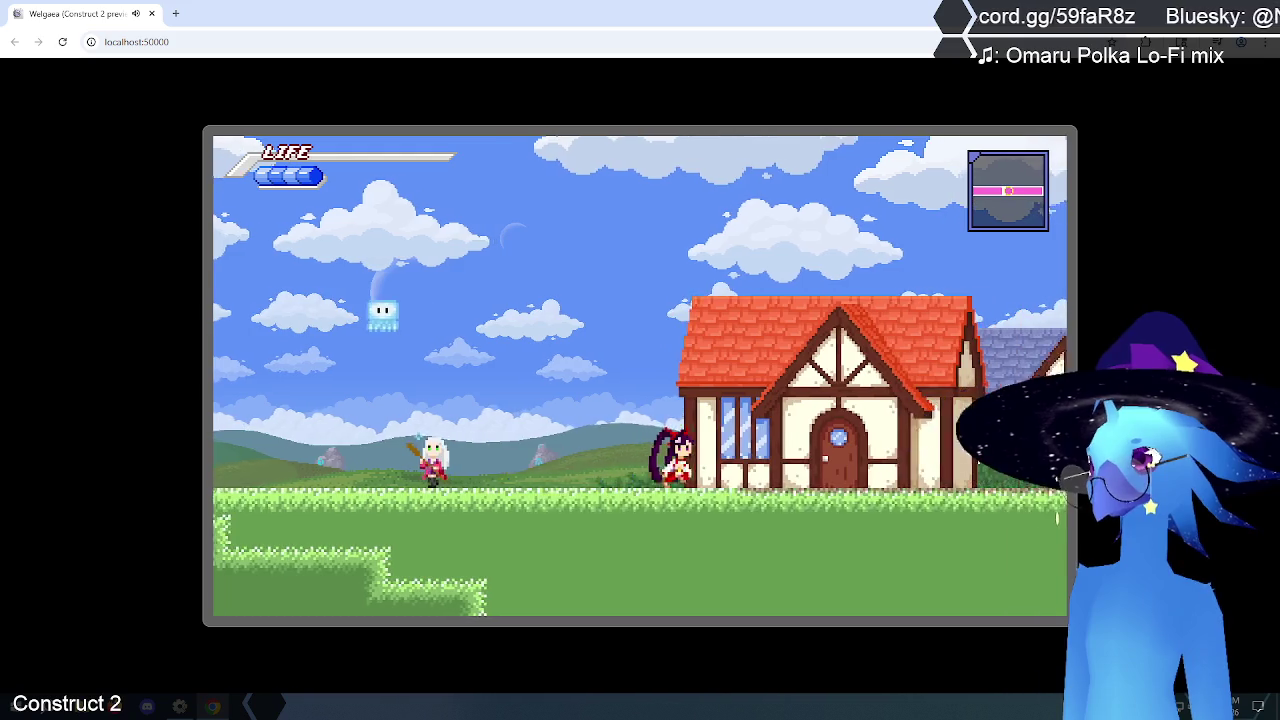
key(Left)
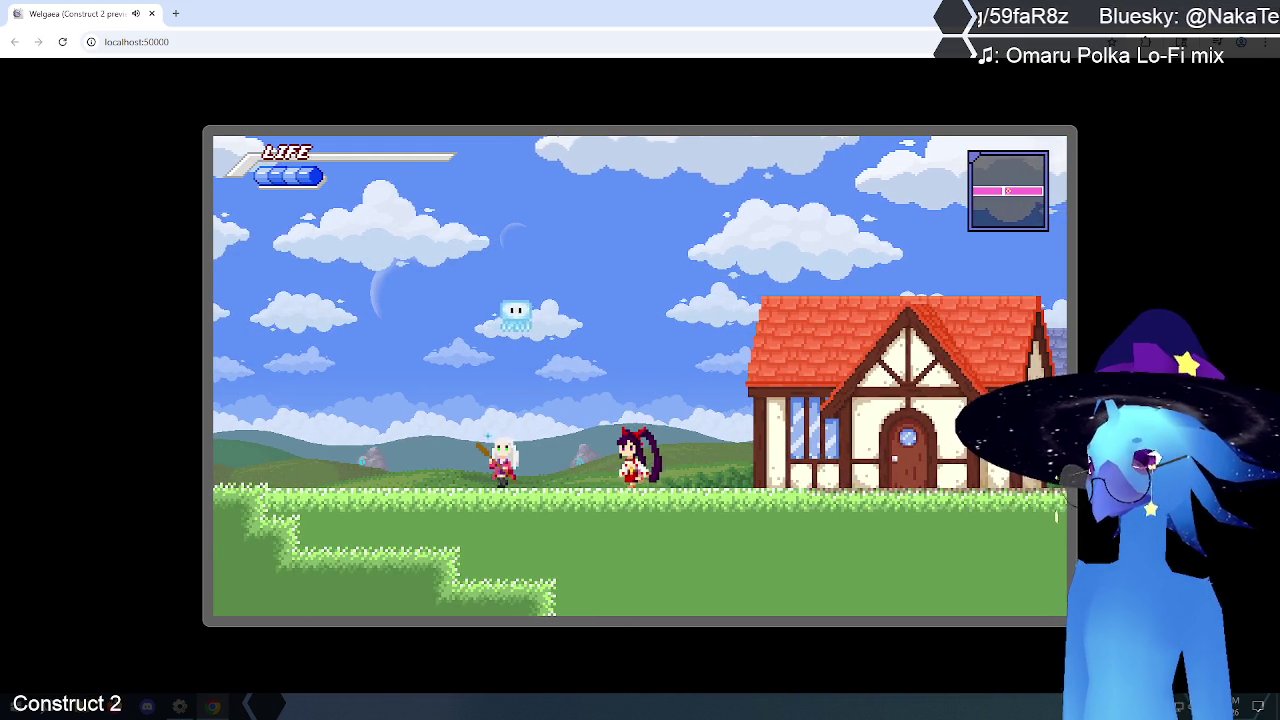
key(alt+Tab)
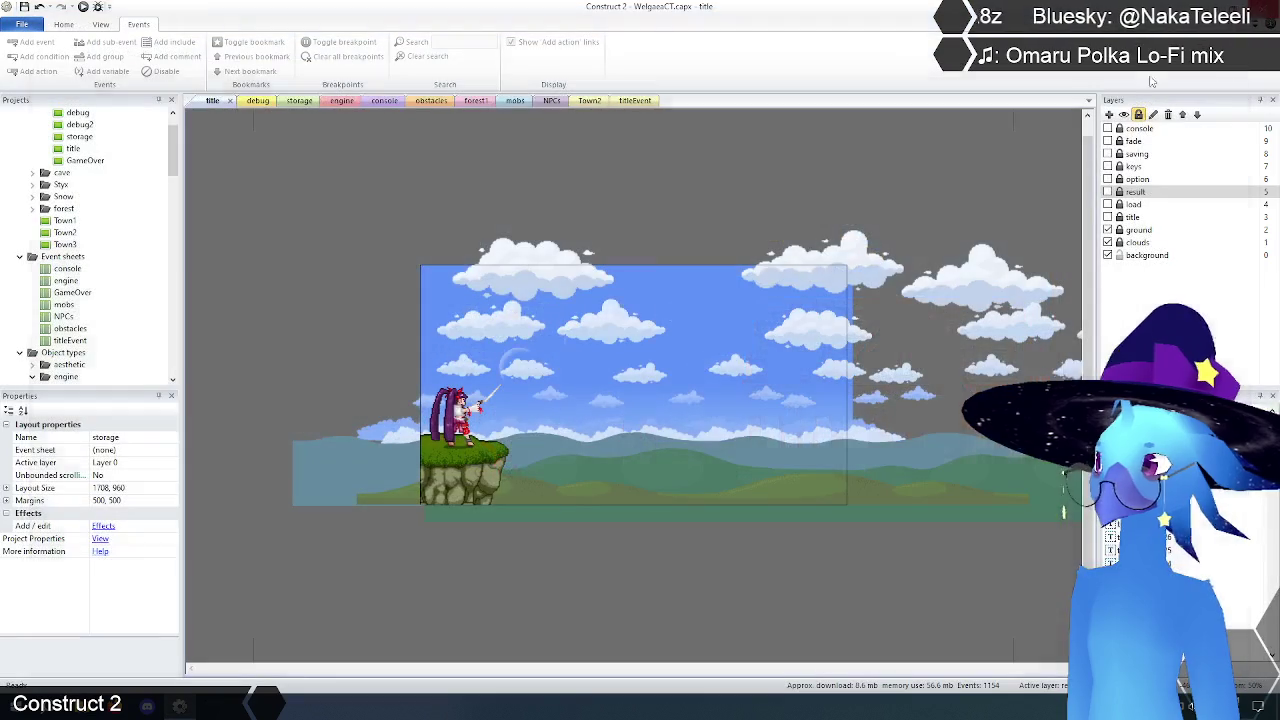
Step: Reopen the engine event sheet and scroll up slightly to the X movement events
click(341, 101)
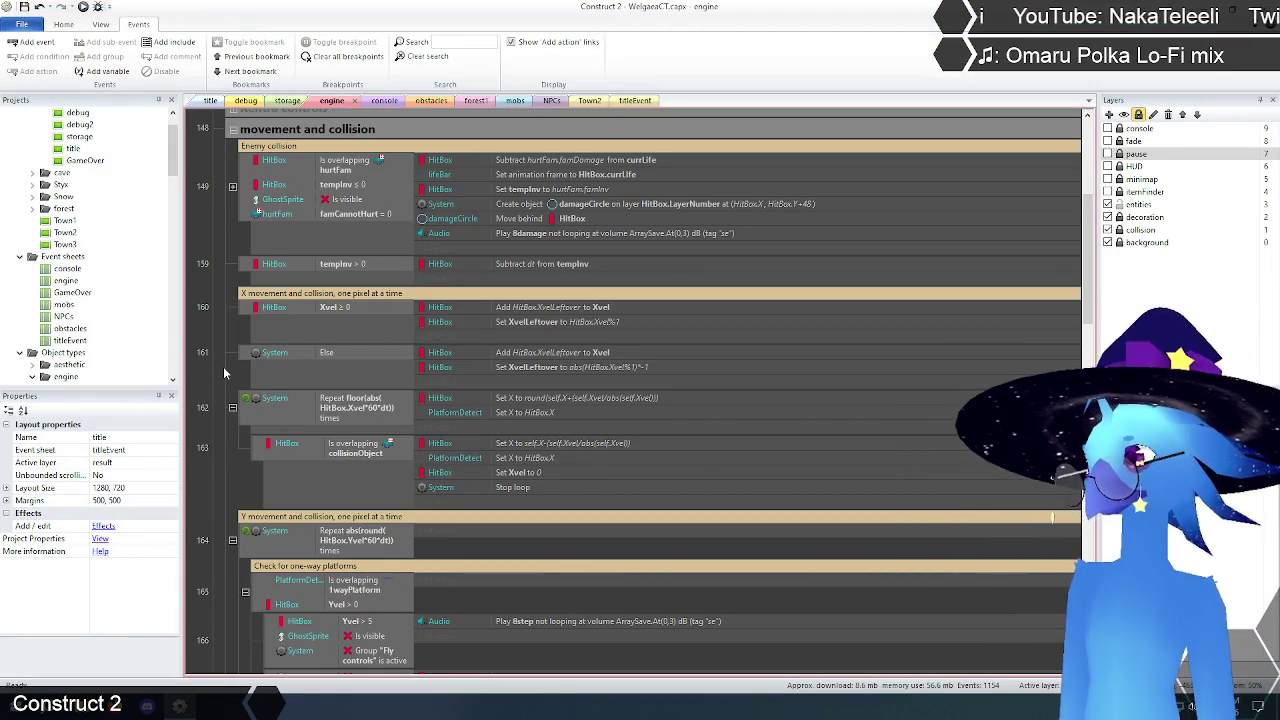
scroll(223, 366, up, 1)
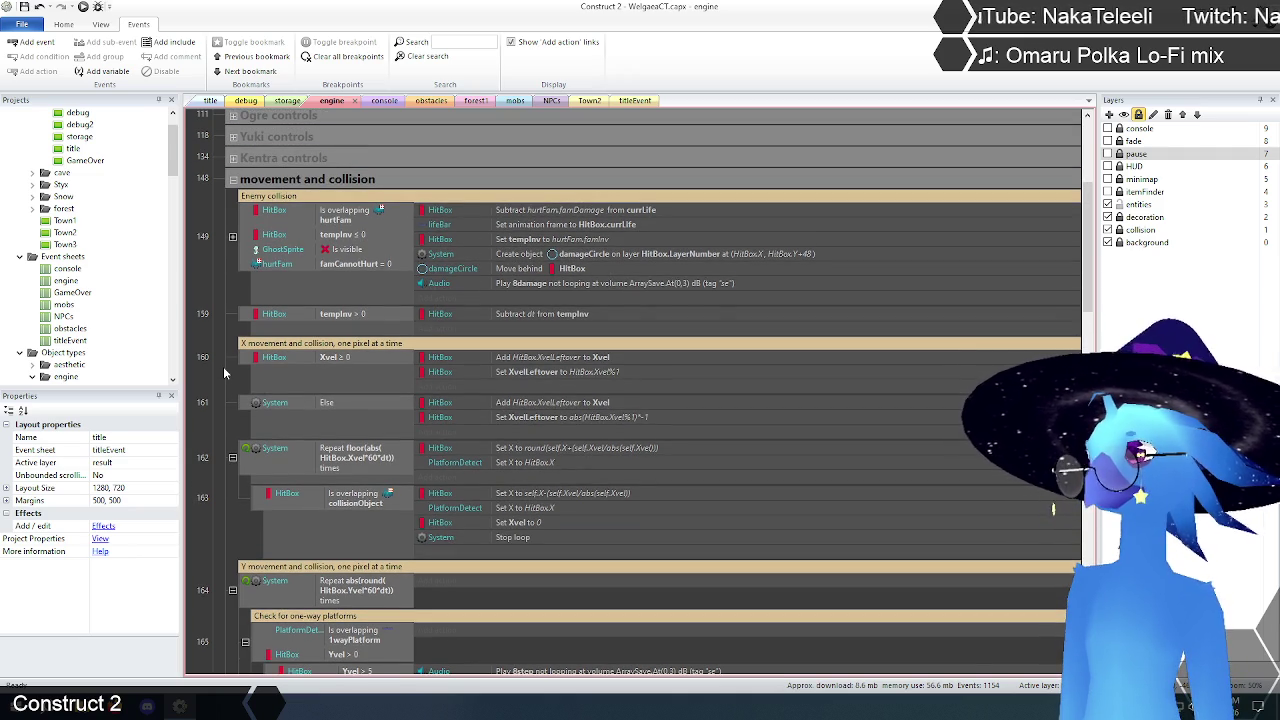